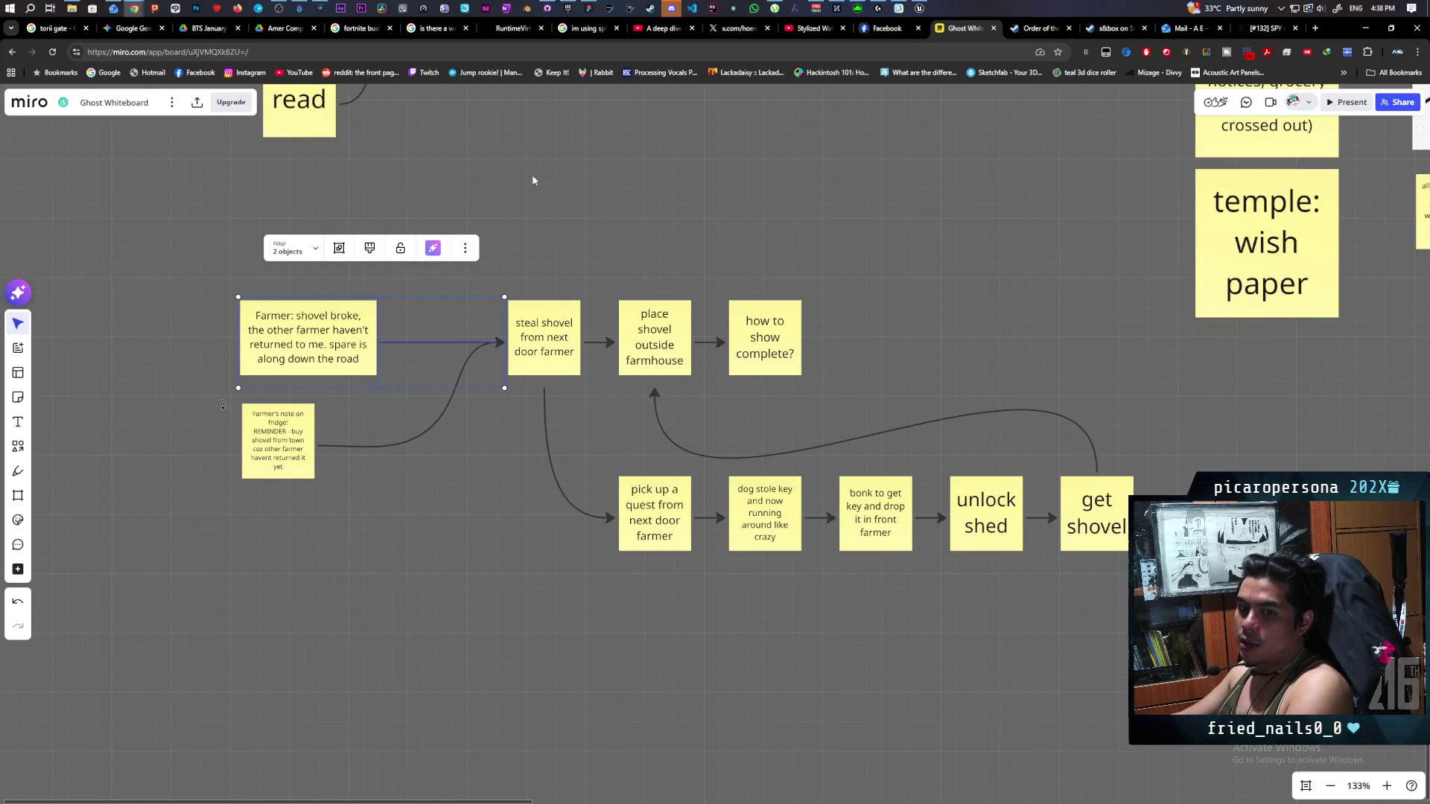
# Select the two sticky notes on the left, then clear the selection.
pyautogui.click(292, 601)
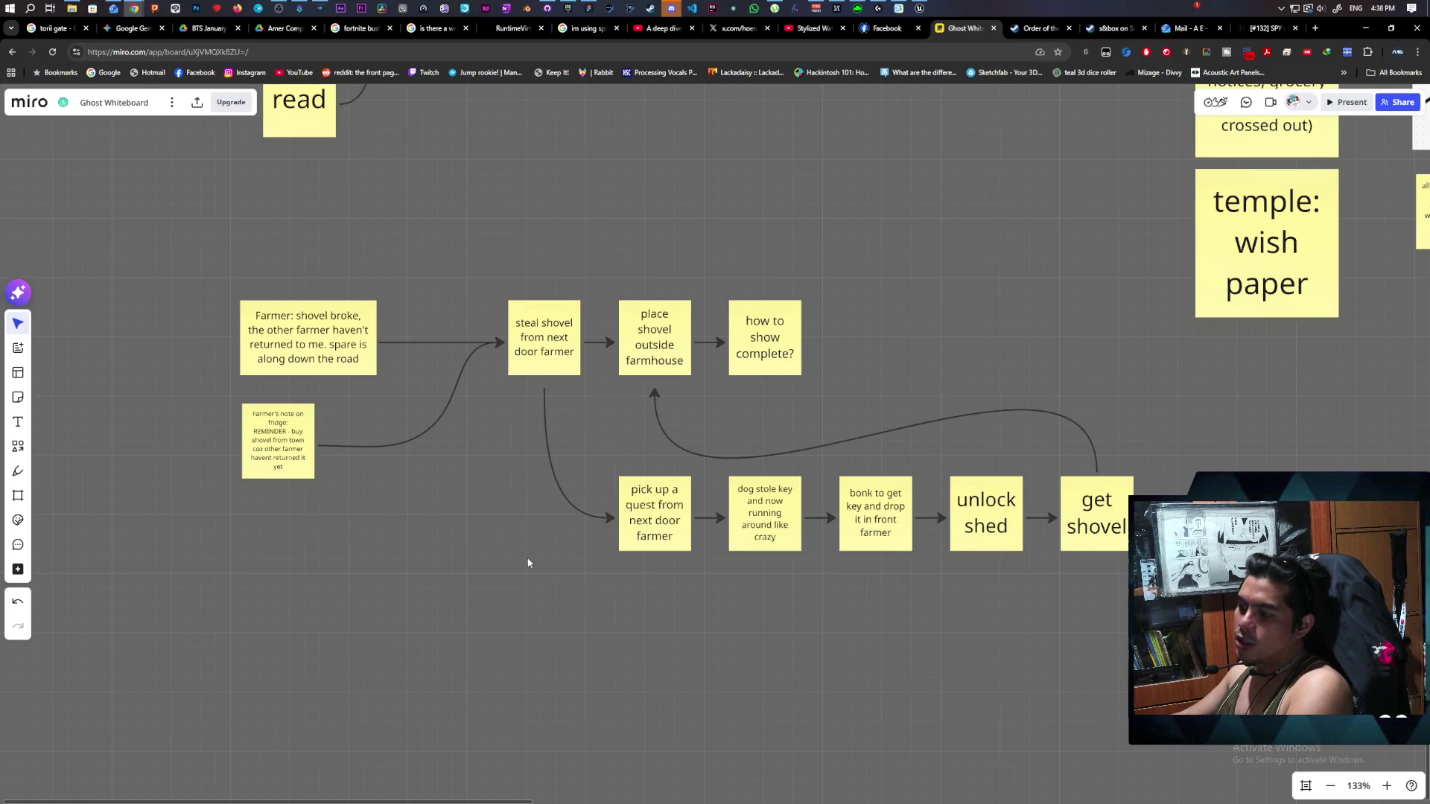
pyautogui.moveTo(209, 224); pyautogui.dragTo(295, 581)
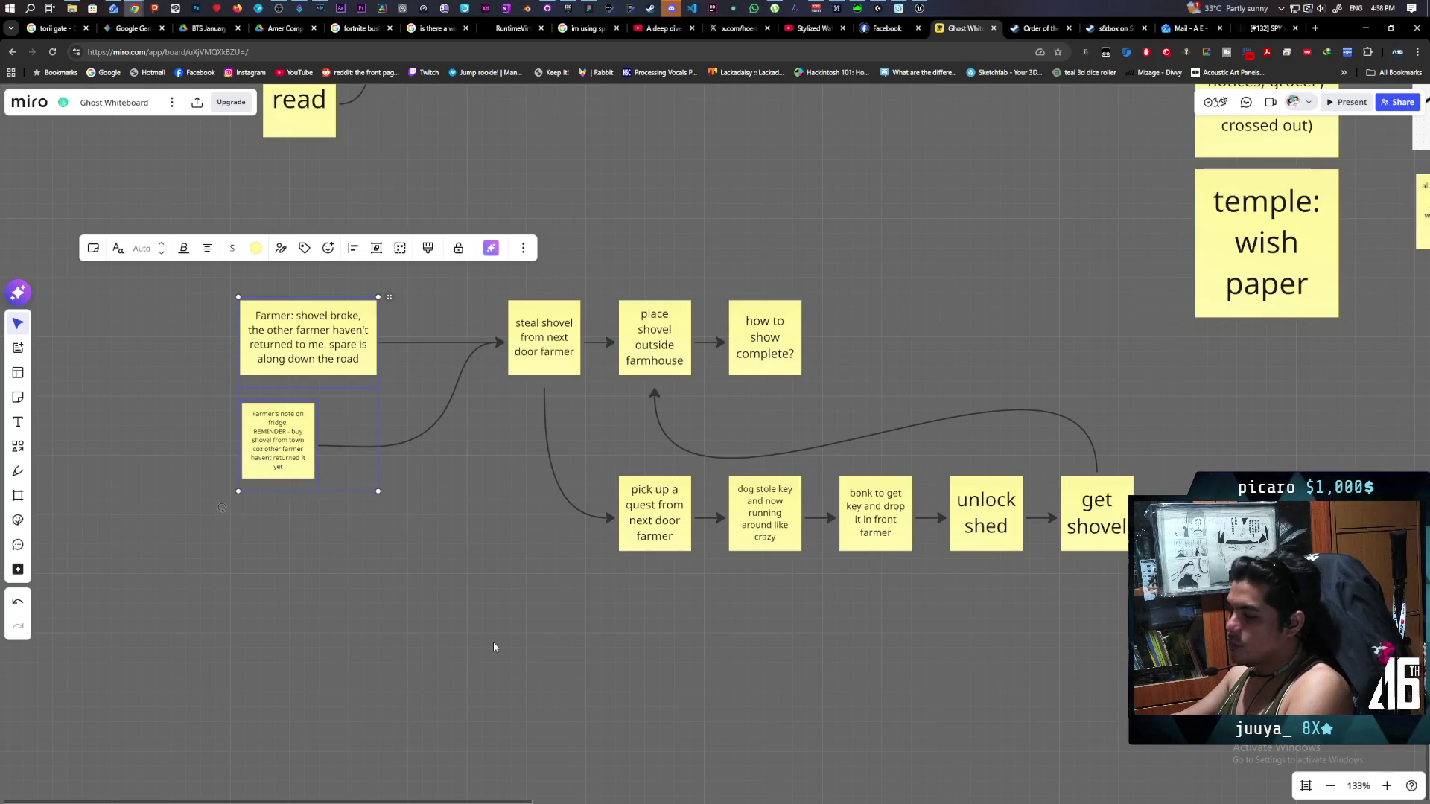
pyautogui.click(403, 629)
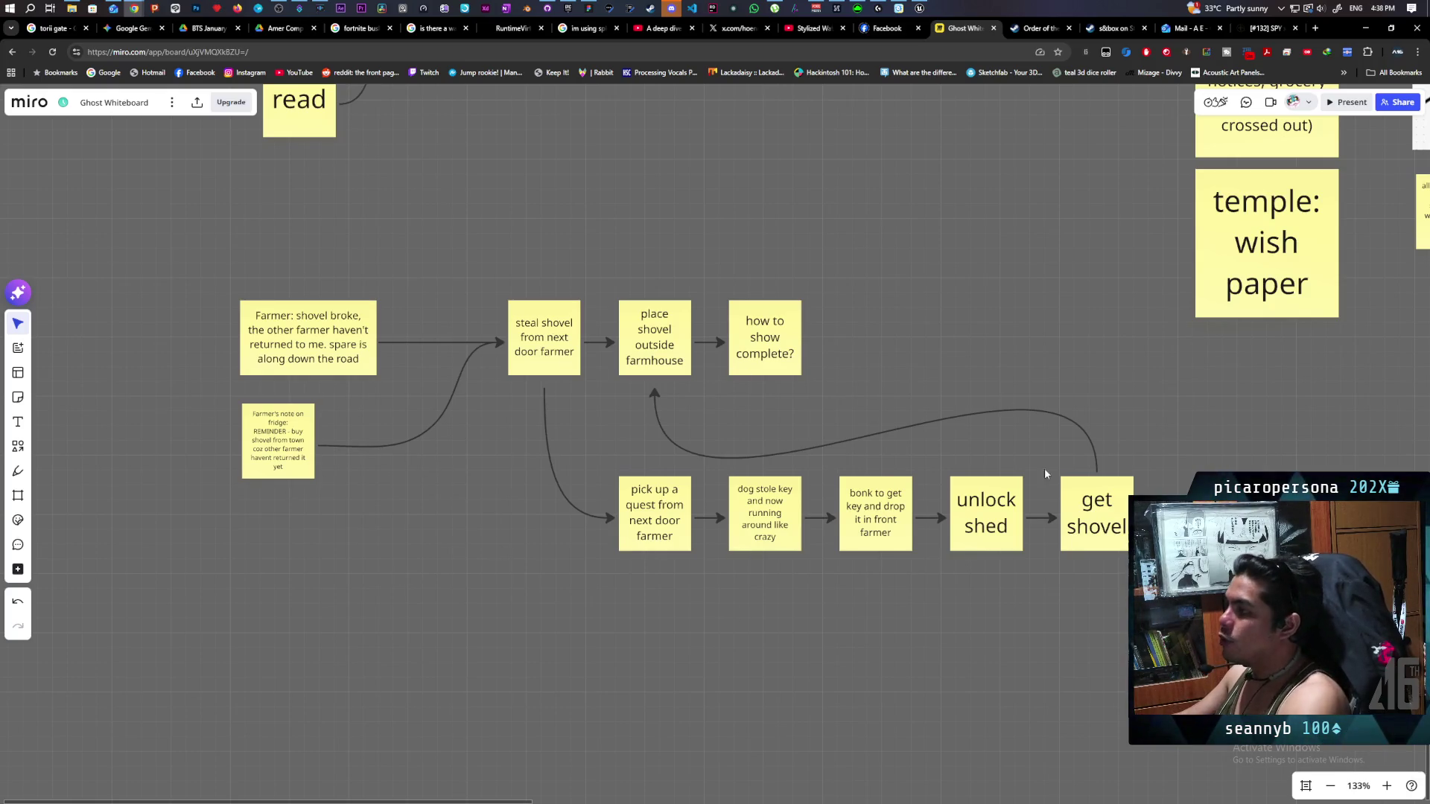
# Return to Unreal's GreyboxLevel map and frame the selected BP_NPC4 up close.
pyautogui.moveTo(919, 8)
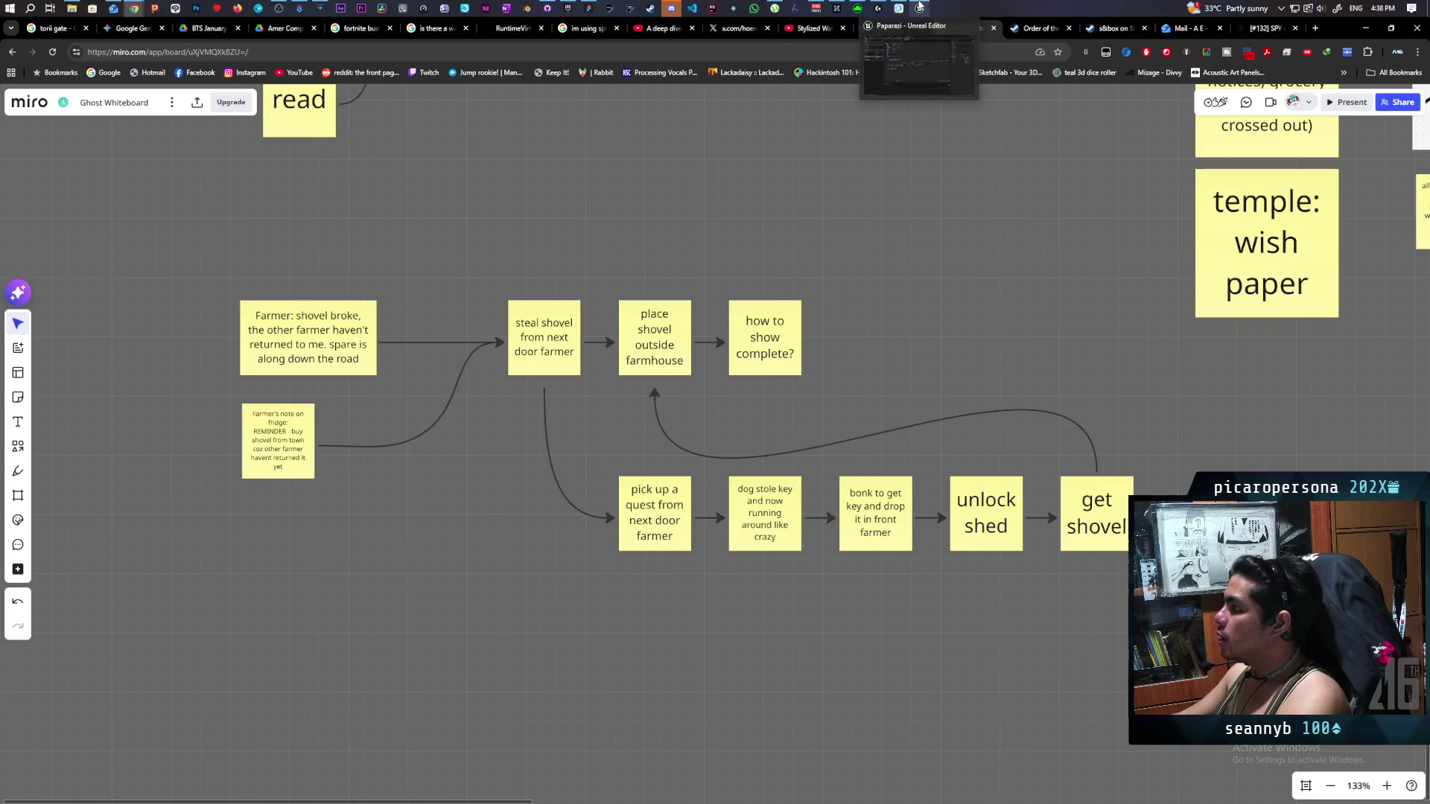
pyautogui.click(915, 47)
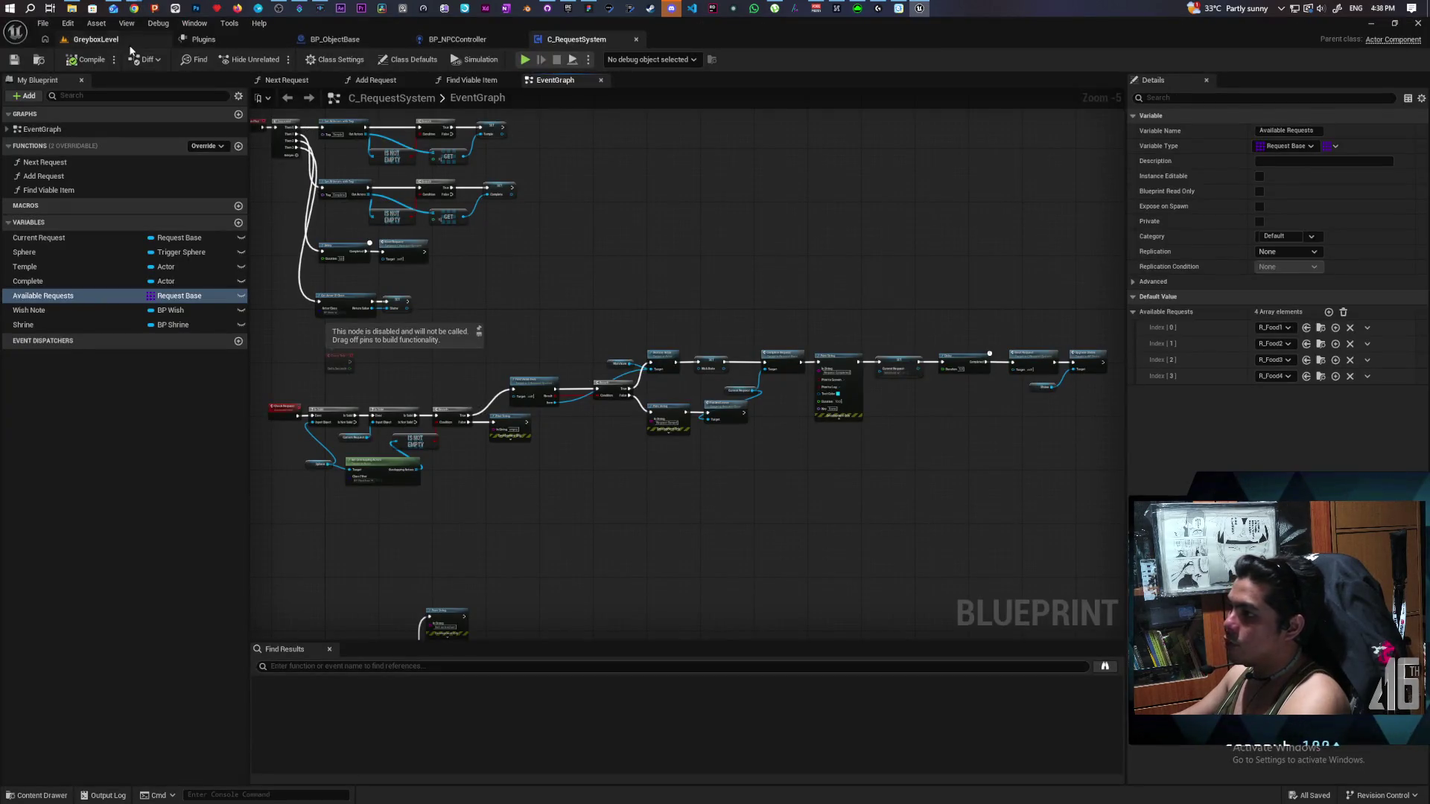
pyautogui.click(96, 39)
pyautogui.scroll(-5, 493, 410)
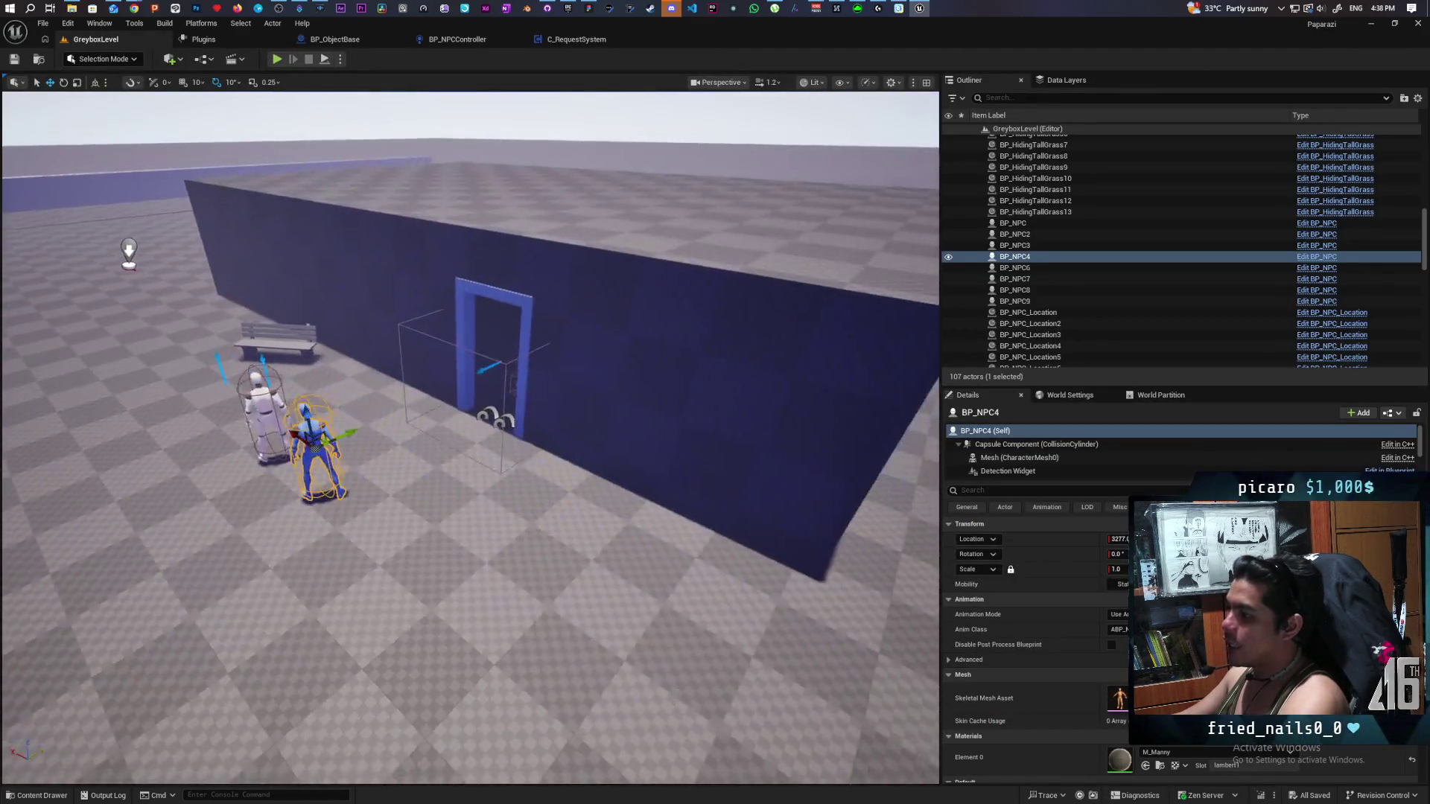
pyautogui.press('f')
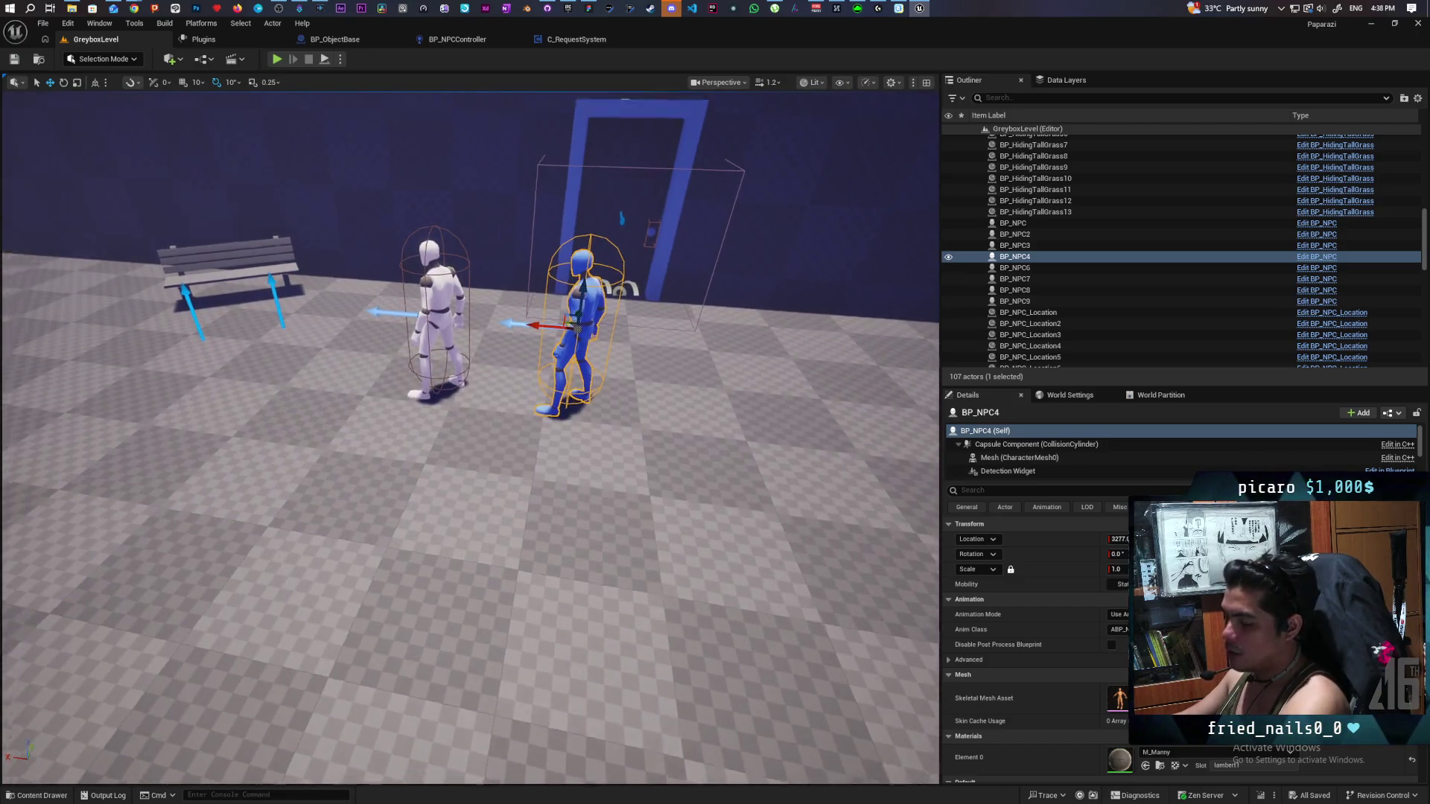
# Orbit around the wall, reselect BP_NPC4, and fly closer to the NPCs by the doorway.
pyautogui.scroll(-5, 352, 476)
pyautogui.scroll(5, 470, 438)
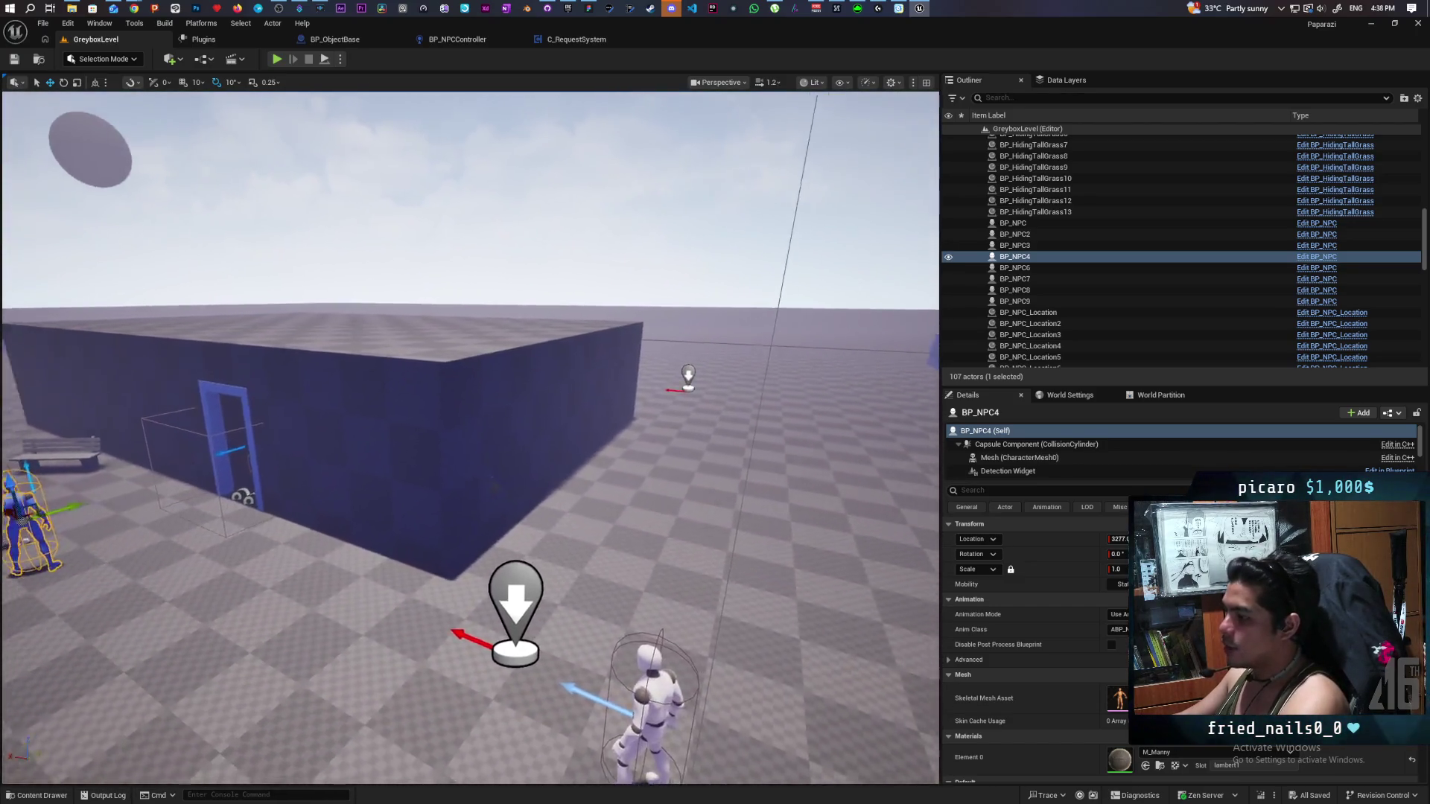
pyautogui.scroll(-5, 594, 481)
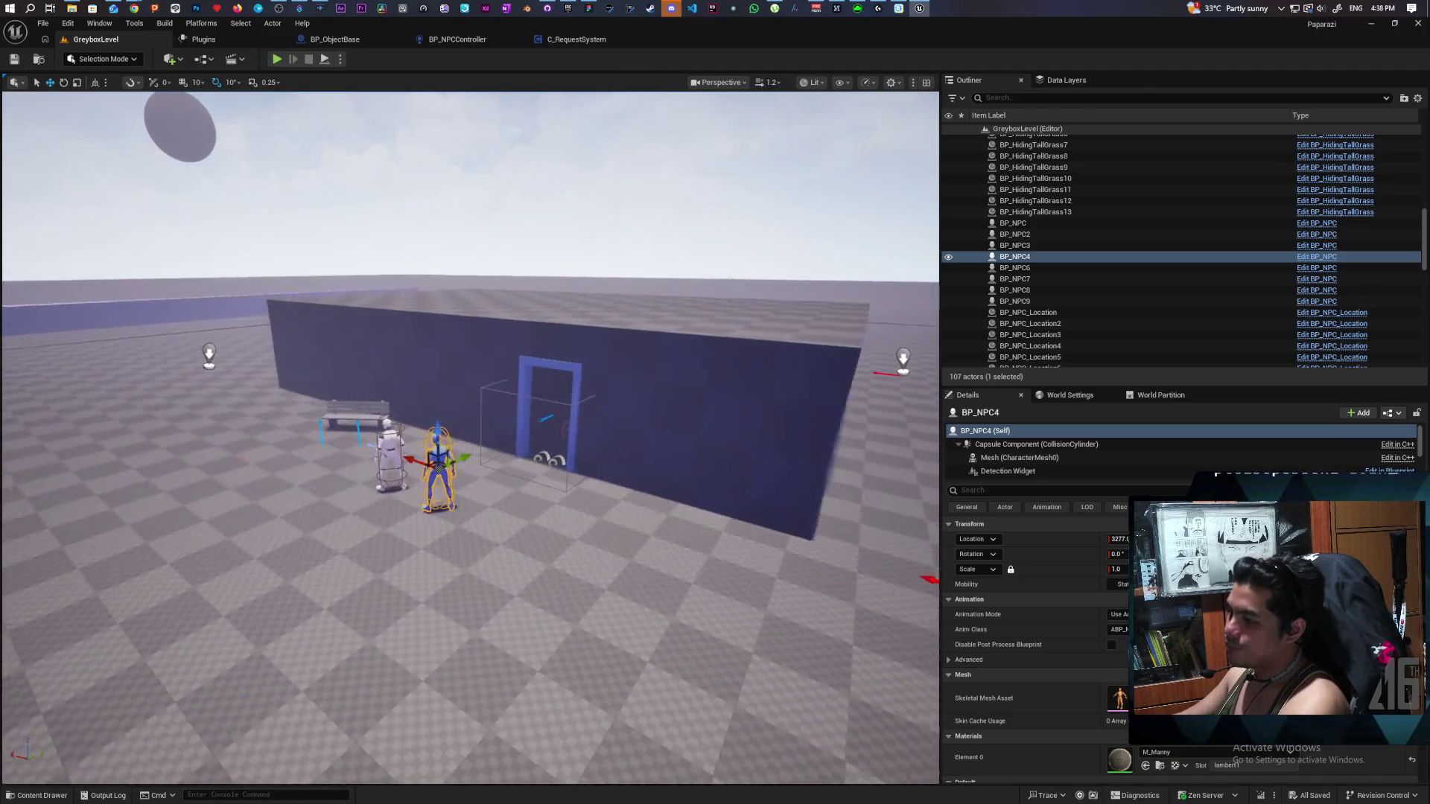
pyautogui.scroll(4, 593, 481)
pyautogui.moveTo(465, 482)
pyautogui.mouseDown()
pyautogui.moveTo(492, 480)
pyautogui.moveTo(464, 482)
pyautogui.mouseUp()
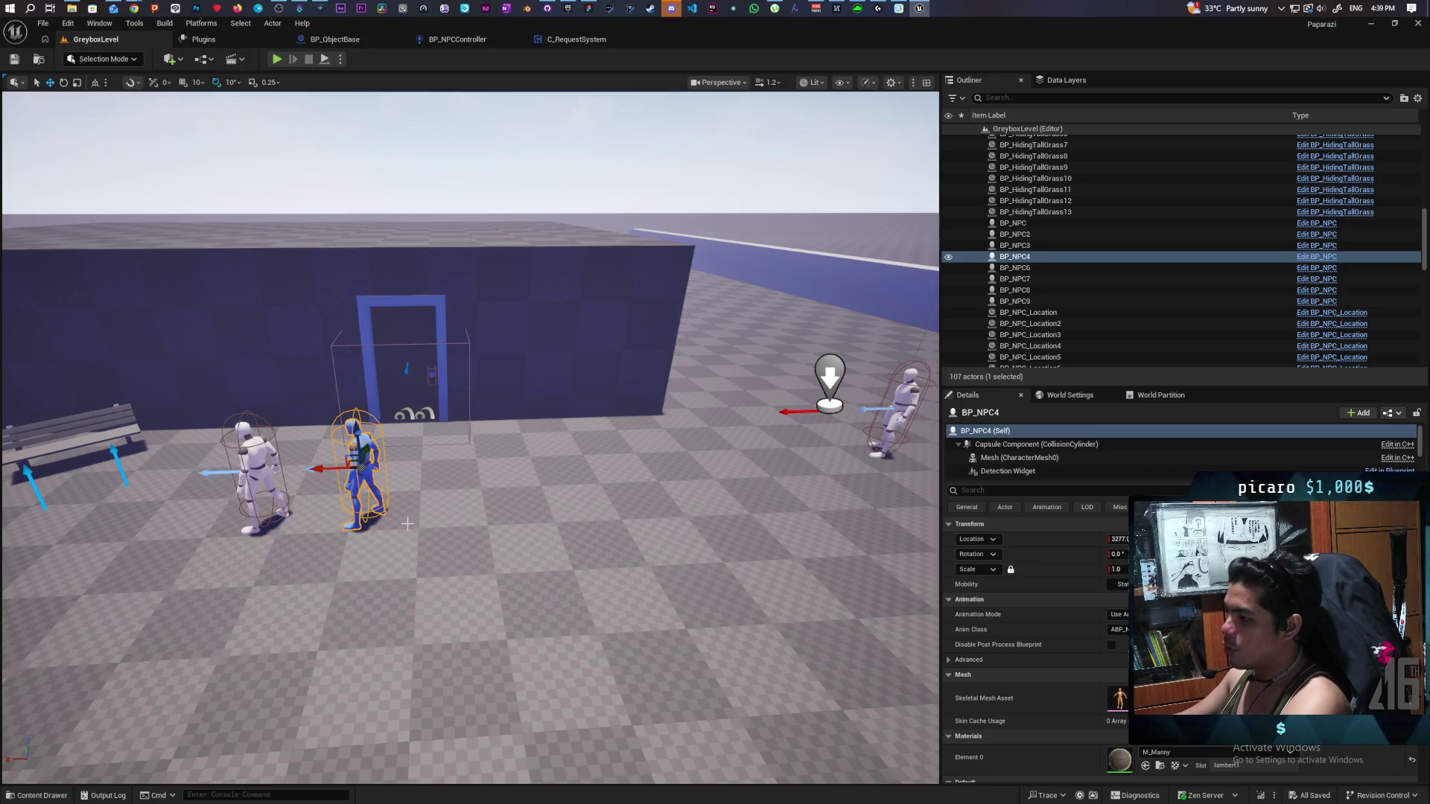
pyautogui.moveTo(469, 432)
pyautogui.mouseDown()
pyautogui.moveTo(469, 462)
pyautogui.moveTo(447, 417)
pyautogui.moveTo(477, 432)
pyautogui.mouseUp()
pyautogui.moveTo(599, 490)
pyautogui.mouseDown()
pyautogui.moveTo(603, 525)
pyautogui.moveTo(598, 490)
pyautogui.mouseUp()
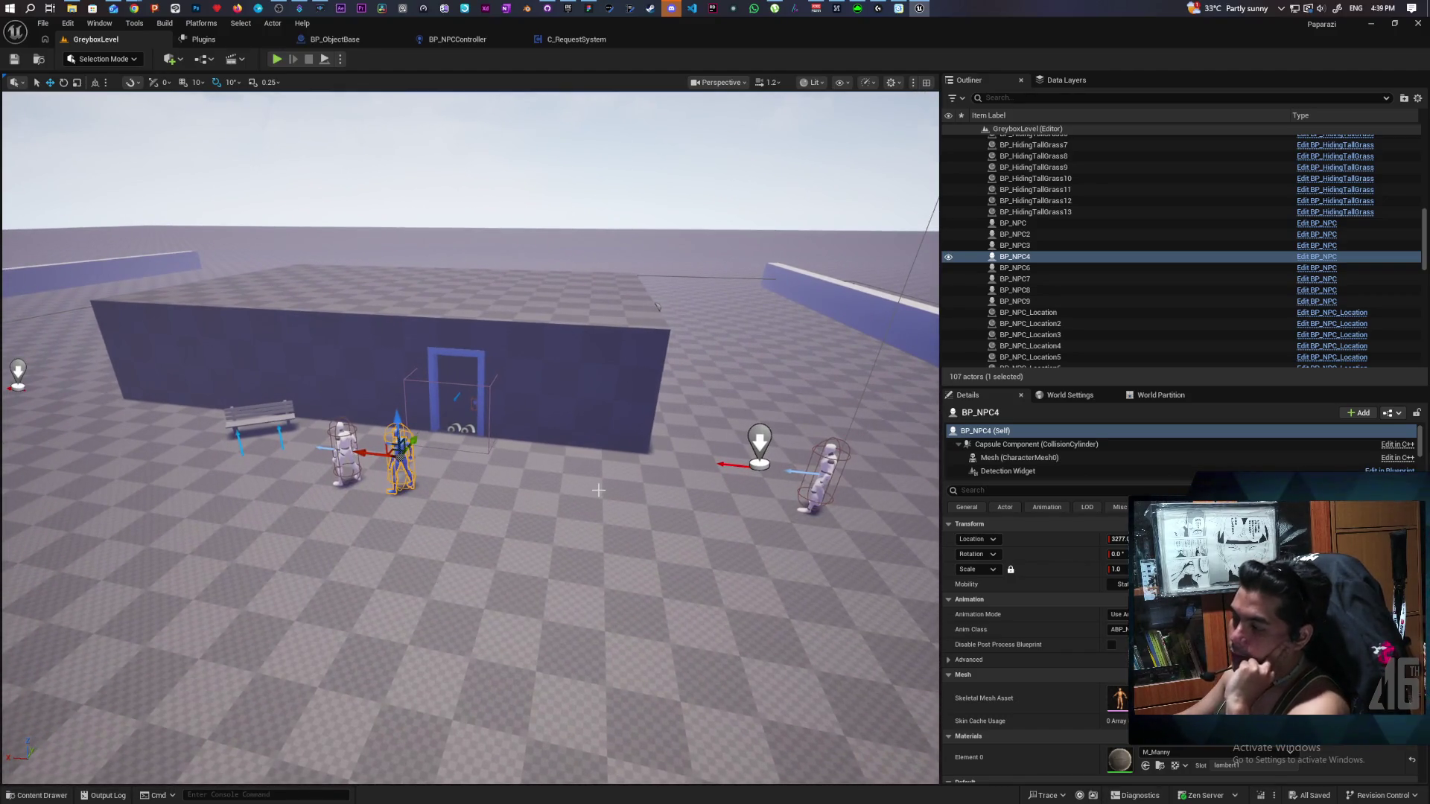
pyautogui.click(499, 509)
pyautogui.click(393, 460)
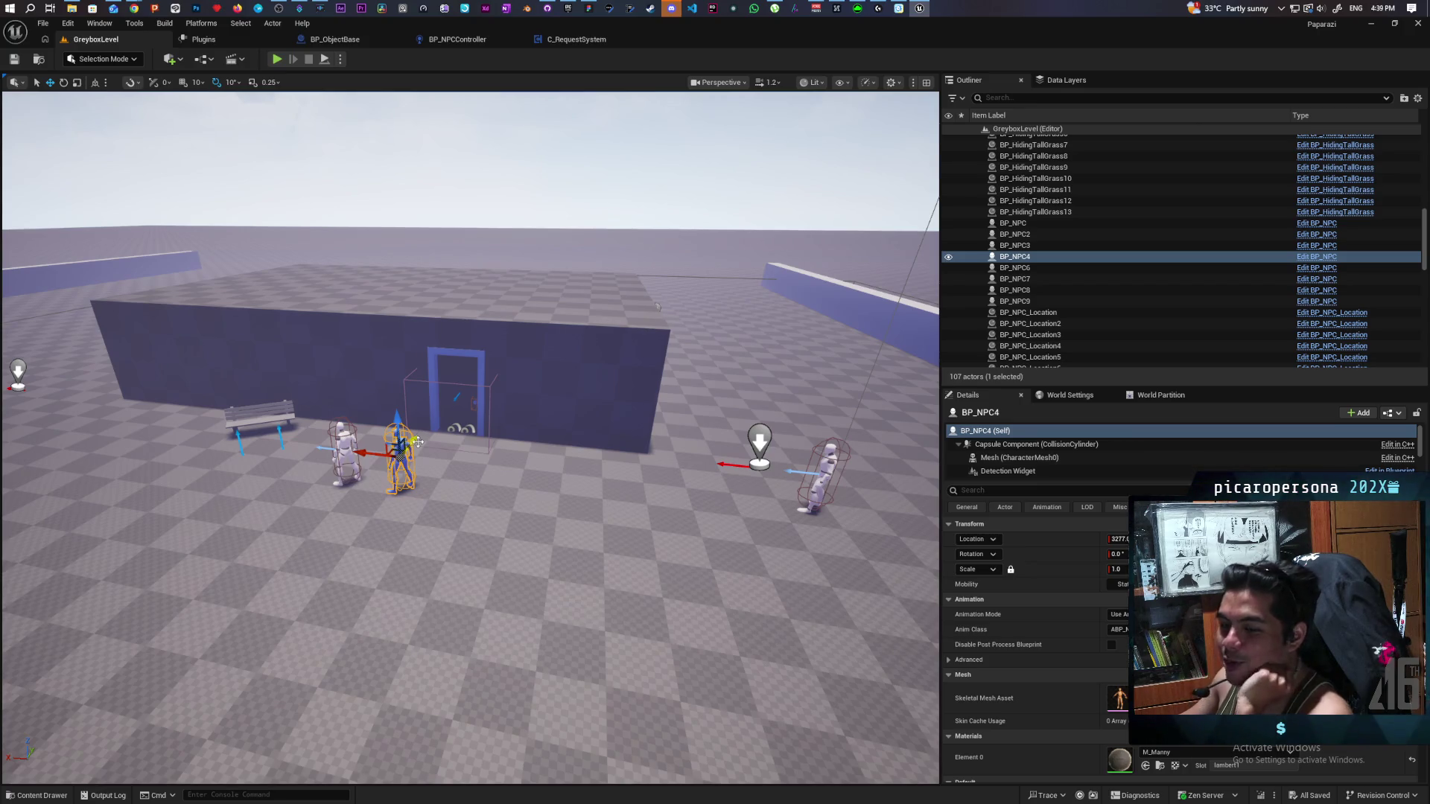
pyautogui.moveTo(494, 511); pyautogui.dragTo(494, 432)
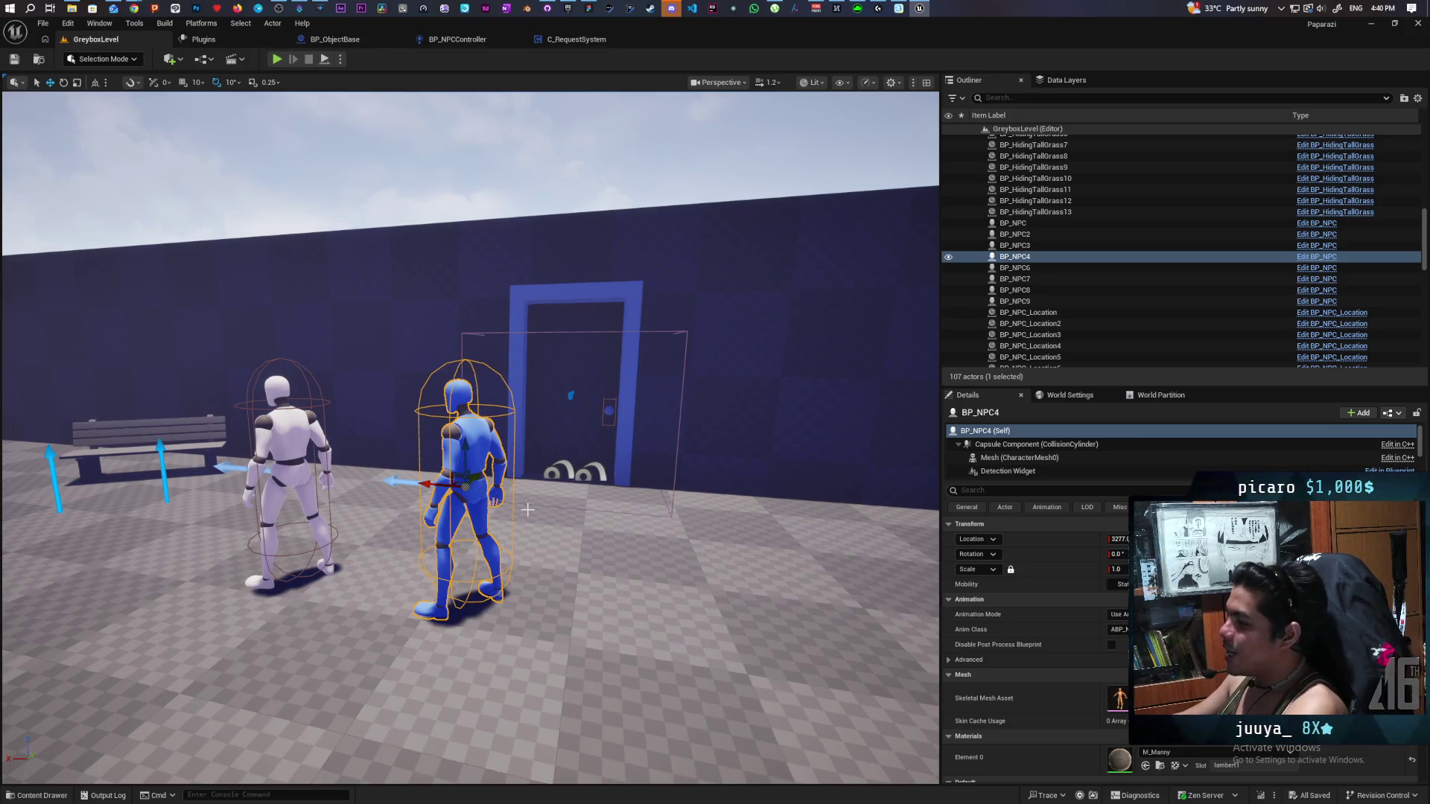
pyautogui.scroll(-10, 591, 533)
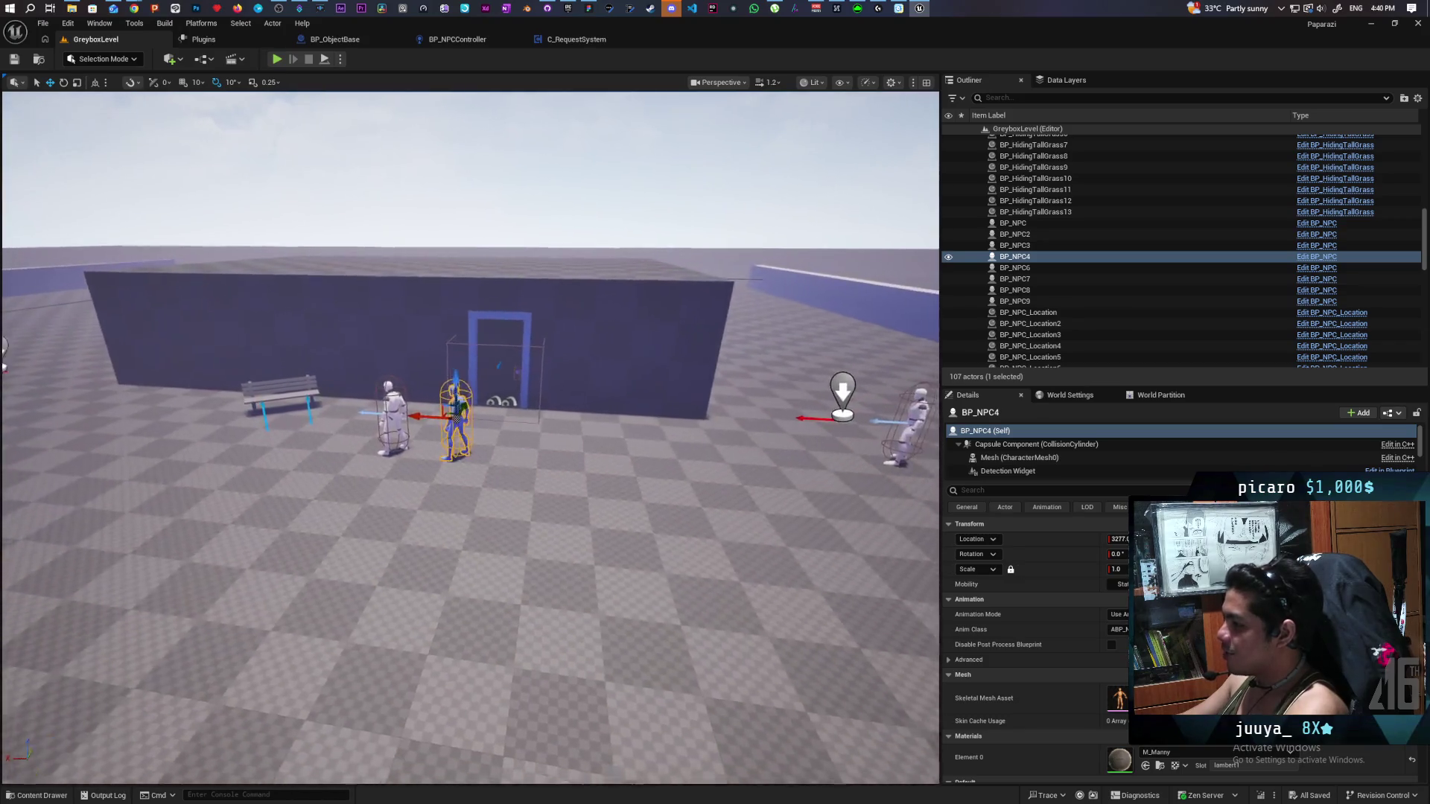
pyautogui.scroll(-3, 590, 533)
pyautogui.scroll(3, 591, 533)
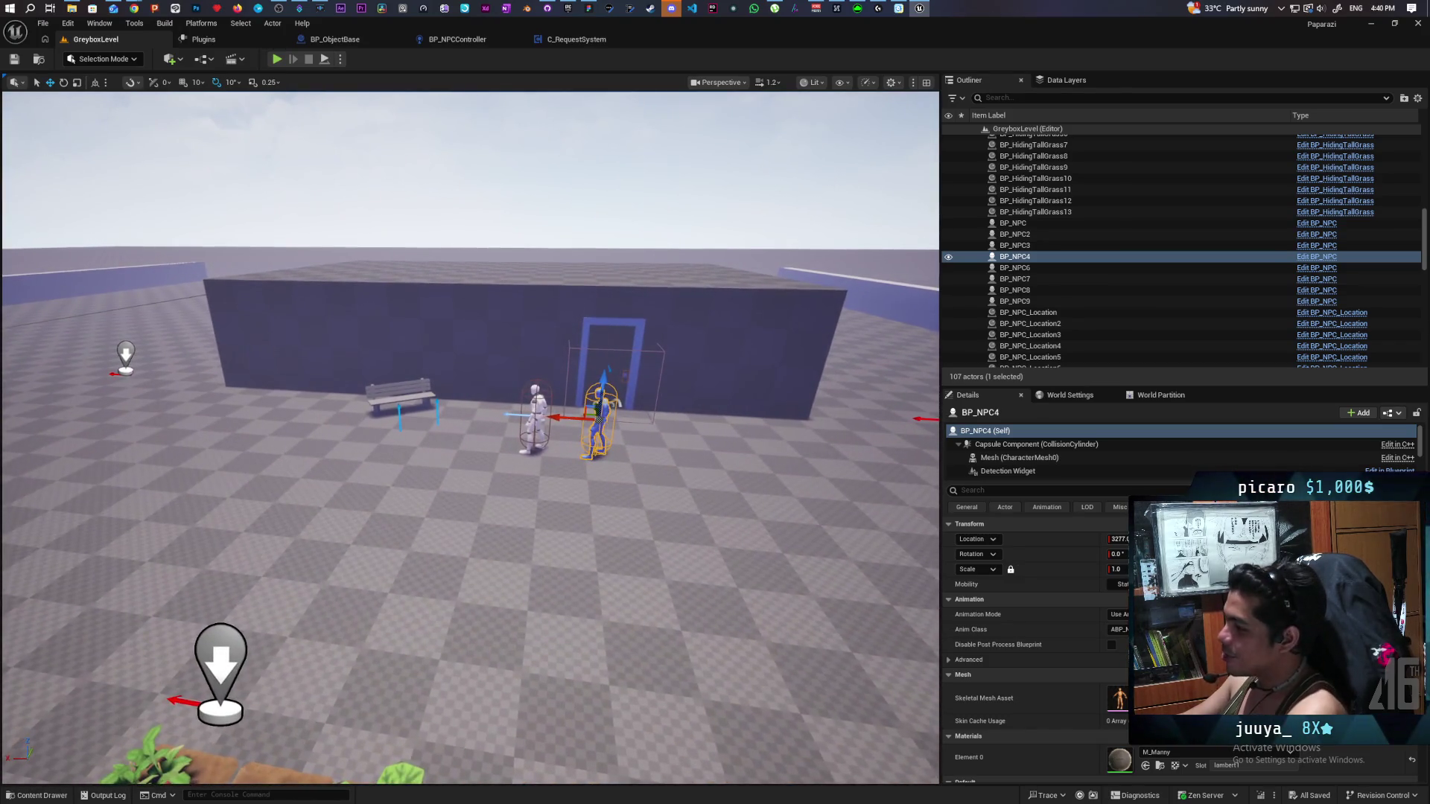
pyautogui.scroll(5, 591, 533)
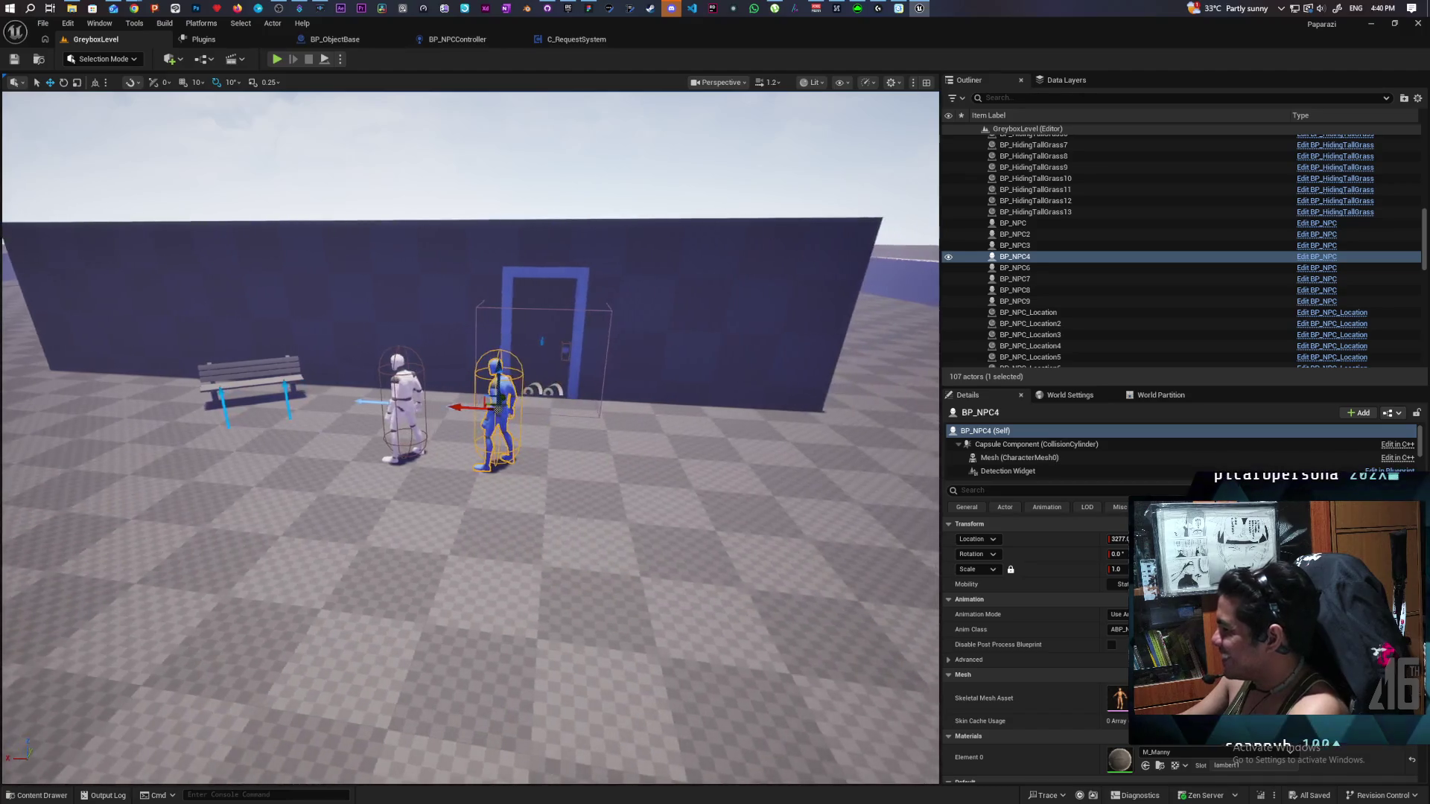
pyautogui.scroll(5, 471, 438)
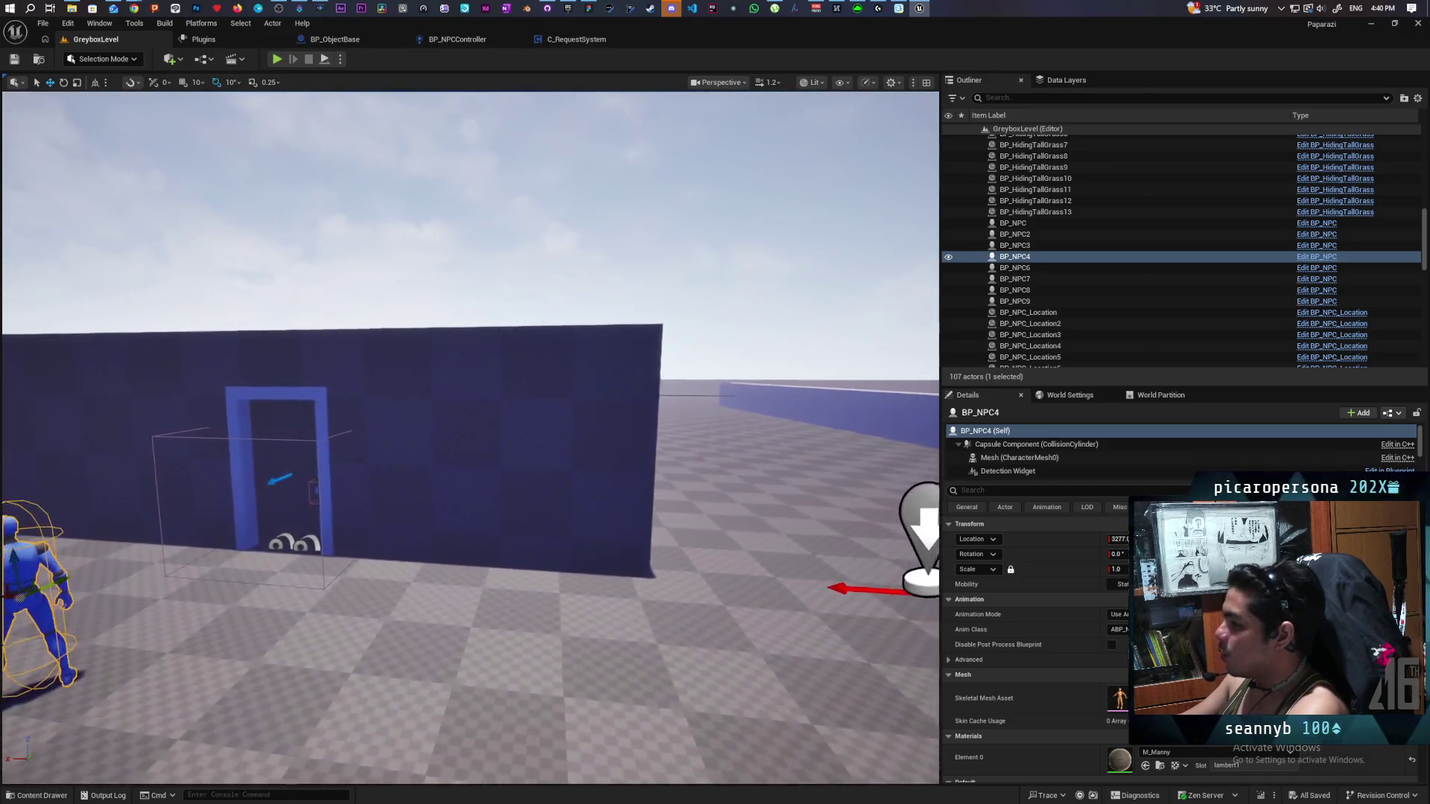
pyautogui.scroll(3, 470, 438)
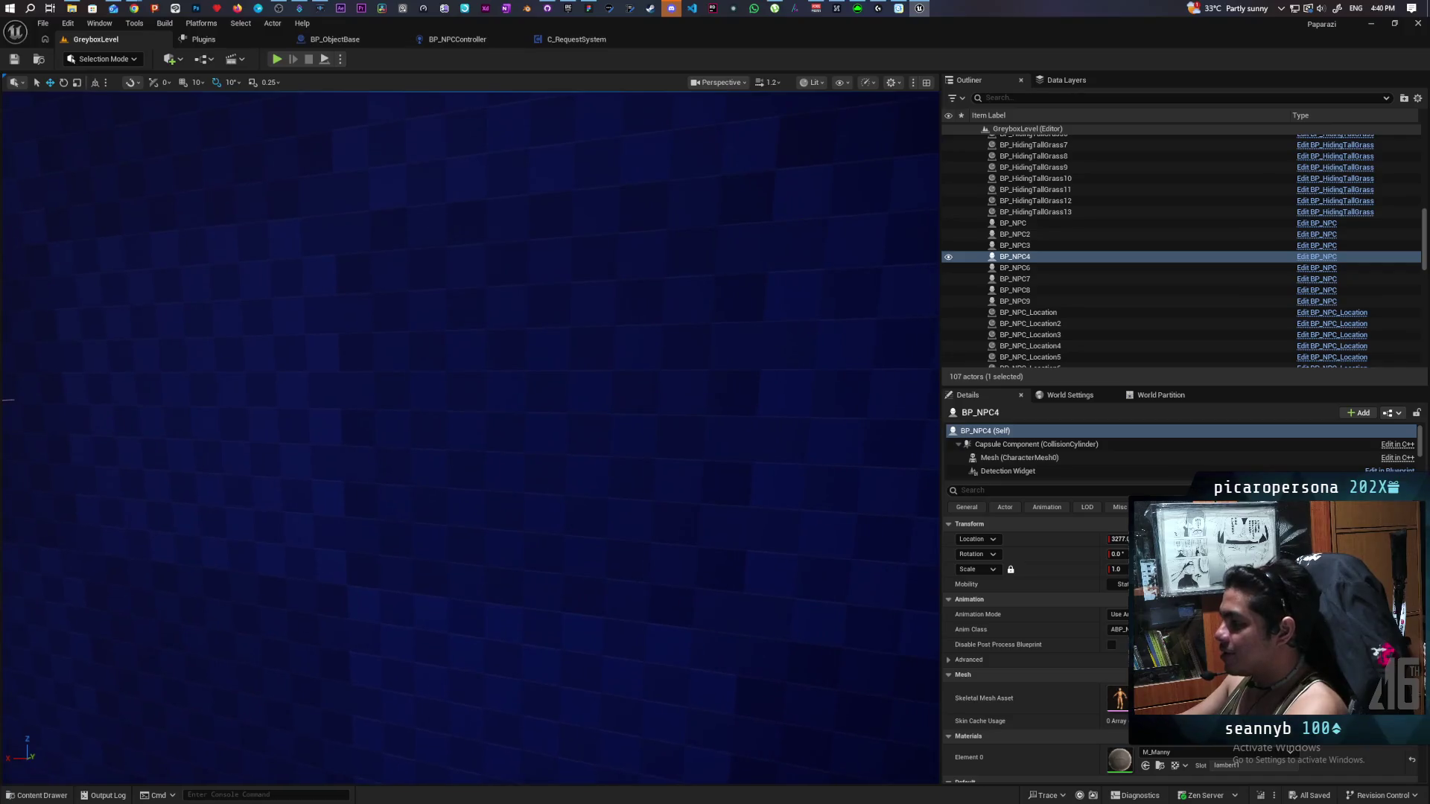
pyautogui.scroll(5, 470, 438)
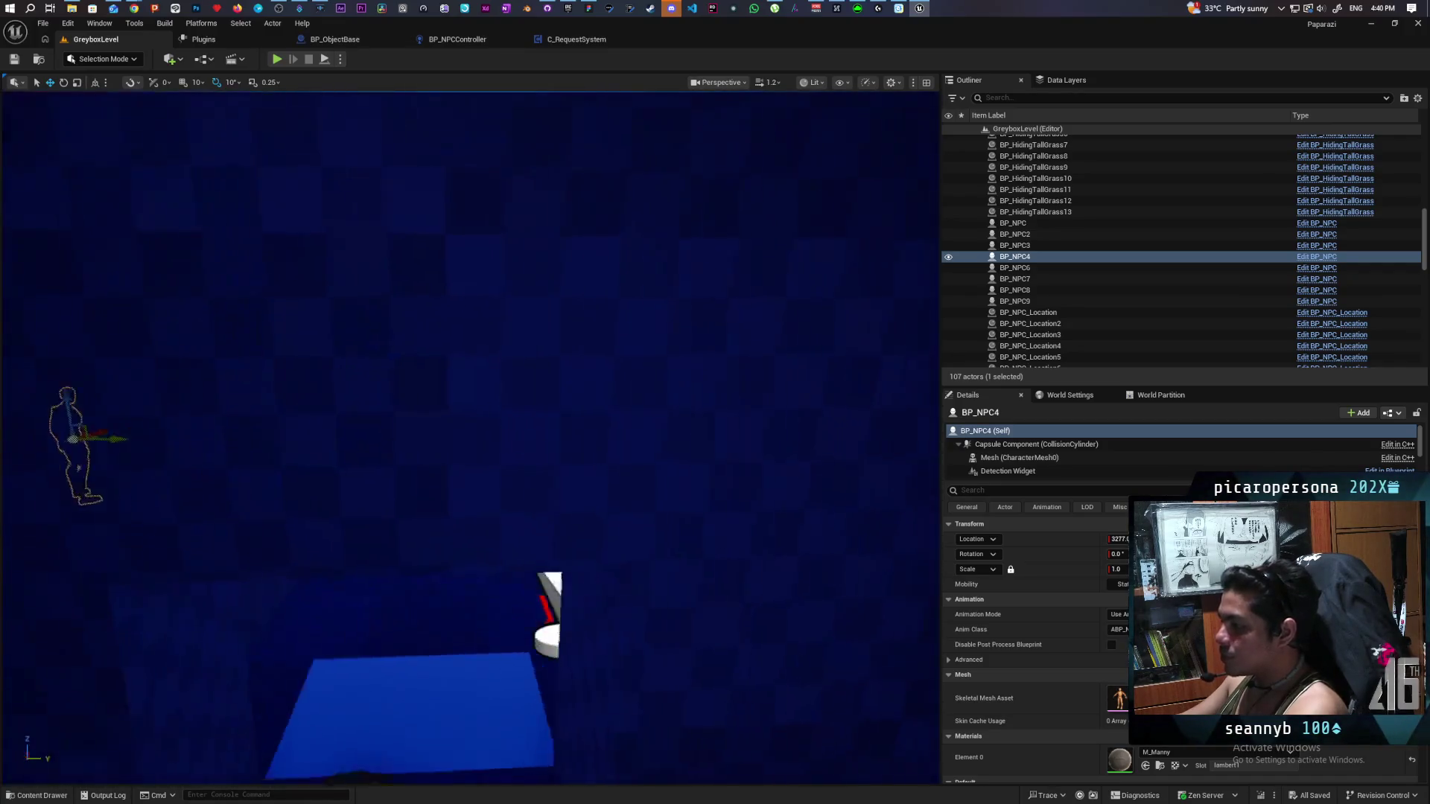
pyautogui.scroll(-5, 471, 438)
pyautogui.scroll(5, 471, 438)
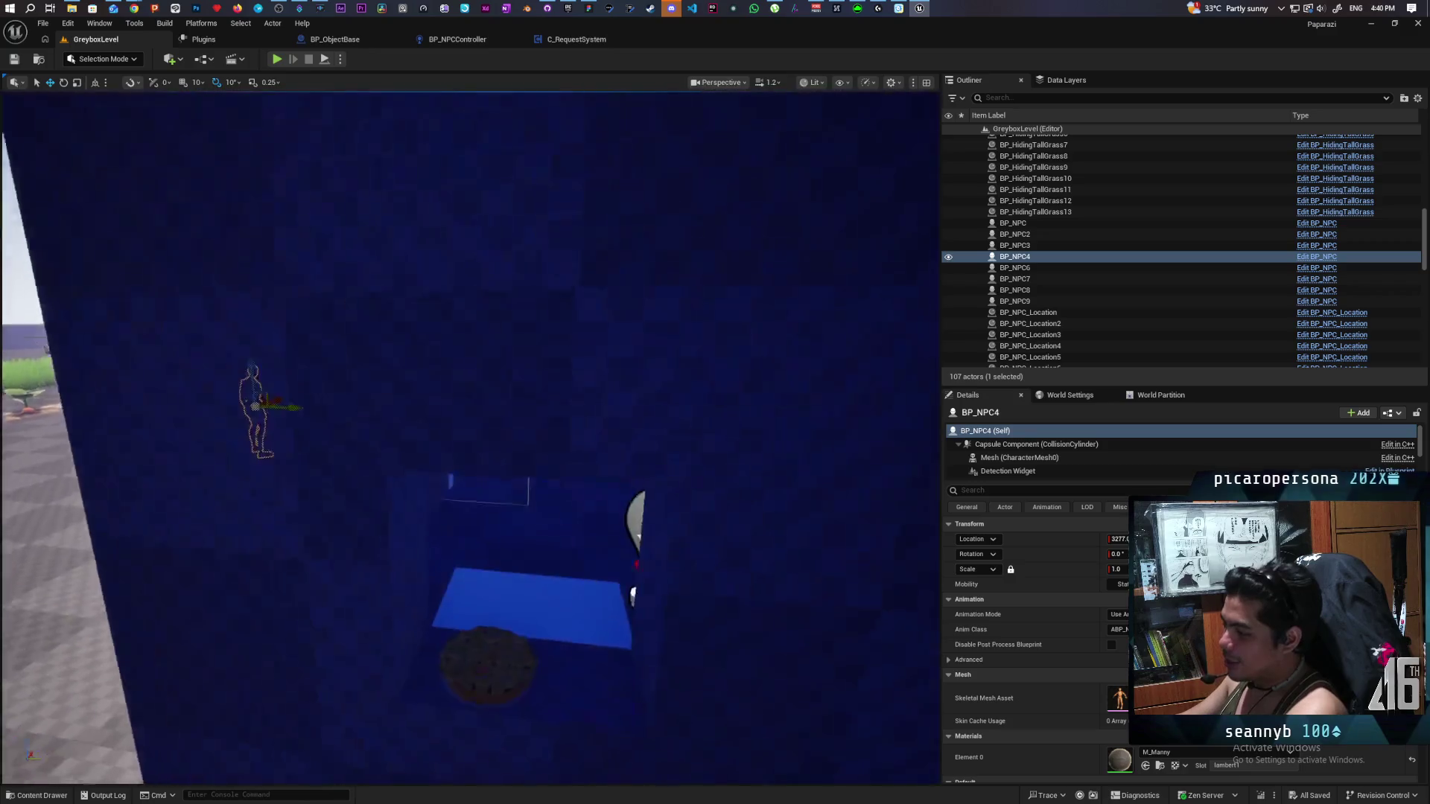
pyautogui.scroll(-5, 471, 438)
pyautogui.scroll(6, 471, 438)
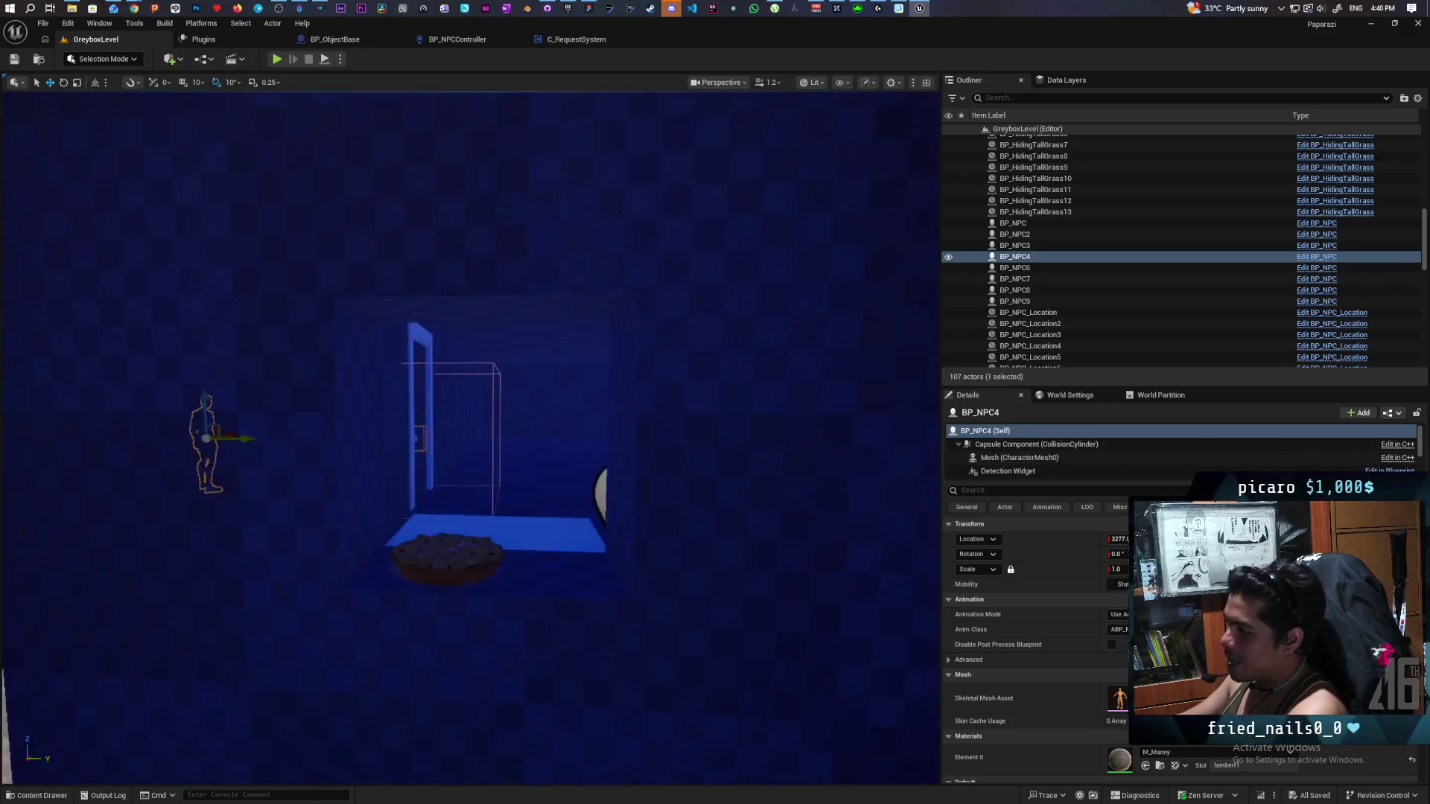
pyautogui.scroll(-6, 471, 438)
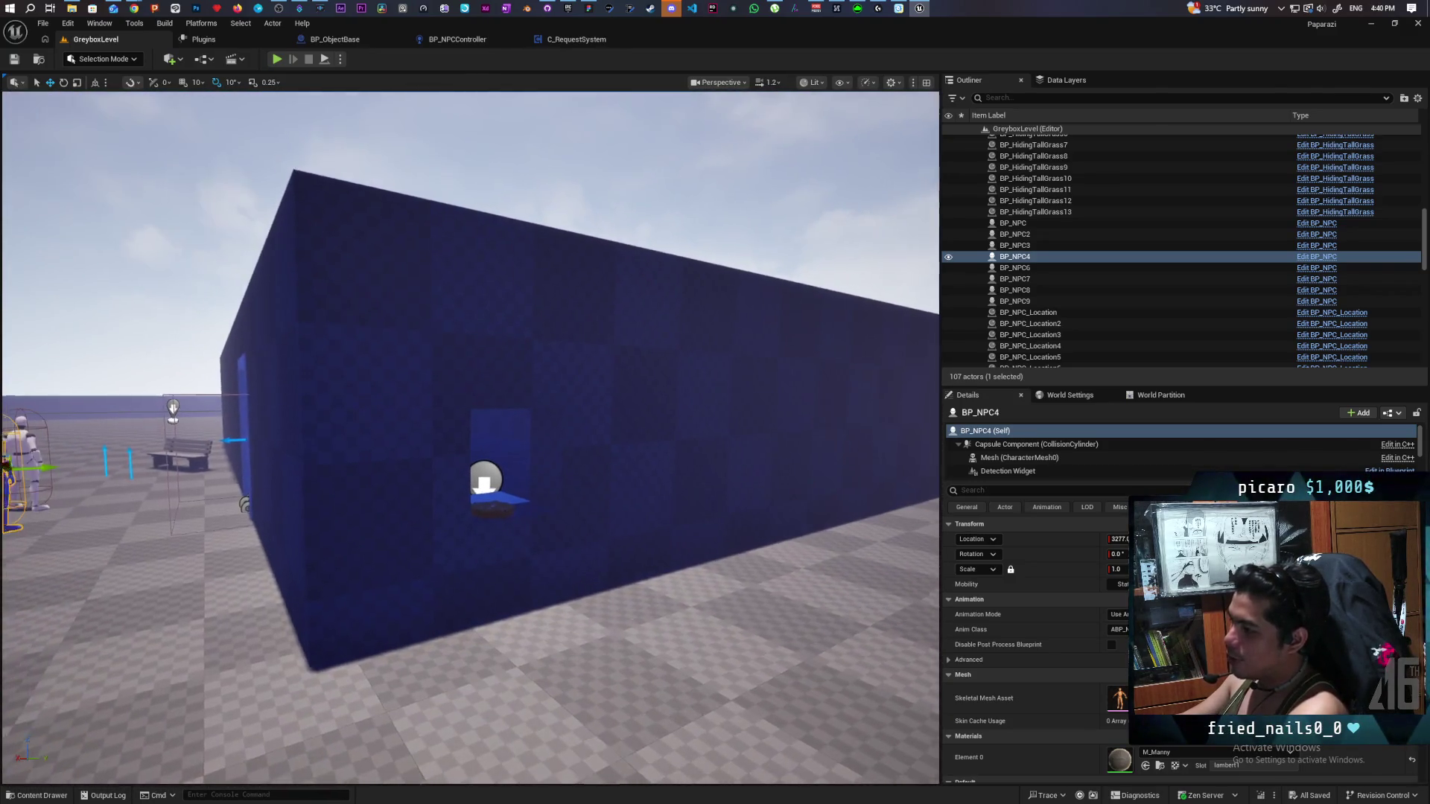
pyautogui.scroll(6, 471, 438)
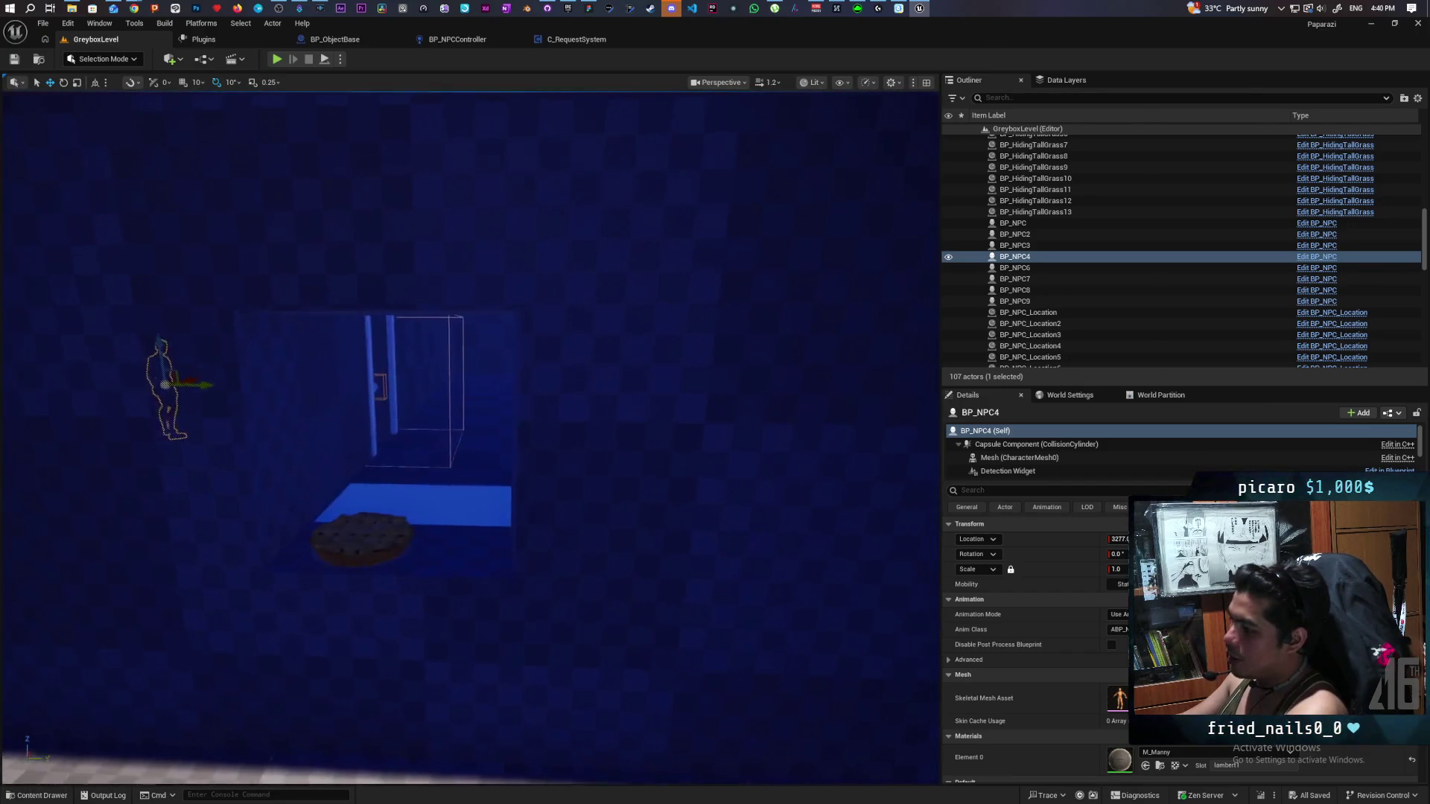
pyautogui.scroll(5, 471, 438)
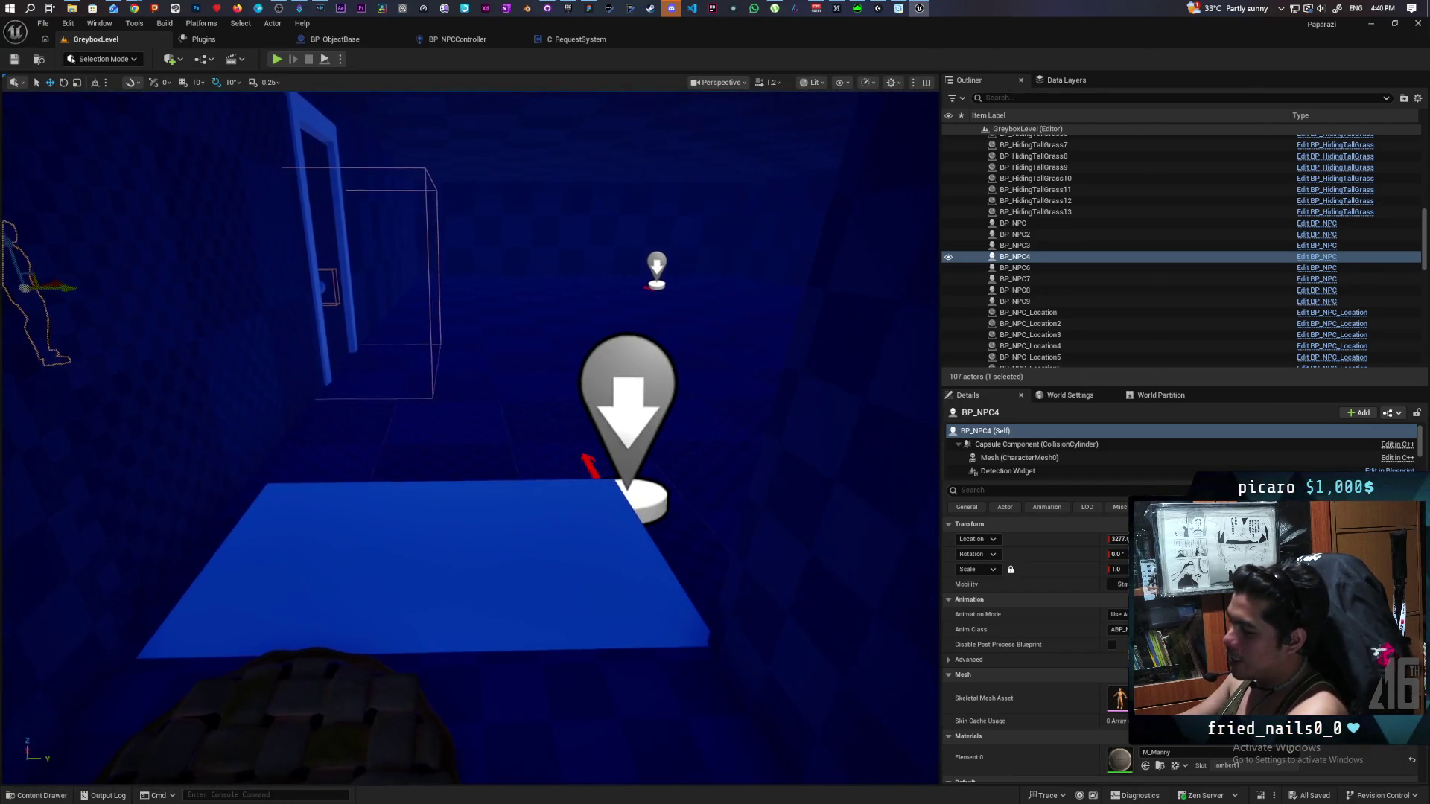
pyautogui.scroll(-3, 471, 438)
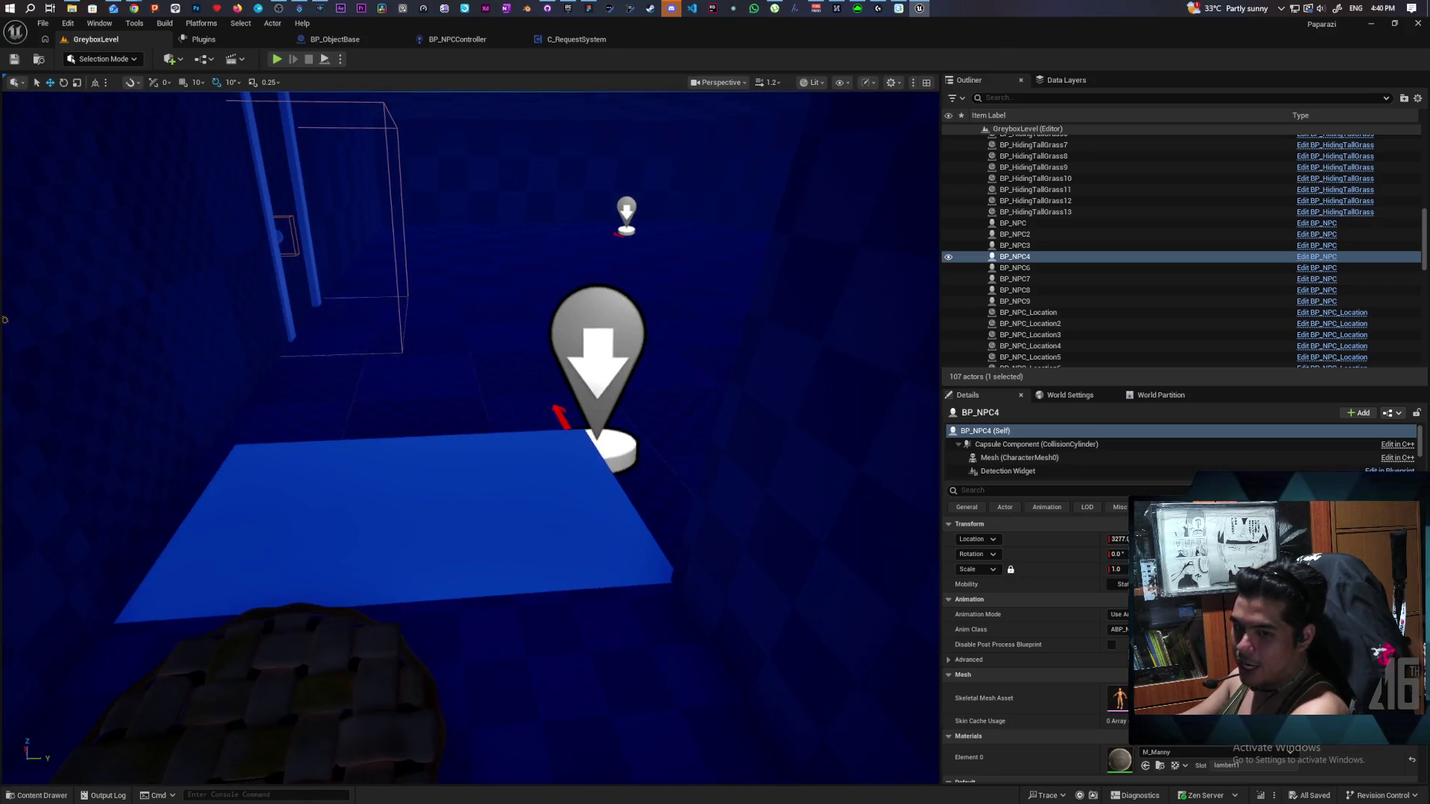
pyautogui.press('d')
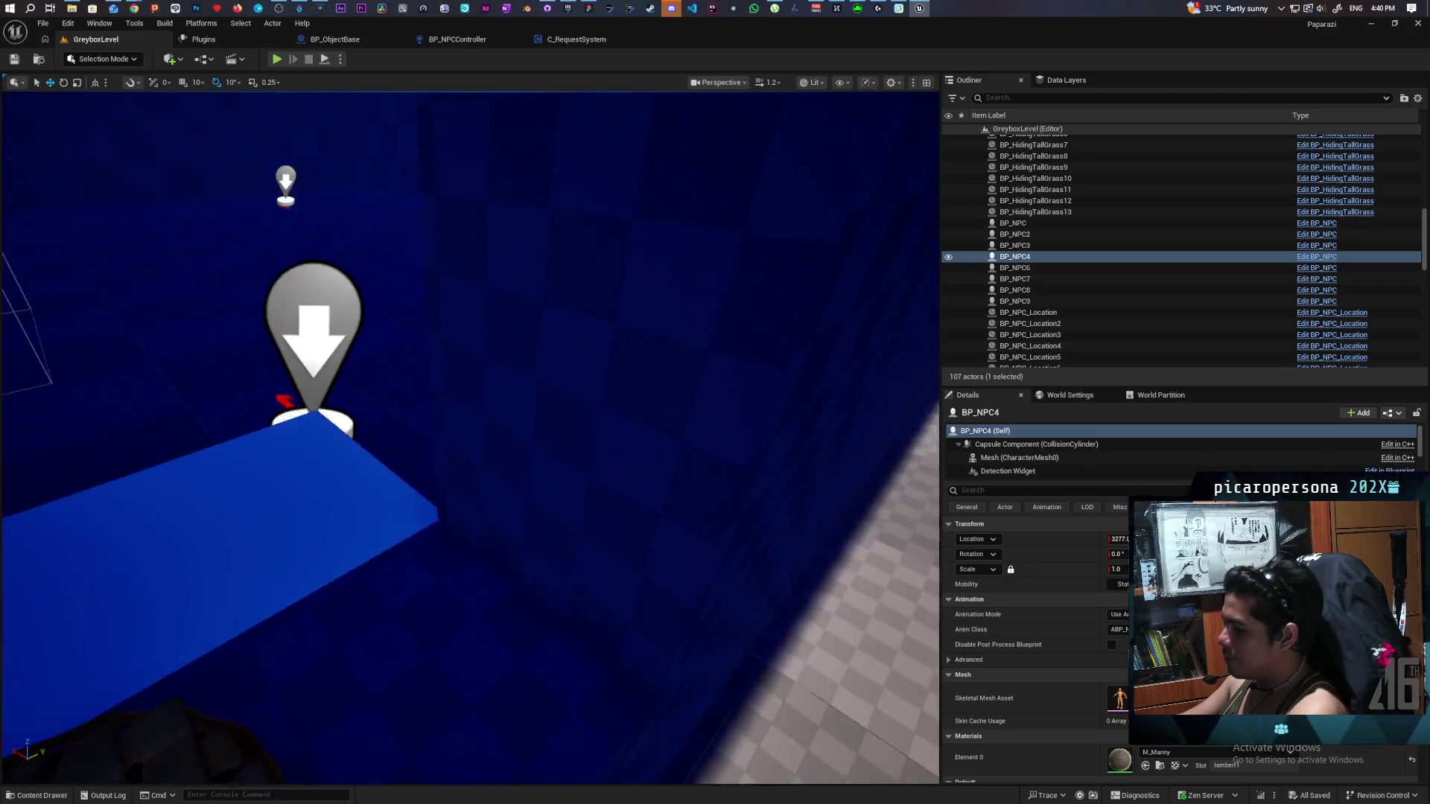
pyautogui.press('s')
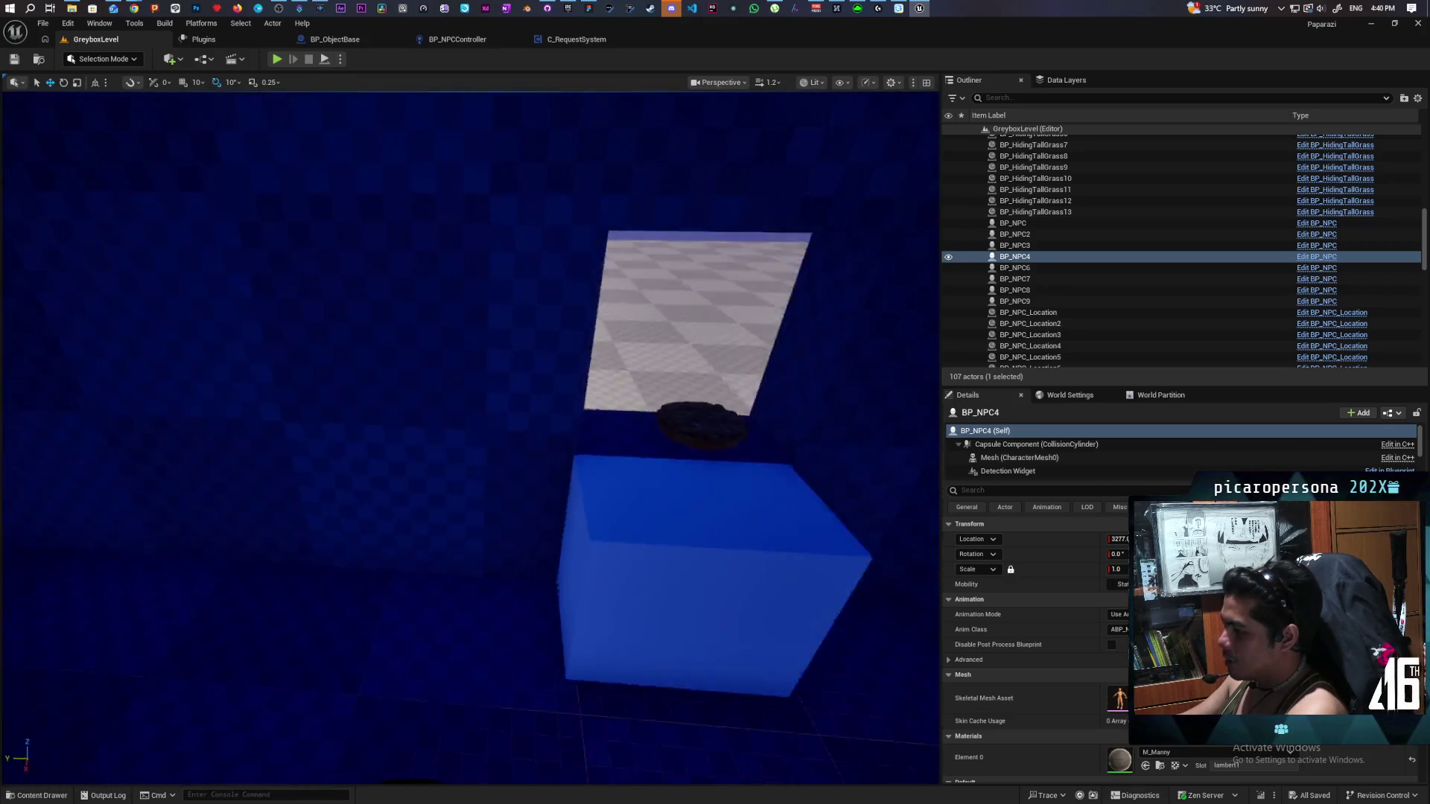
pyautogui.press('w')
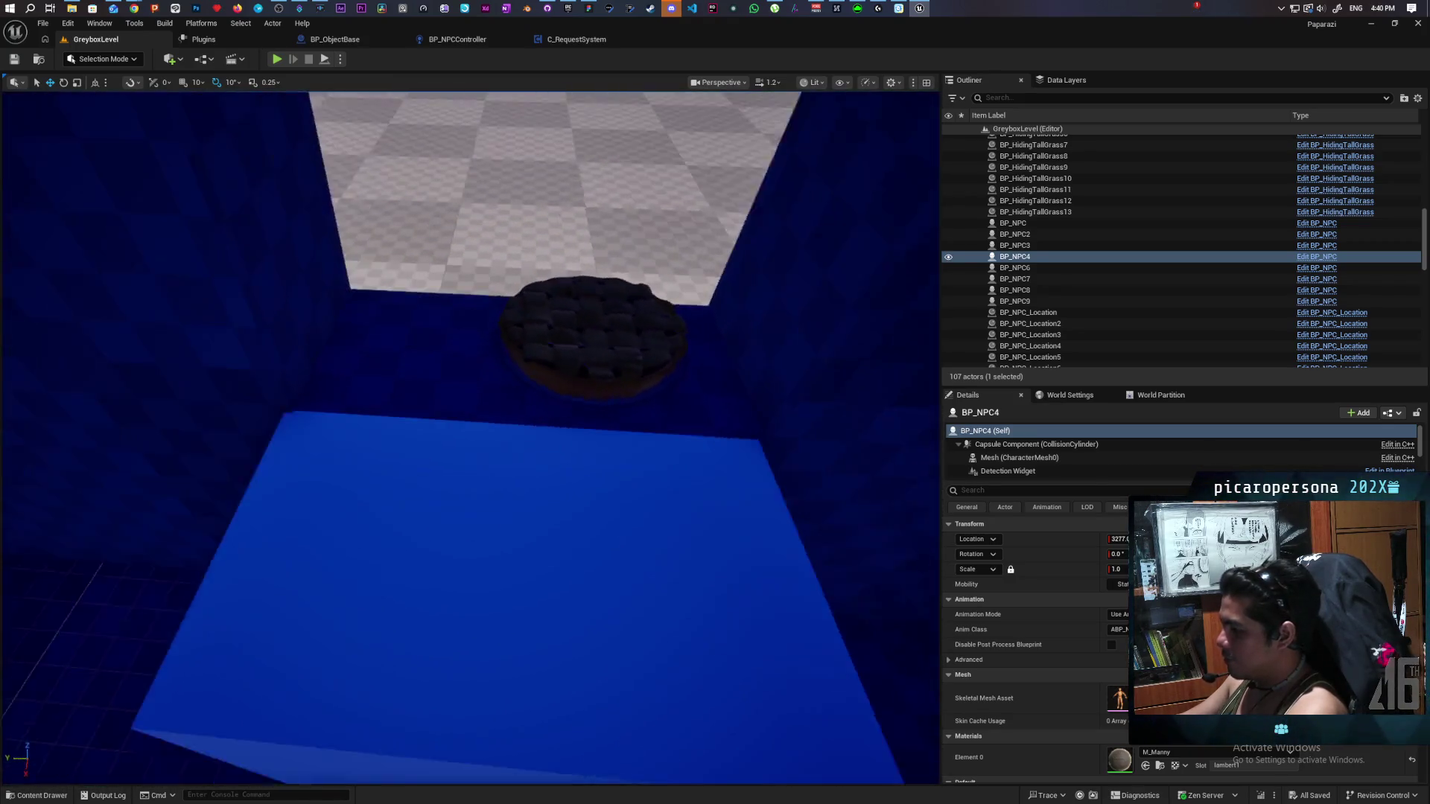
pyautogui.press('a')
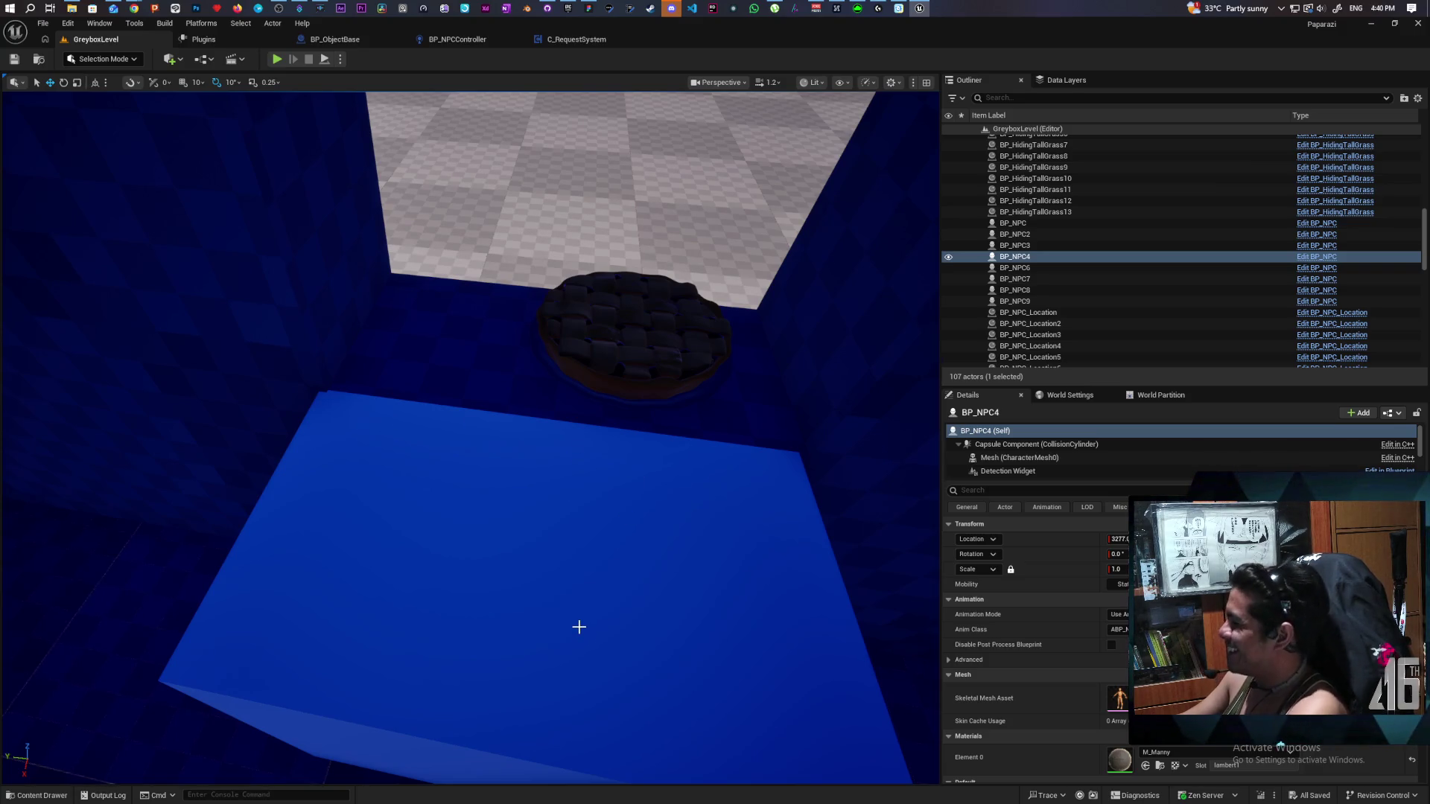
pyautogui.moveTo(579, 627)
pyautogui.mouseDown()
pyautogui.moveTo(562, 707)
pyautogui.moveTo(675, 606)
pyautogui.mouseUp()
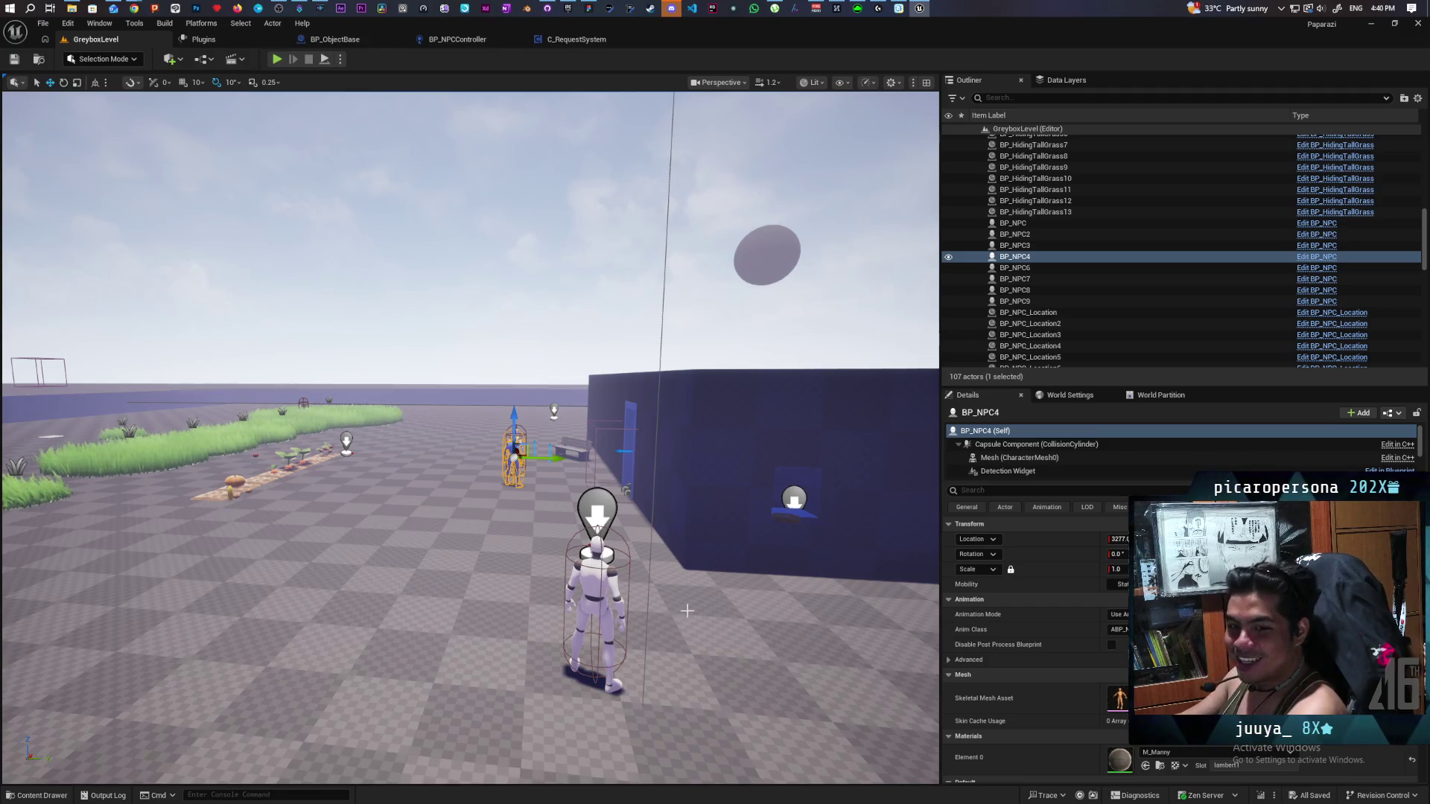
pyautogui.moveTo(738, 585)
pyautogui.mouseDown()
pyautogui.moveTo(693, 552)
pyautogui.moveTo(737, 589)
pyautogui.moveTo(745, 685)
pyautogui.moveTo(745, 566)
pyautogui.moveTo(745, 670)
pyautogui.moveTo(745, 640)
pyautogui.moveTo(745, 656)
pyautogui.mouseUp()
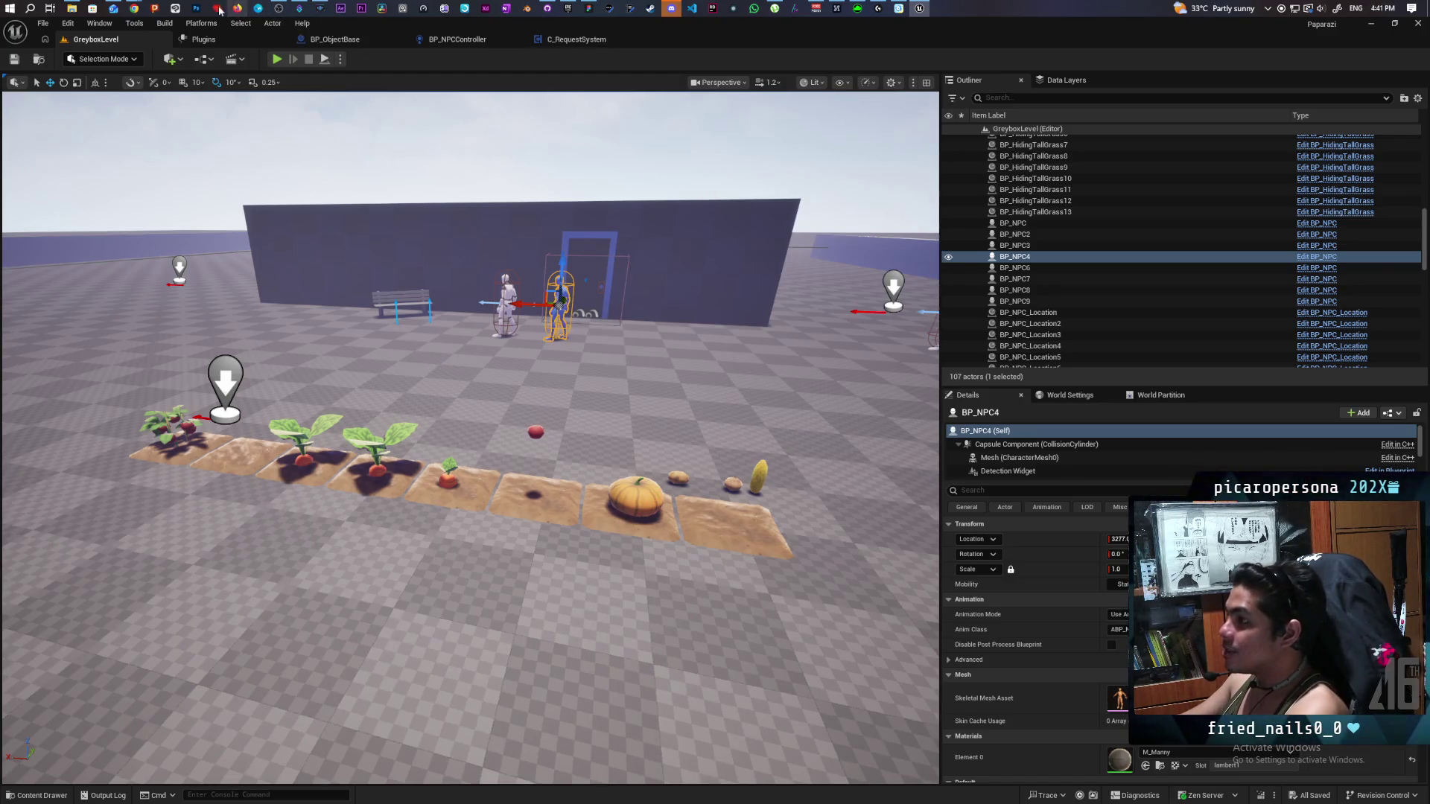
pyautogui.moveTo(137, 8)
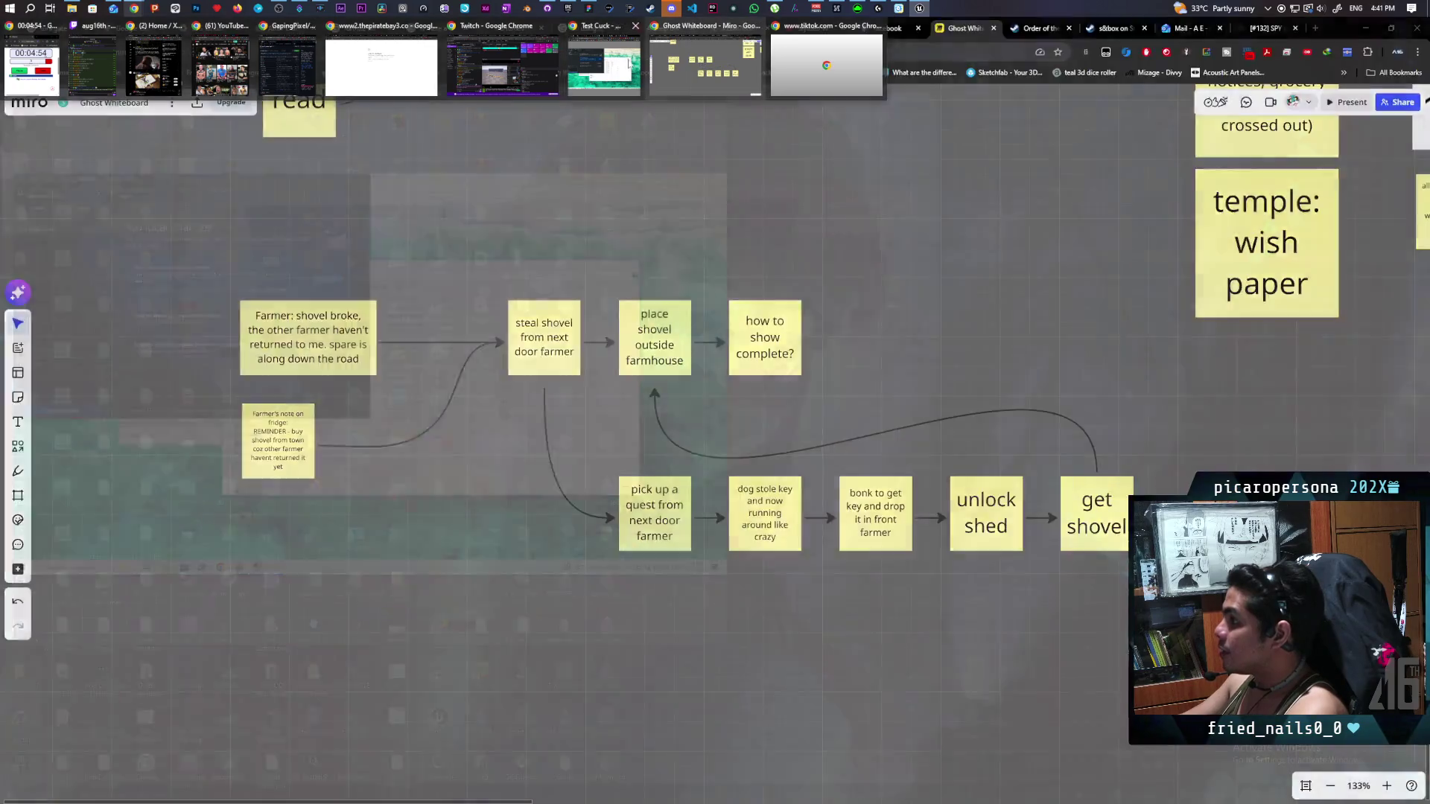
# Close GitHub Desktop in the remote desktop session.
pyautogui.click(604, 66)
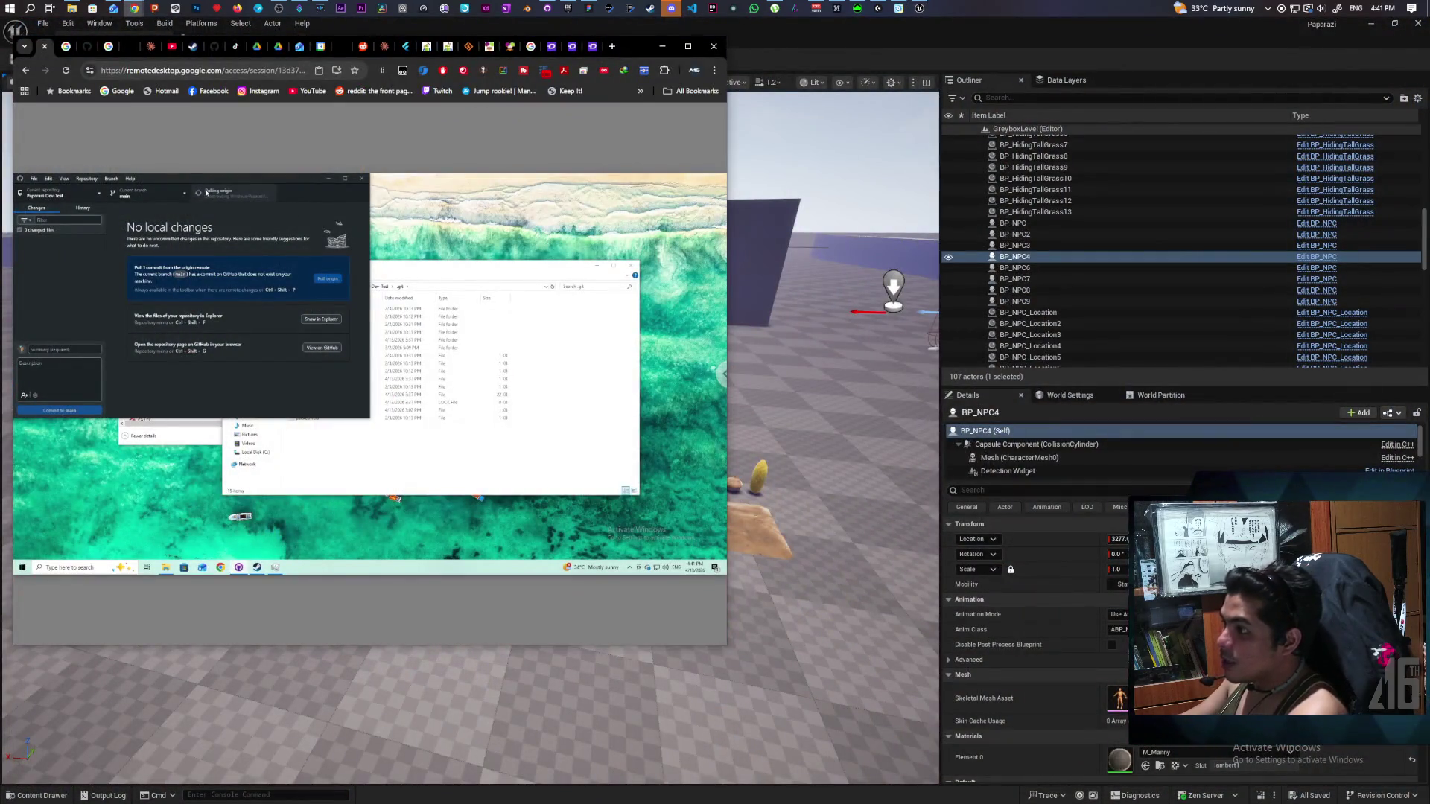
pyautogui.moveTo(206, 192)
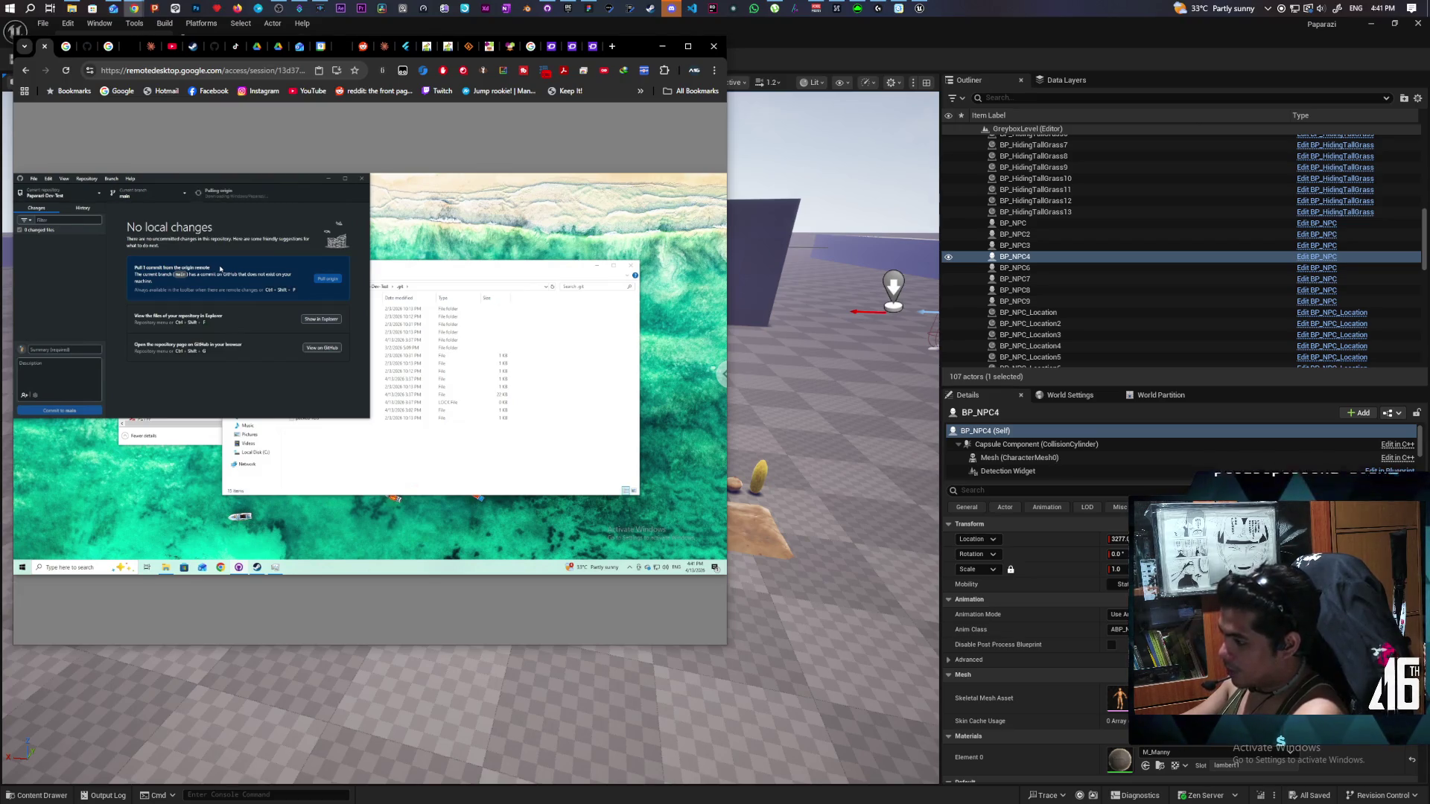
pyautogui.click(361, 178)
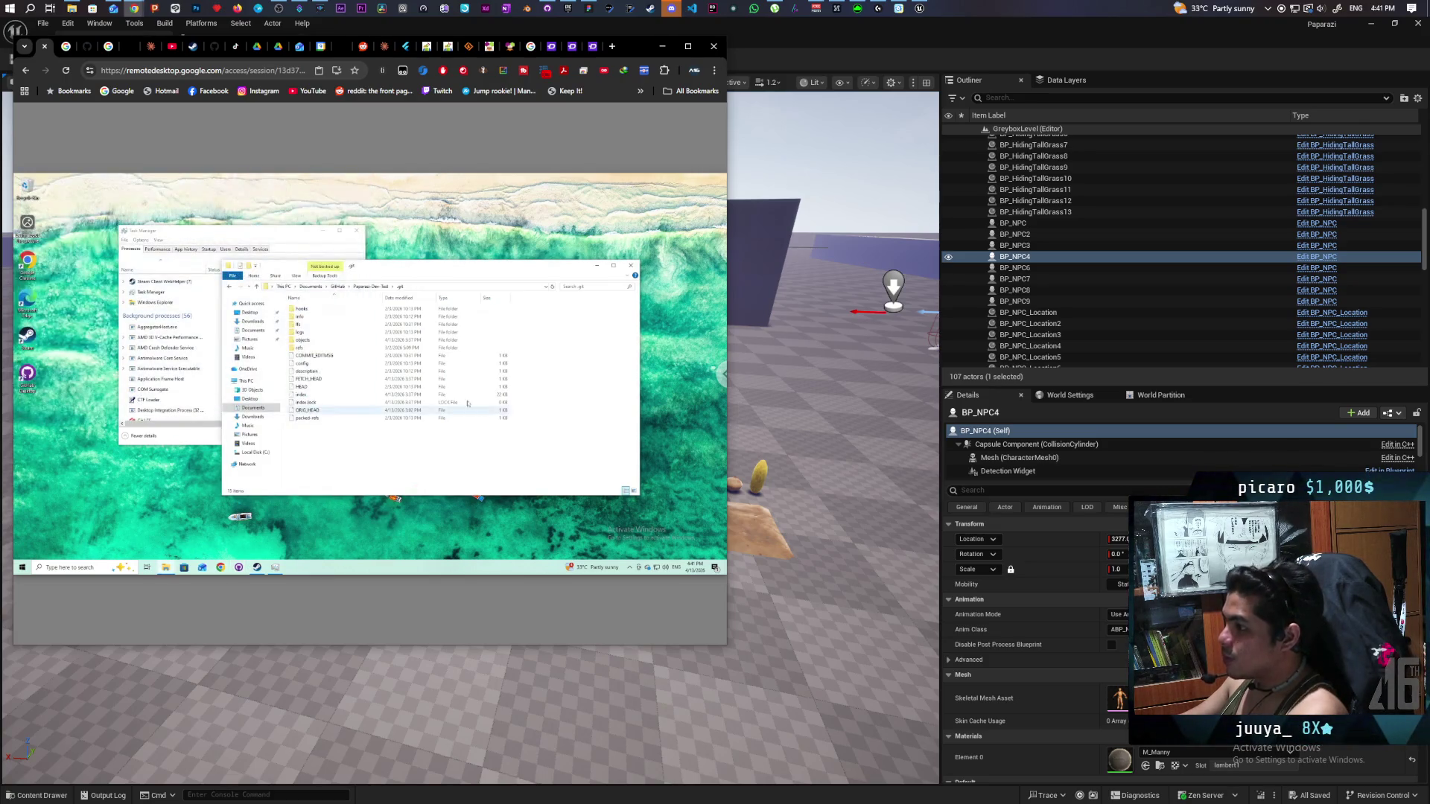
# Go up to the GitHub folder and delete the Paparazi-Dev-Test folder.
pyautogui.click(375, 289)
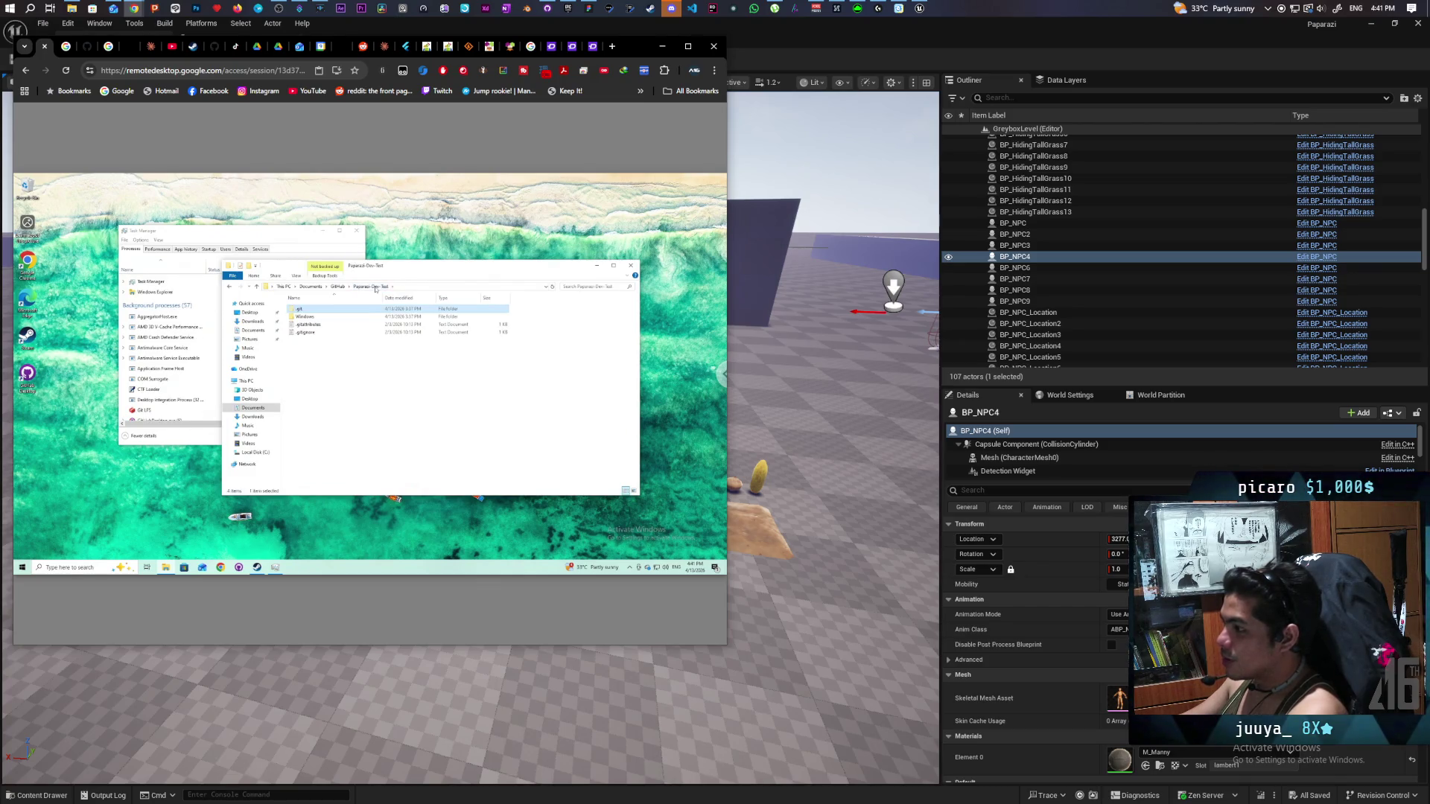
pyautogui.click(336, 288)
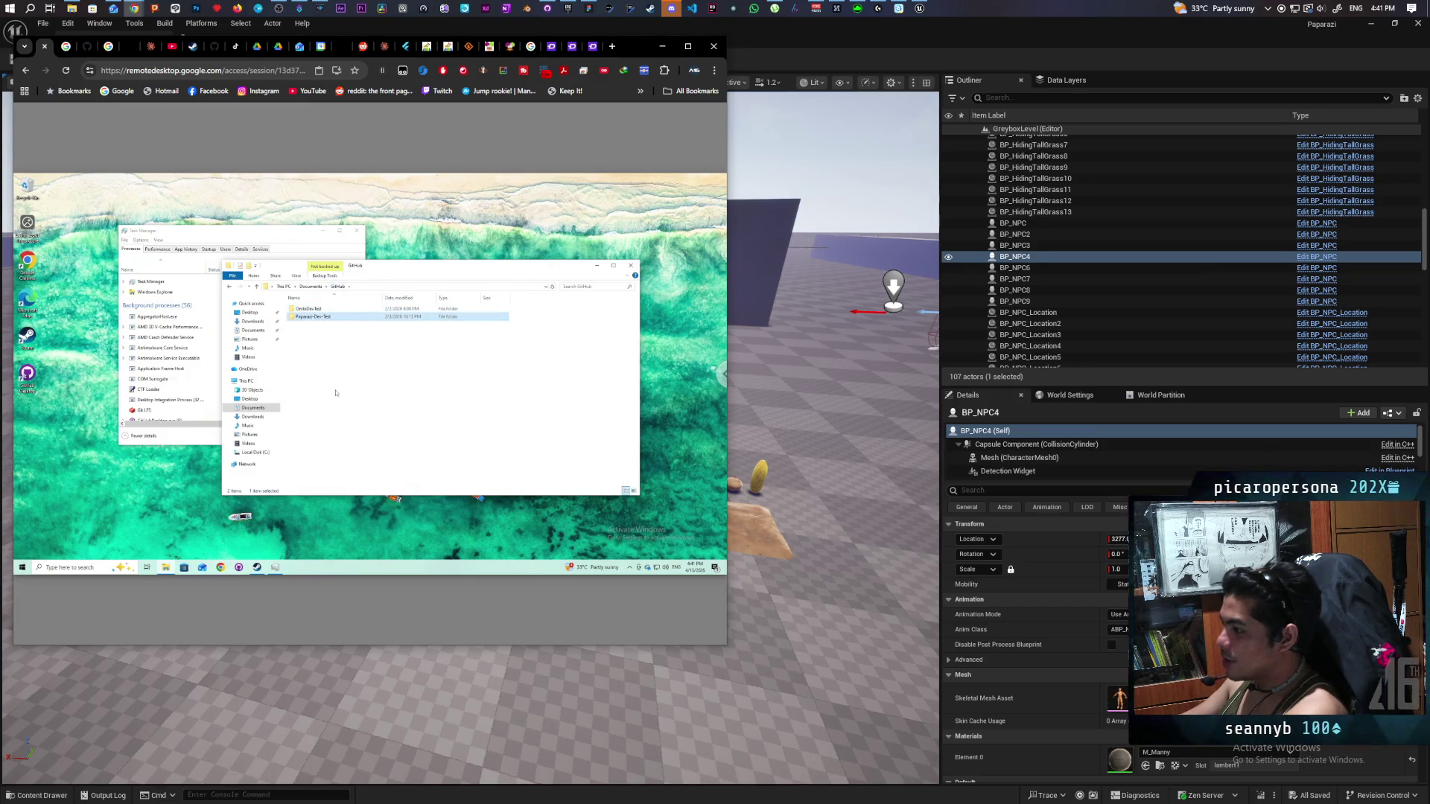
pyautogui.press('Delete')
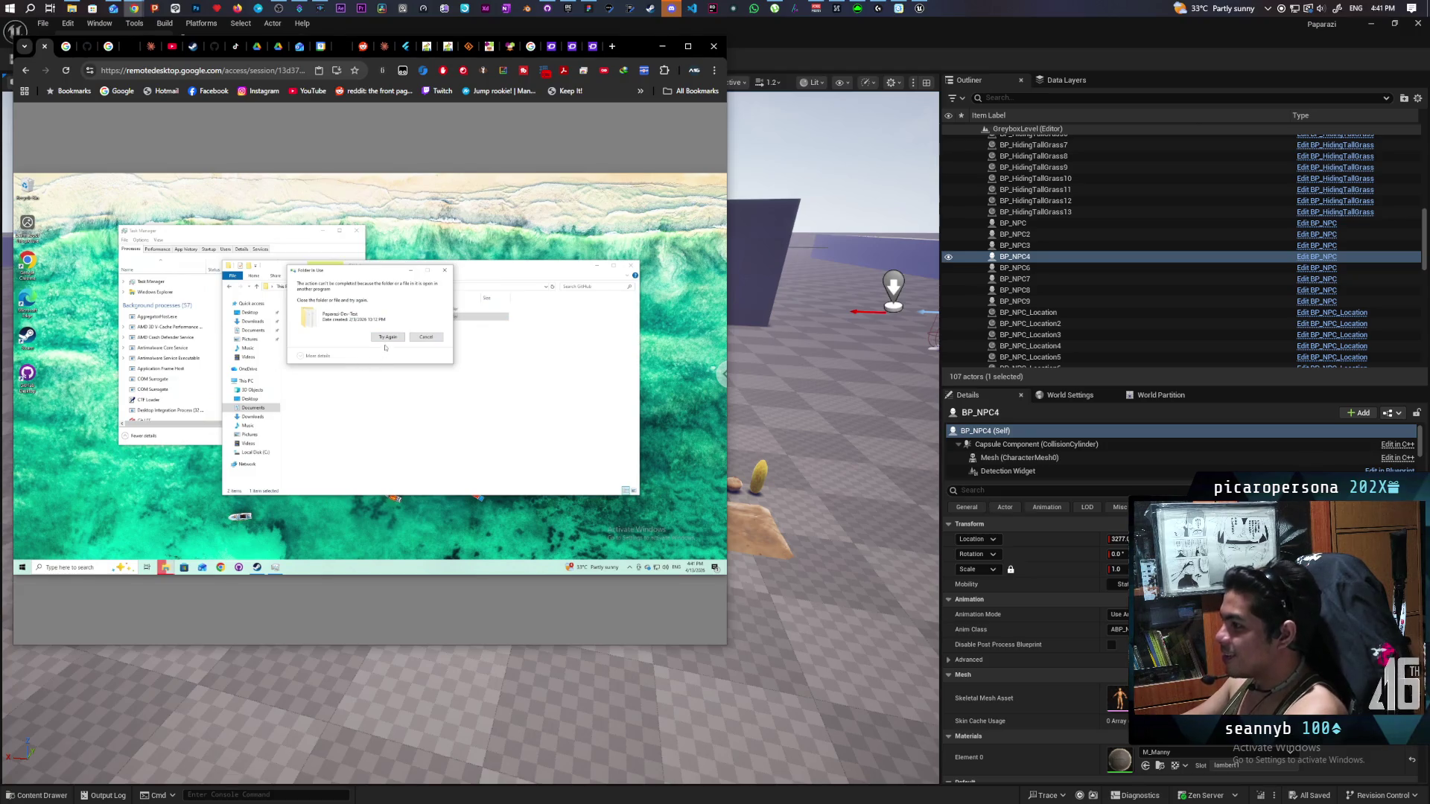
# End the GitHubDesktop.exe process in Task Manager and retry the folder deletion.
pyautogui.click(274, 567)
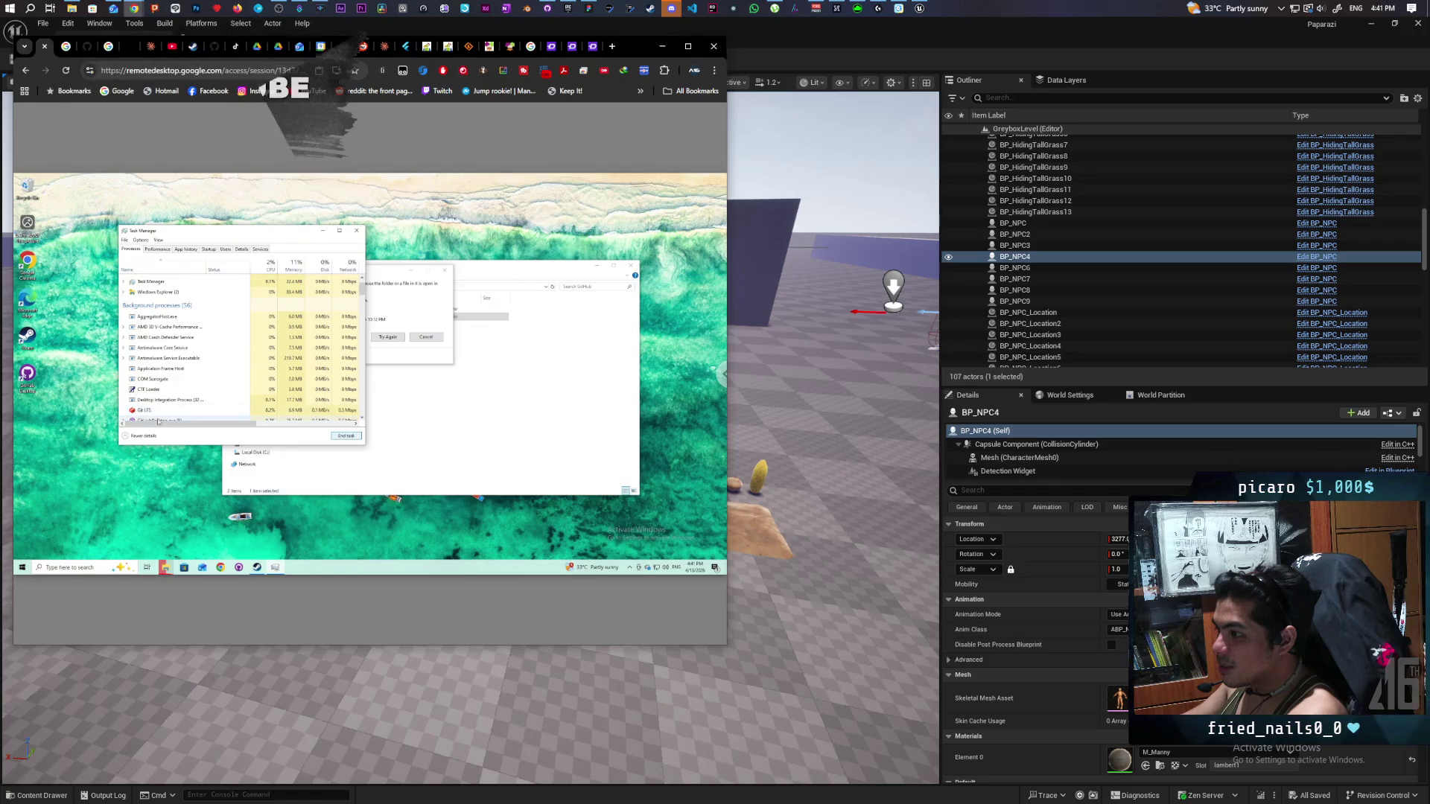
pyautogui.click(158, 422)
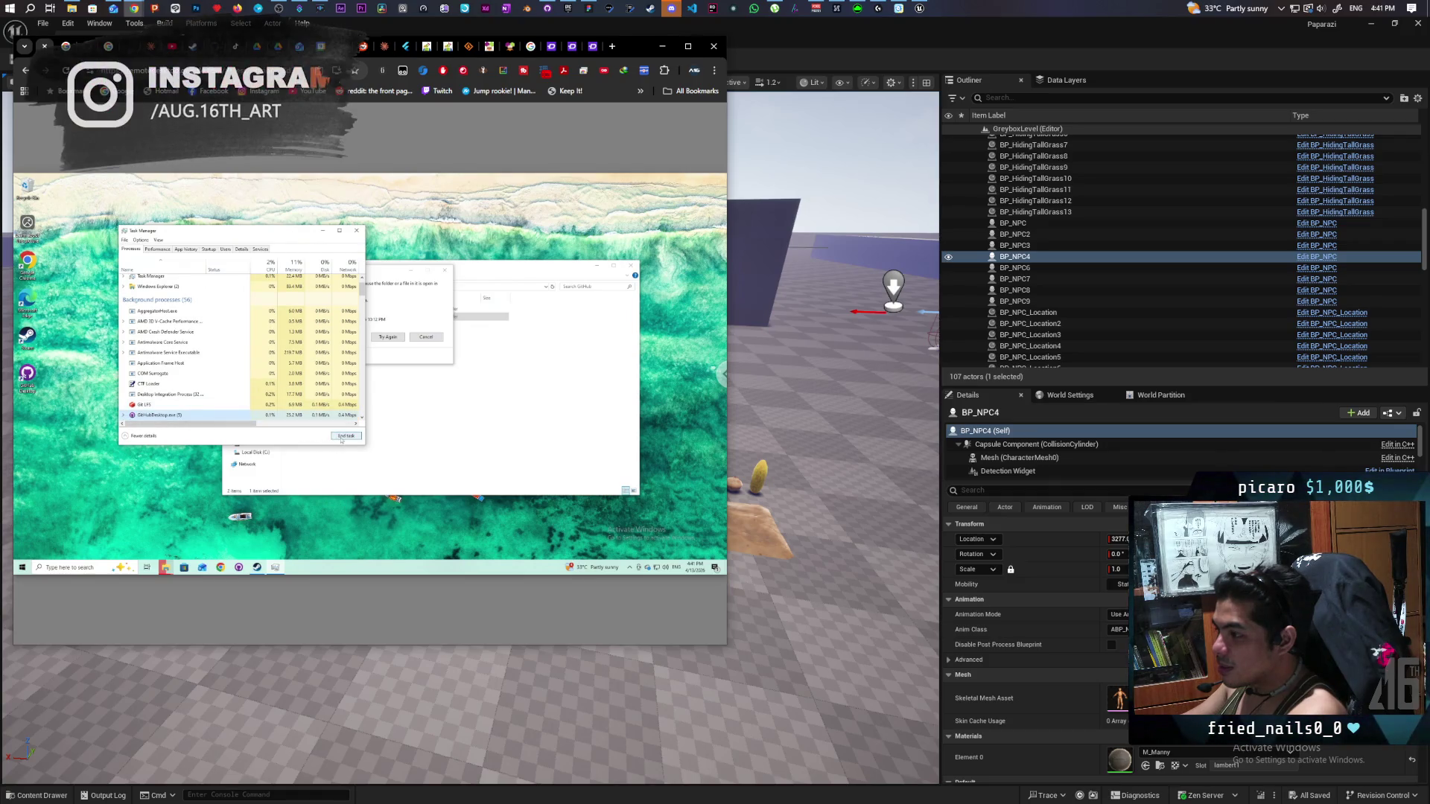
pyautogui.click(148, 416)
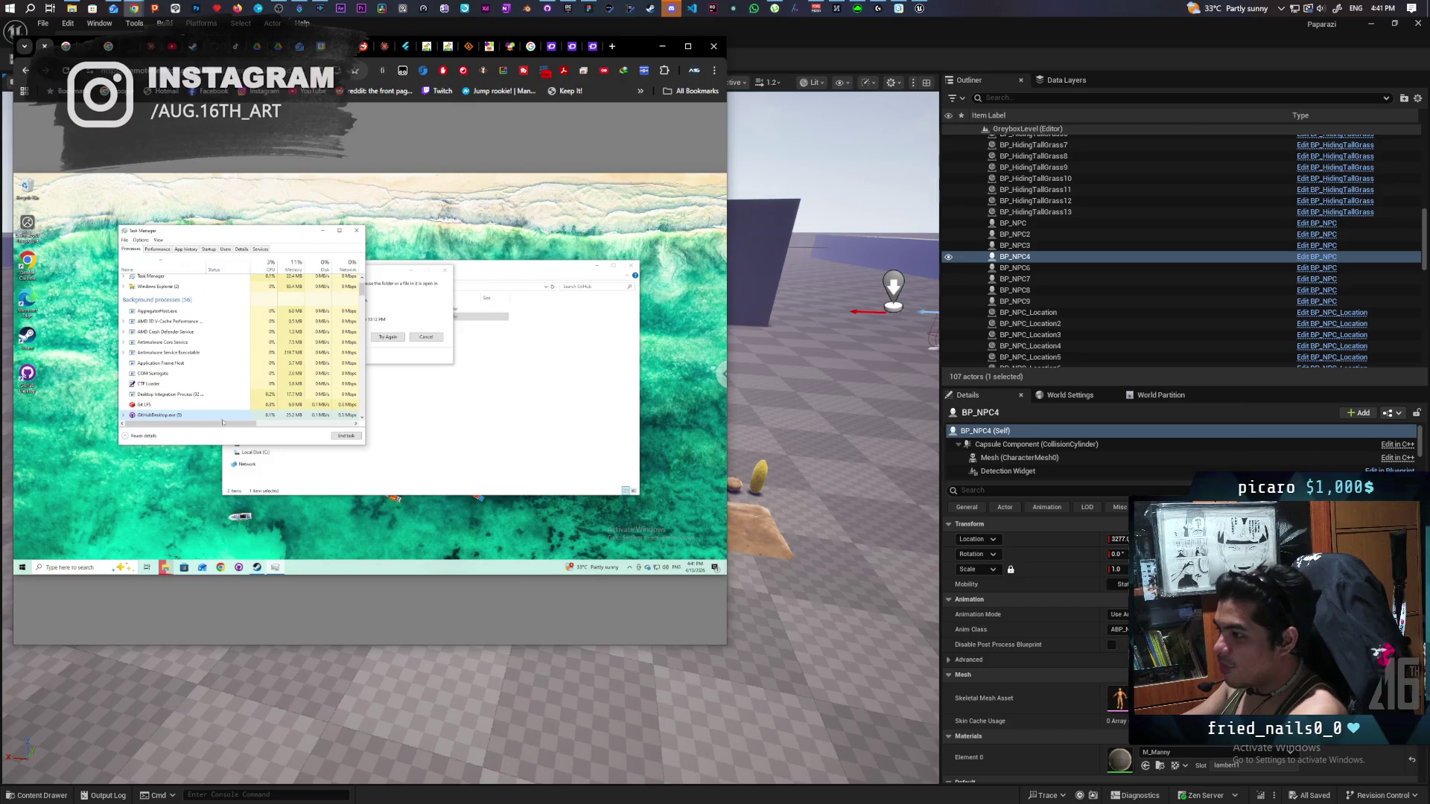
pyautogui.click(346, 436)
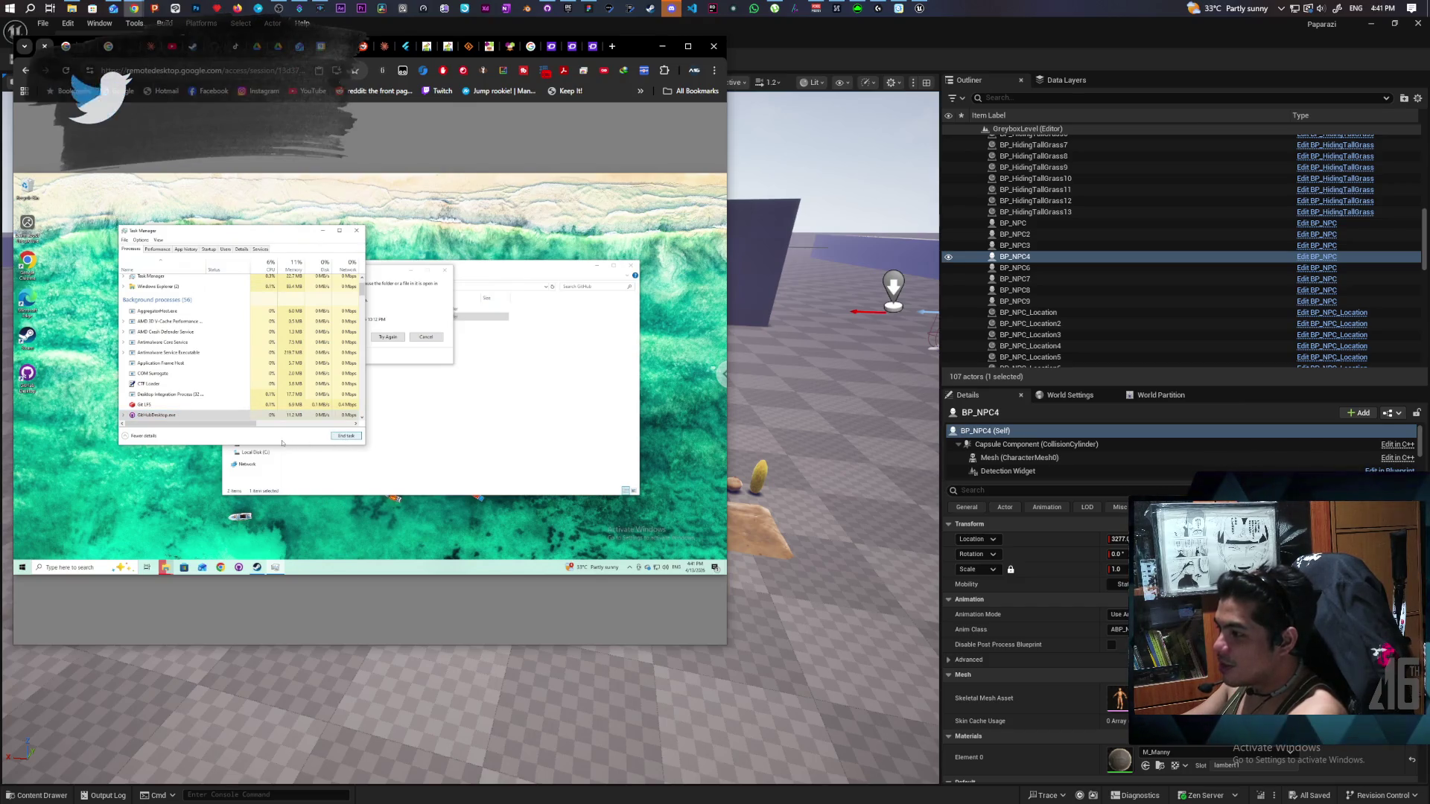
pyautogui.click(385, 348)
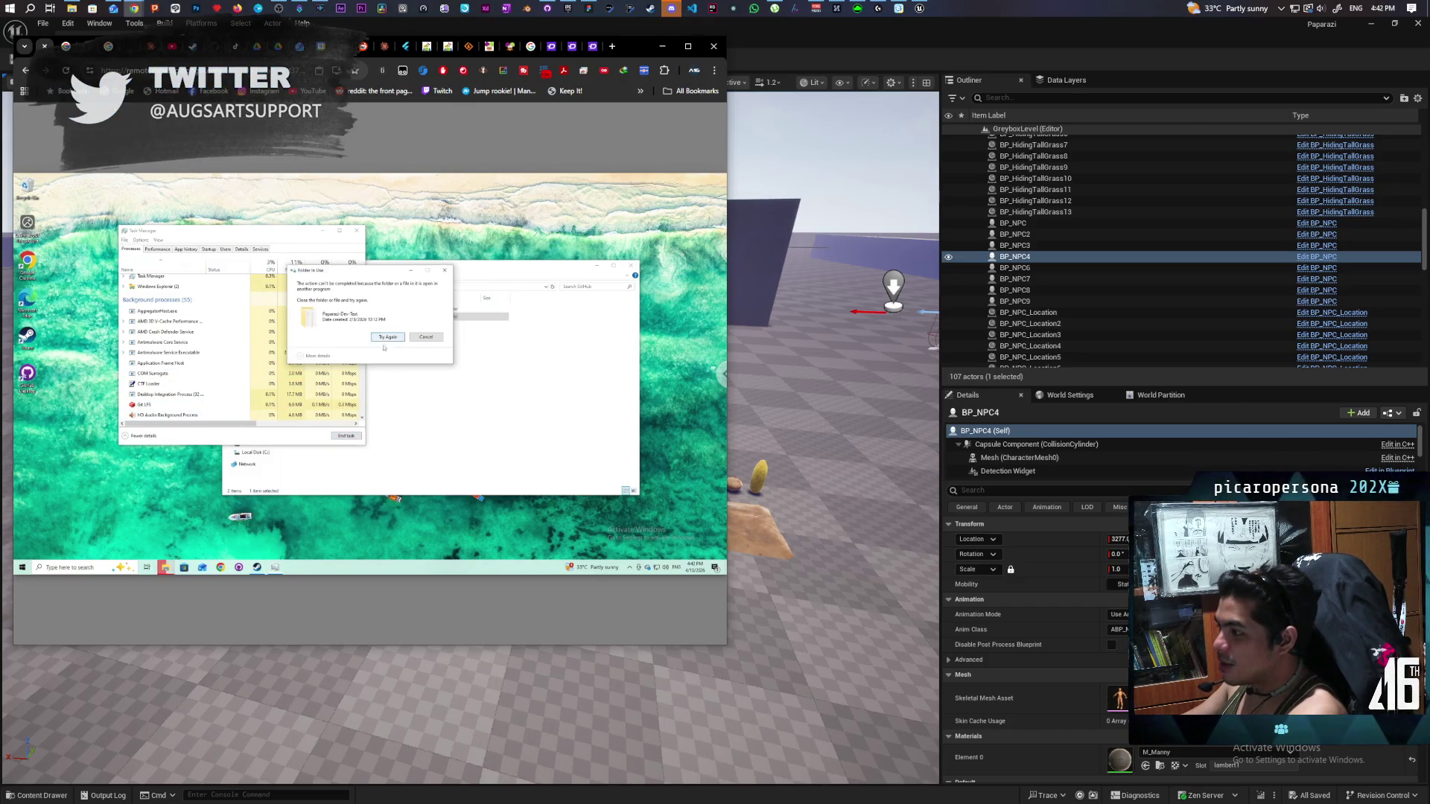
pyautogui.click(386, 341)
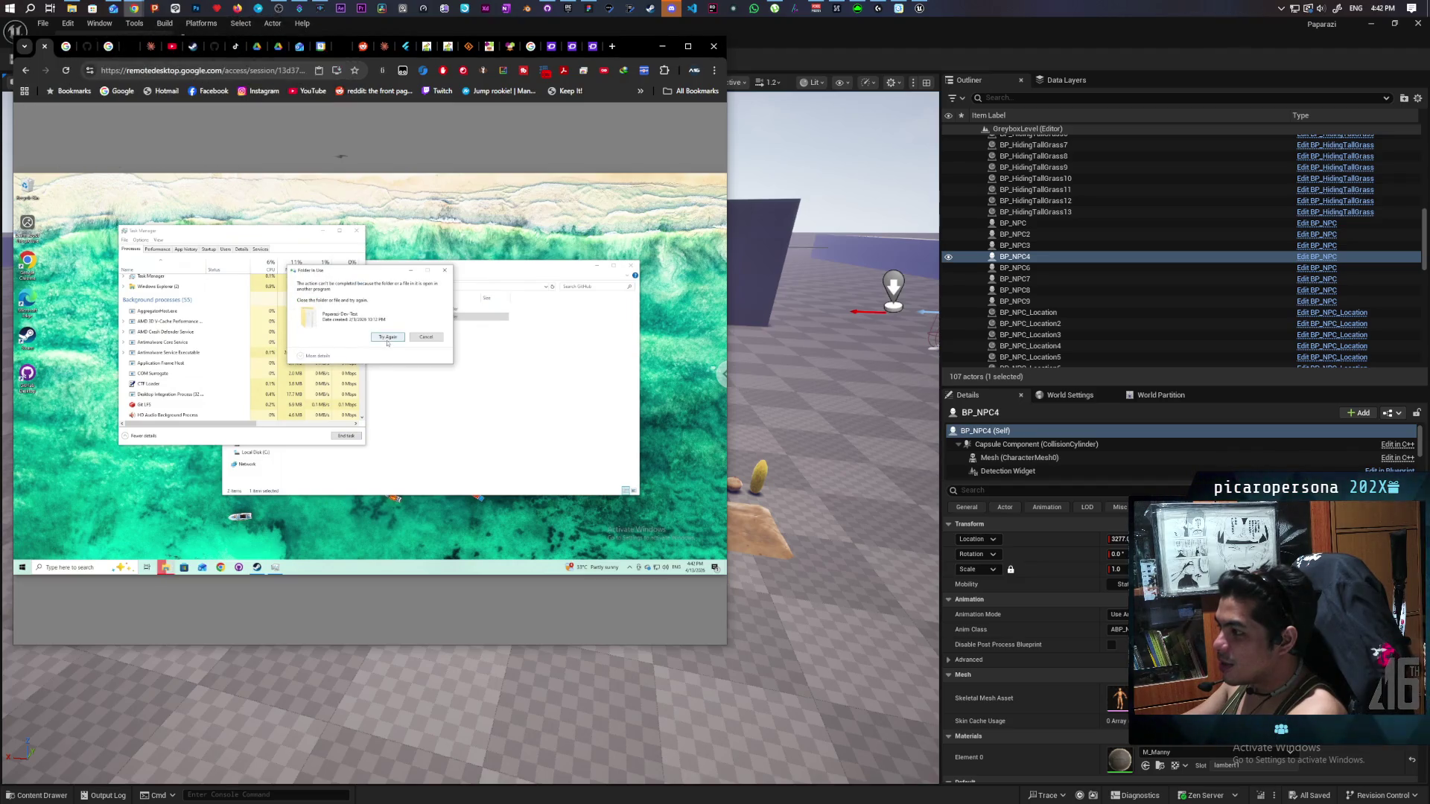
pyautogui.click(386, 339)
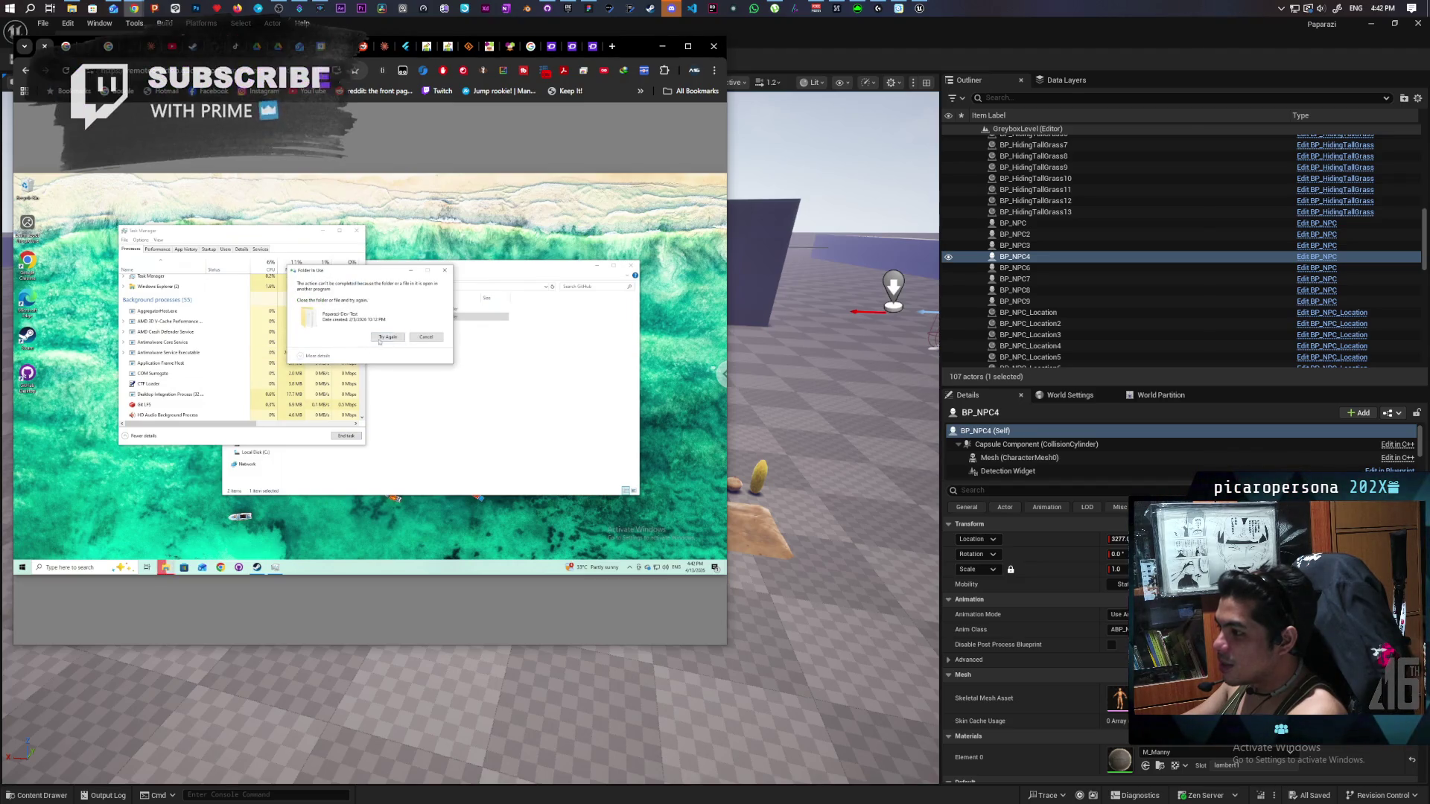
pyautogui.click(384, 340)
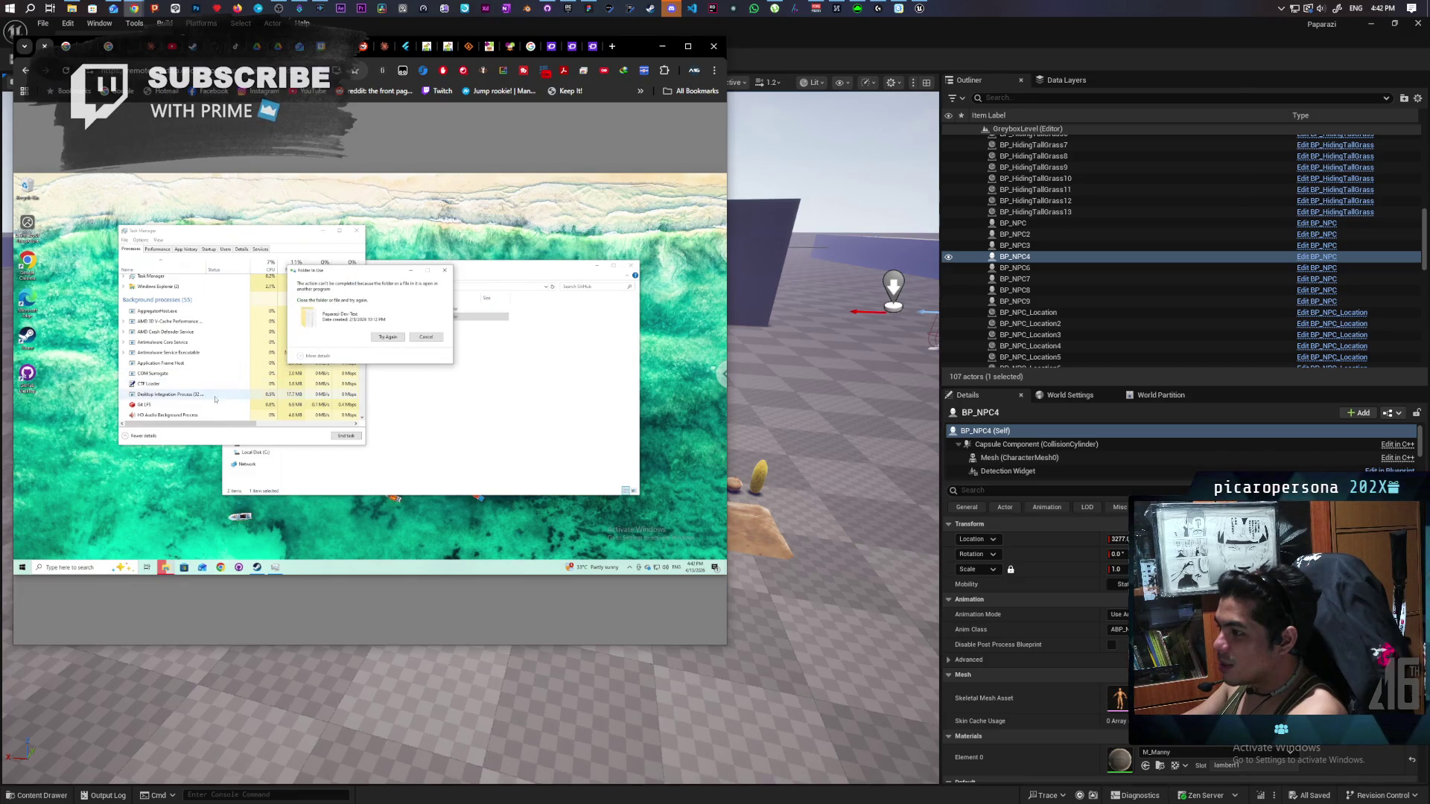
# Reposition Task Manager and retry deleting the Paparazi-Dev-Test folder.
pyautogui.scroll(-1, 182, 404)
pyautogui.scroll(-3, 181, 406)
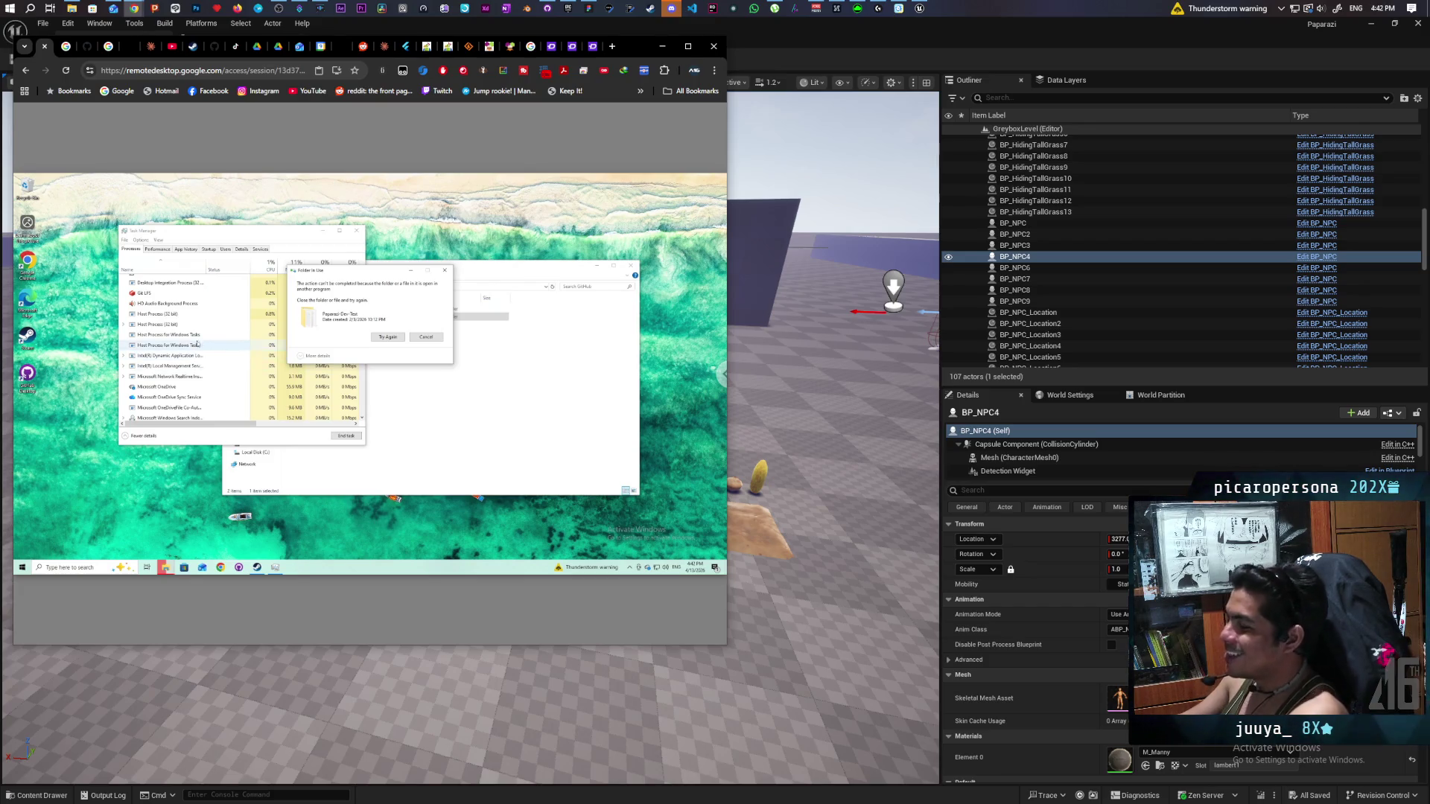
pyautogui.moveTo(196, 238); pyautogui.dragTo(144, 236)
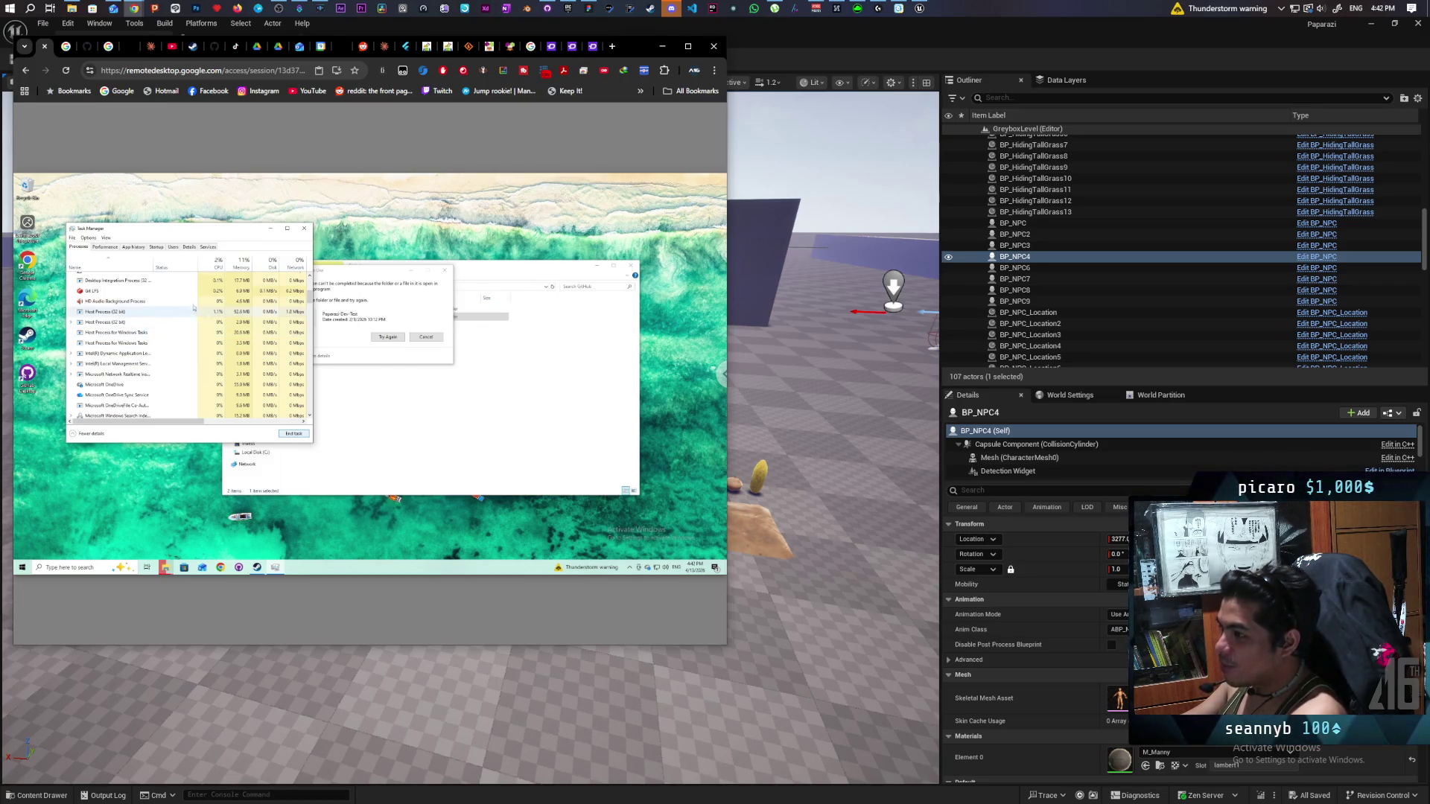
pyautogui.scroll(4, 307, 297)
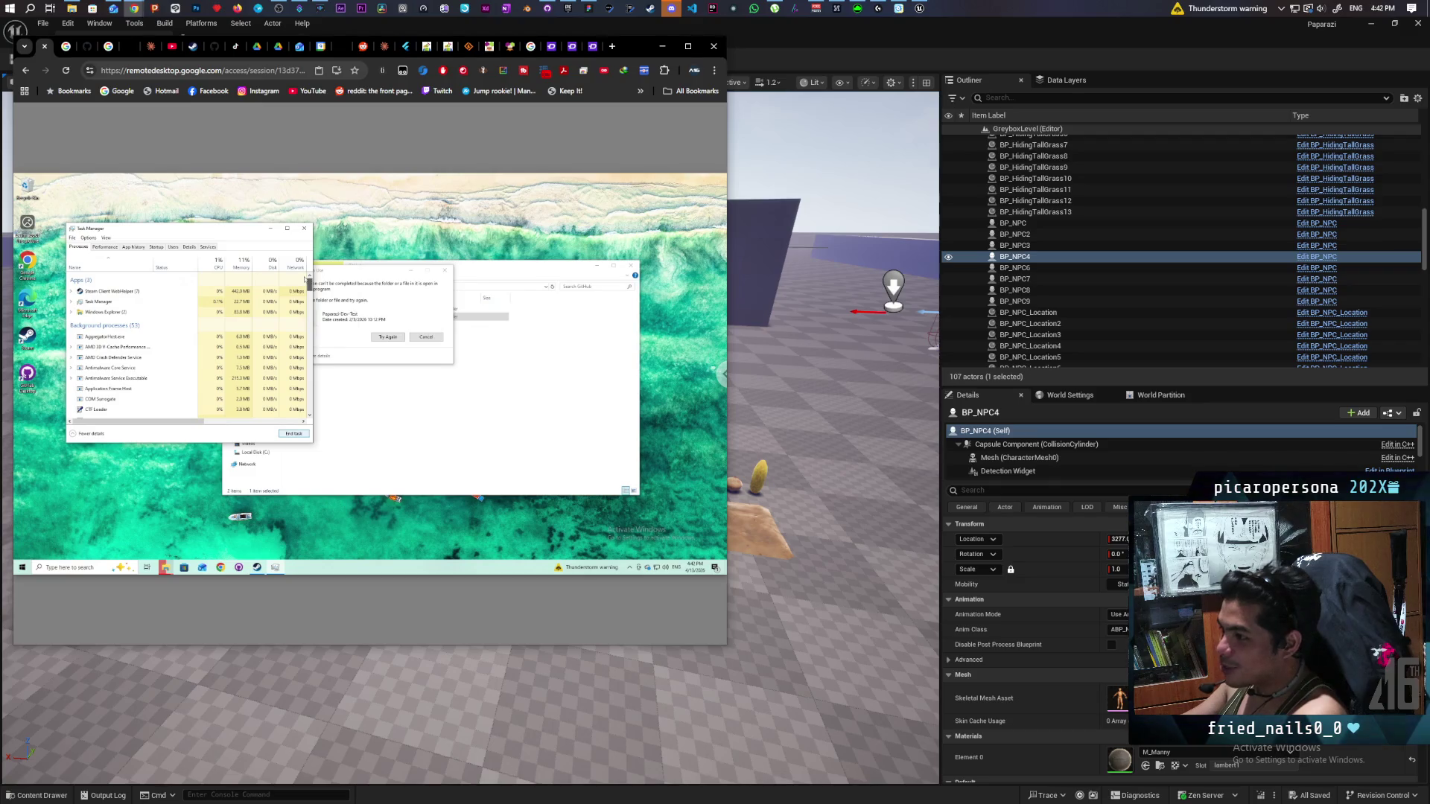
pyautogui.moveTo(306, 280); pyautogui.dragTo(307, 312)
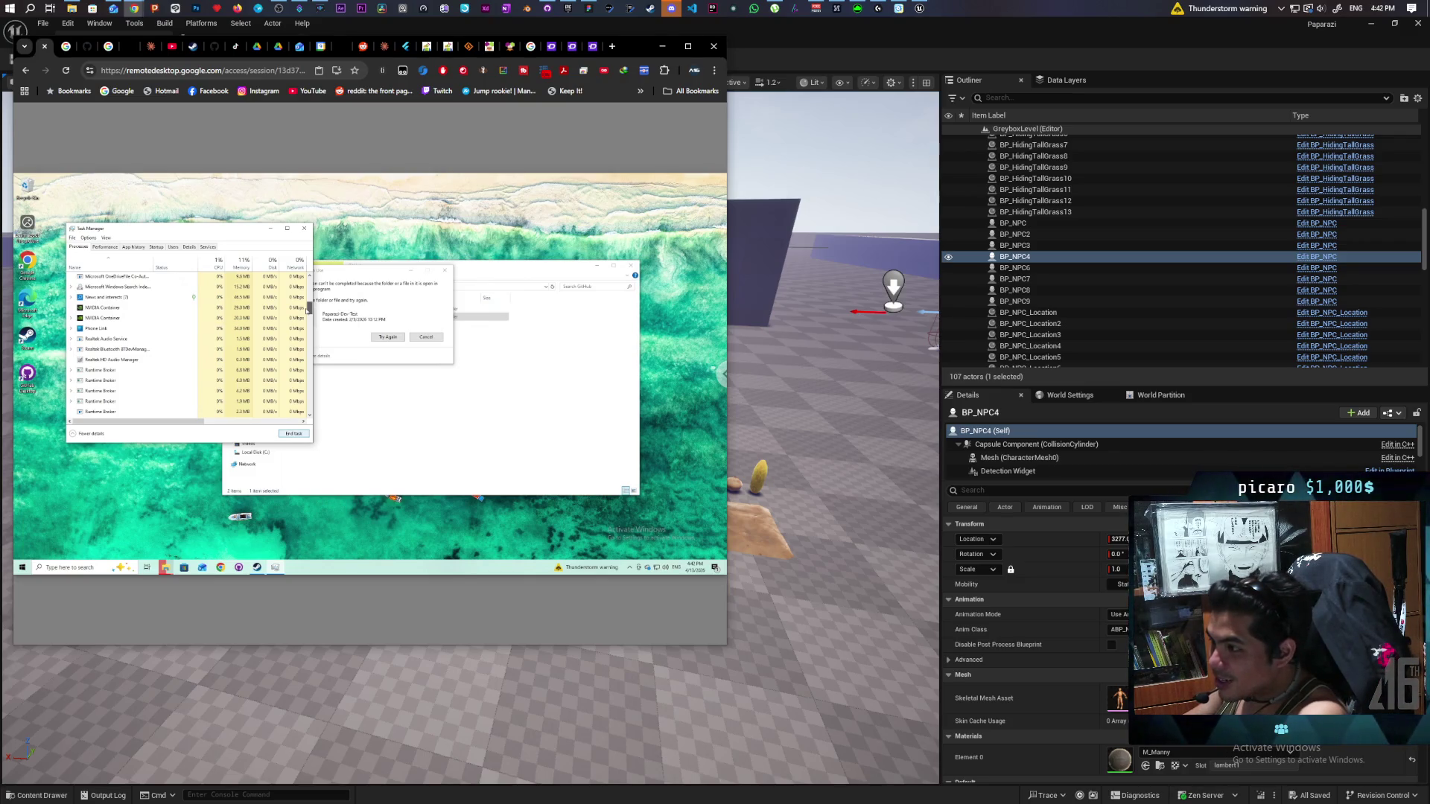
pyautogui.moveTo(307, 310); pyautogui.dragTo(302, 331)
pyautogui.click(400, 339)
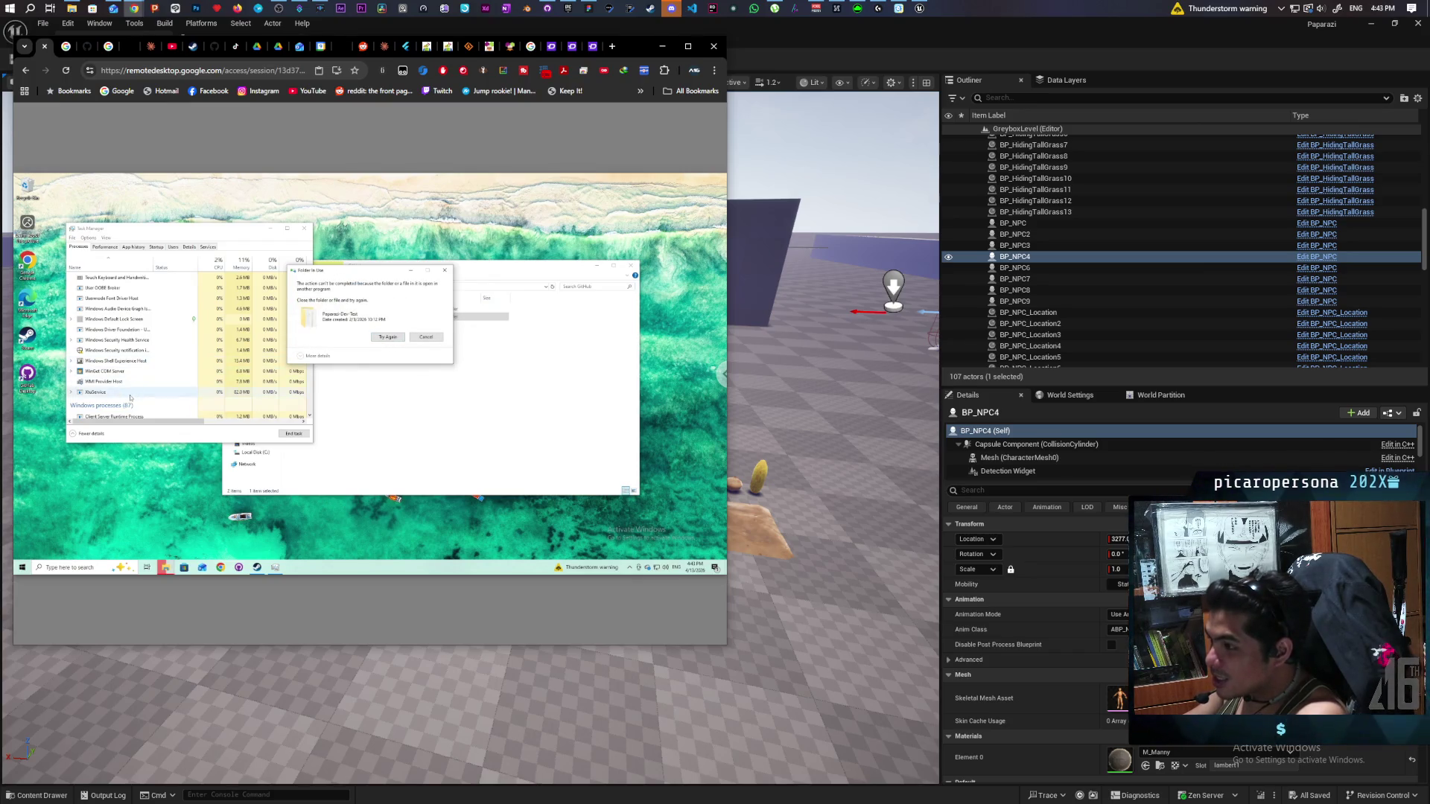
# Find the Git LFS process in Task Manager and end it.
pyautogui.scroll(-1, 193, 336)
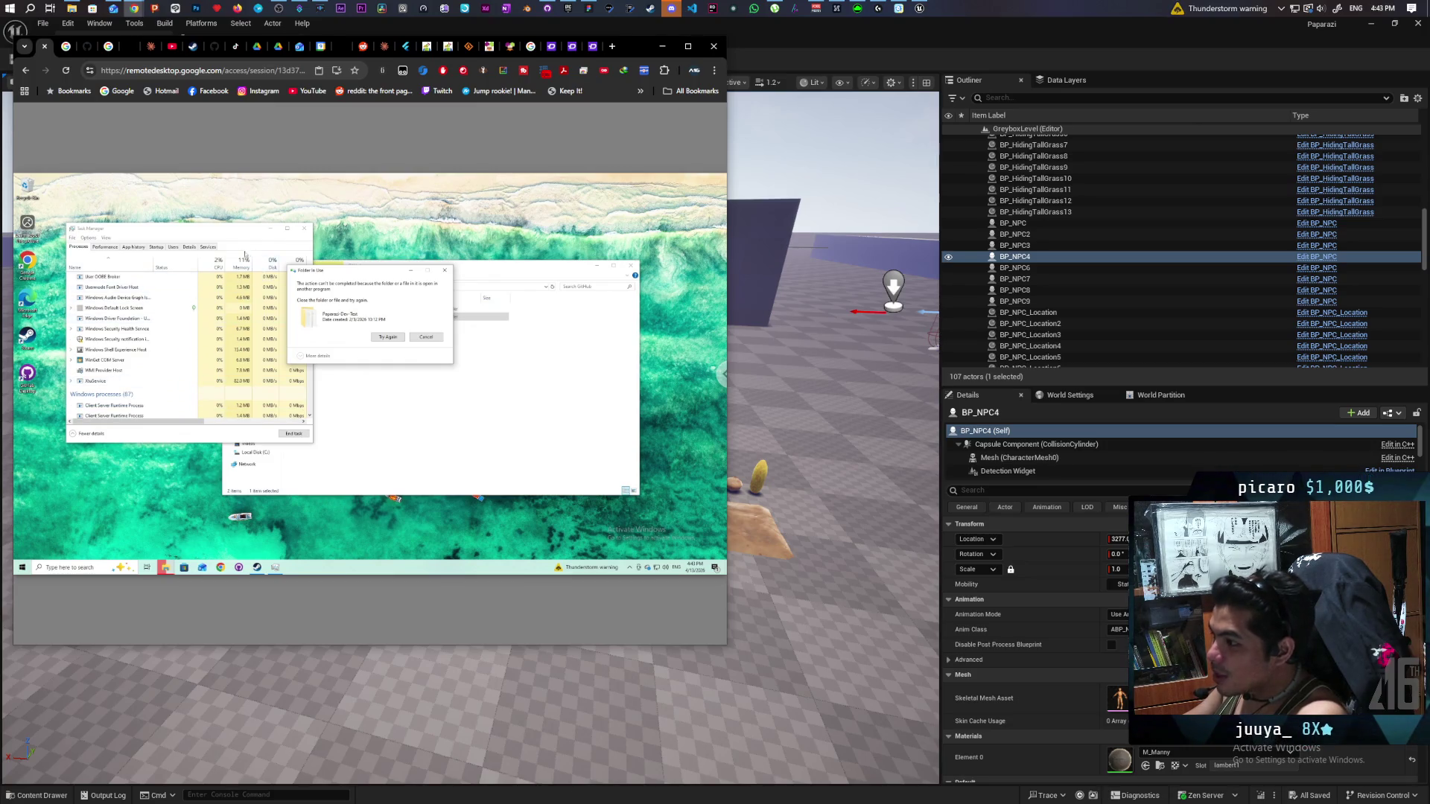
pyautogui.moveTo(173, 234); pyautogui.dragTo(165, 188)
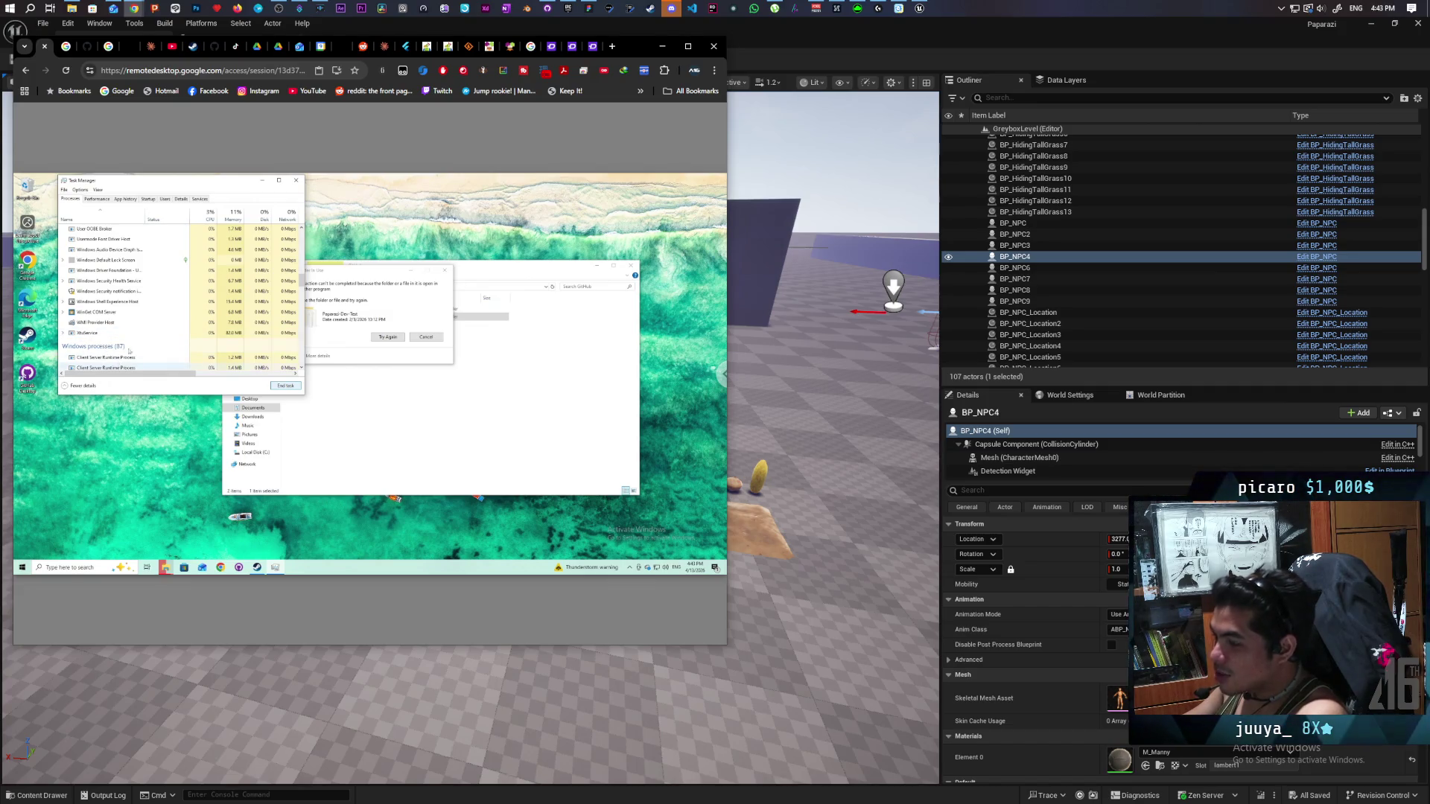
pyautogui.moveTo(302, 279)
pyautogui.mouseDown()
pyautogui.moveTo(302, 295)
pyautogui.moveTo(302, 280)
pyautogui.mouseUp()
pyautogui.scroll(-15, 293, 370)
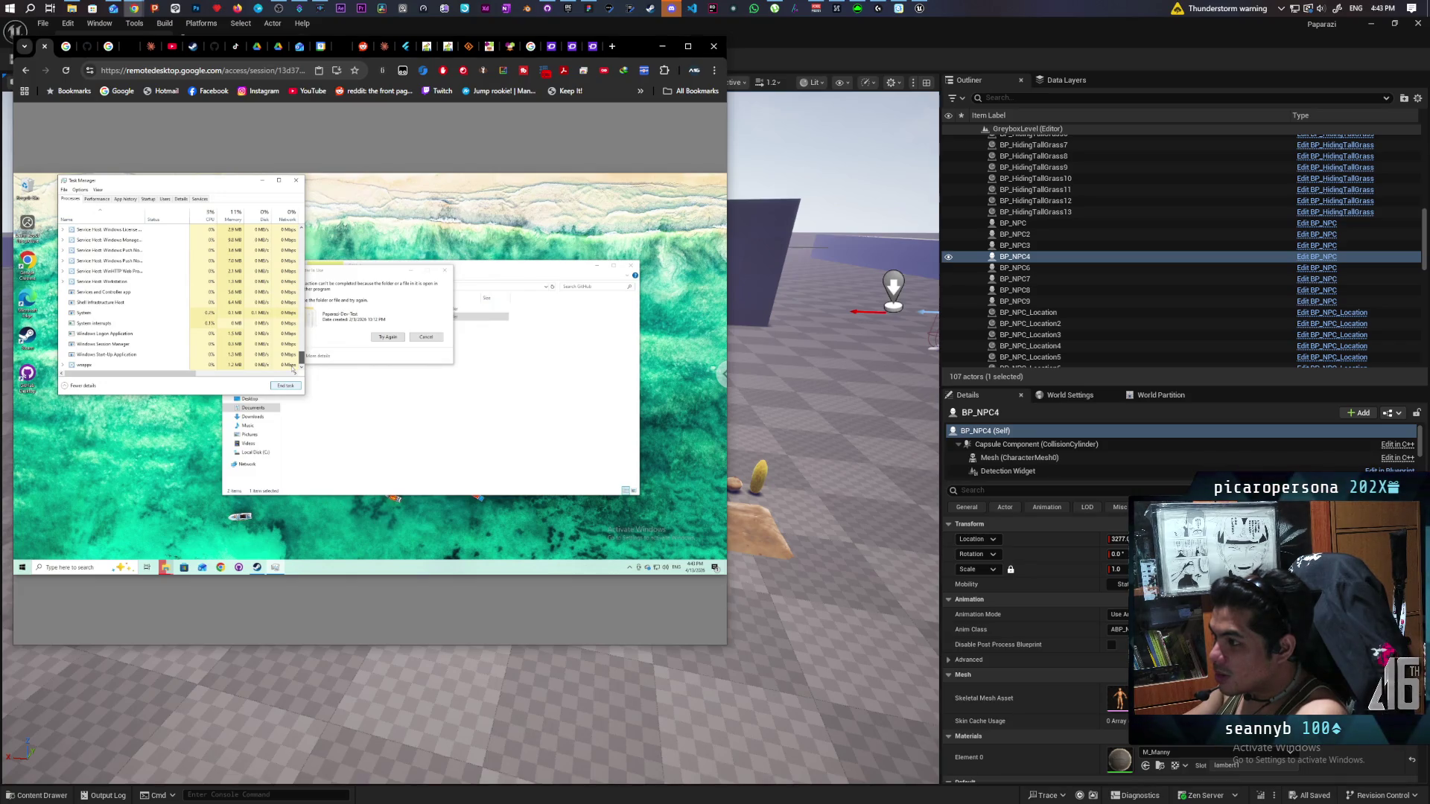
pyautogui.scroll(20, 170, 259)
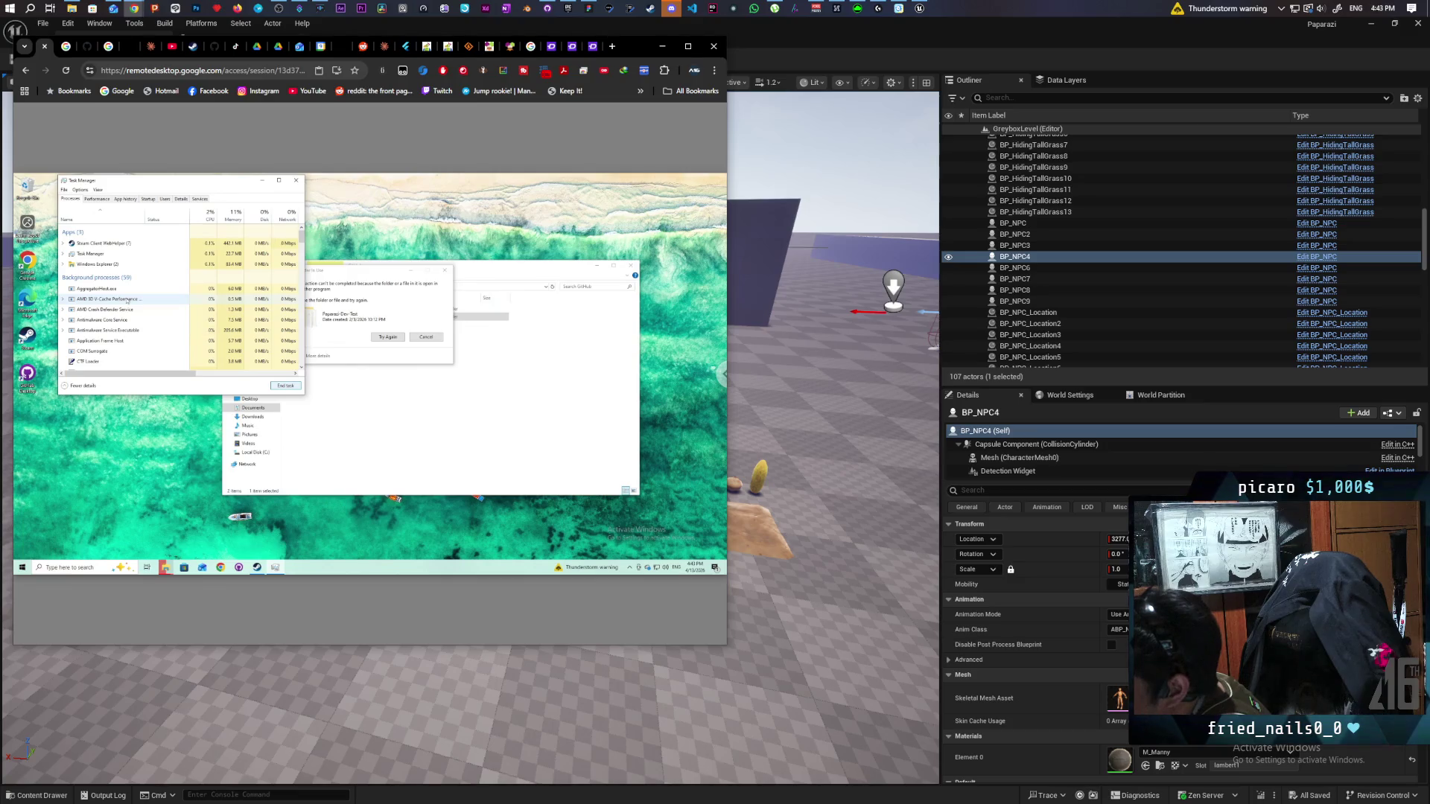
pyautogui.moveTo(301, 229); pyautogui.dragTo(301, 241)
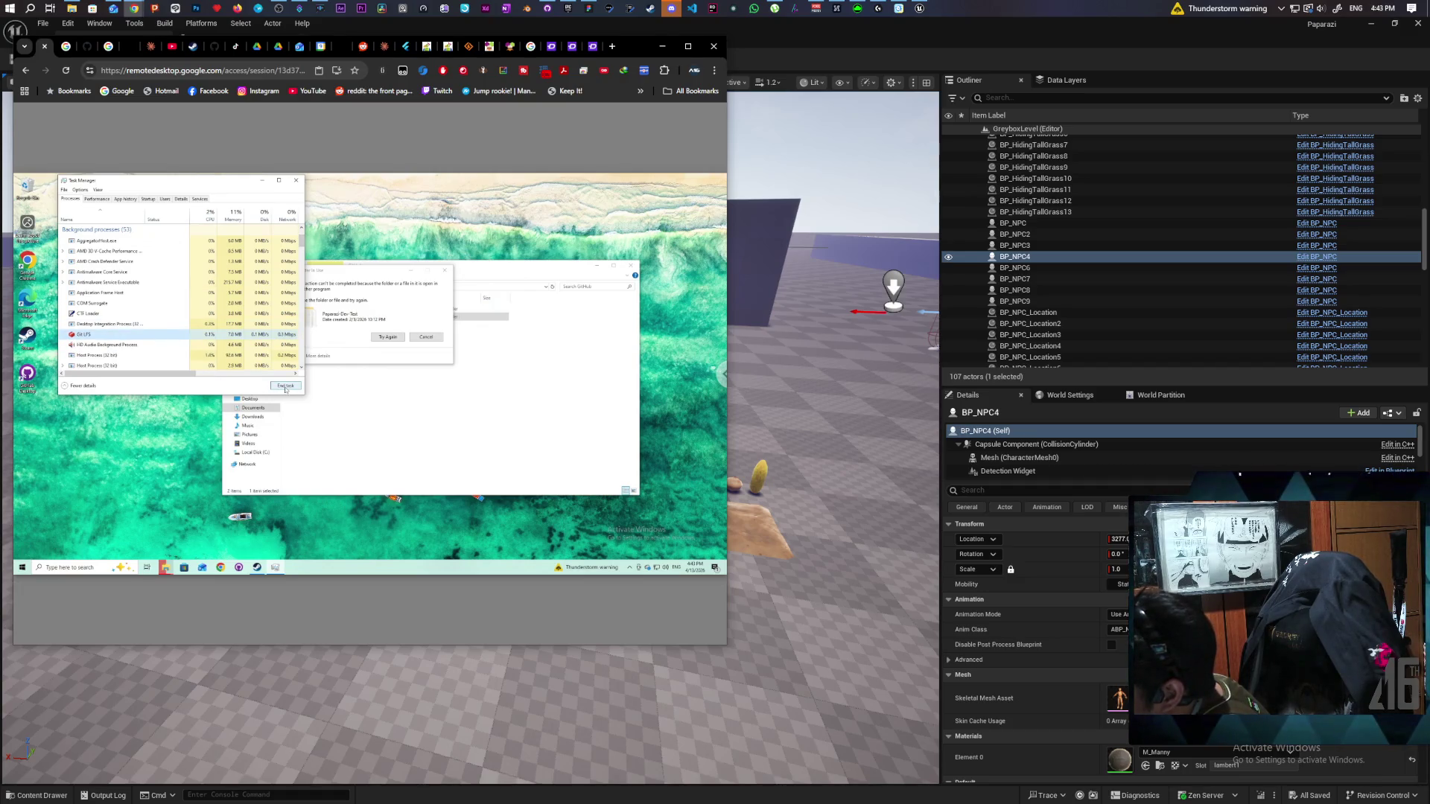
pyautogui.click(286, 389)
# Recycle the unlocked Paparazi-Dev-Test folder, then choose Clone Again in GitHub Desktop.
pyautogui.click(387, 337)
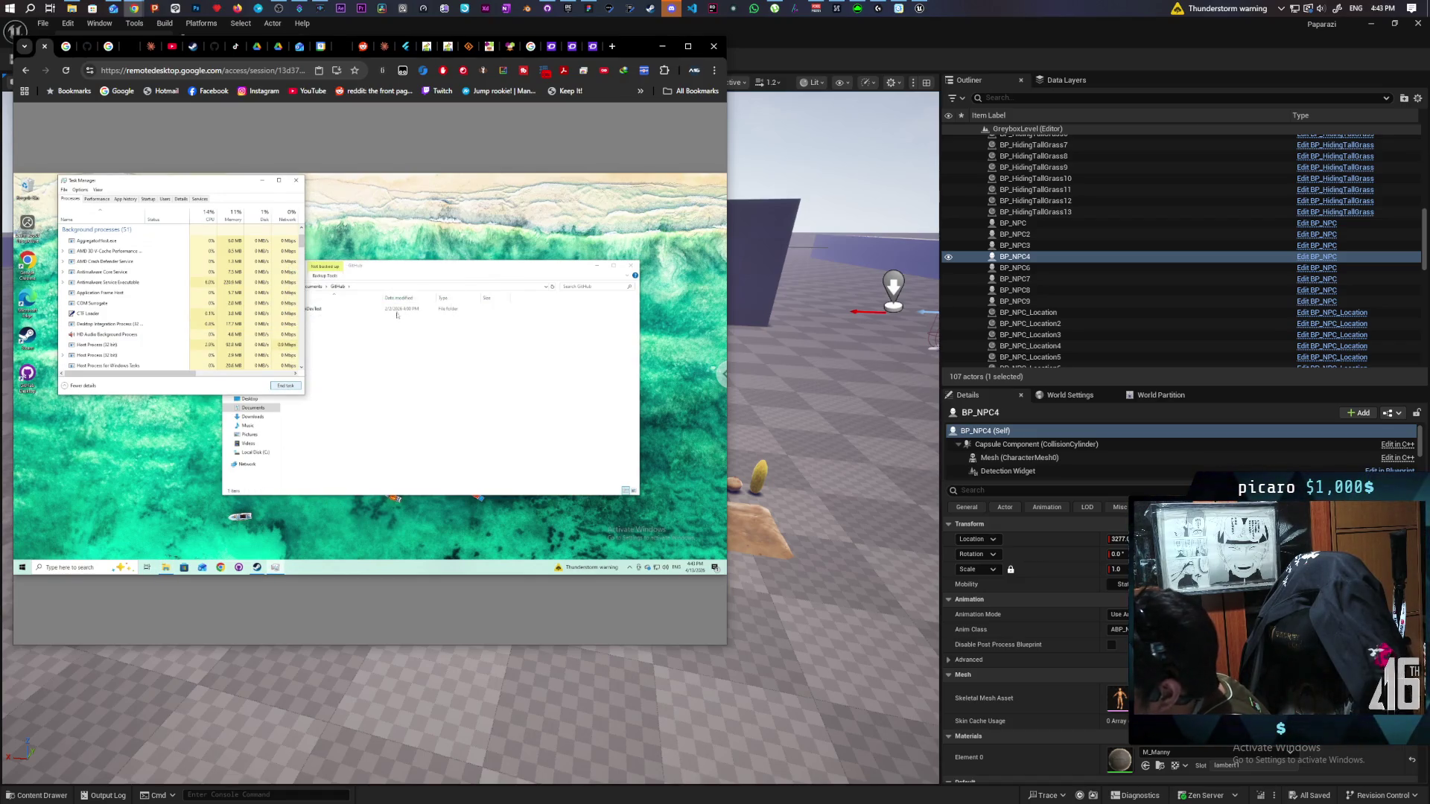
pyautogui.click(385, 272)
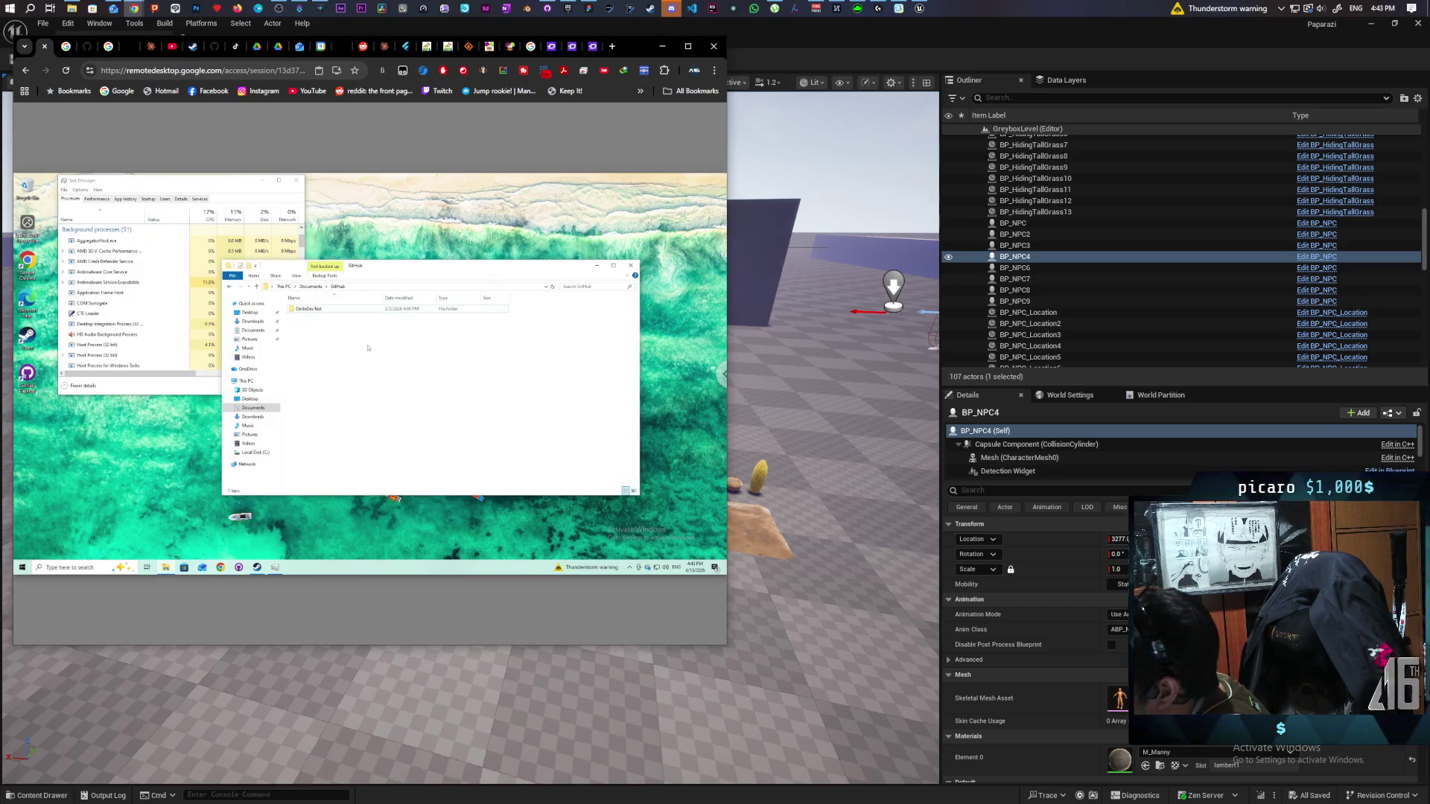
pyautogui.click(239, 568)
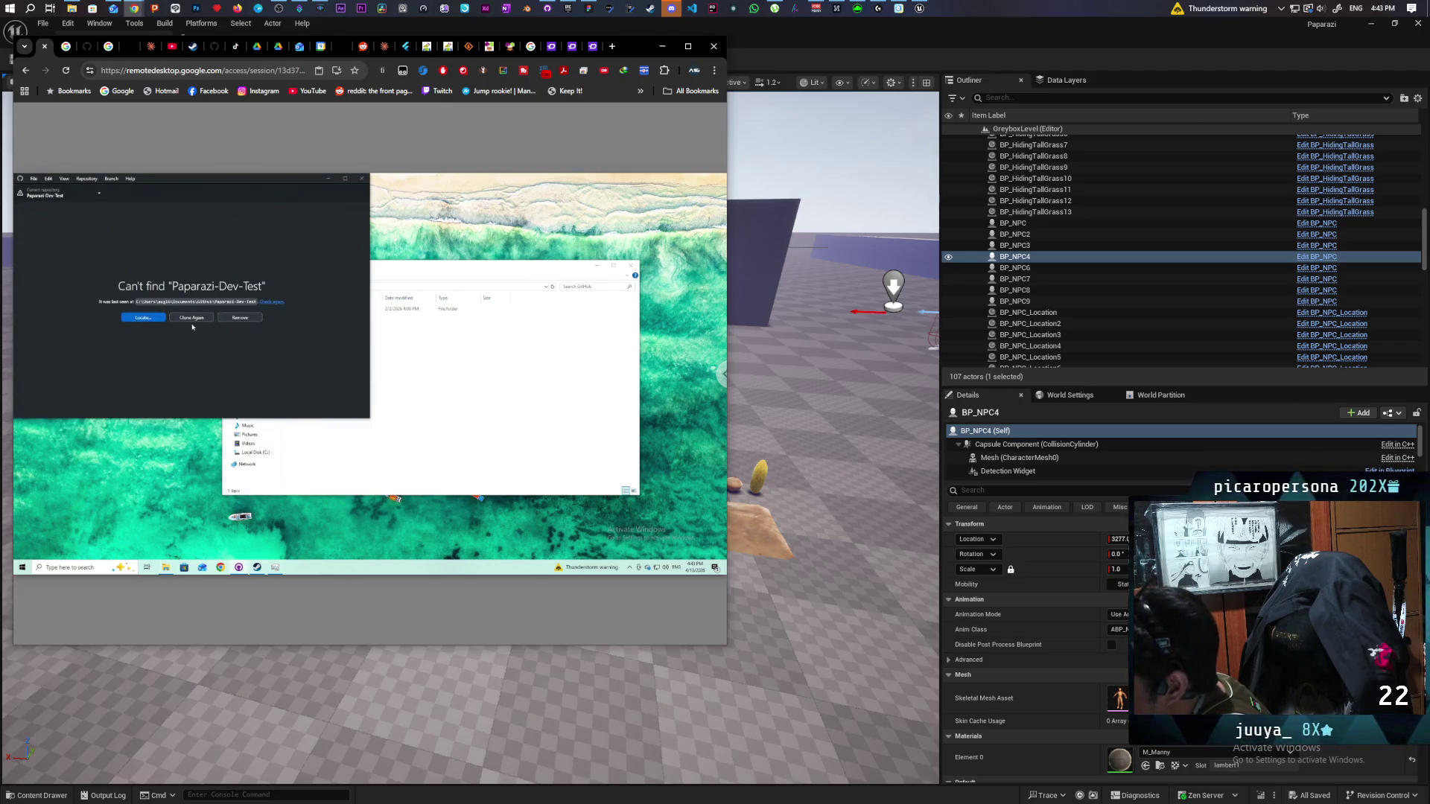
pyautogui.click(192, 317)
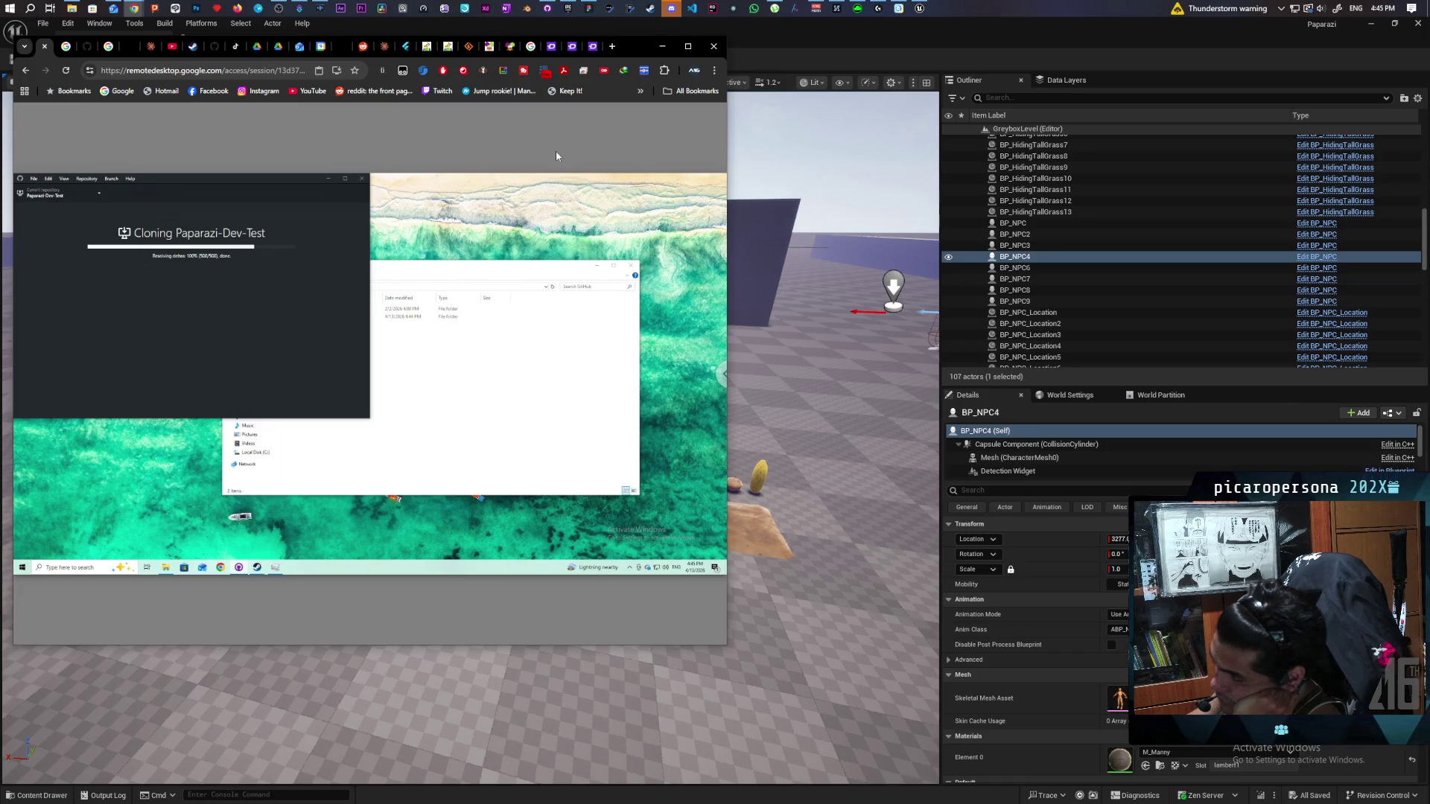
# Open the C_RequestSystem EventGraph and inspect the Get Actor Of Class, SET, Delay and Next Request nodes.
pyautogui.click(779, 32)
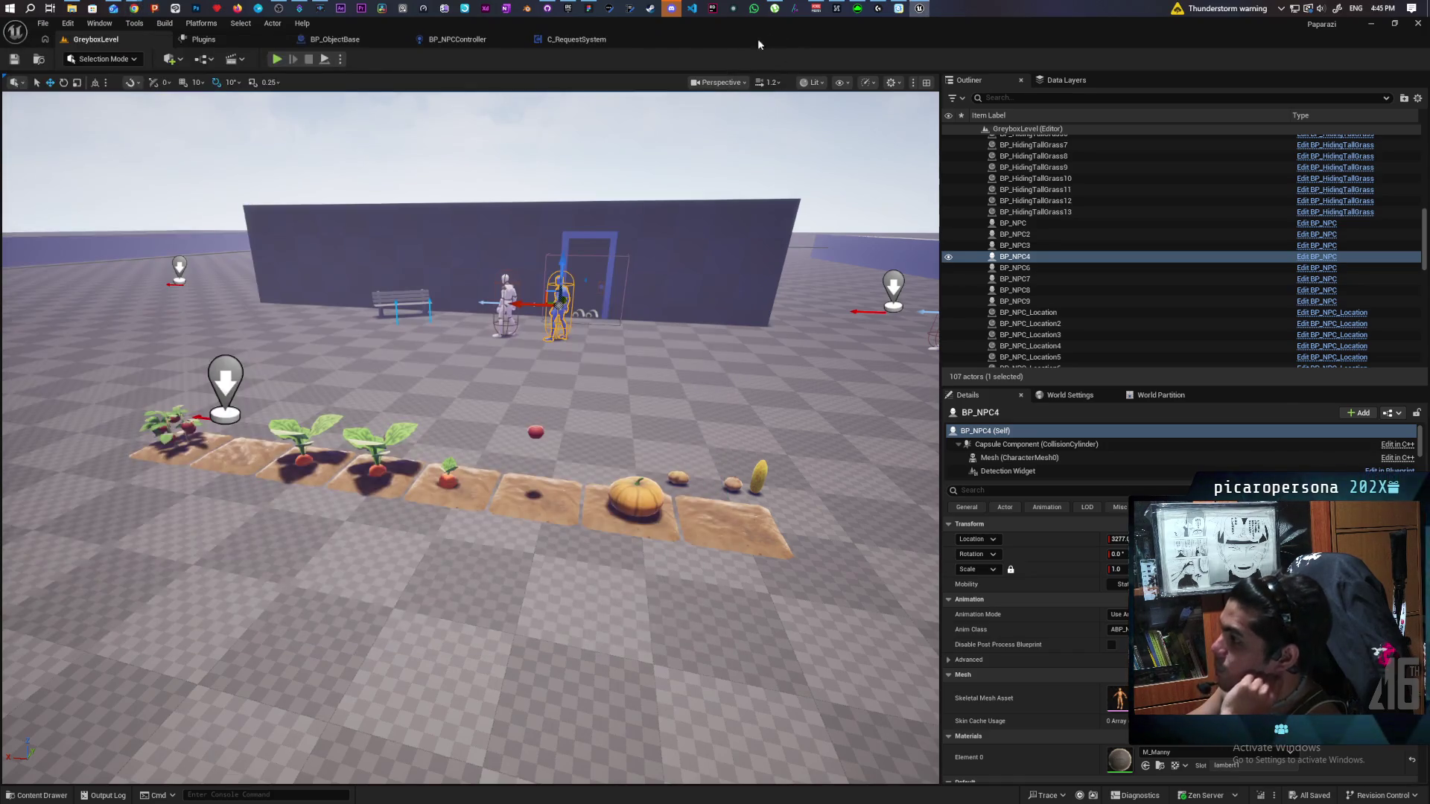
pyautogui.click(559, 39)
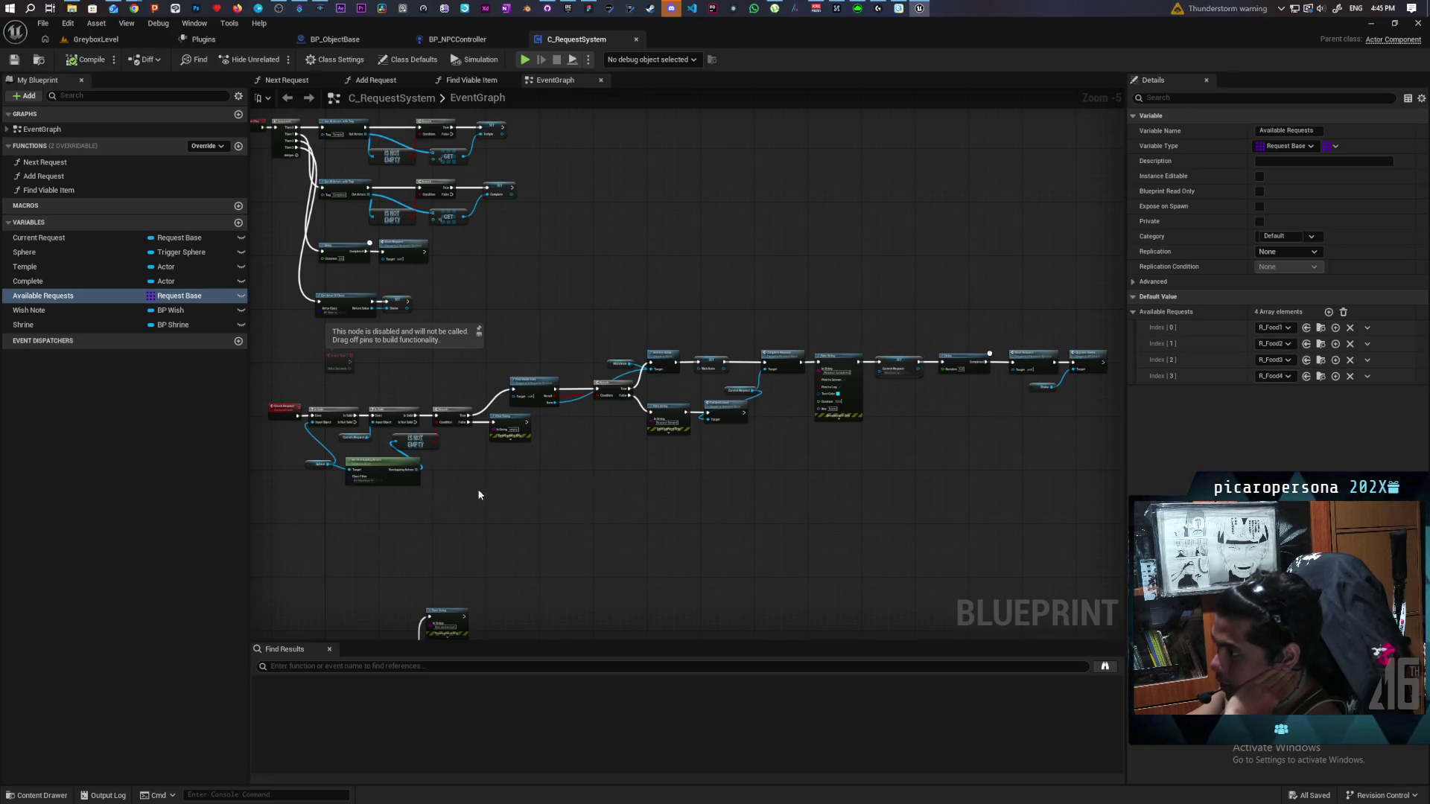
pyautogui.moveTo(505, 307); pyautogui.dragTo(621, 459)
pyautogui.scroll(5, 621, 458)
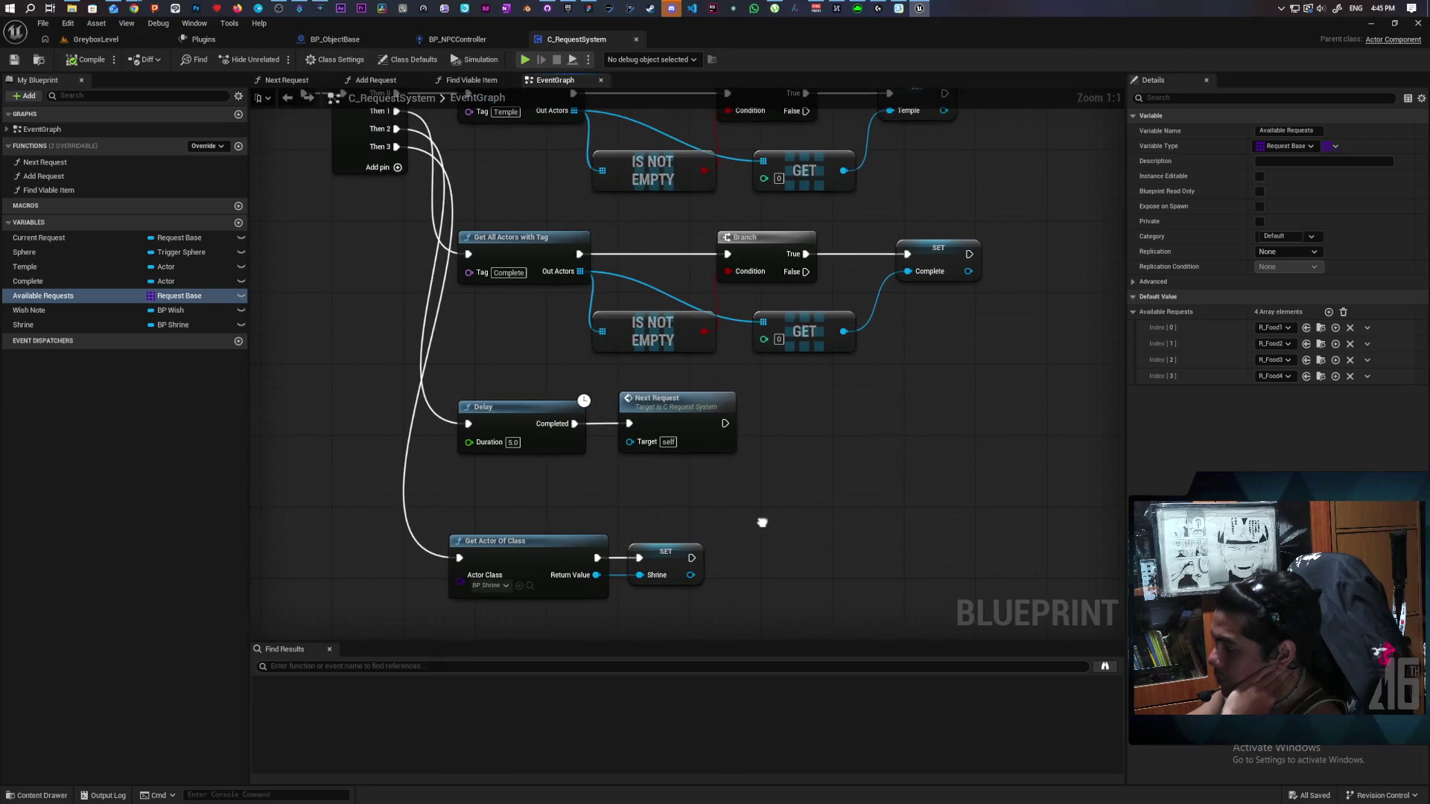
pyautogui.moveTo(760, 517)
pyautogui.mouseDown()
pyautogui.moveTo(771, 435)
pyautogui.moveTo(749, 513)
pyautogui.moveTo(575, 559)
pyautogui.mouseUp()
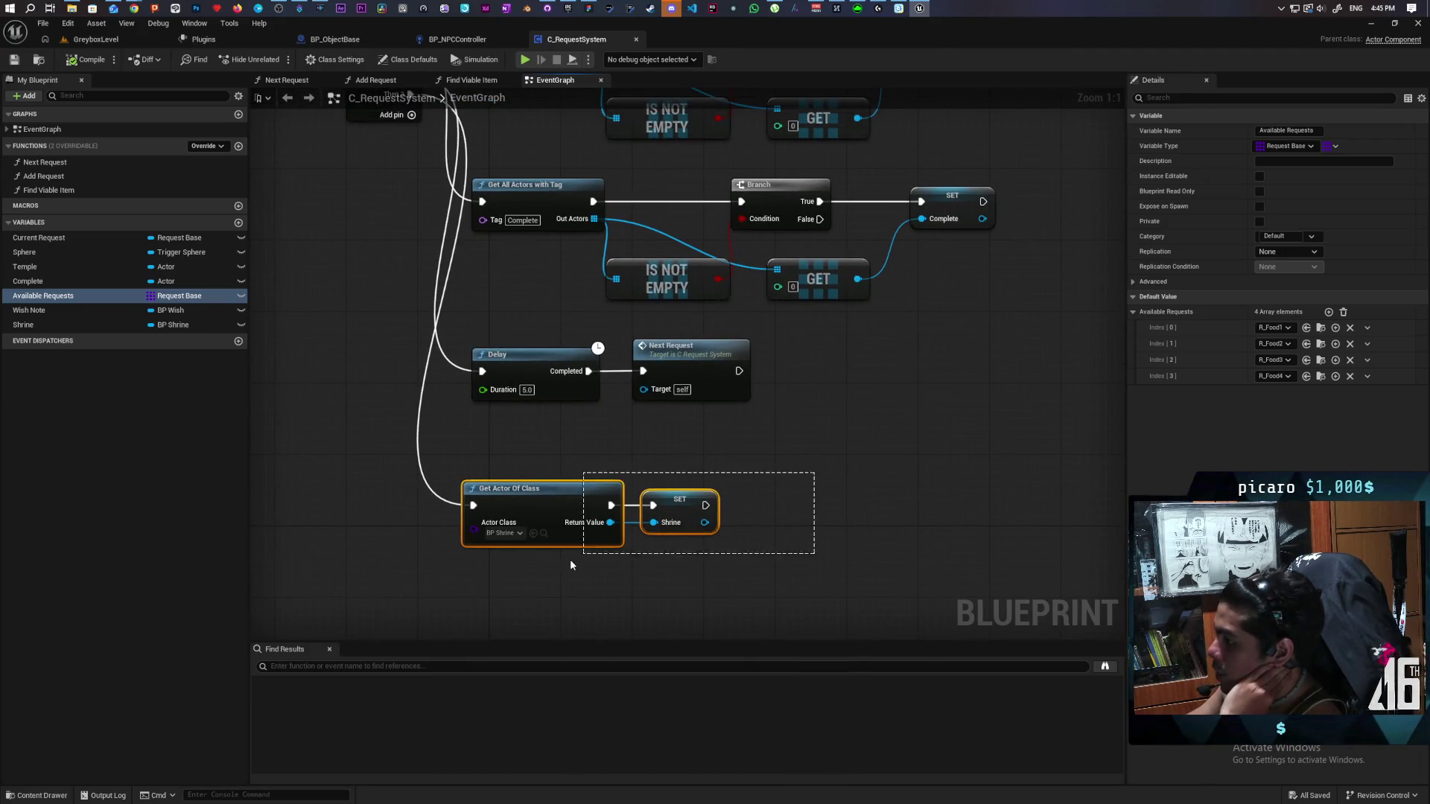
pyautogui.moveTo(820, 441); pyautogui.dragTo(816, 530)
pyautogui.scroll(-2, 816, 530)
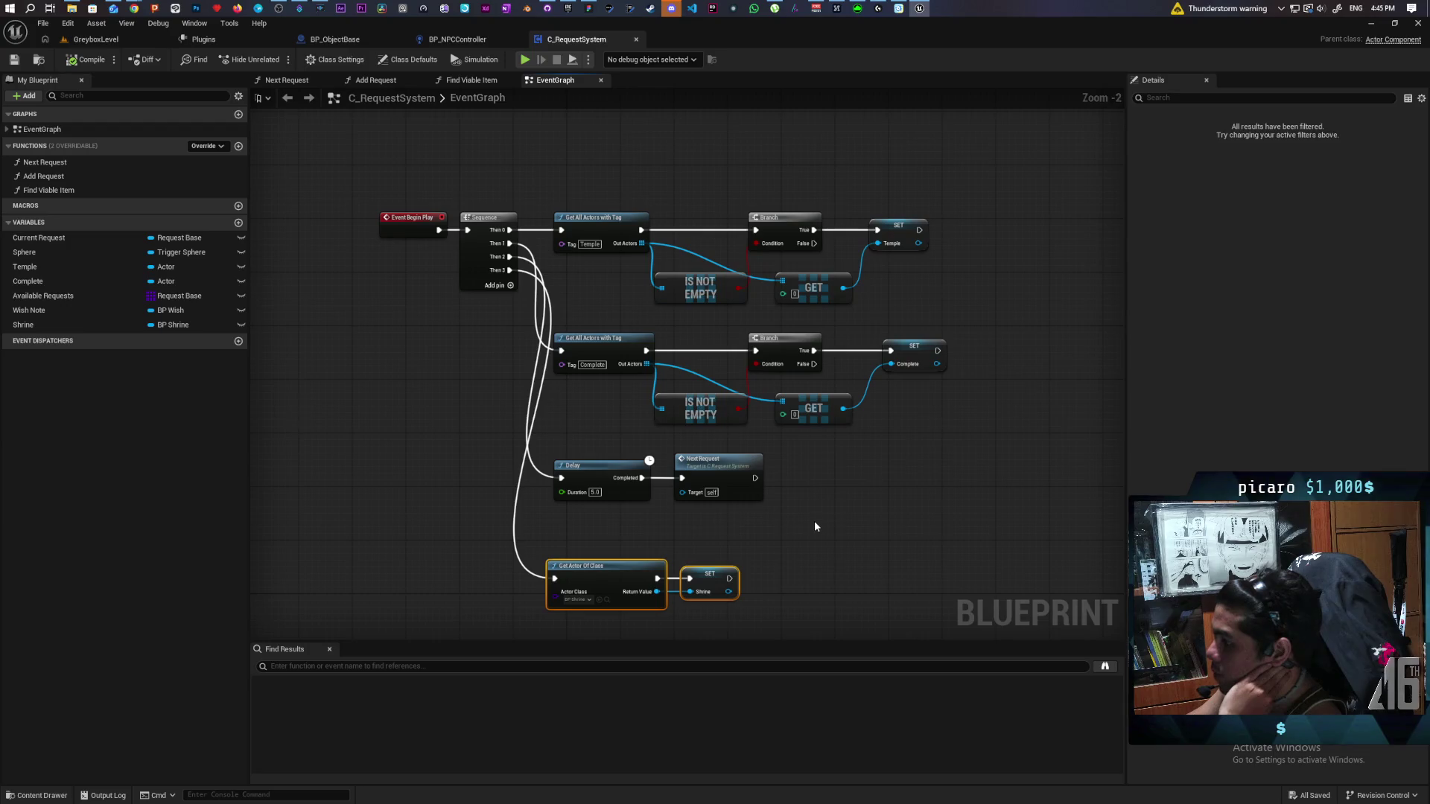
pyautogui.moveTo(819, 463); pyautogui.dragTo(599, 519)
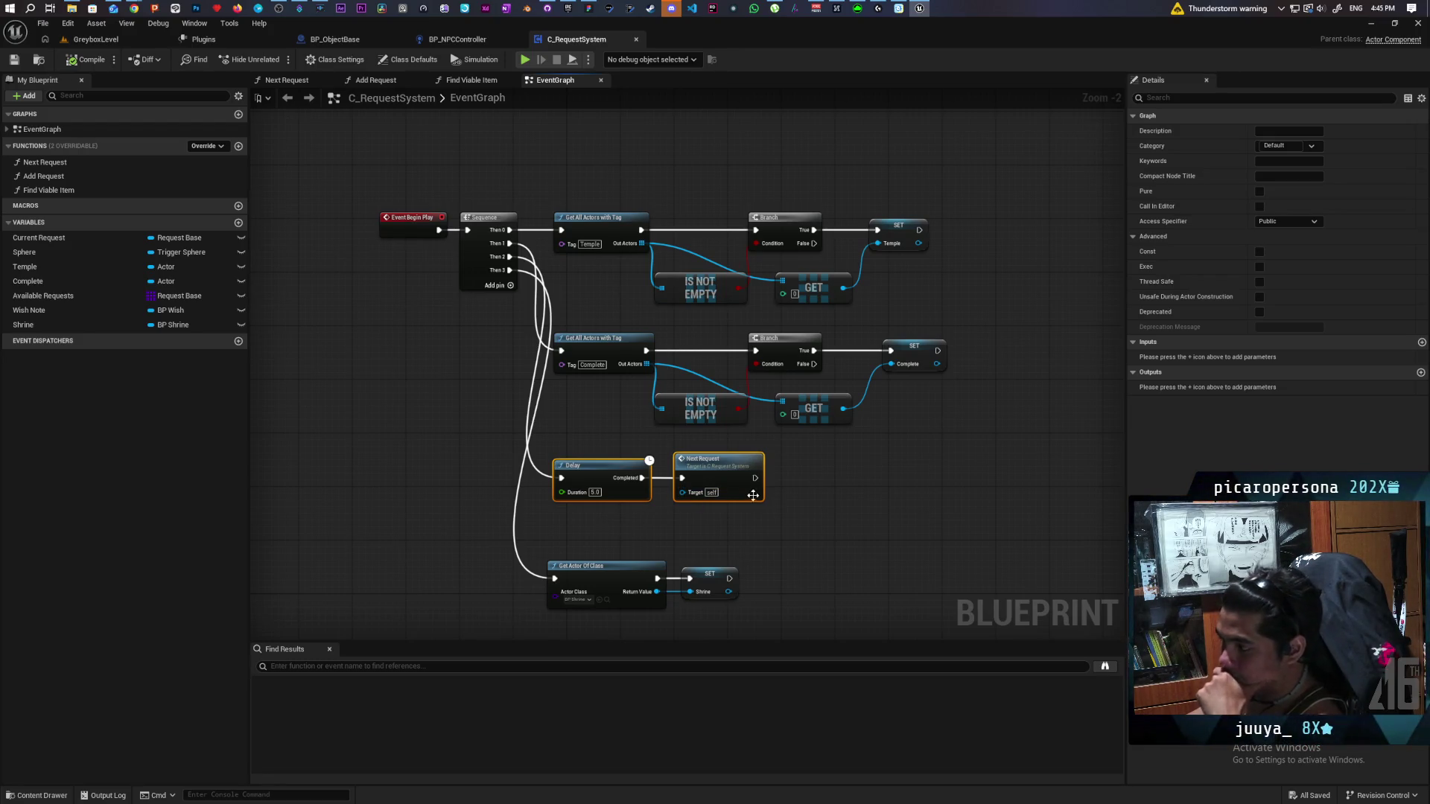
pyautogui.scroll(-3, 795, 481)
pyautogui.scroll(5, 796, 481)
pyautogui.scroll(-2, 796, 482)
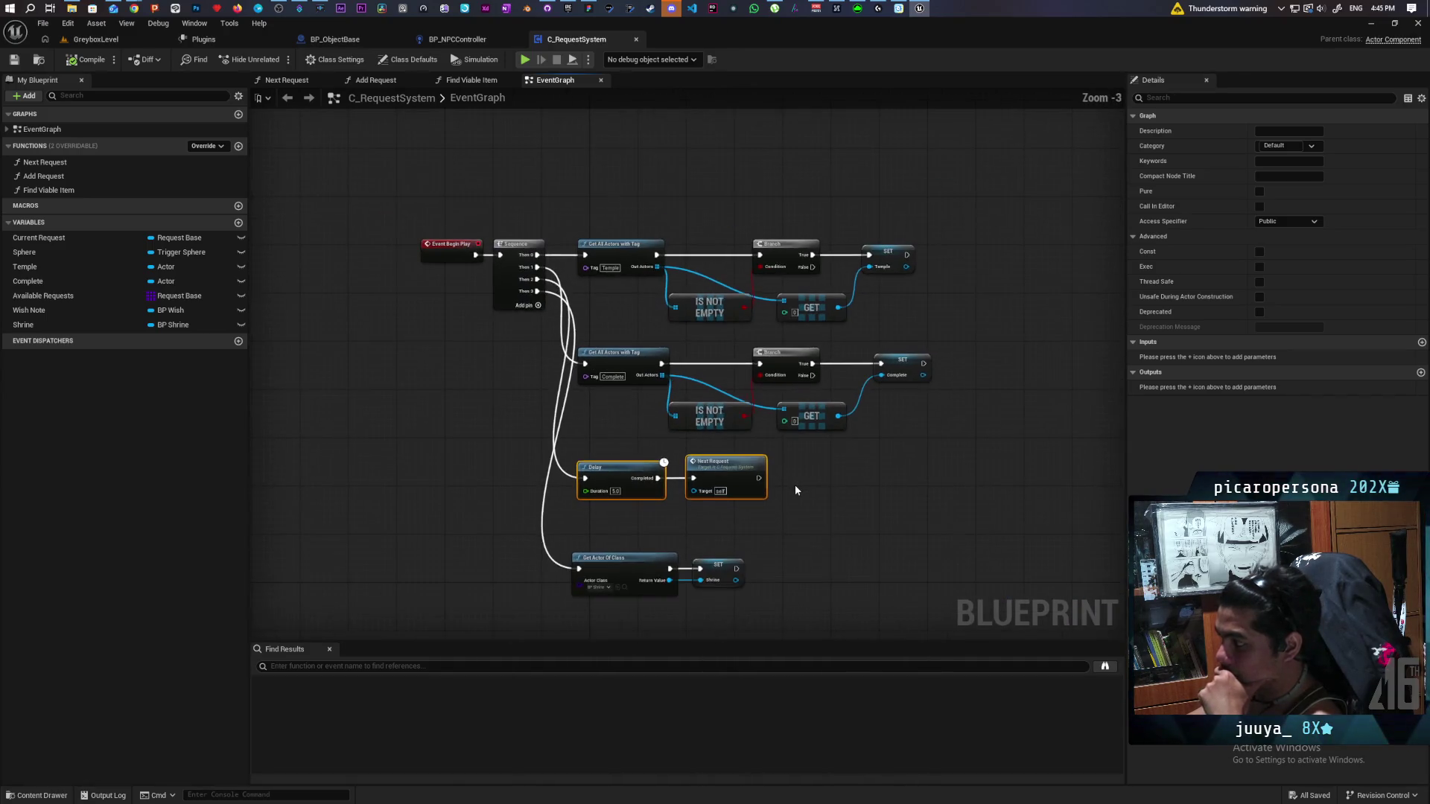
pyautogui.scroll(1, 794, 485)
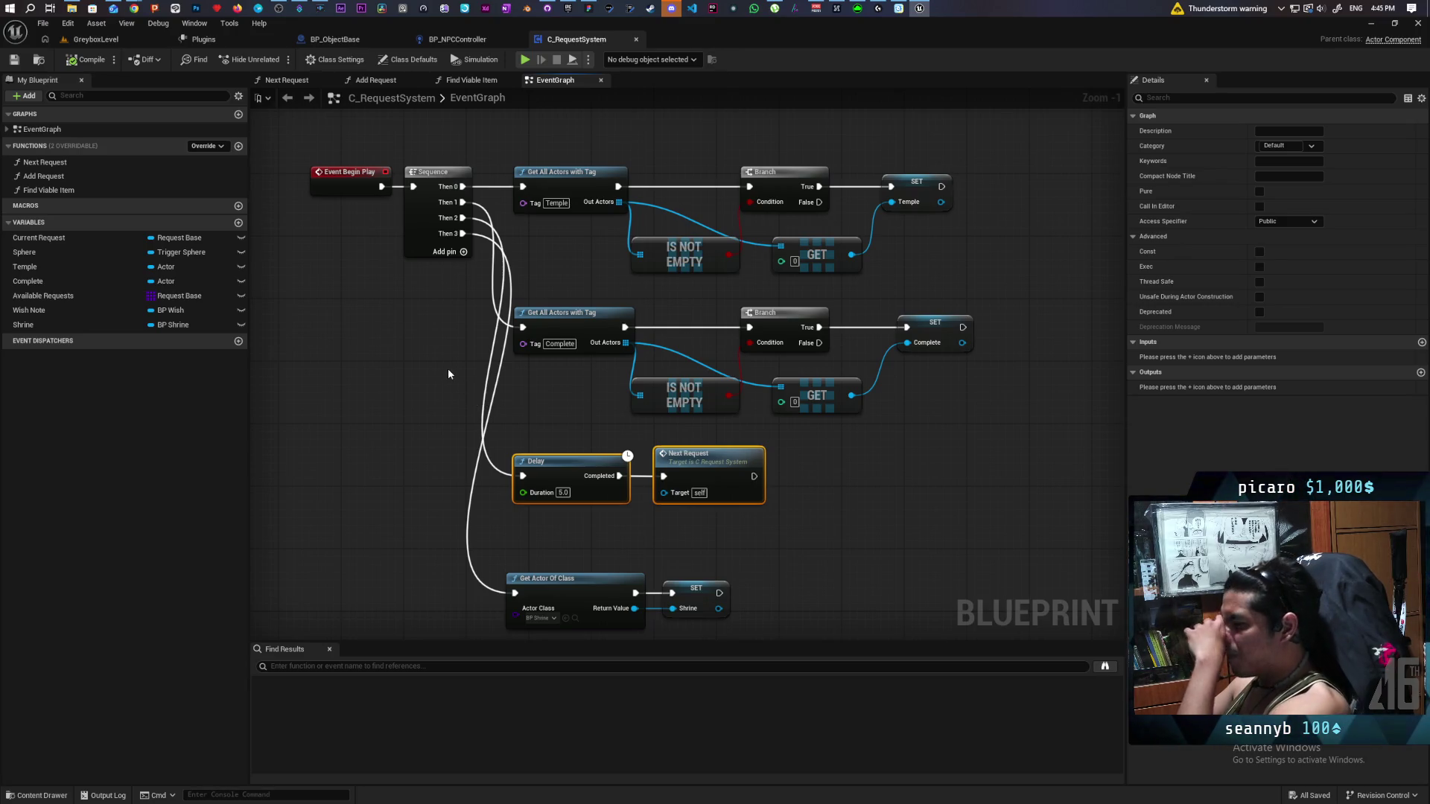
pyautogui.moveTo(421, 358)
pyautogui.mouseDown()
pyautogui.moveTo(587, 404)
pyautogui.moveTo(582, 388)
pyautogui.mouseUp()
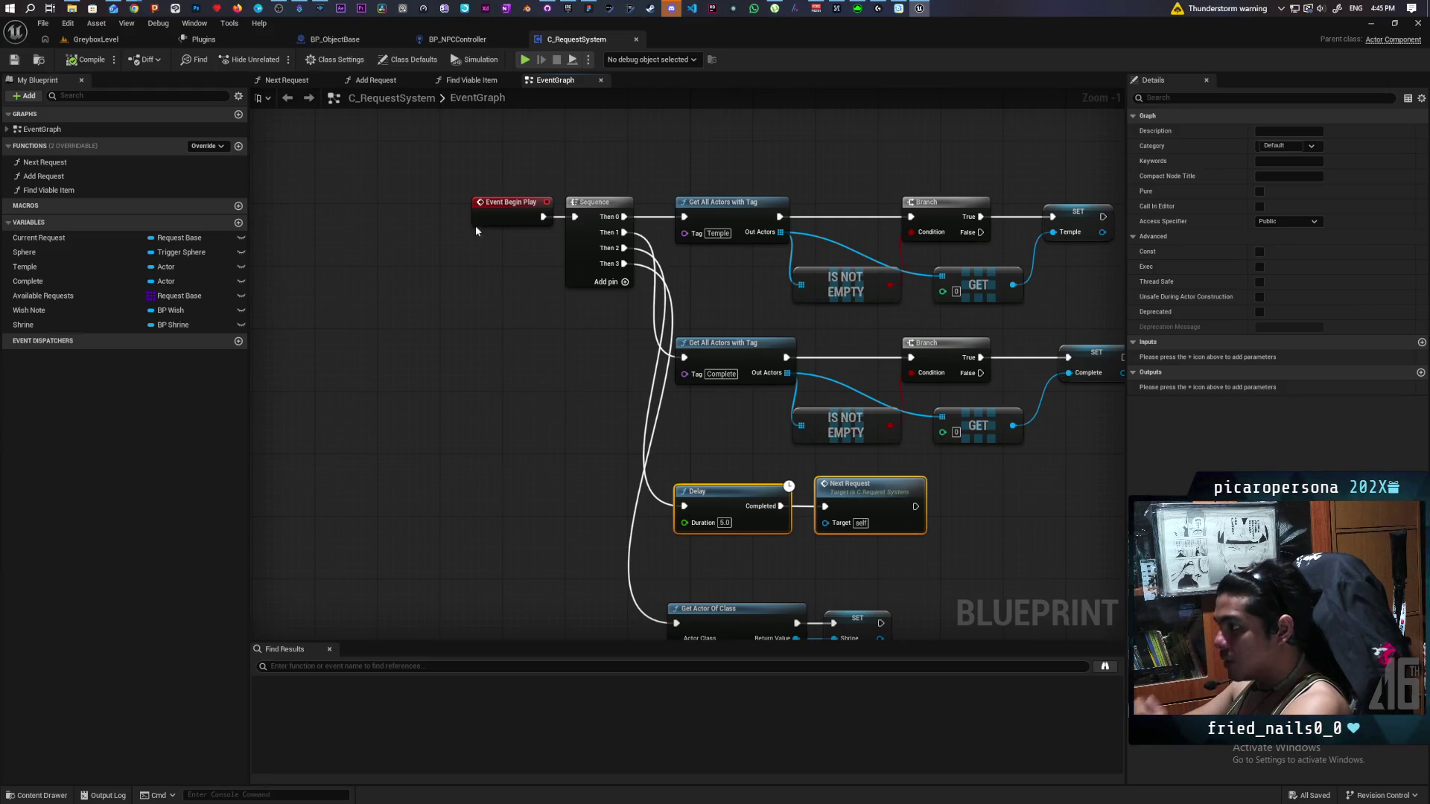
# Insert a Print String 'request system' between Event Begin Play and Sequence, then compile.
pyautogui.moveTo(499, 222); pyautogui.dragTo(382, 222)
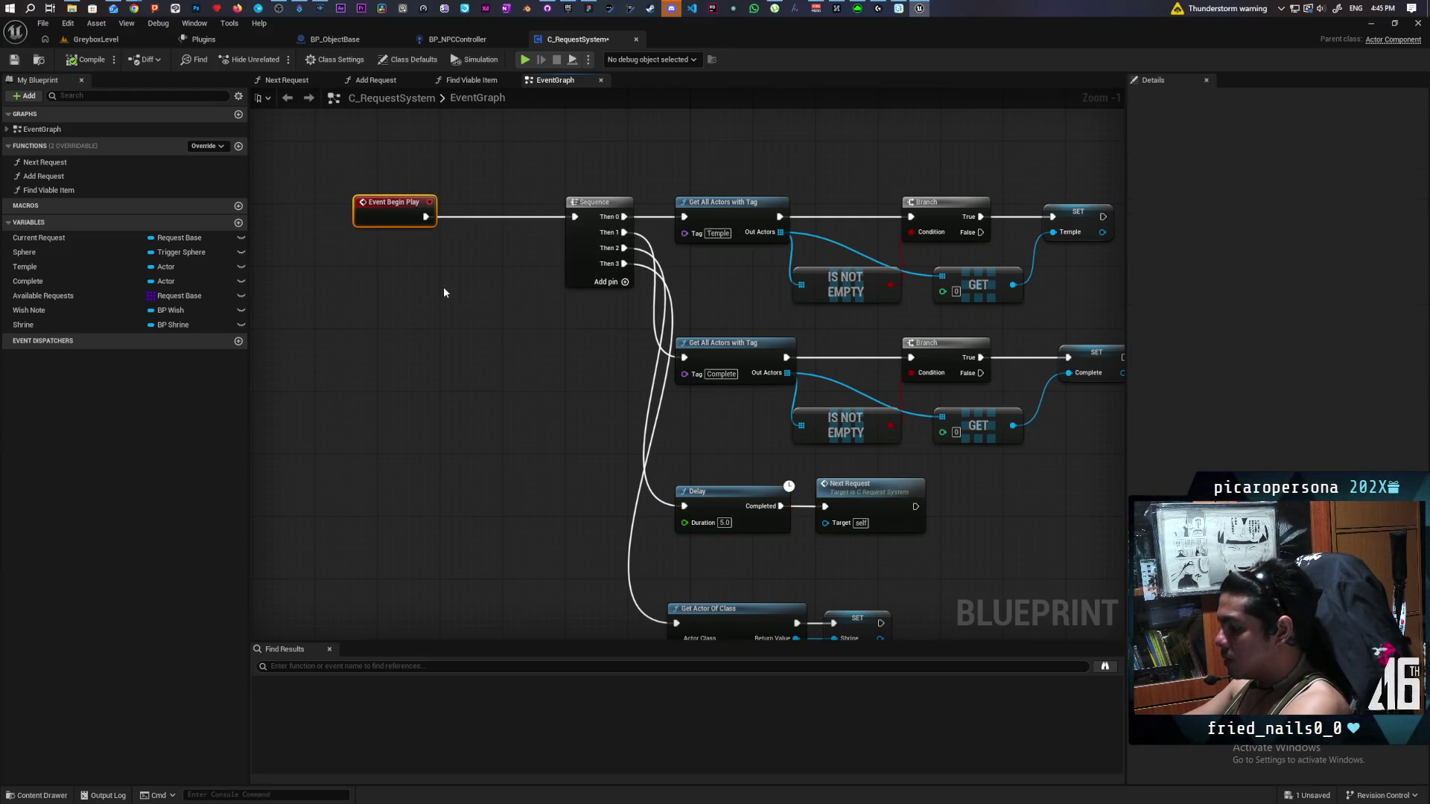
pyautogui.hotkey('ctrl', 'v')
pyautogui.moveTo(481, 231)
pyautogui.mouseDown()
pyautogui.moveTo(492, 203)
pyautogui.moveTo(499, 233)
pyautogui.moveTo(538, 218)
pyautogui.moveTo(585, 232)
pyautogui.moveTo(575, 216)
pyautogui.mouseUp()
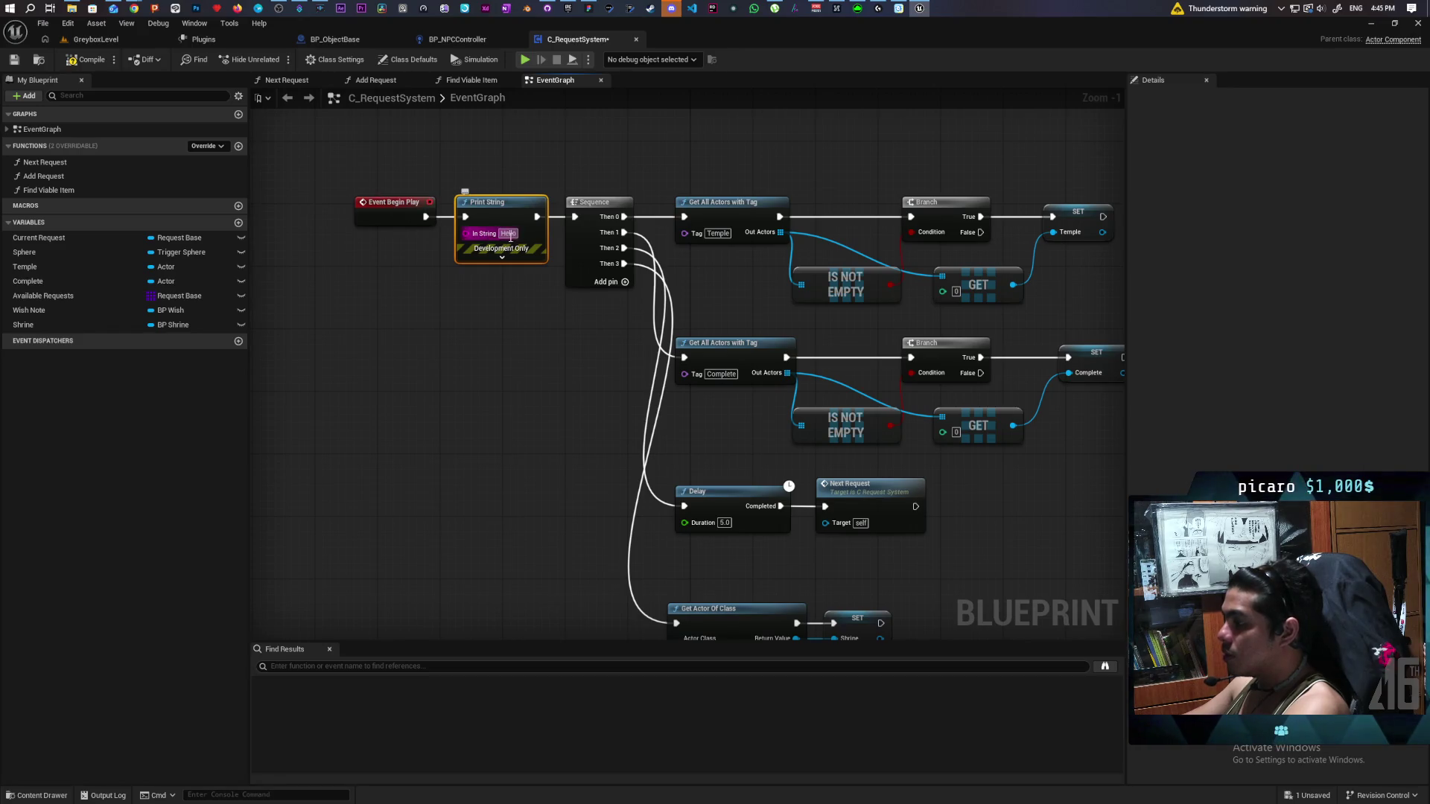
pyautogui.click(509, 234)
pyautogui.write('req')
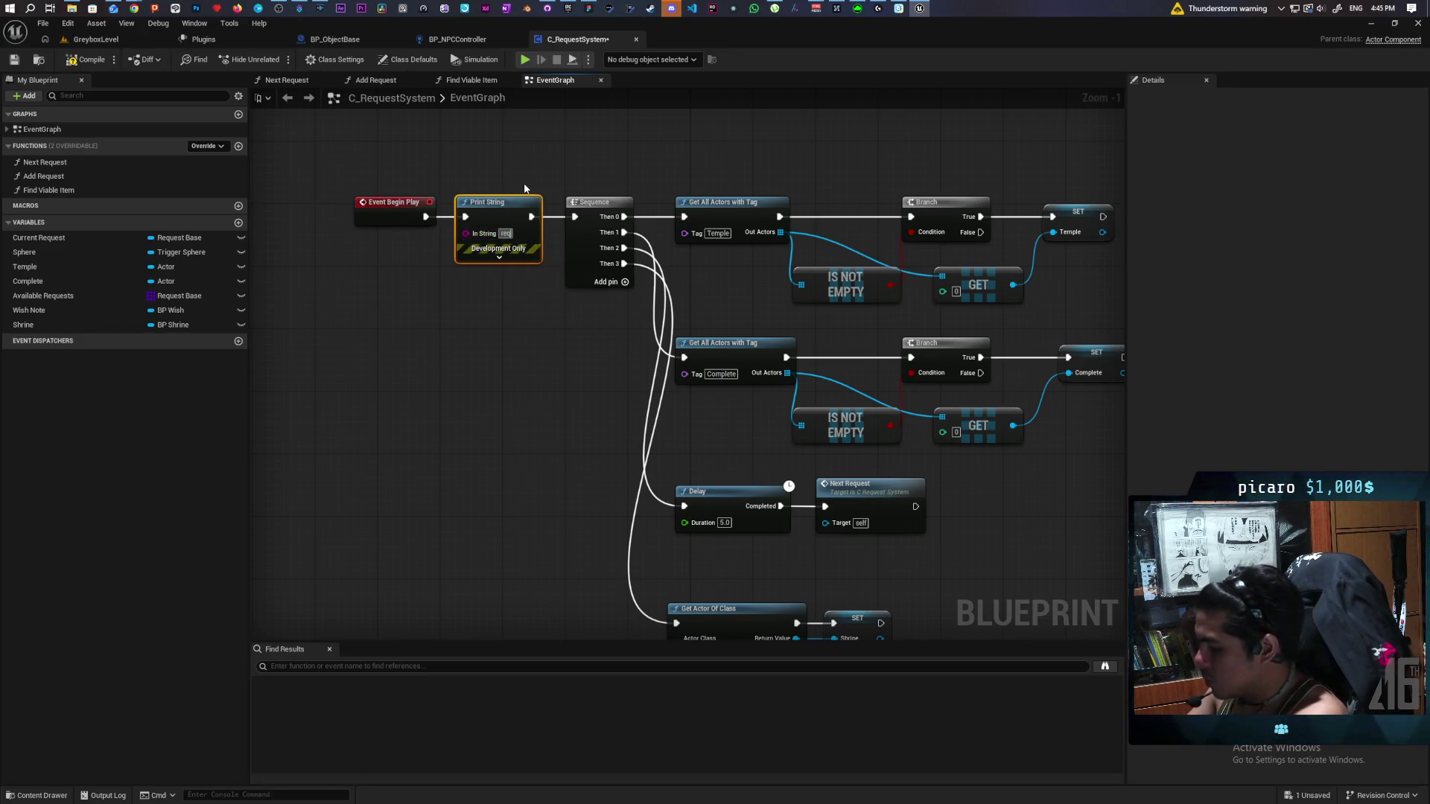
pyautogui.write('uest system')
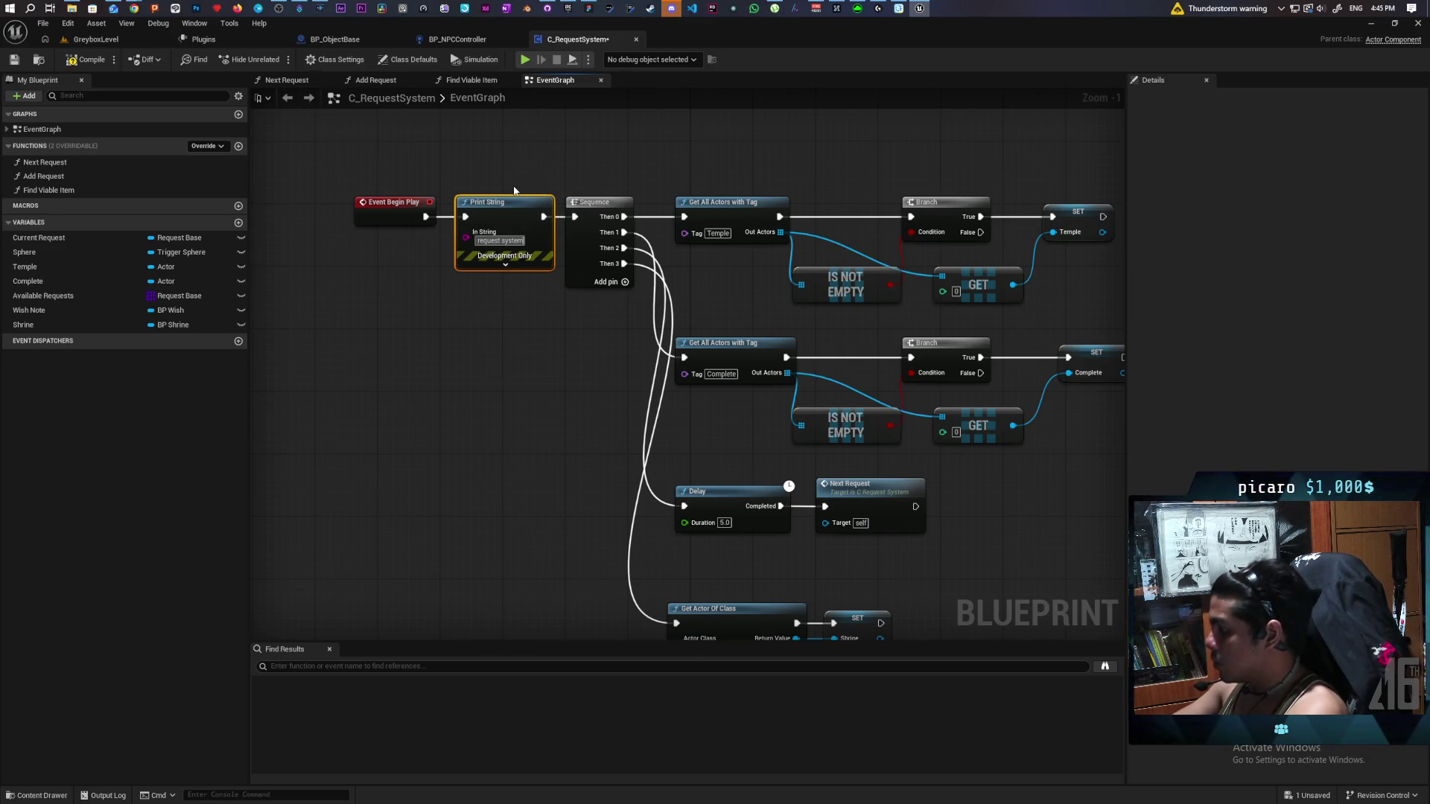
pyautogui.click(91, 60)
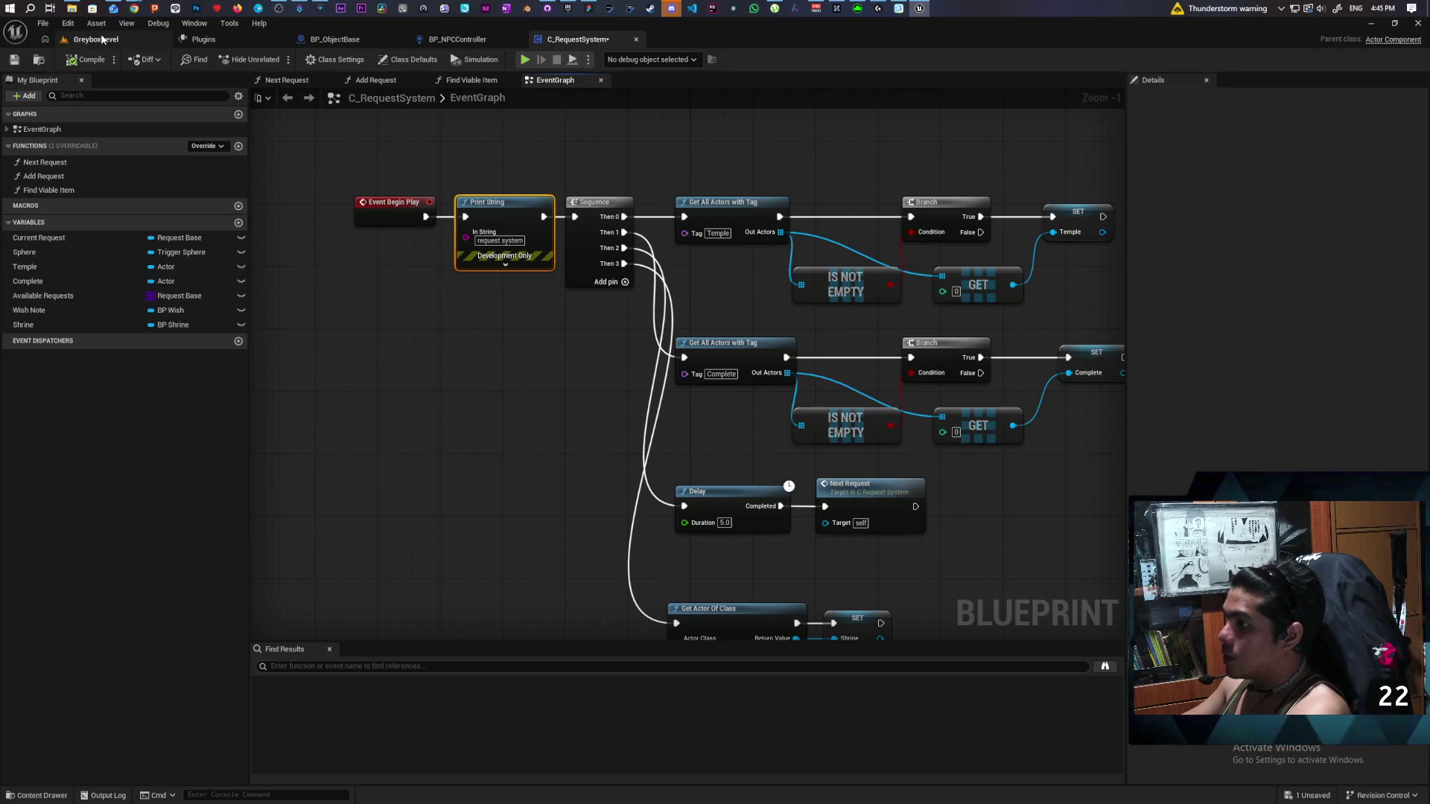
pyautogui.click(96, 39)
# Set play options to 4 players as Listen Server, run the play test, then stop it.
pyautogui.click(341, 59)
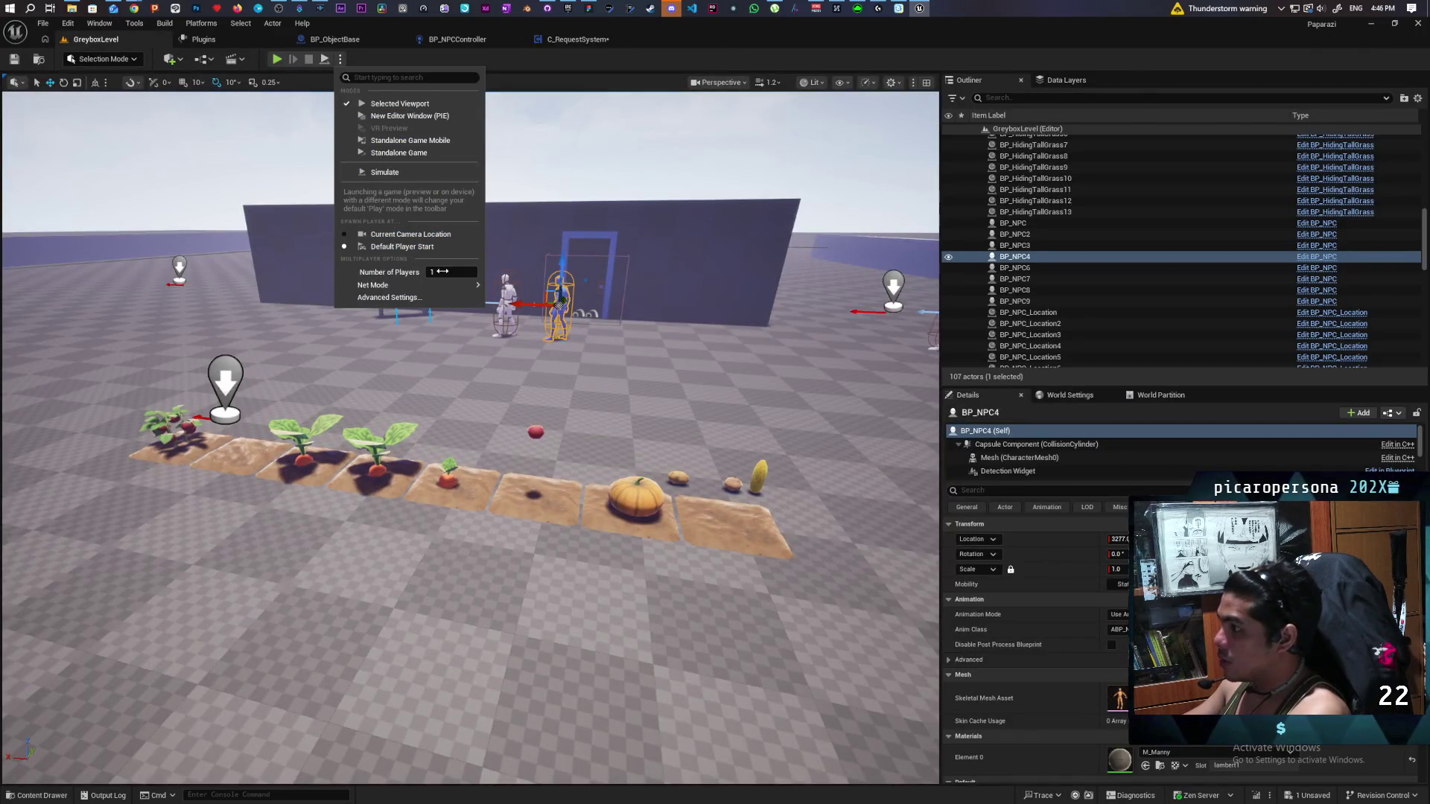
pyautogui.moveTo(436, 272); pyautogui.dragTo(456, 273)
pyautogui.moveTo(489, 295)
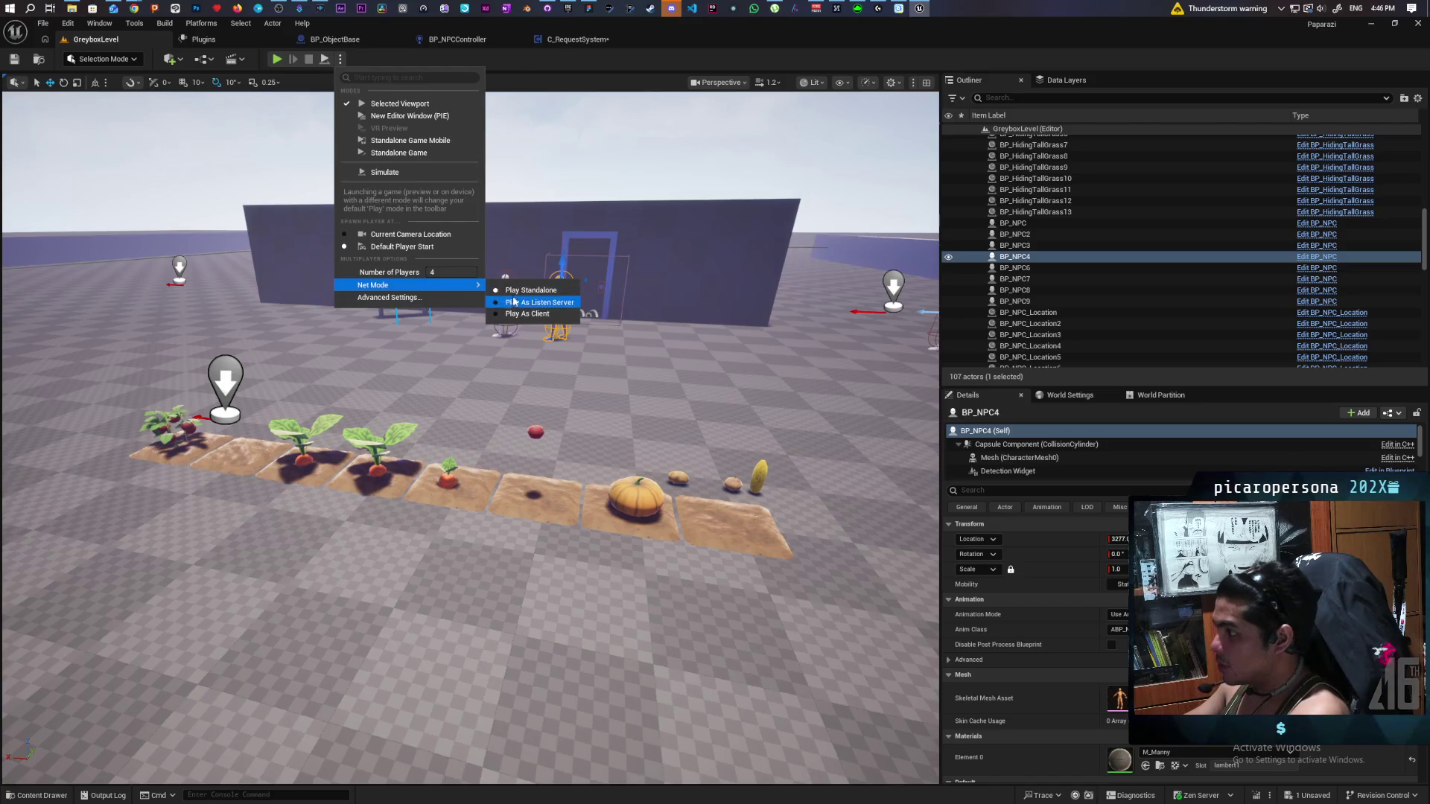
pyautogui.click(537, 302)
pyautogui.moveTo(701, 35); pyautogui.dragTo(897, 52)
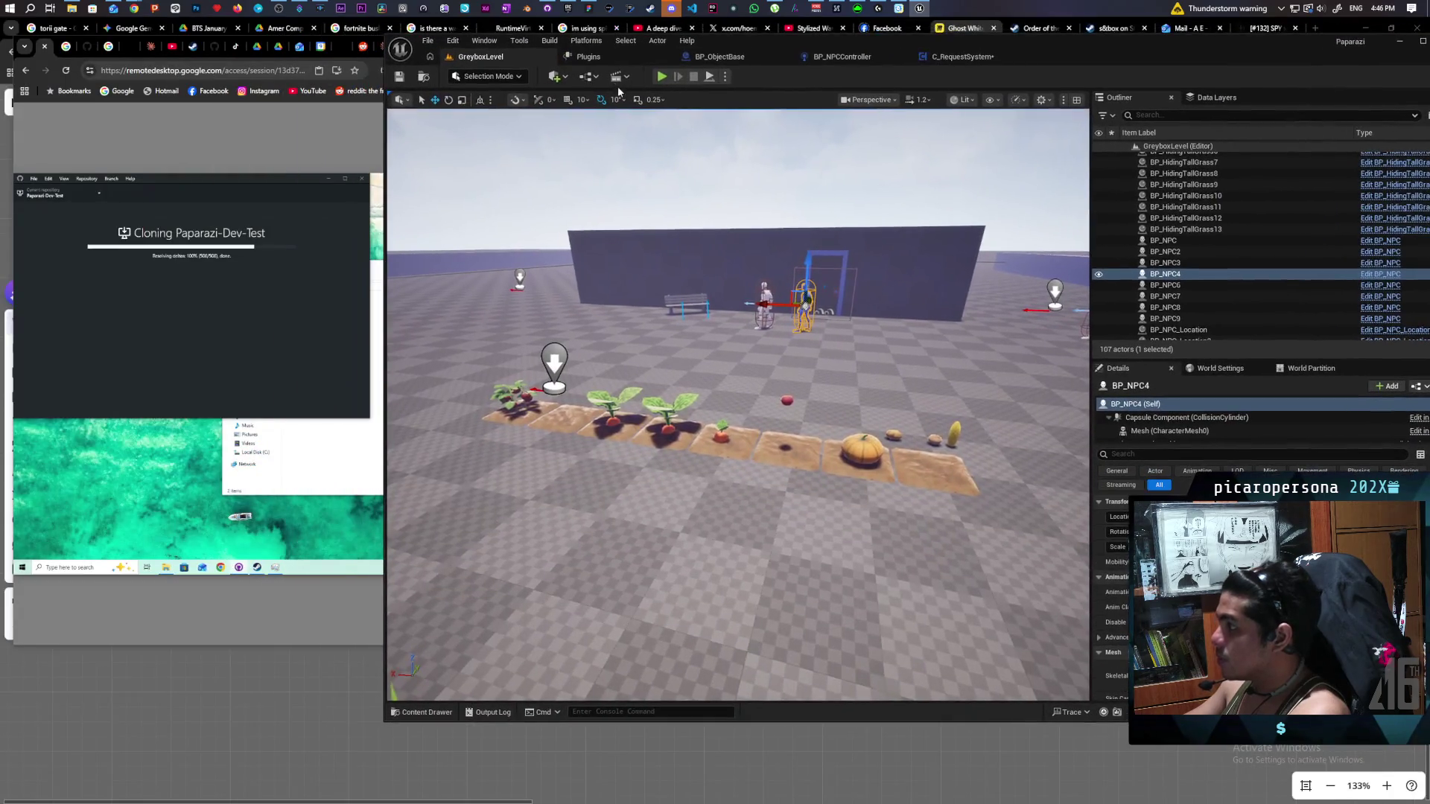
pyautogui.hotkey('alt', 'p')
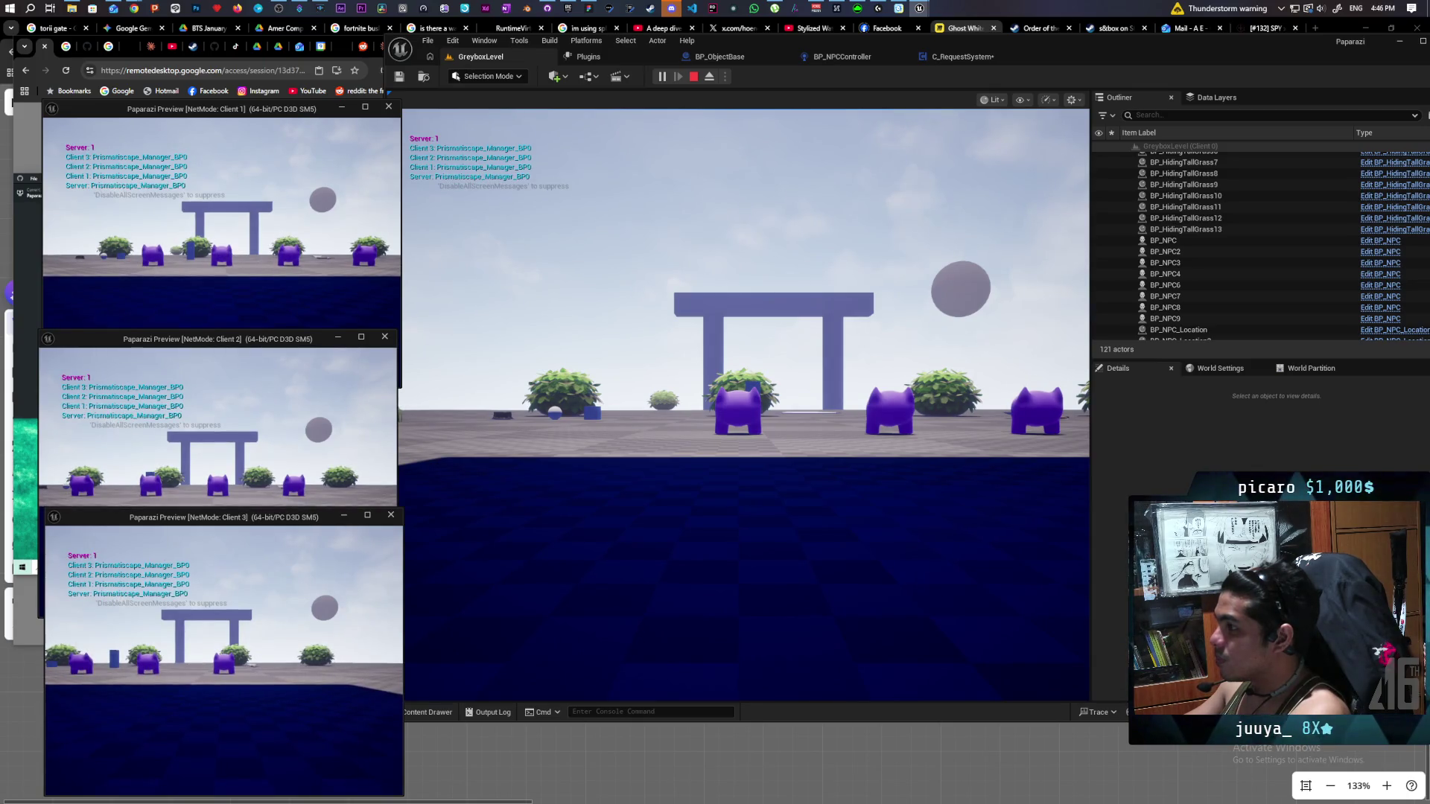
pyautogui.press('Escape')
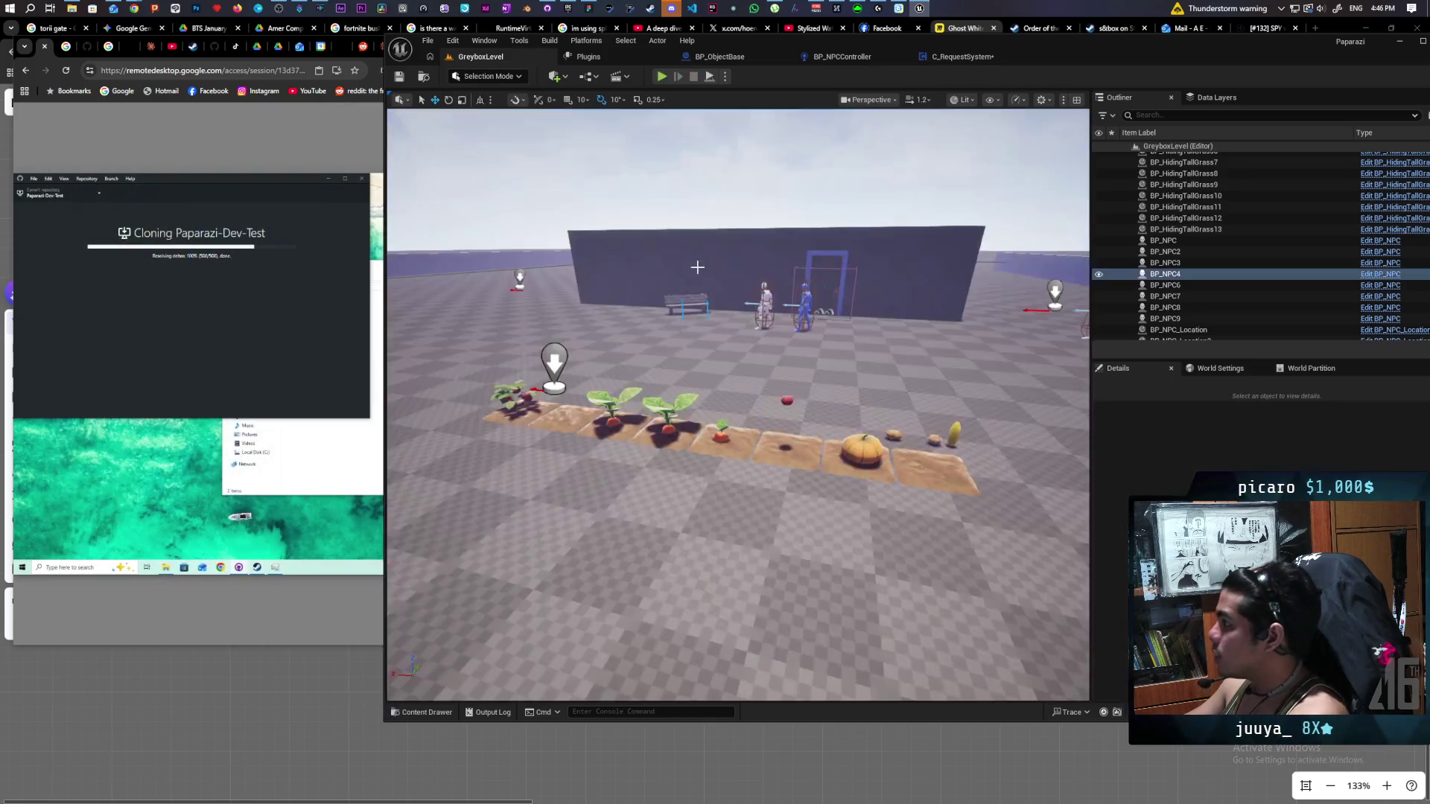
# Recheck the player count and net mode, then return to the C_RequestSystem EventGraph.
pyautogui.click(725, 76)
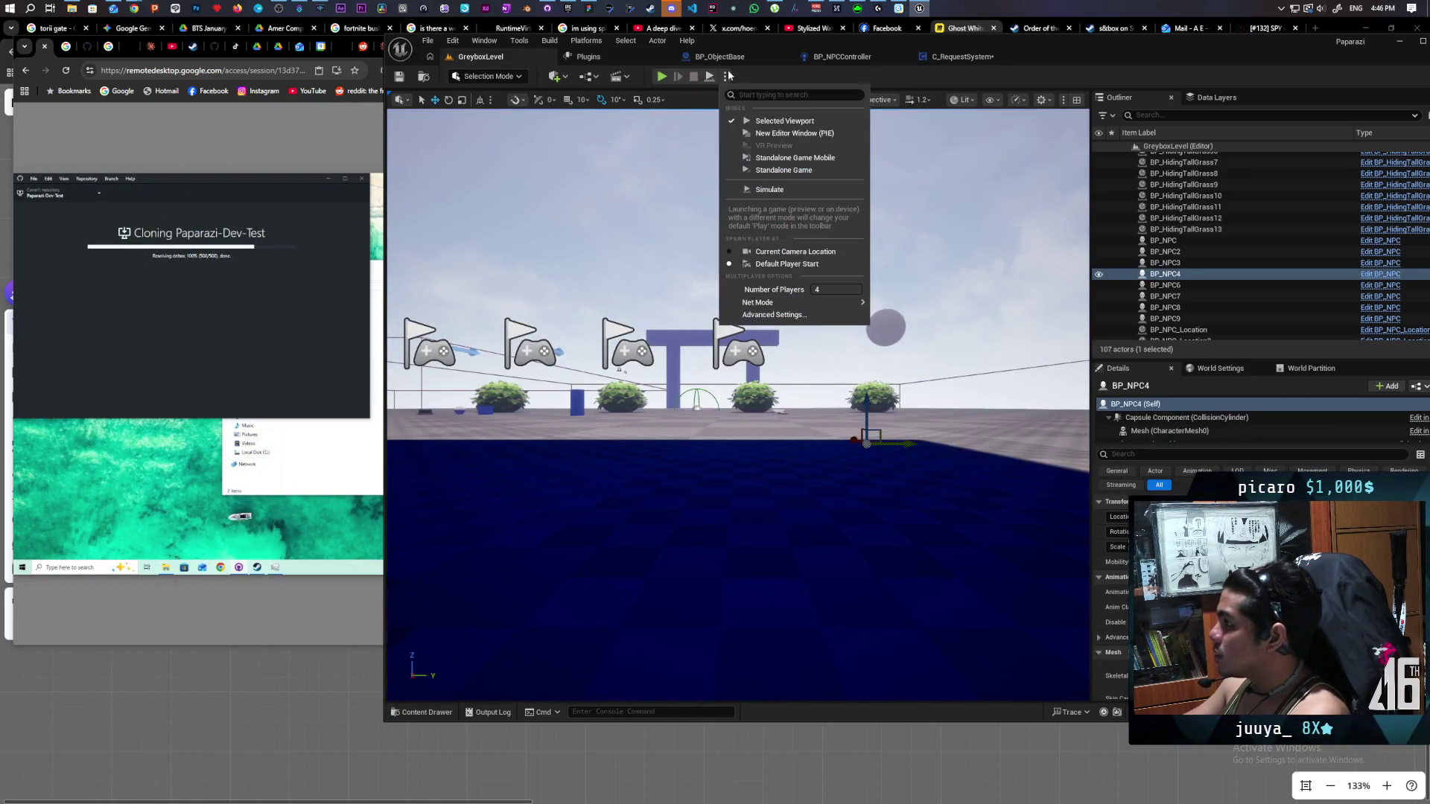
pyautogui.click(825, 290)
pyautogui.click(909, 314)
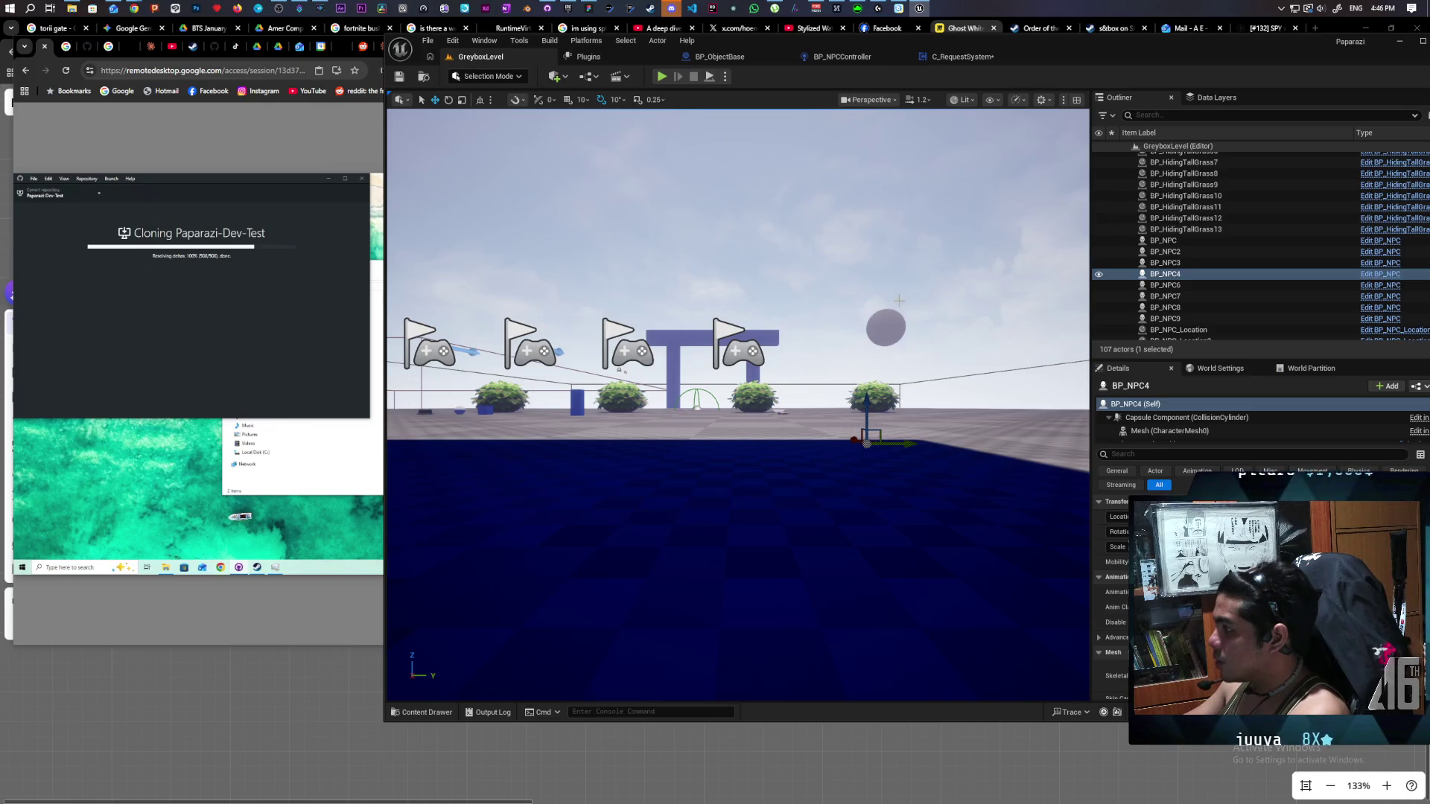
pyautogui.click(941, 60)
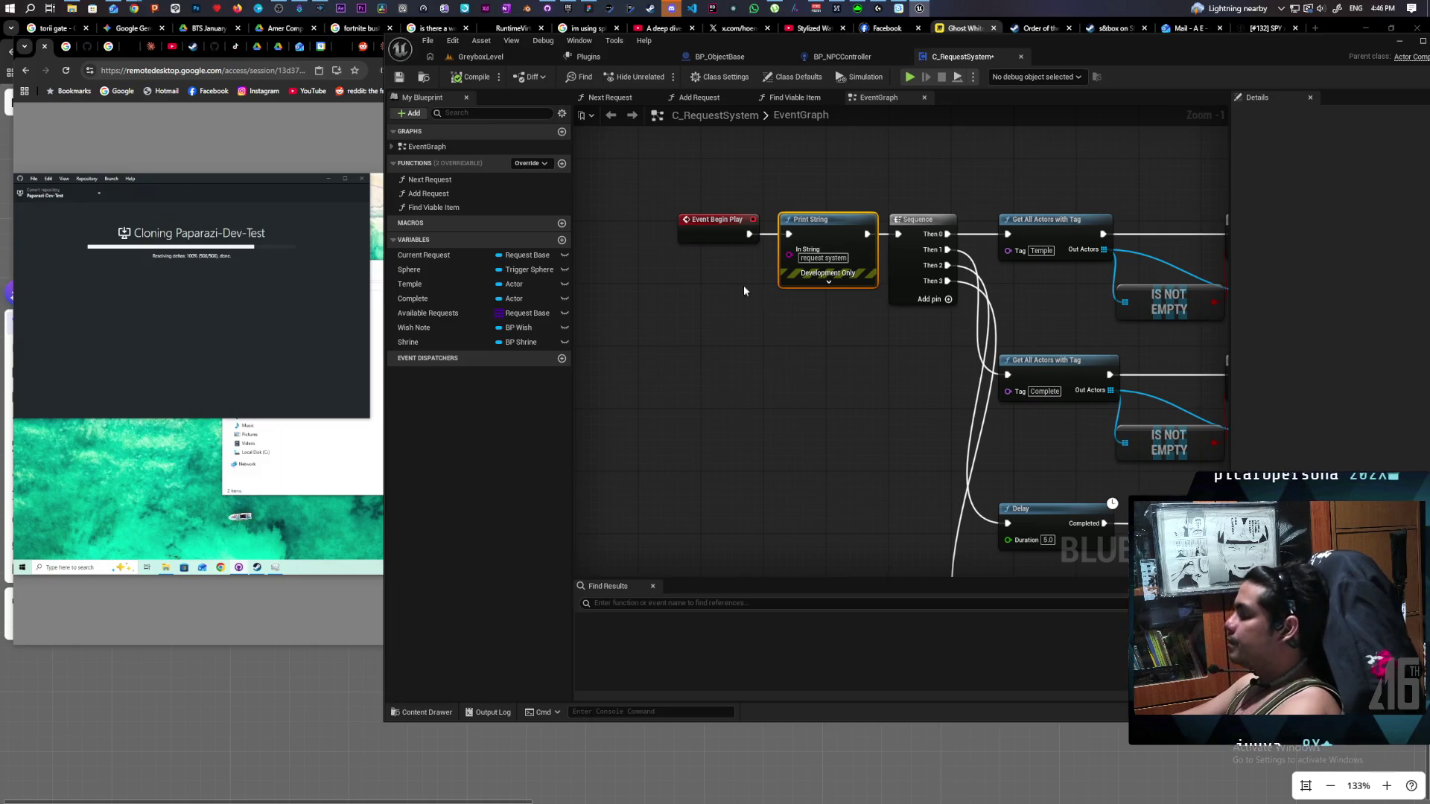
# Unlink and delete the Print String node, then zoom out over the event graph.
pyautogui.press('Home')
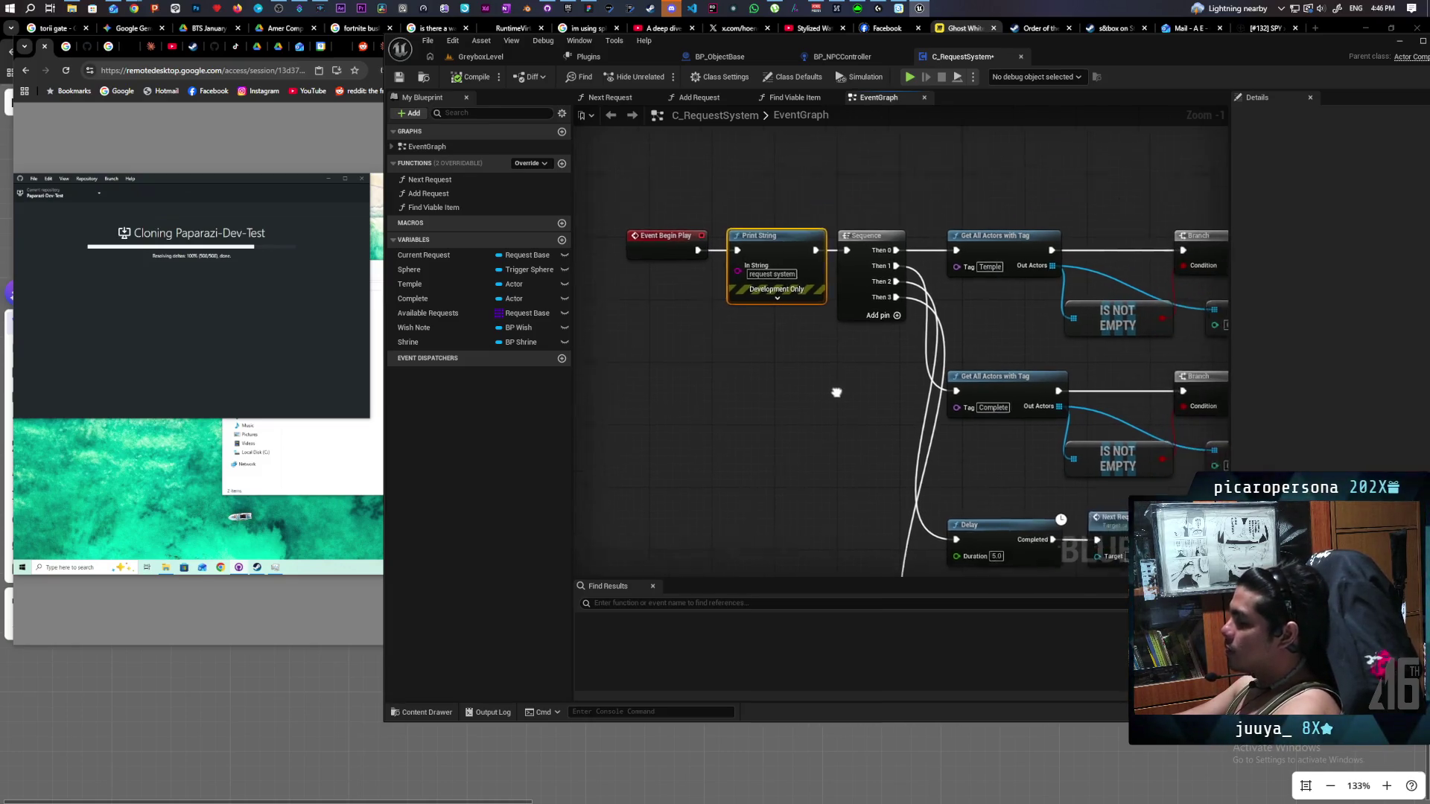
pyautogui.keyDown('alt'); pyautogui.click(694, 264); pyautogui.keyUp('alt')
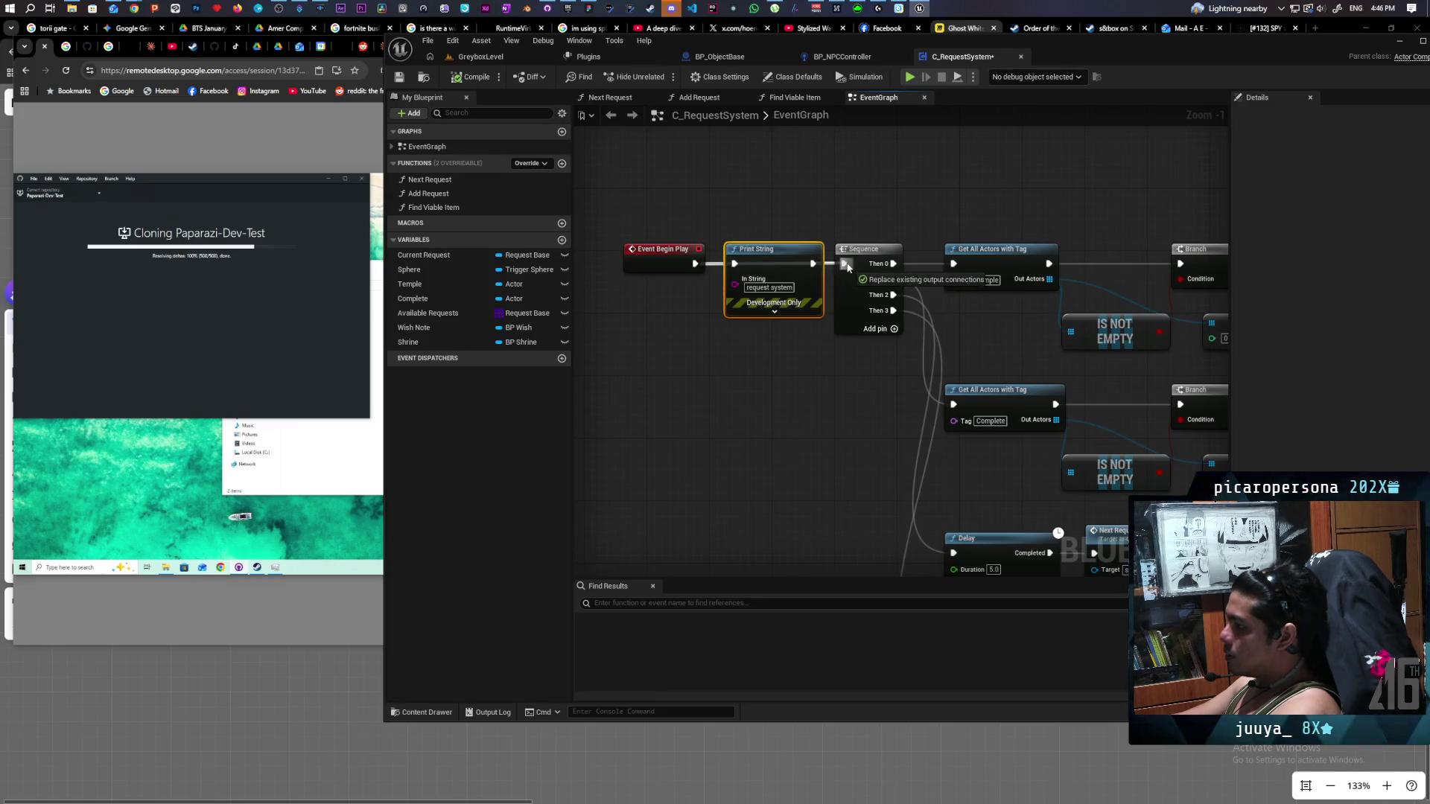
pyautogui.press('Delete')
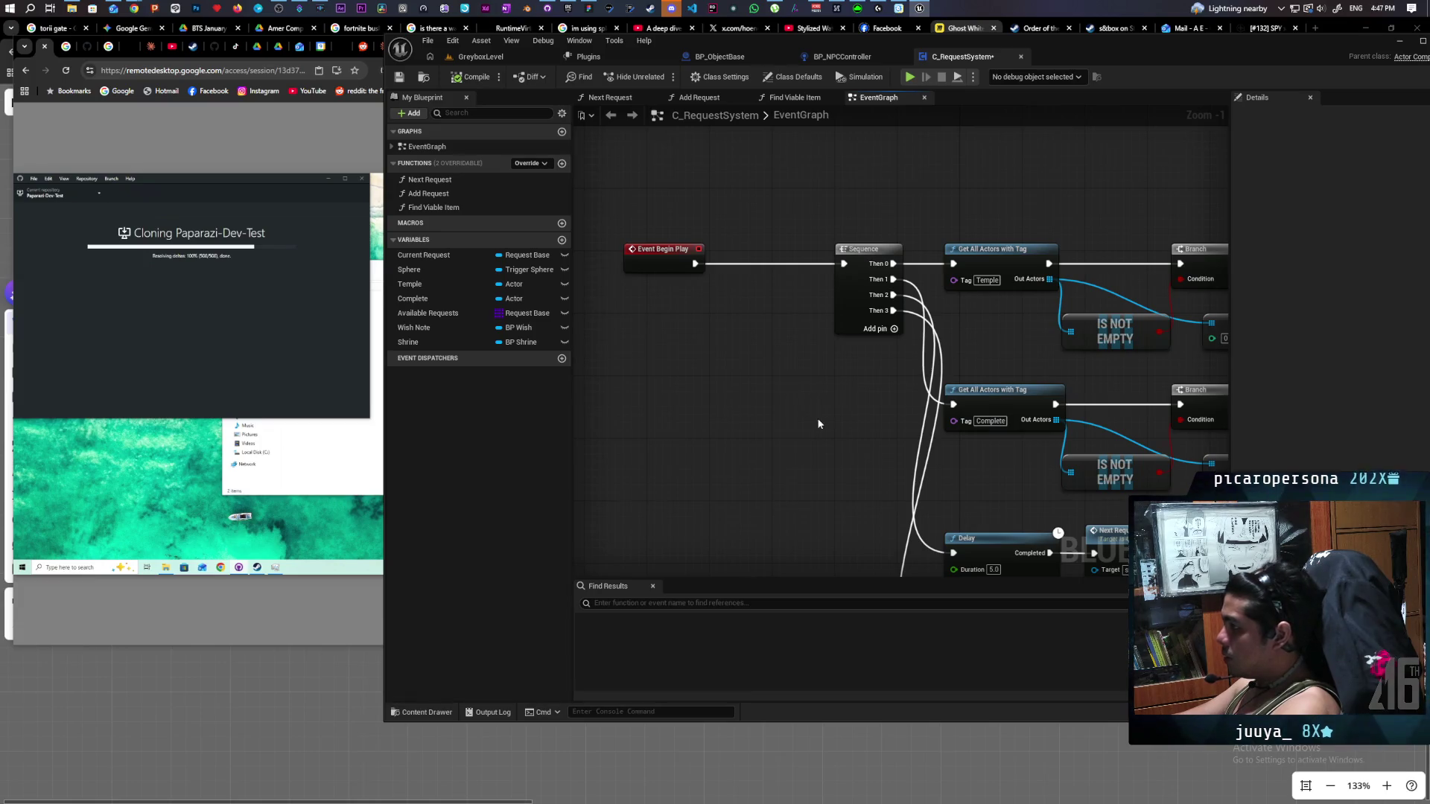
pyautogui.scroll(-2, 707, 300)
pyautogui.moveTo(705, 354)
pyautogui.mouseDown()
pyautogui.moveTo(758, 321)
pyautogui.moveTo(764, 380)
pyautogui.mouseUp()
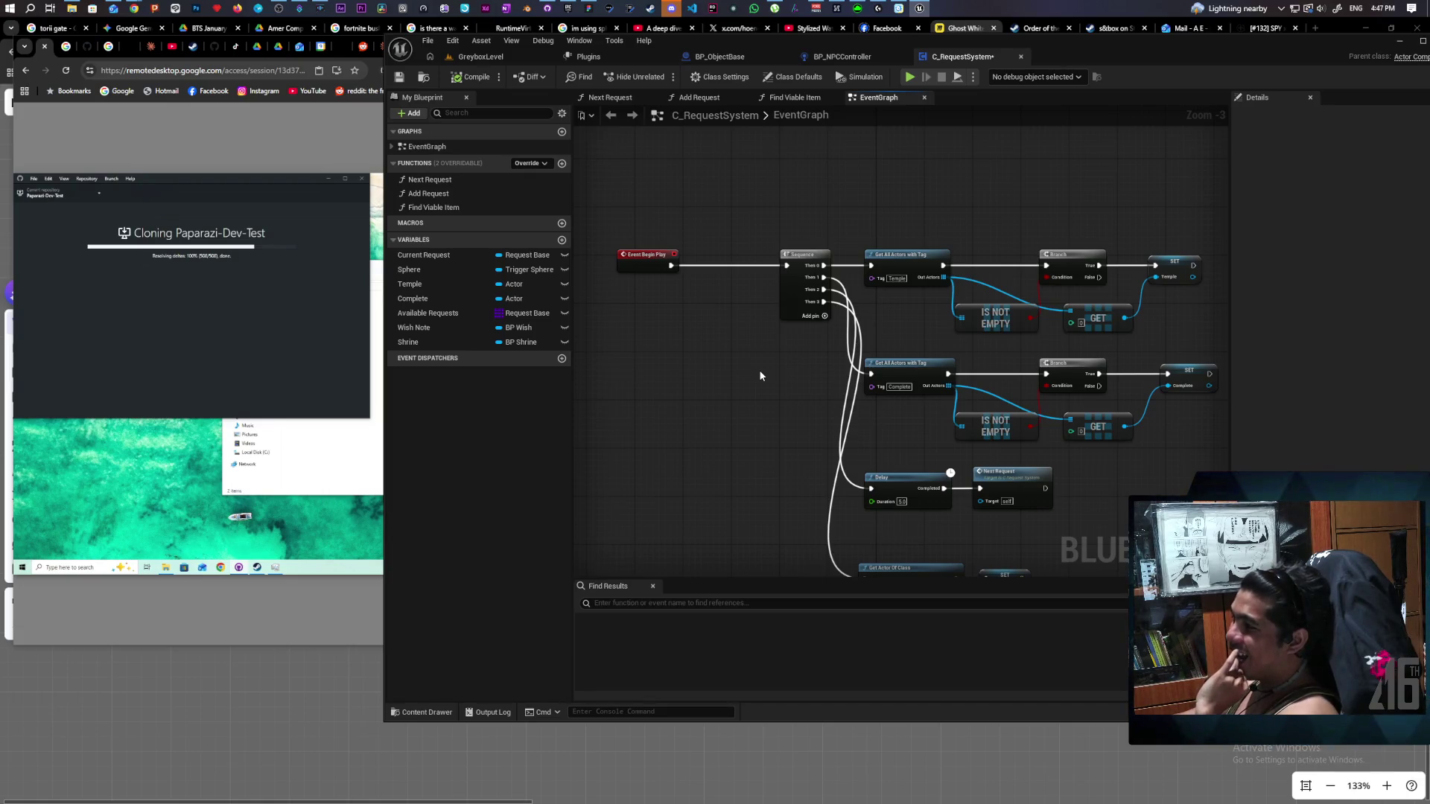
# Duplicate the Available Requests variable as 'Global Requests', then compile and save.
pyautogui.rightClick(436, 315)
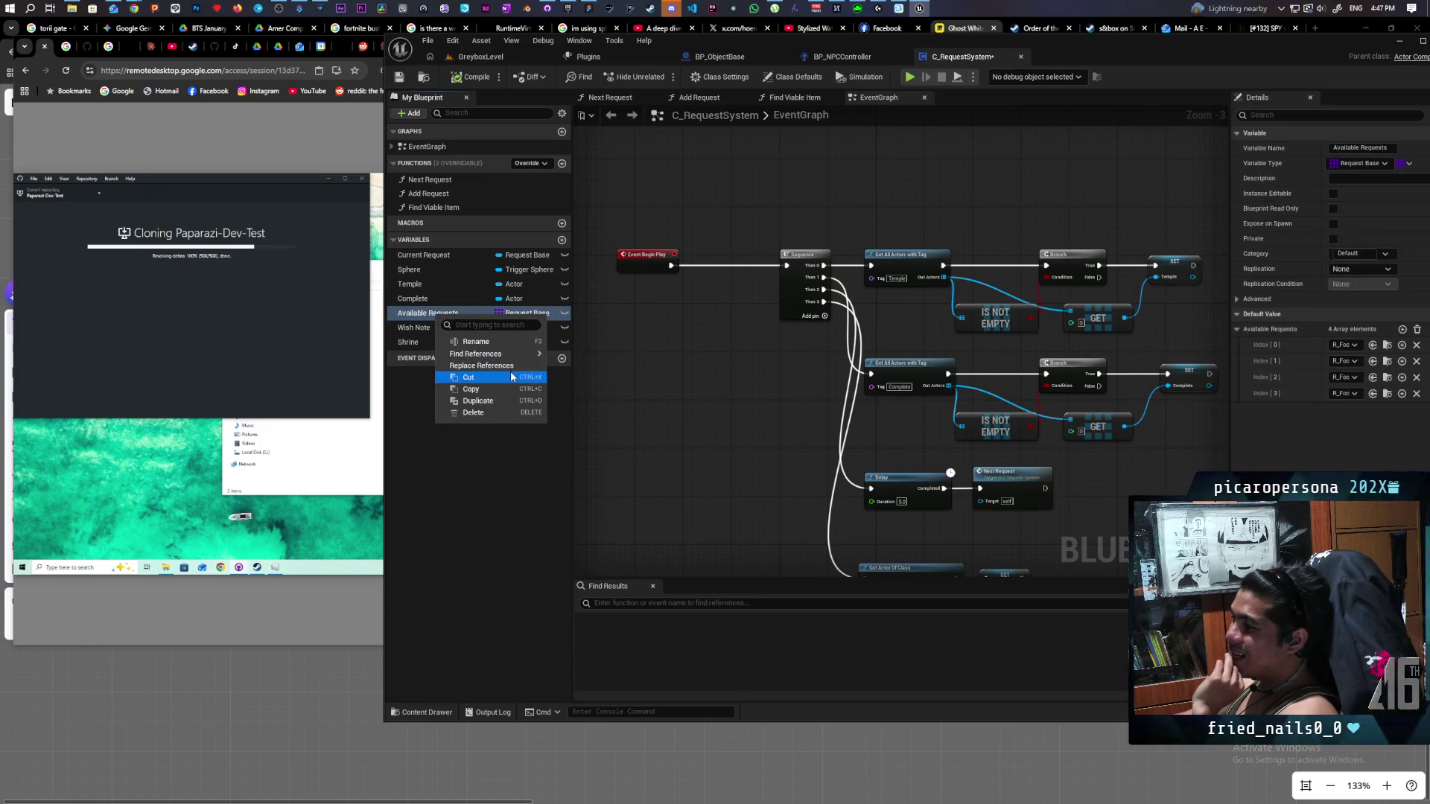
pyautogui.click(497, 403)
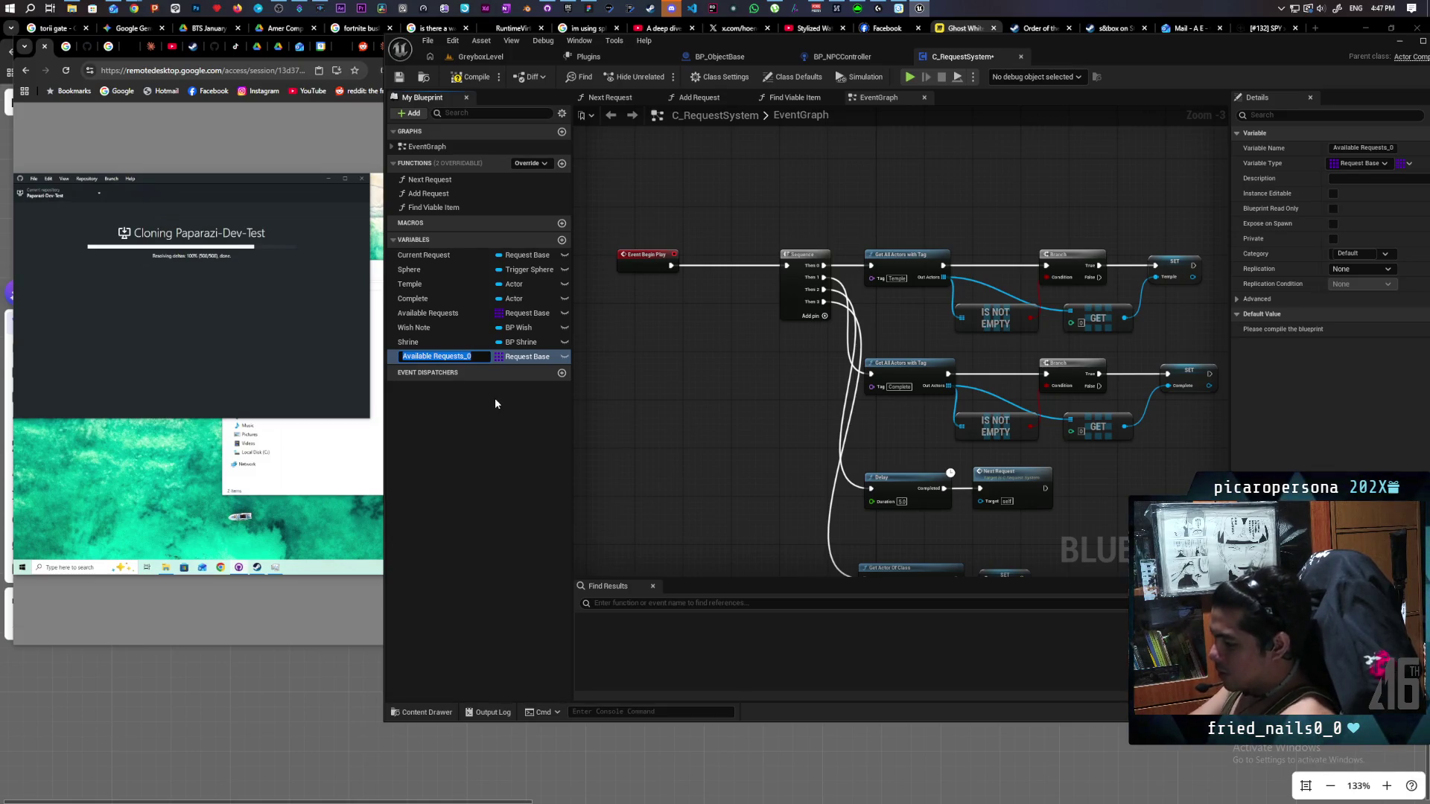
pyautogui.write('Global')
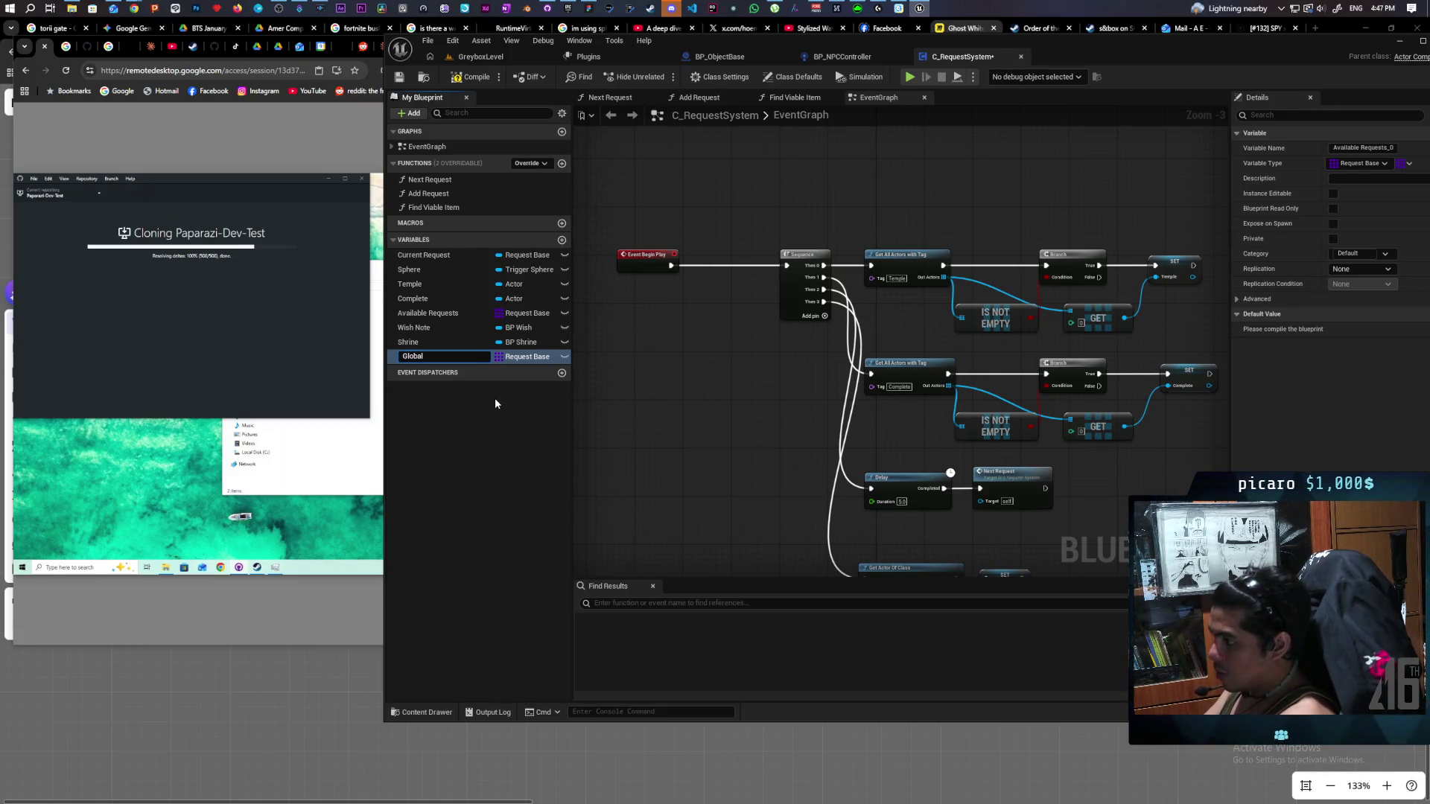
pyautogui.write(' Requests')
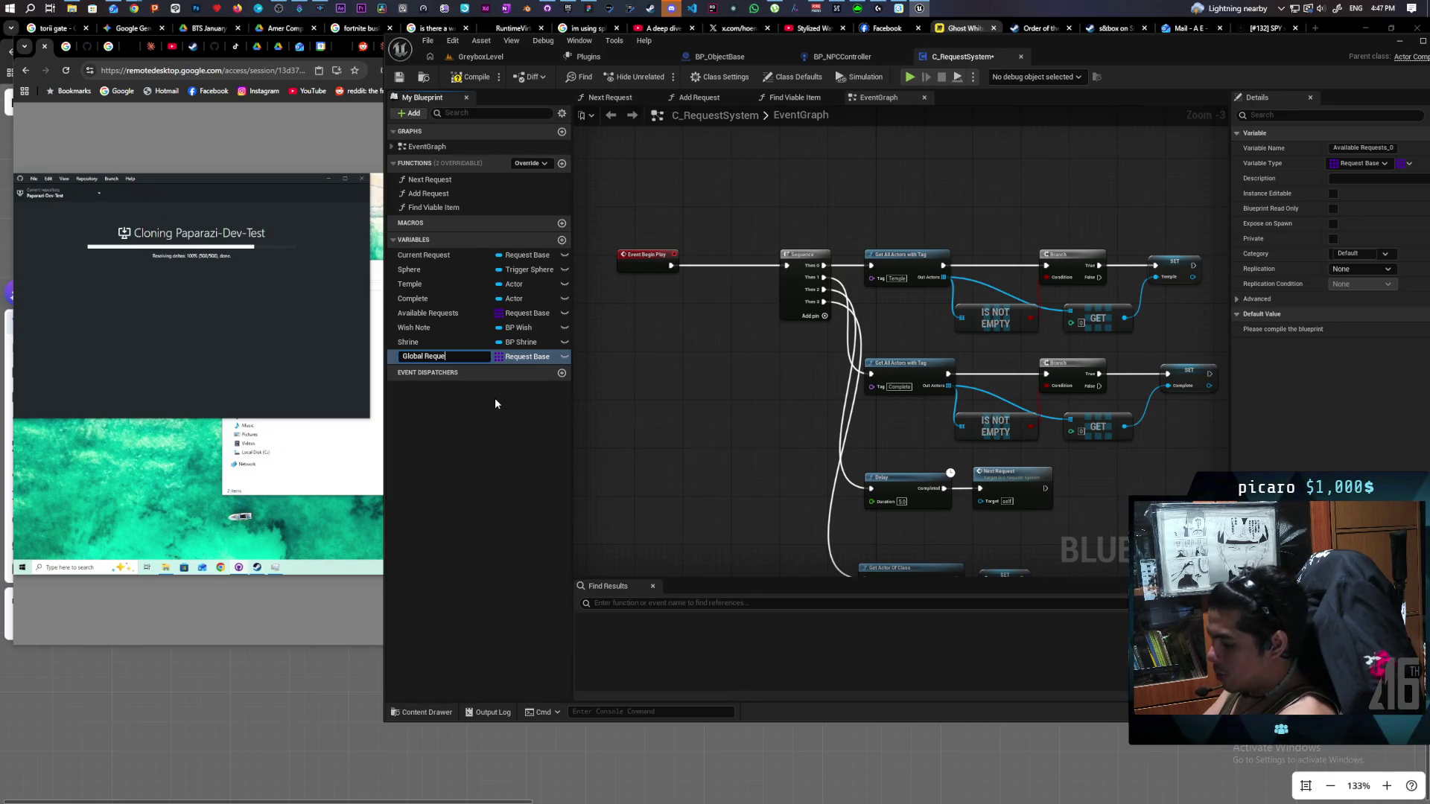
pyautogui.press('Return')
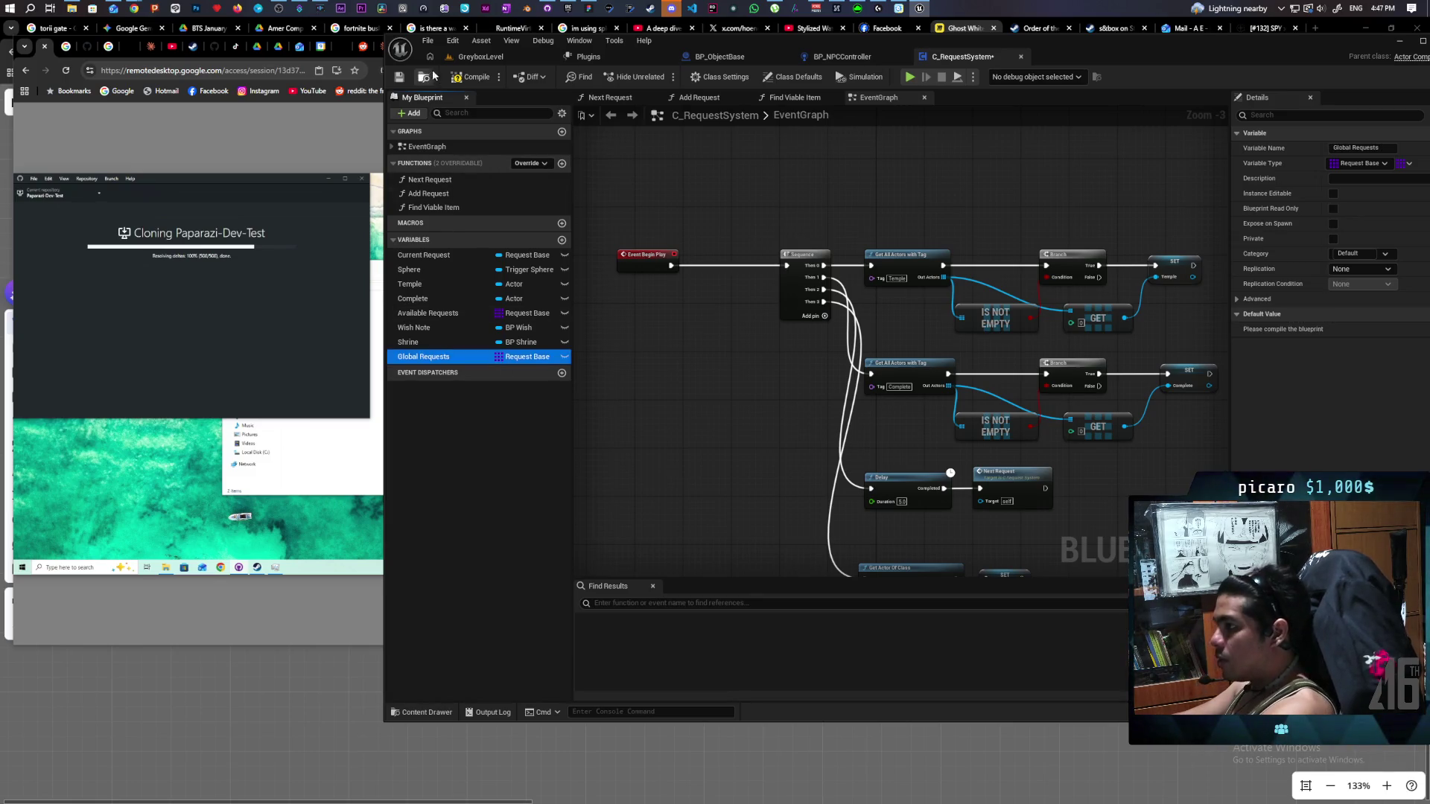
pyautogui.click(471, 76)
pyautogui.click(400, 76)
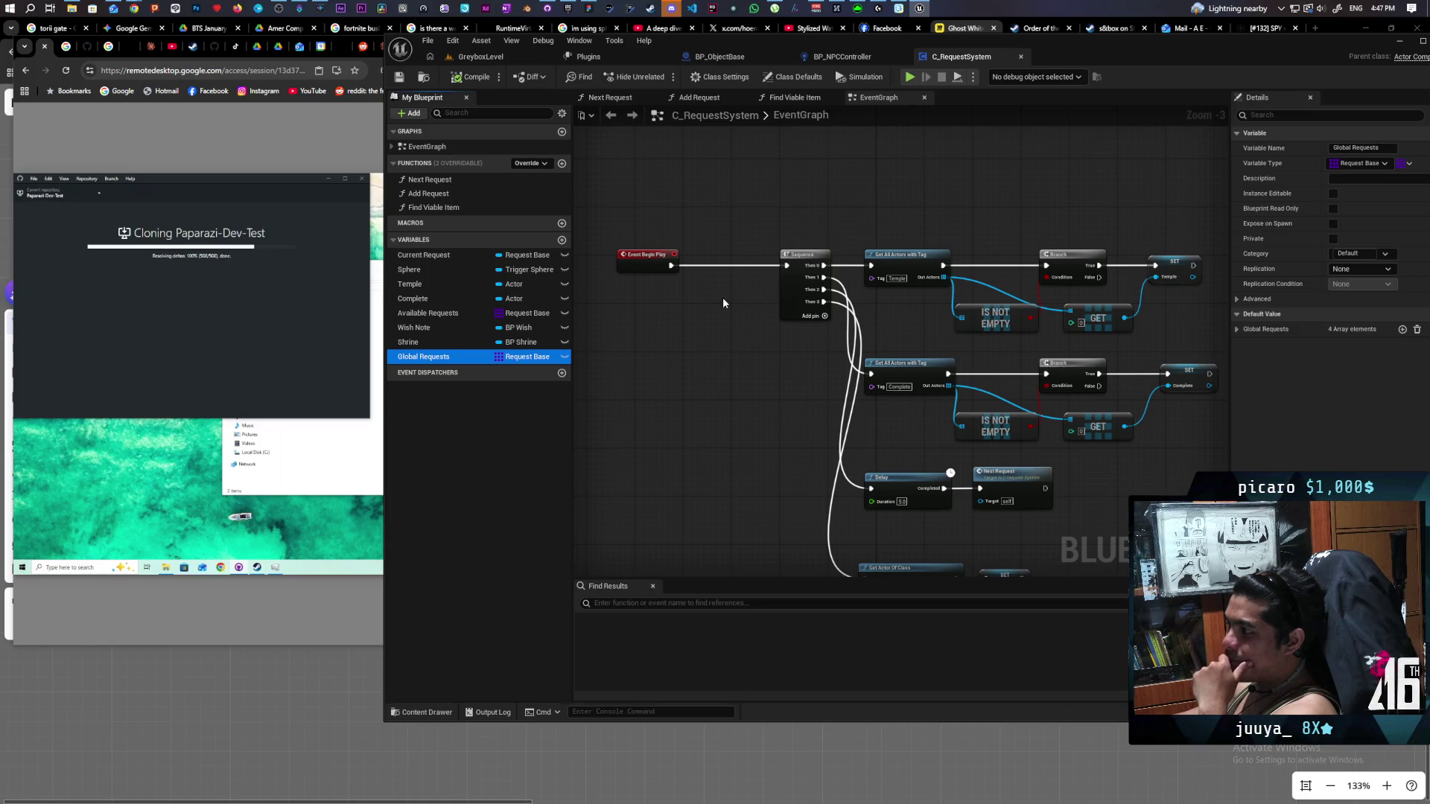
# Change Global Requests to hold object references and save the blueprint.
pyautogui.click(524, 357)
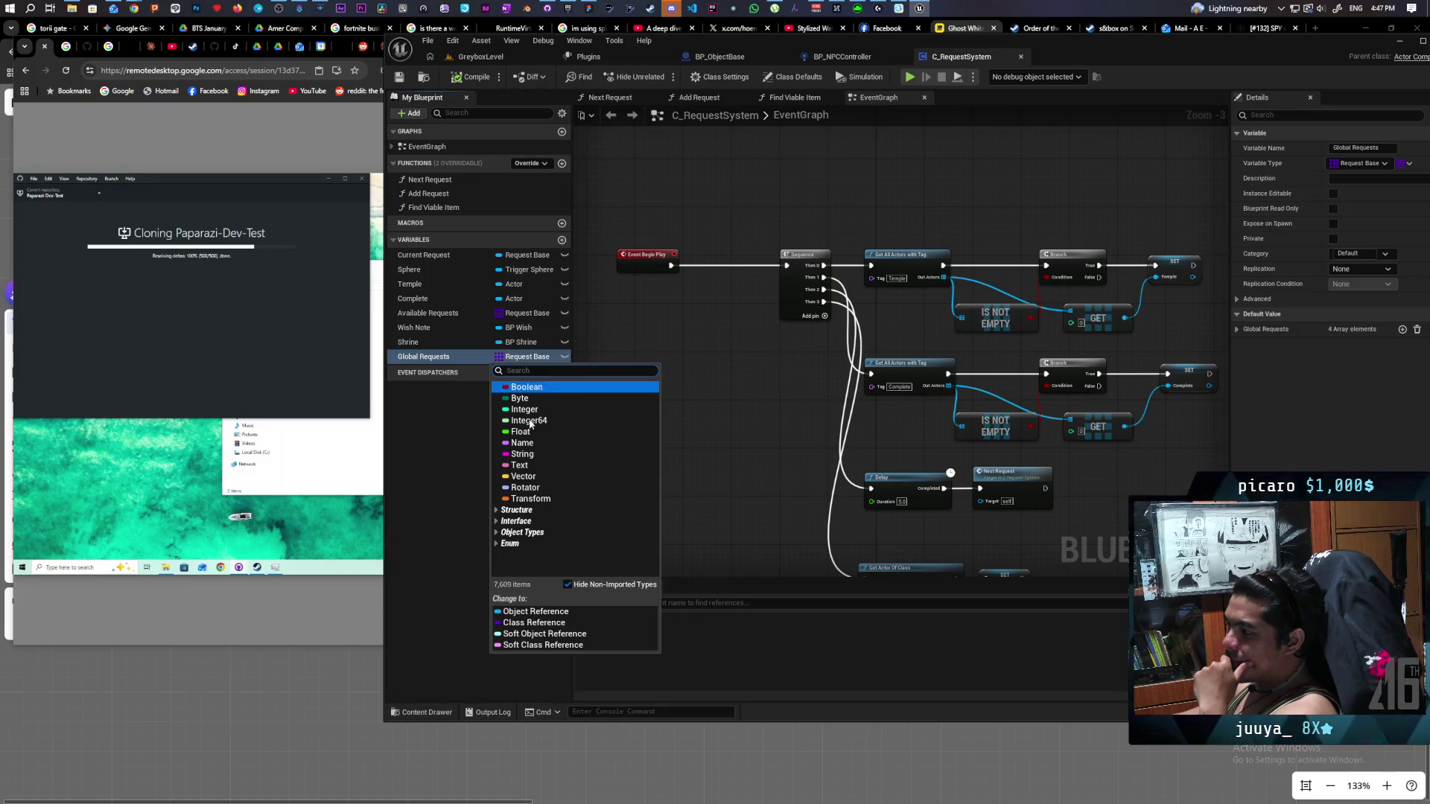
pyautogui.click(534, 612)
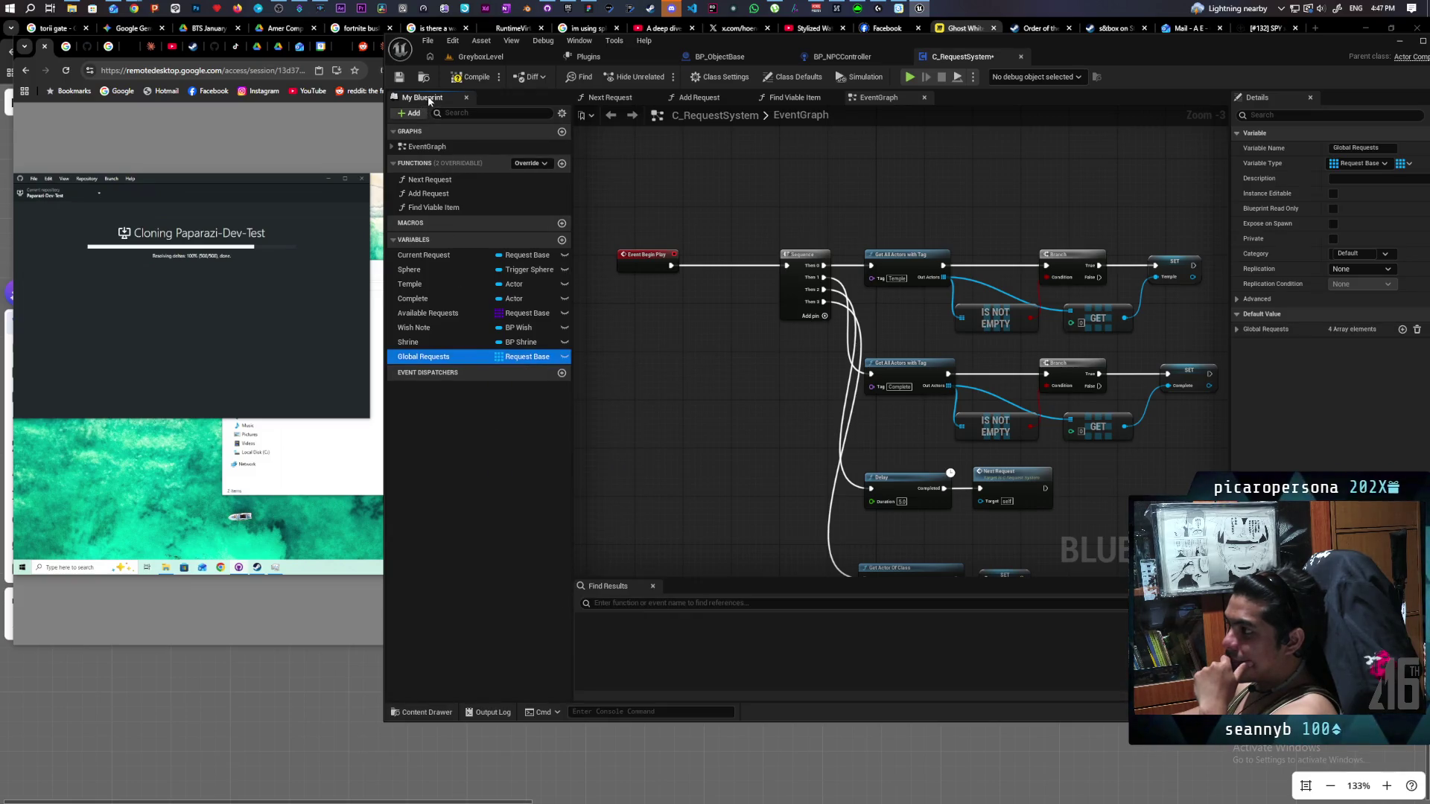
pyautogui.click(400, 76)
pyautogui.moveTo(702, 401)
pyautogui.mouseDown()
pyautogui.moveTo(712, 447)
pyautogui.moveTo(610, 440)
pyautogui.moveTo(664, 335)
pyautogui.moveTo(659, 313)
pyautogui.mouseUp()
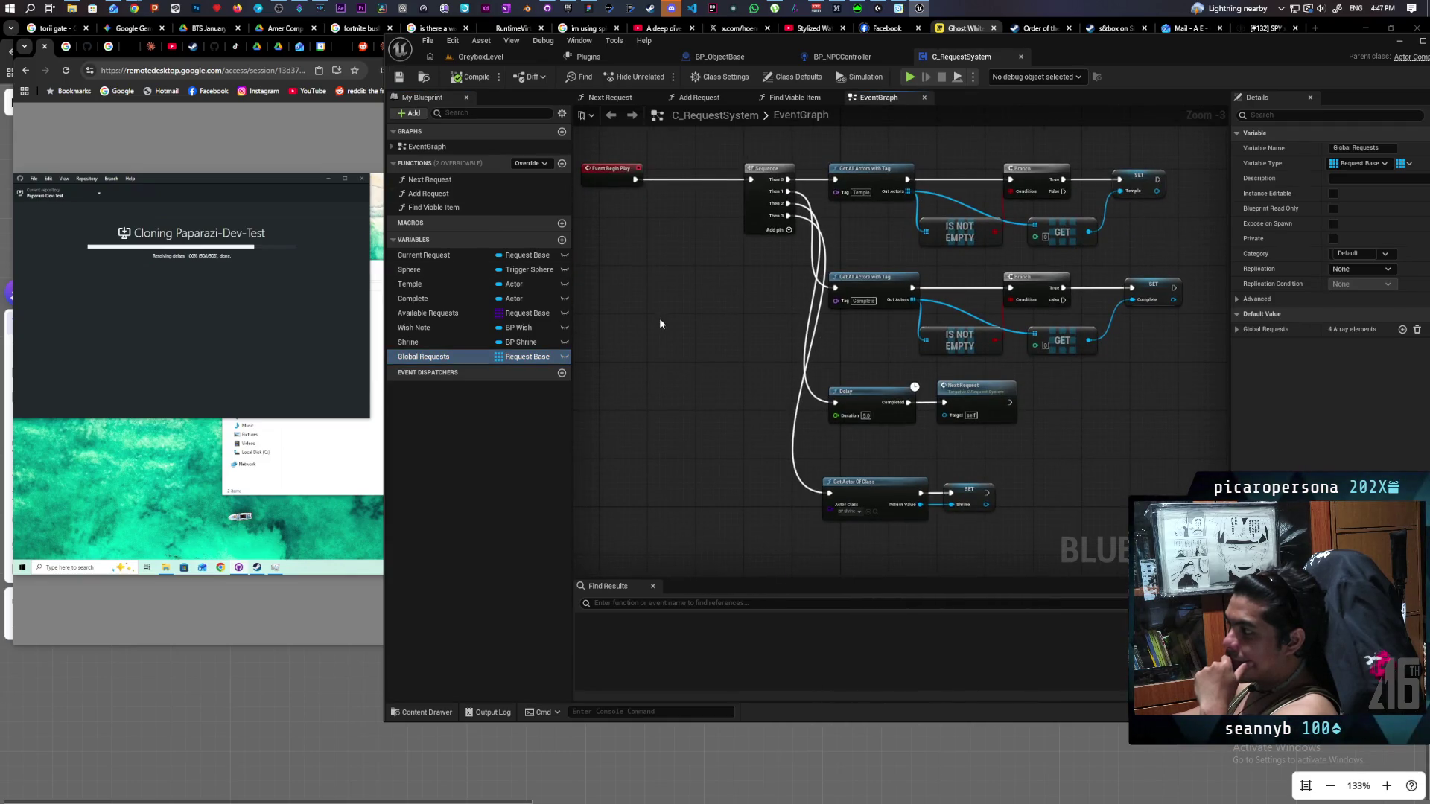
pyautogui.click(429, 93)
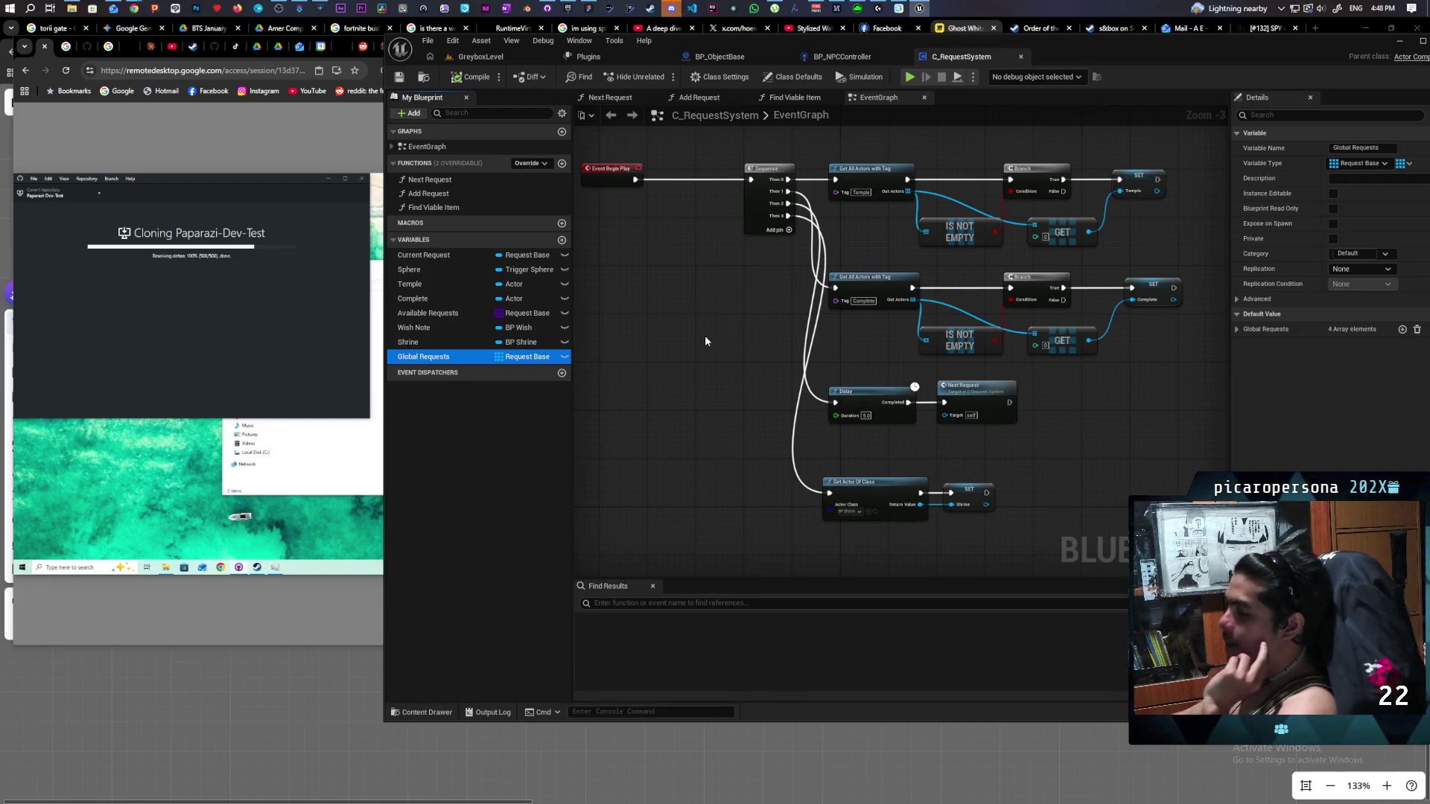
# Pan the EventGraph and open the Next Request function graph.
pyautogui.moveTo(706, 341); pyautogui.dragTo(703, 446)
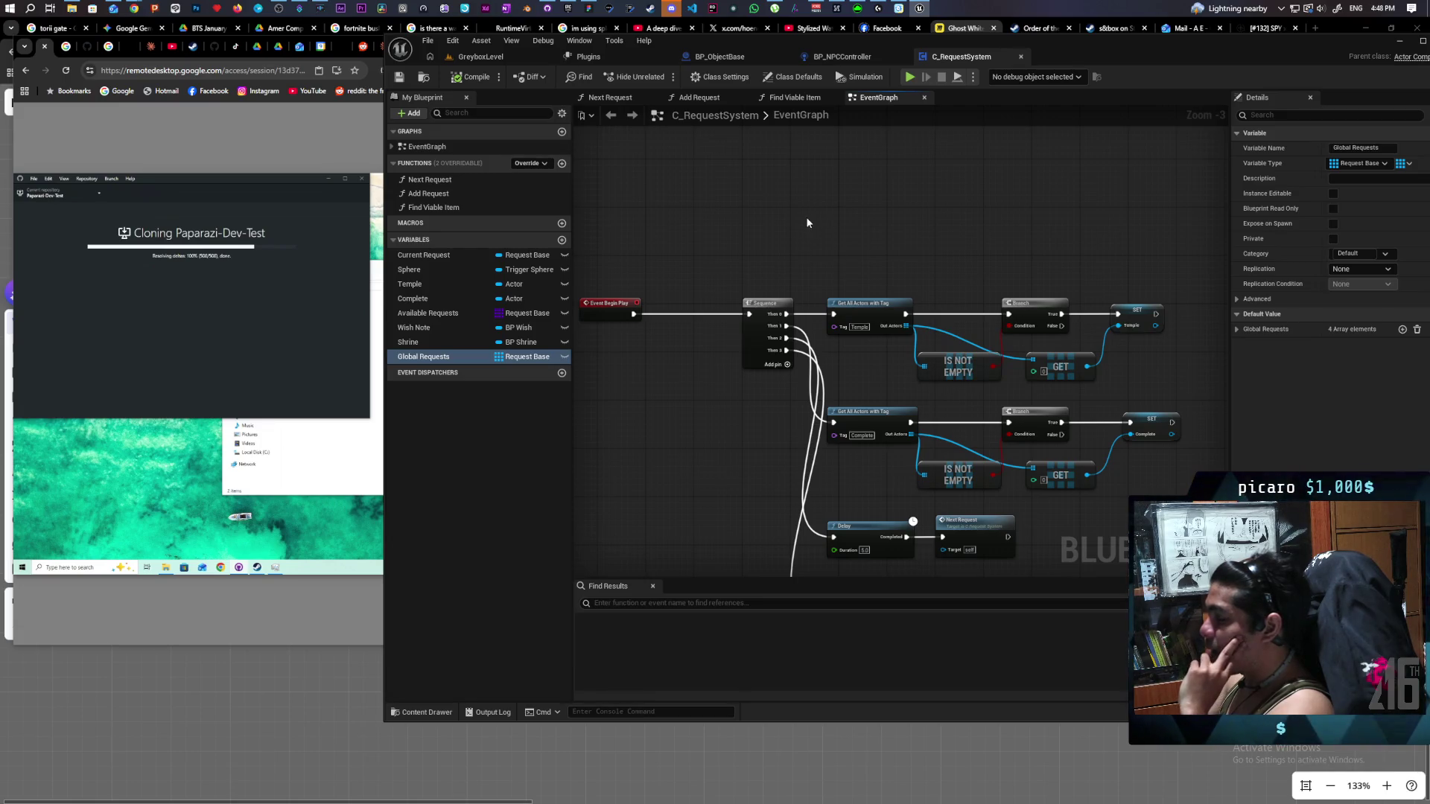
pyautogui.moveTo(807, 222); pyautogui.dragTo(1088, 258)
pyautogui.moveTo(1026, 565)
pyautogui.mouseDown()
pyautogui.moveTo(995, 552)
pyautogui.moveTo(912, 418)
pyautogui.mouseUp()
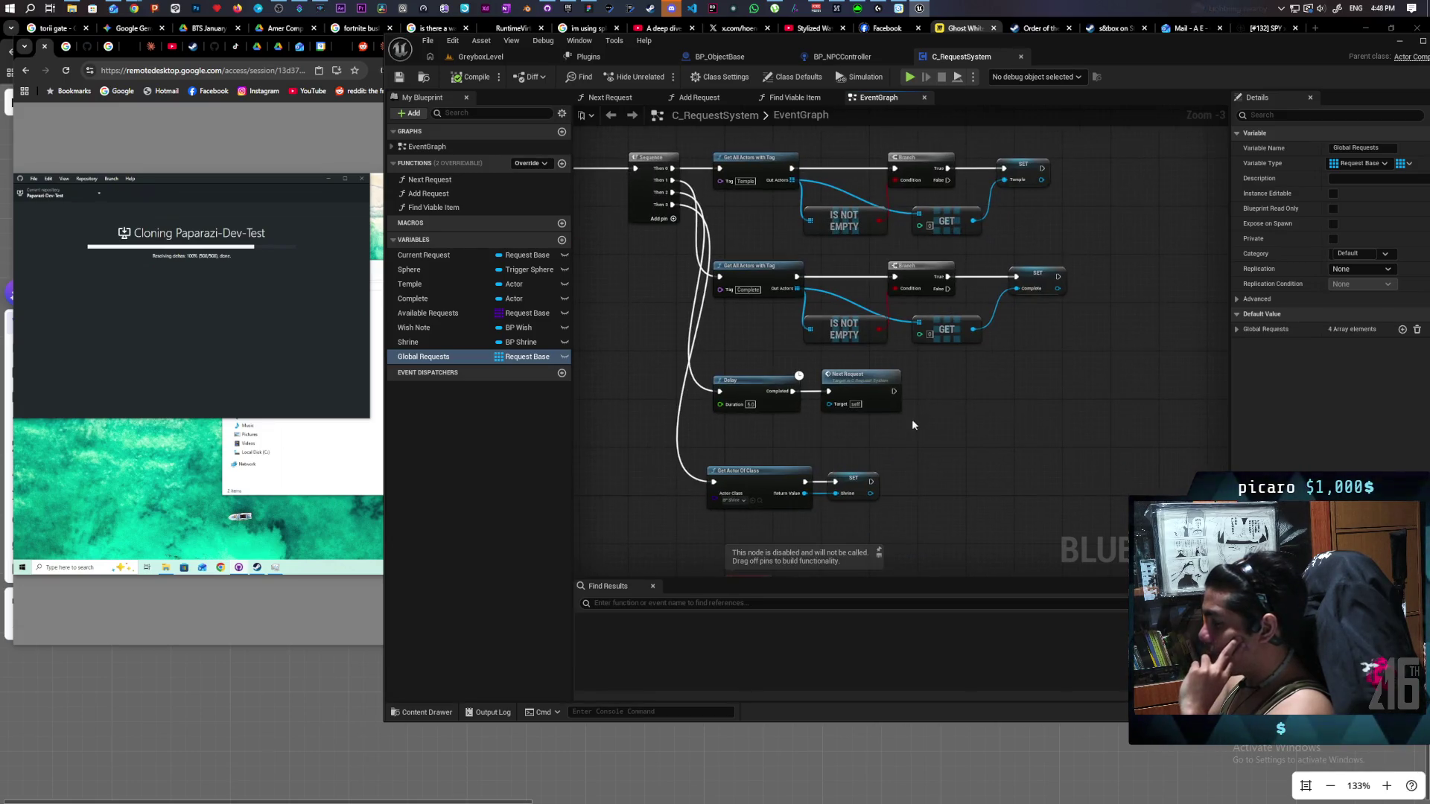
pyautogui.doubleClick(868, 391)
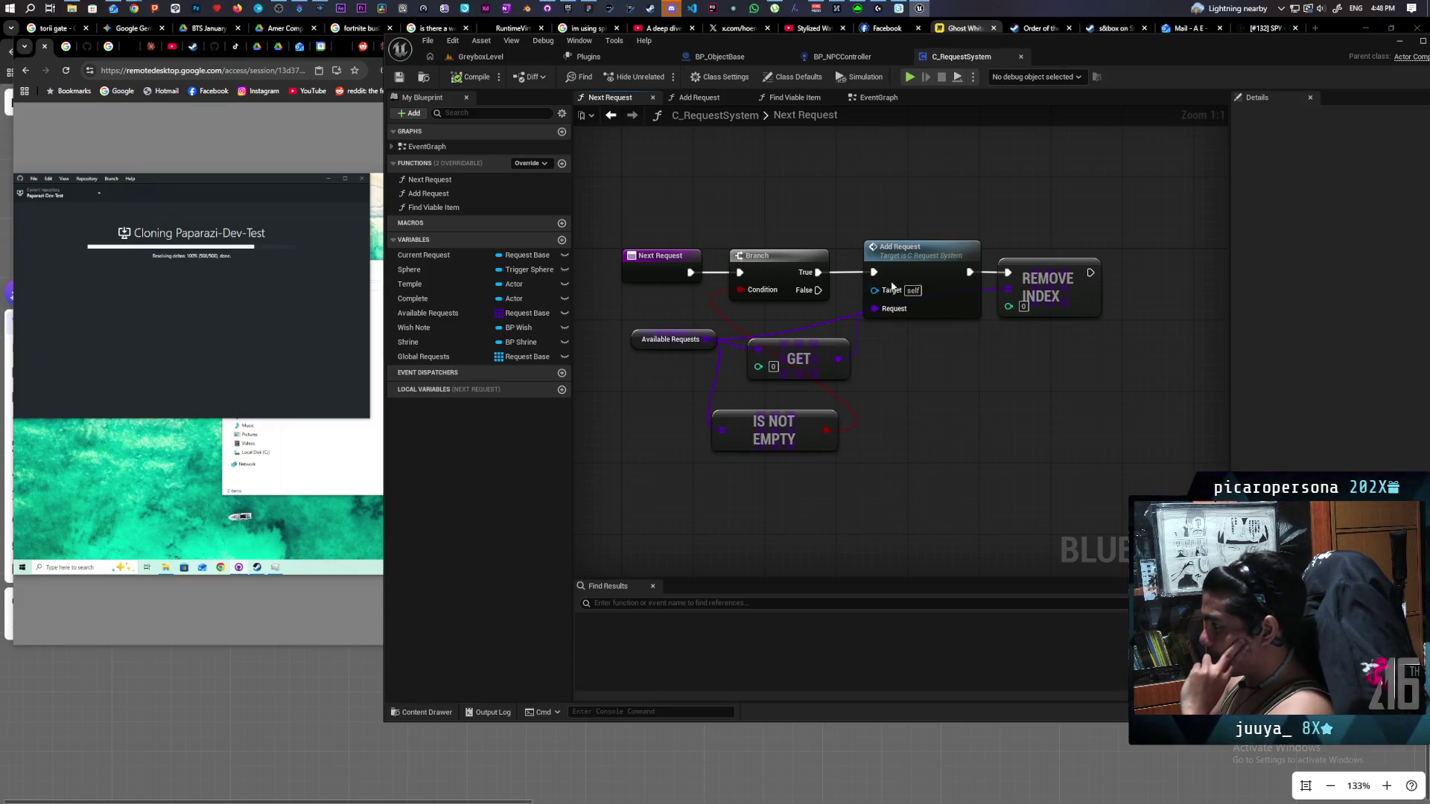
# Open the Add Request function and inspect its Construct Request Base, SET and Self nodes.
pyautogui.doubleClick(926, 260)
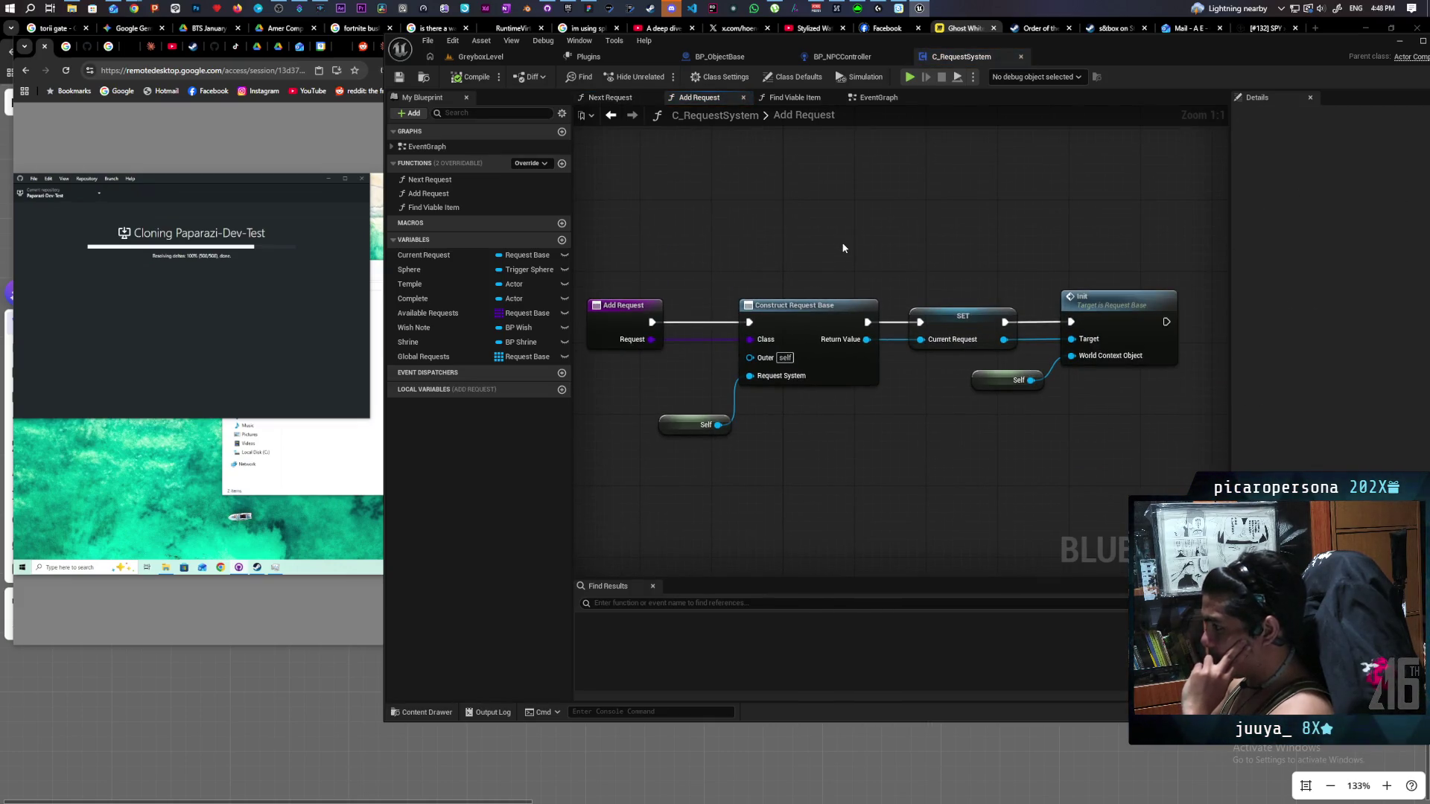
pyautogui.moveTo(843, 248); pyautogui.dragTo(792, 239)
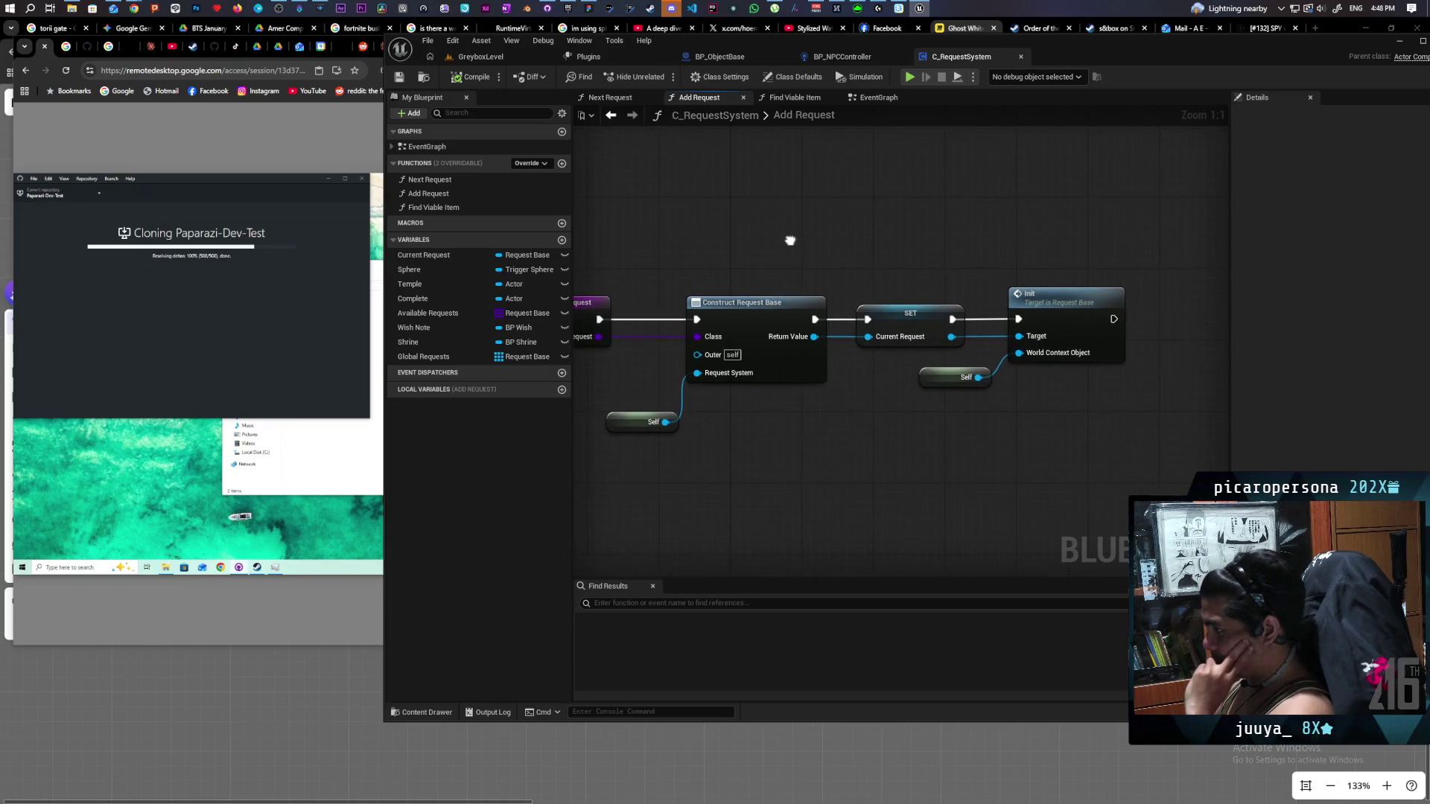
pyautogui.moveTo(738, 436); pyautogui.dragTo(752, 459)
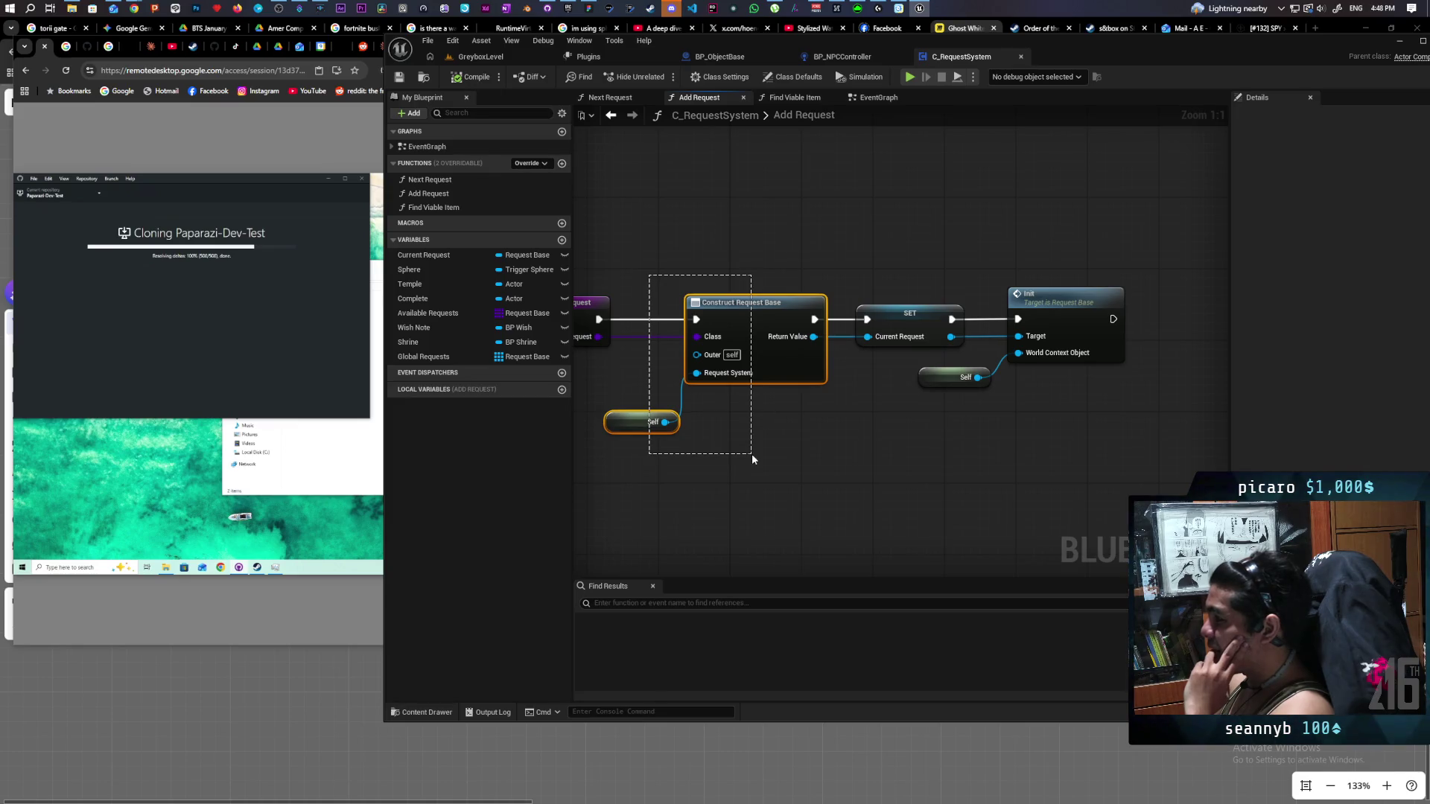
pyautogui.moveTo(909, 263)
pyautogui.mouseDown()
pyautogui.moveTo(909, 360)
pyautogui.moveTo(1039, 420)
pyautogui.mouseUp()
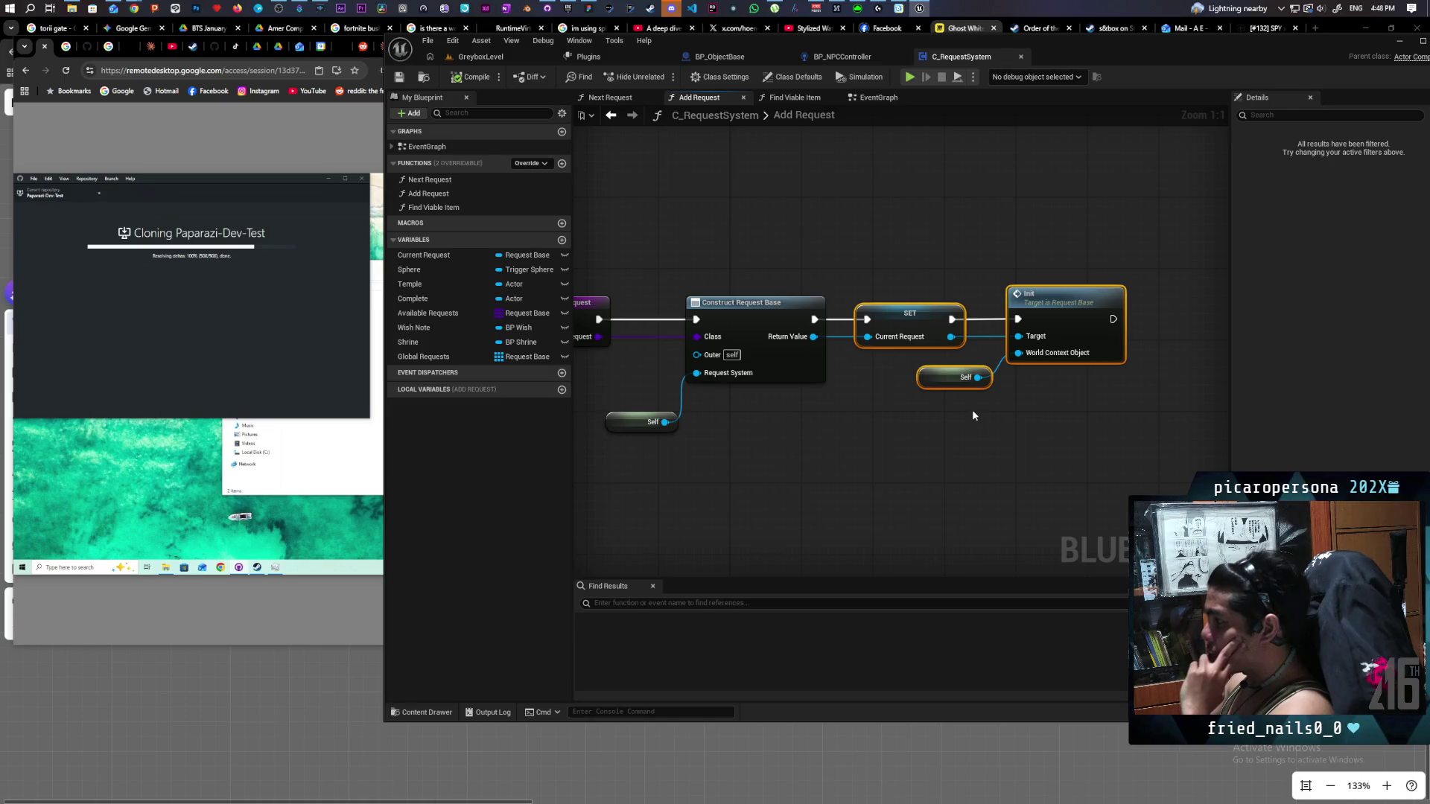
pyautogui.moveTo(972, 415)
pyautogui.mouseDown()
pyautogui.moveTo(938, 441)
pyautogui.moveTo(1095, 421)
pyautogui.moveTo(811, 427)
pyautogui.moveTo(916, 405)
pyautogui.moveTo(895, 415)
pyautogui.moveTo(893, 438)
pyautogui.mouseUp()
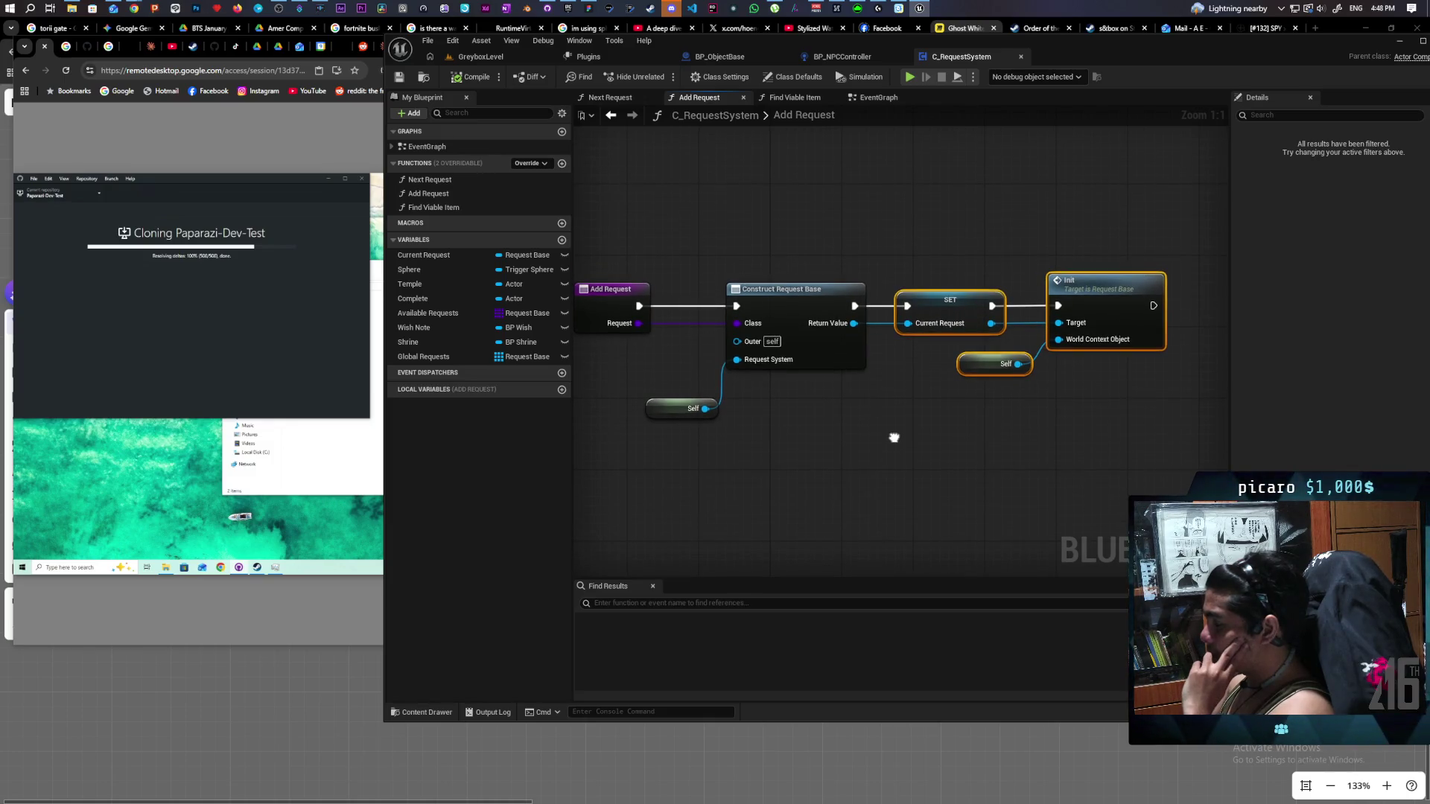
# Select the SET node to view its details, then open the Request_Base Init event.
pyautogui.click(900, 443)
pyautogui.moveTo(617, 254); pyautogui.dragTo(1082, 447)
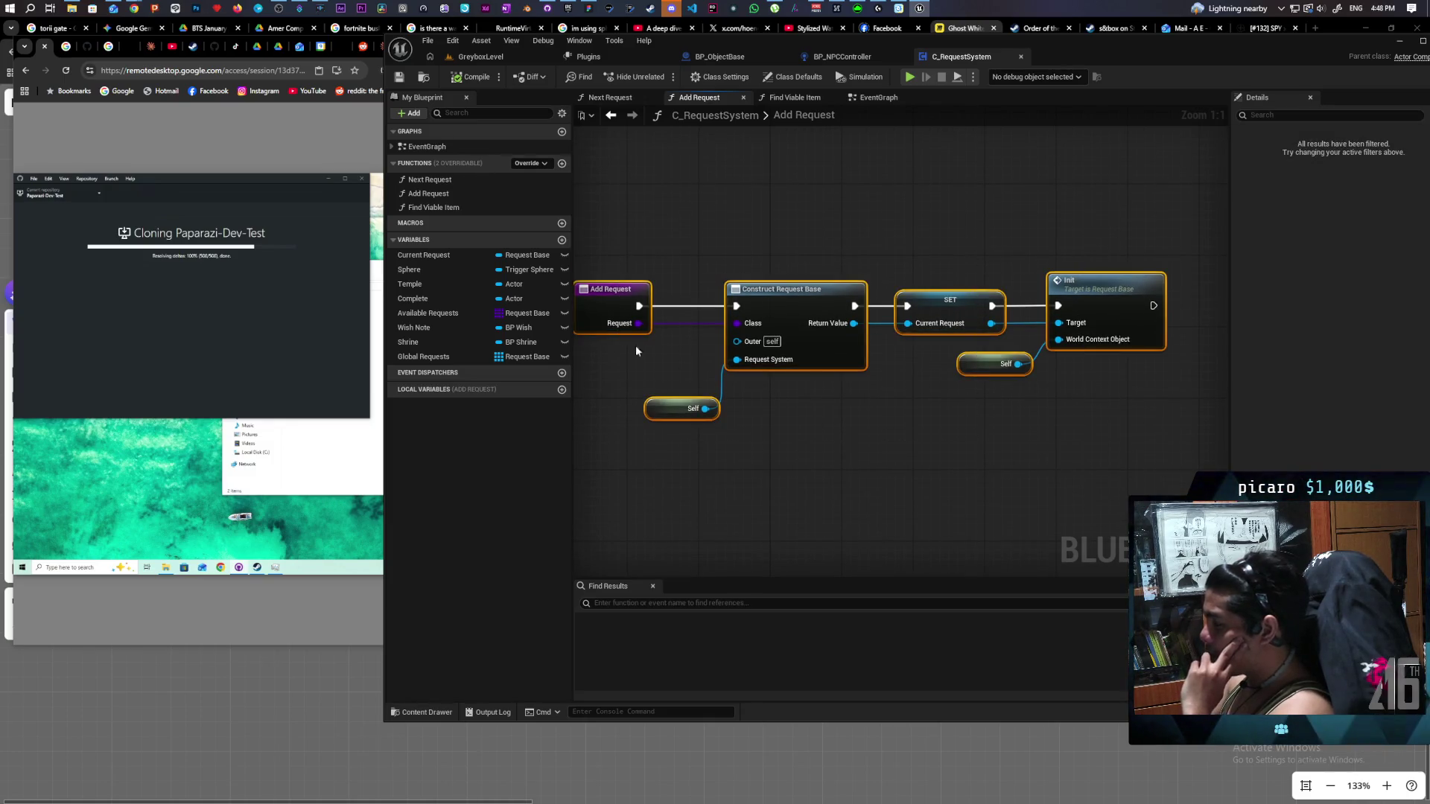
pyautogui.moveTo(918, 254)
pyautogui.mouseDown()
pyautogui.moveTo(919, 419)
pyautogui.moveTo(939, 406)
pyautogui.mouseUp()
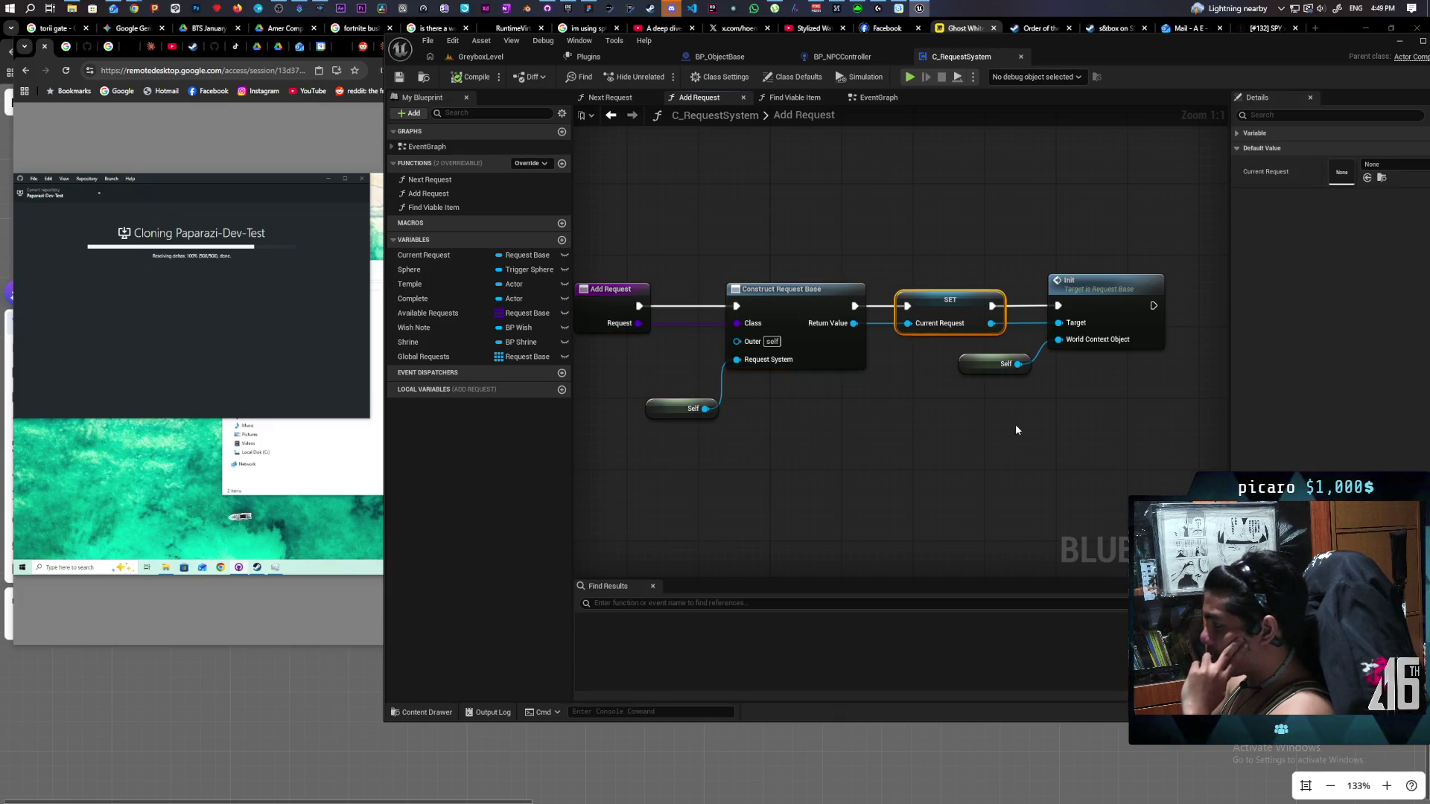
pyautogui.moveTo(1089, 441); pyautogui.dragTo(1002, 427)
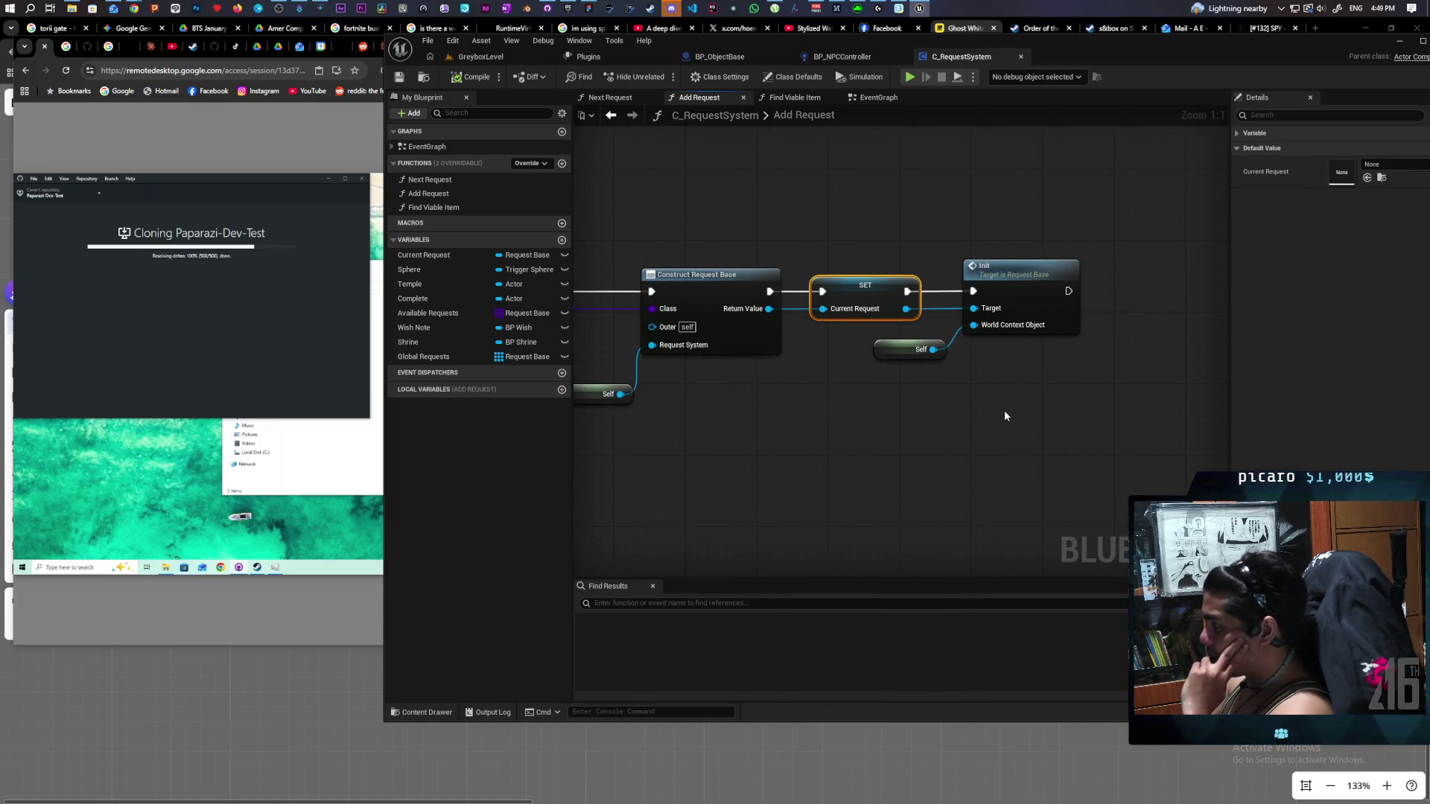
pyautogui.doubleClick(1037, 266)
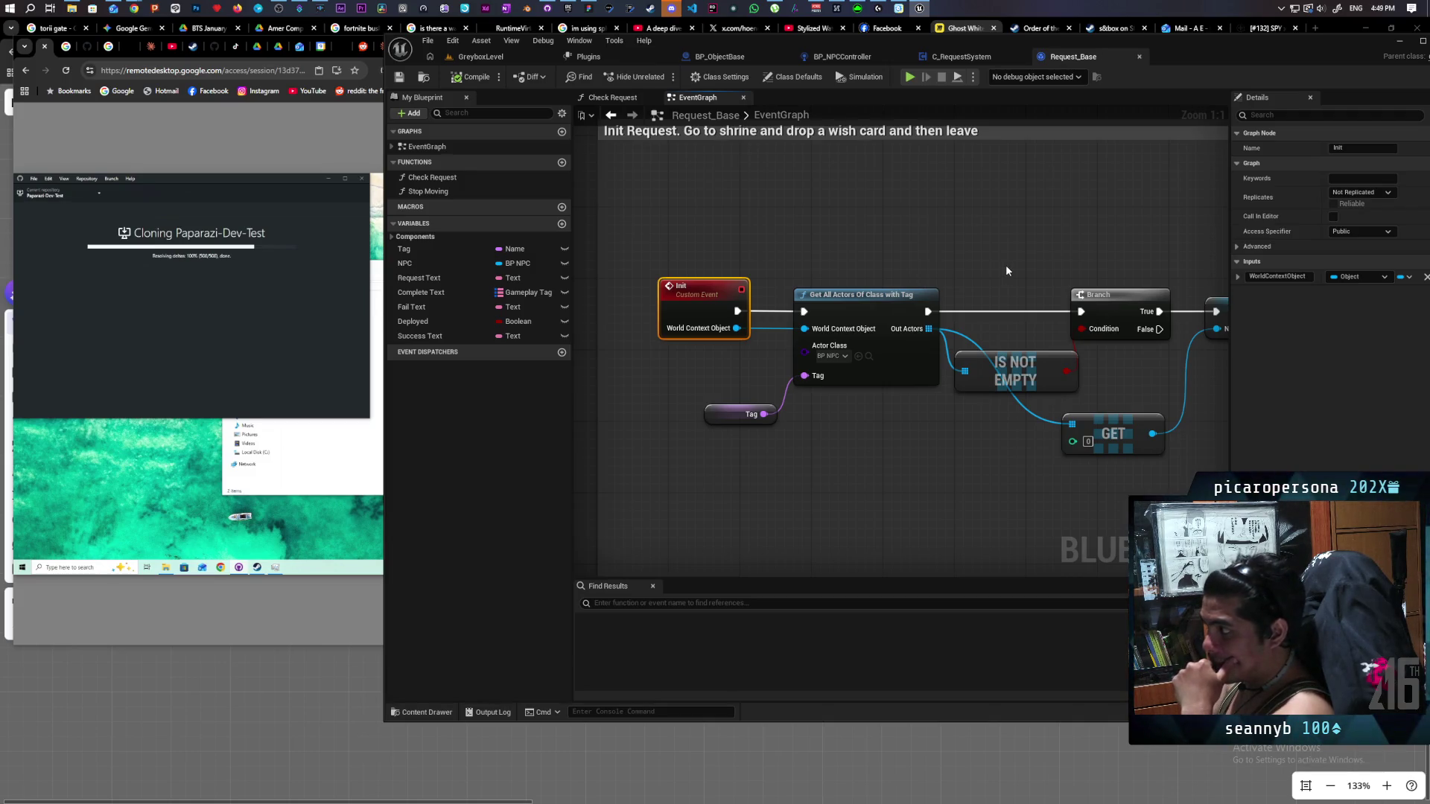
# Open the TestDT data table from Core/Requests, close it, and reopen the Content Drawer.
pyautogui.scroll(-2, 961, 254)
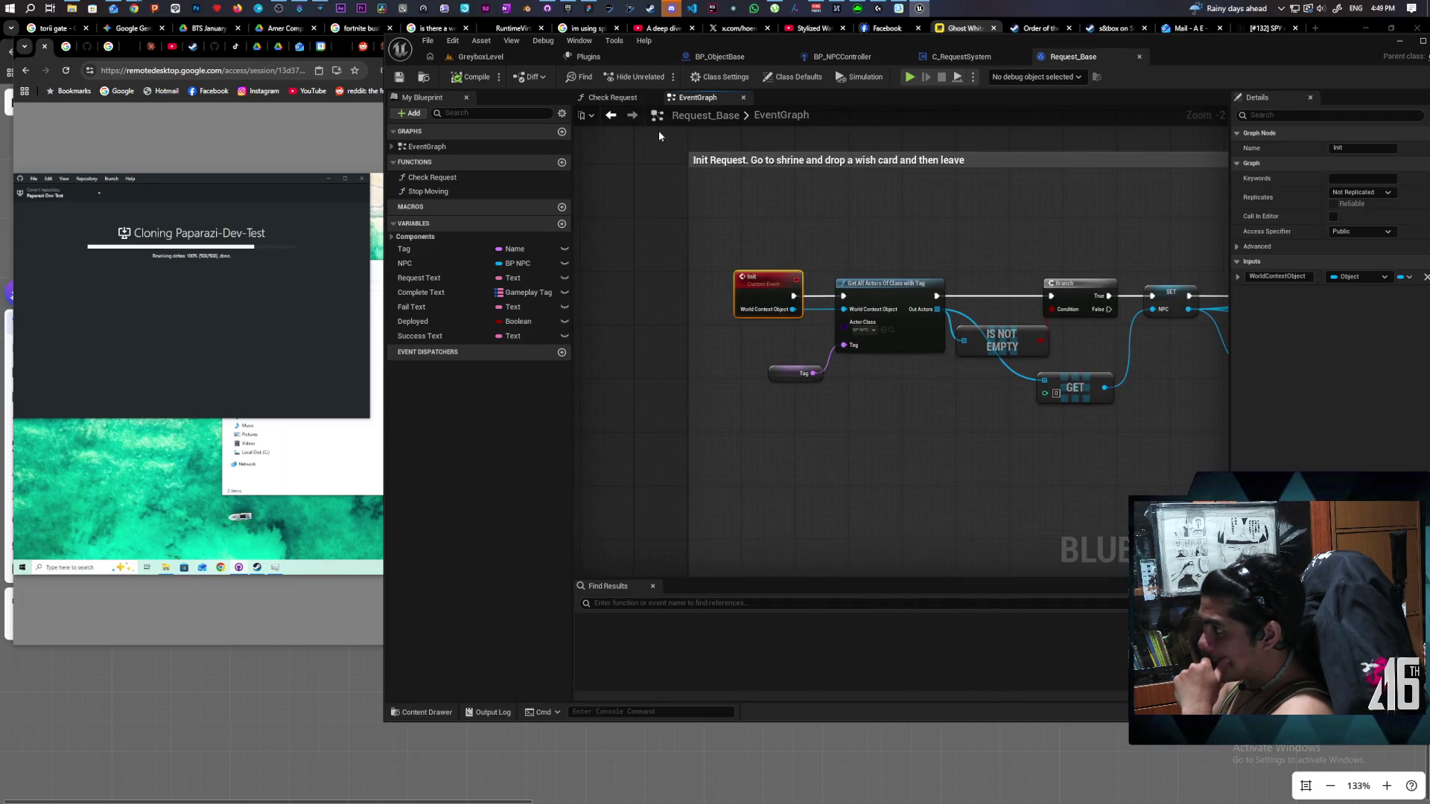
pyautogui.click(424, 77)
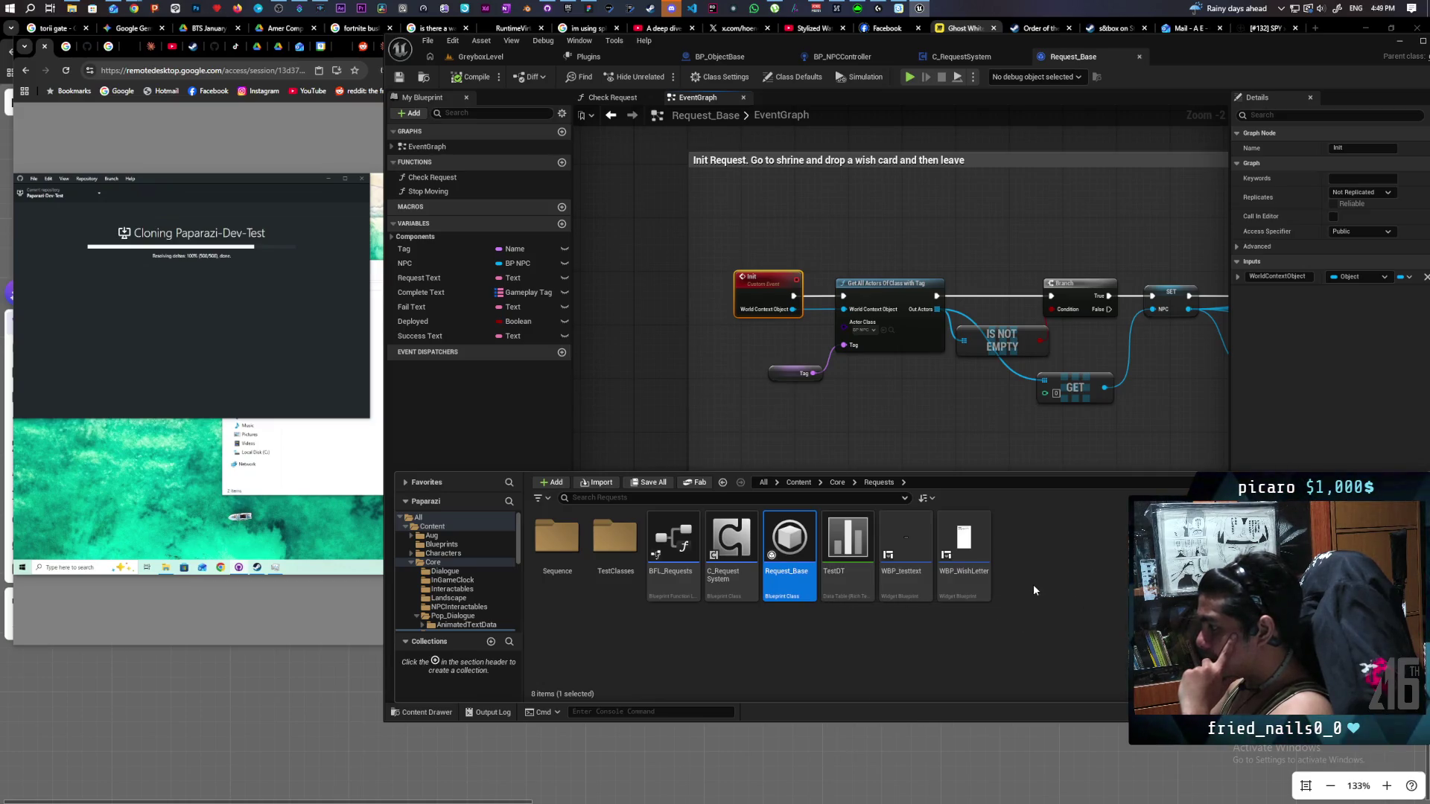
pyautogui.moveTo(855, 584)
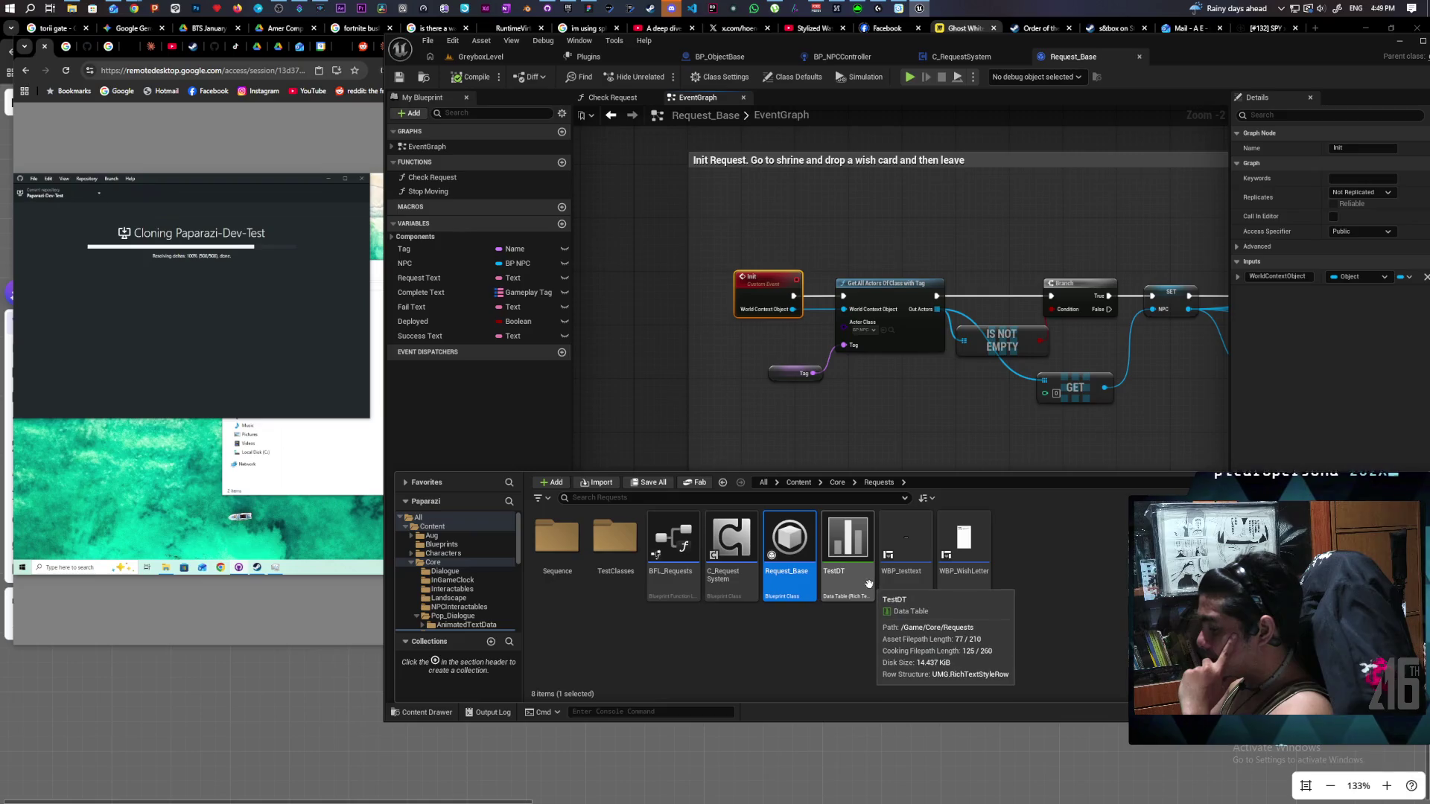
pyautogui.doubleClick(855, 584)
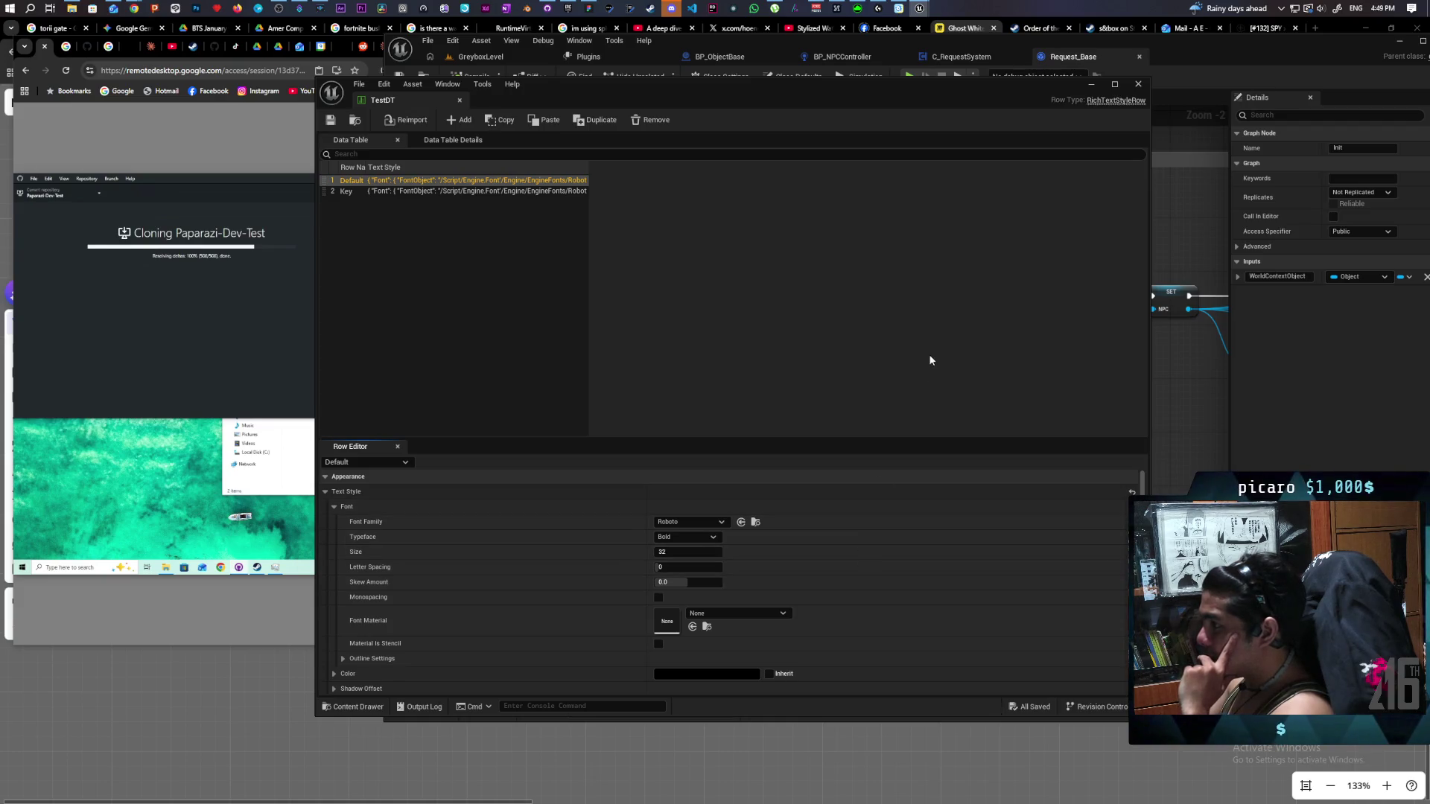
pyautogui.click(1138, 83)
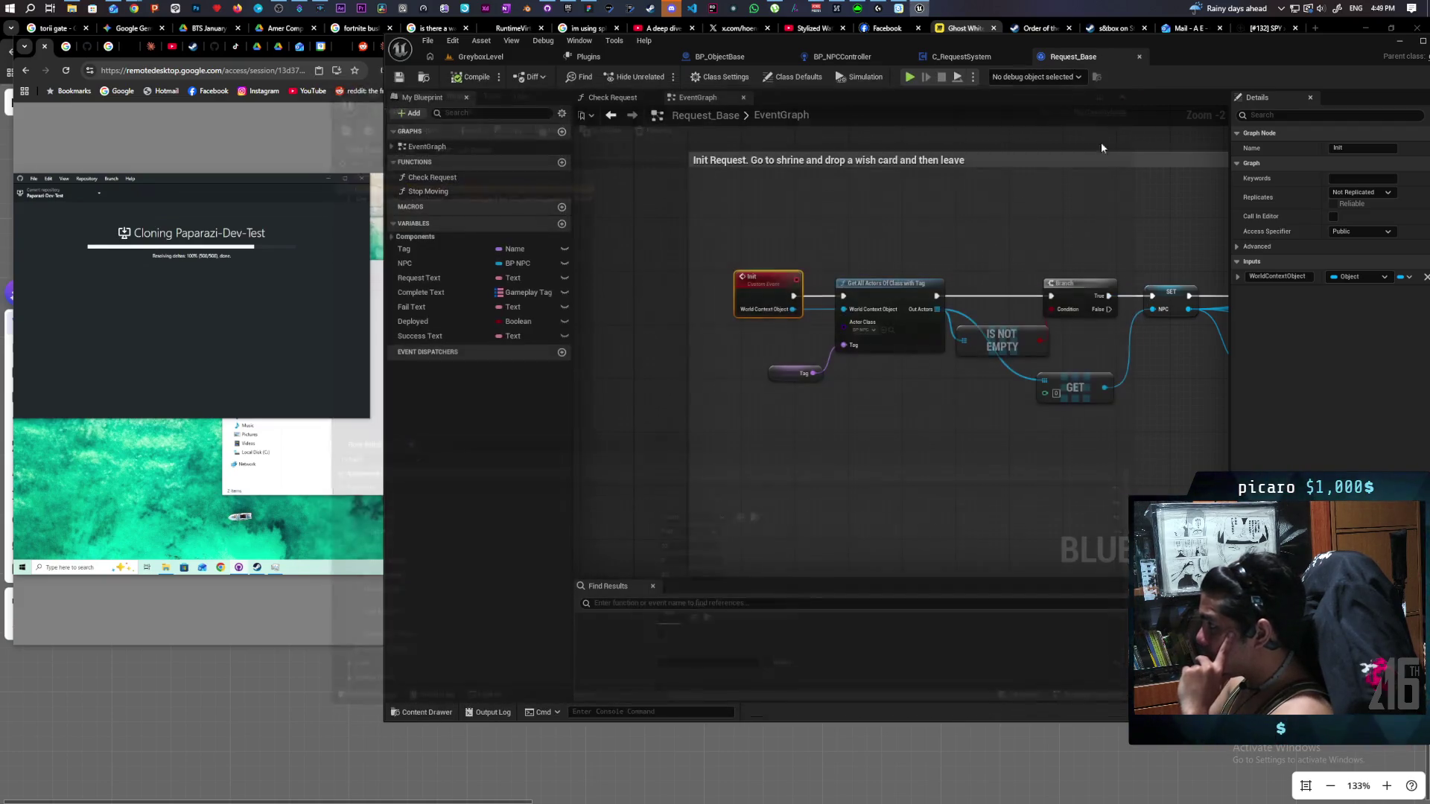
pyautogui.hotkey('ctrl', 'space')
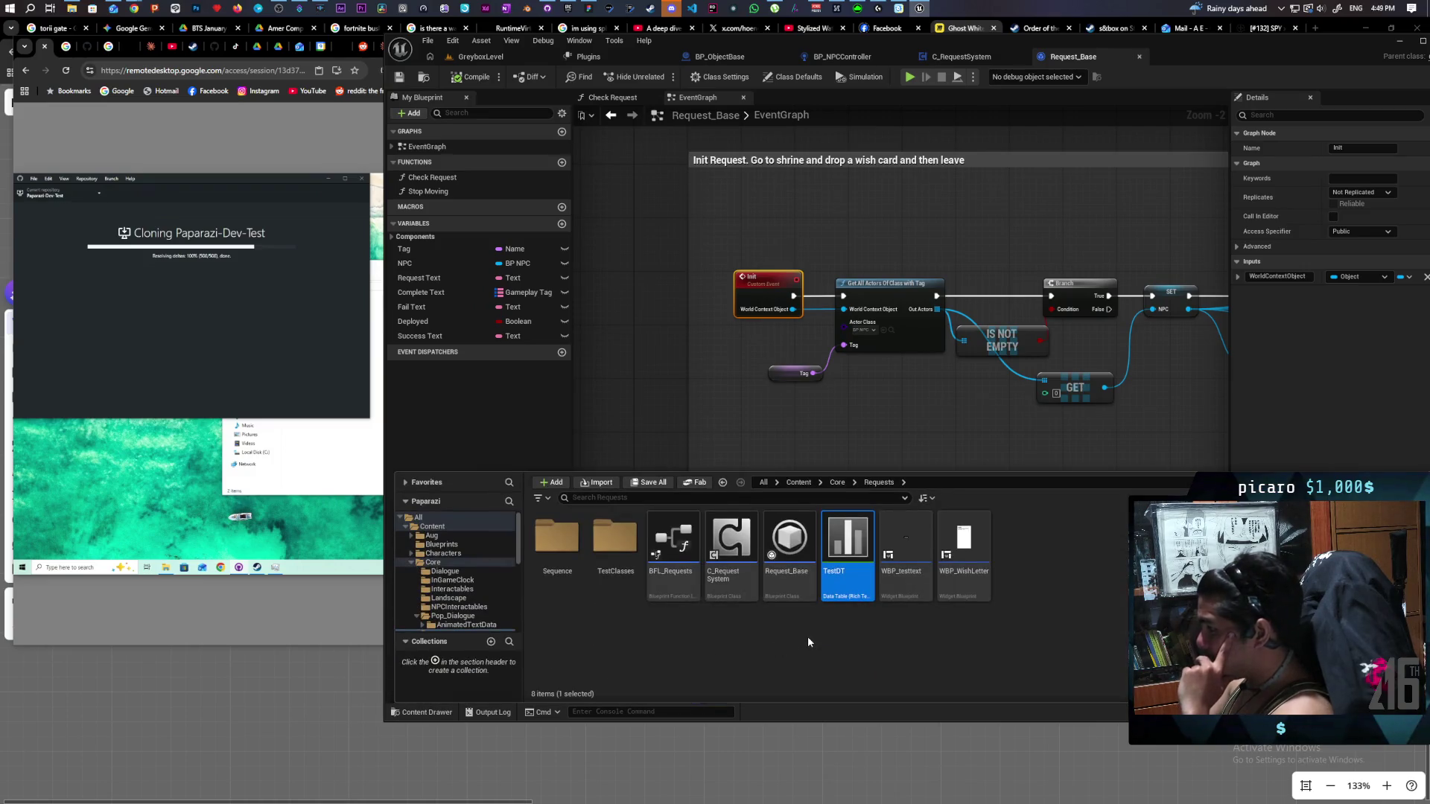
# Start deleting WBP_testtext, cancel it, and select the C_RequestSystem asset.
pyautogui.moveTo(943, 591)
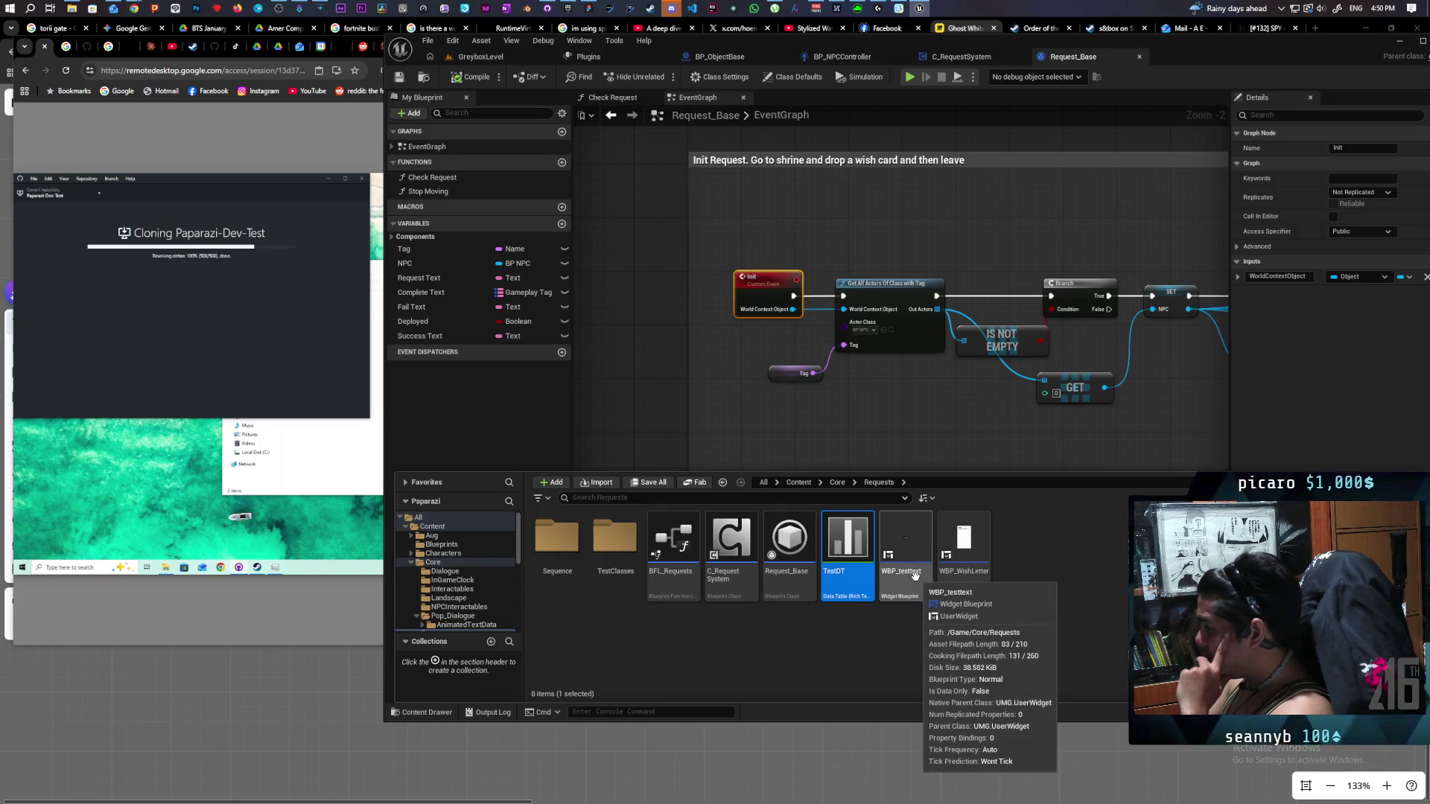
pyautogui.click(913, 555)
pyautogui.rightClick(927, 575)
pyautogui.press('Delete')
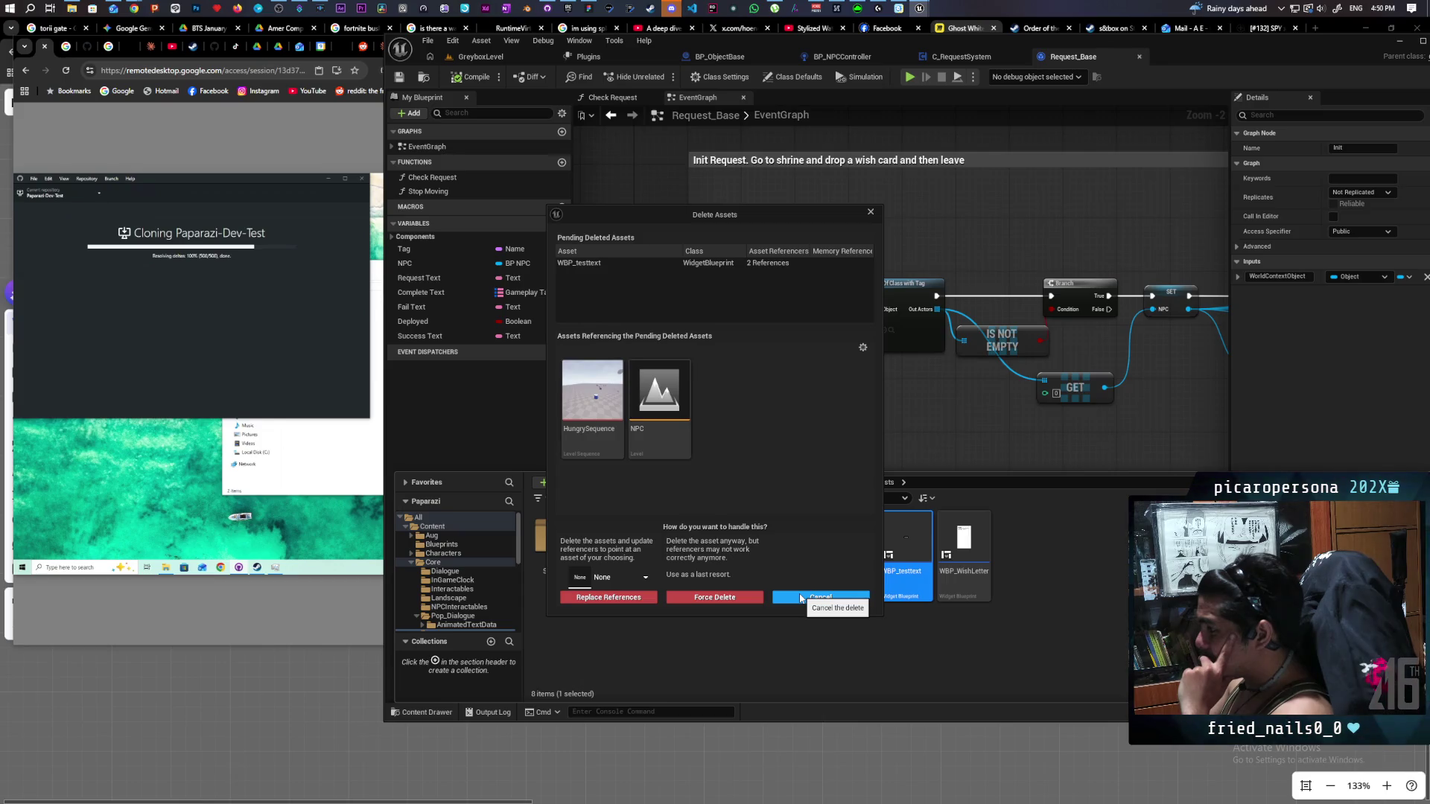
pyautogui.click(802, 598)
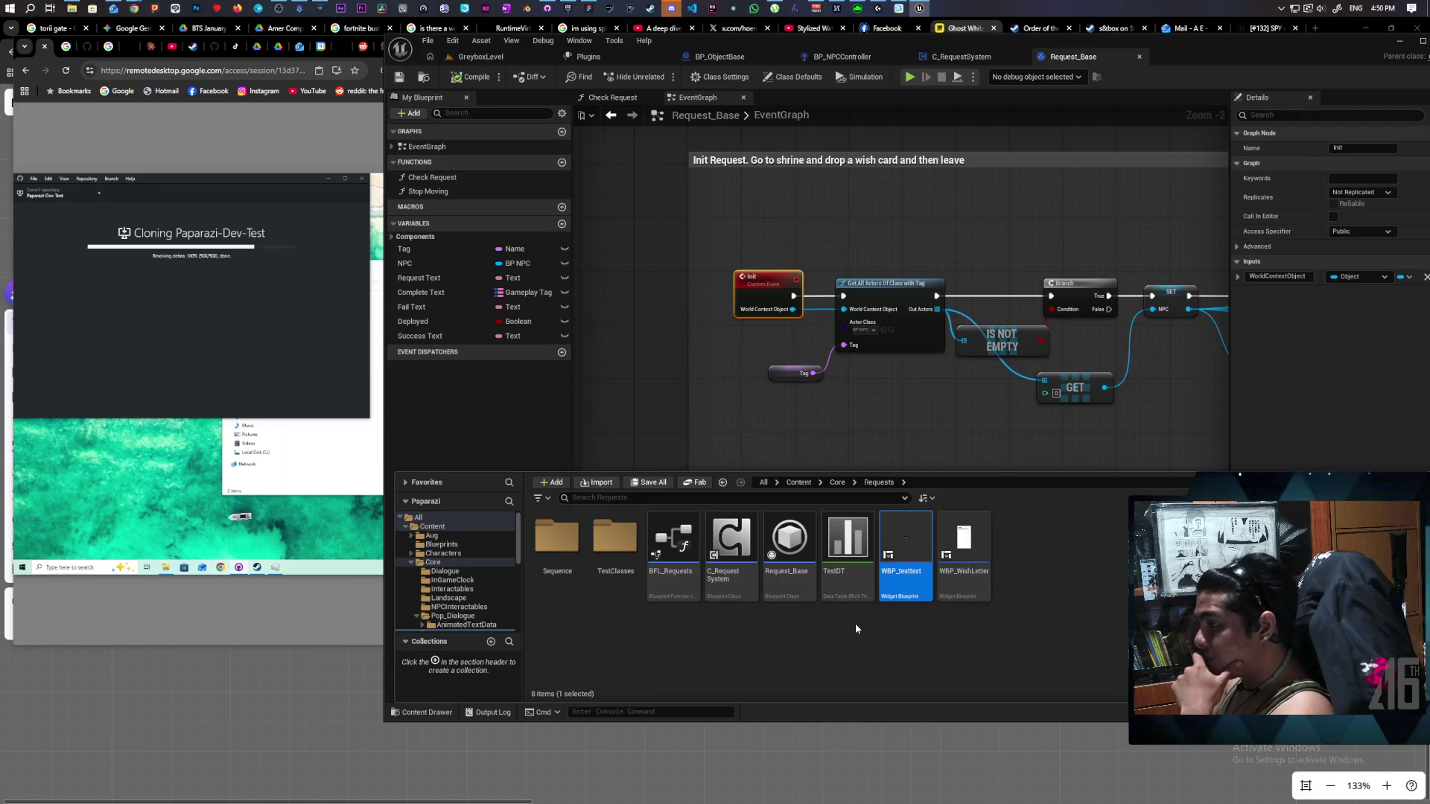
pyautogui.click(731, 544)
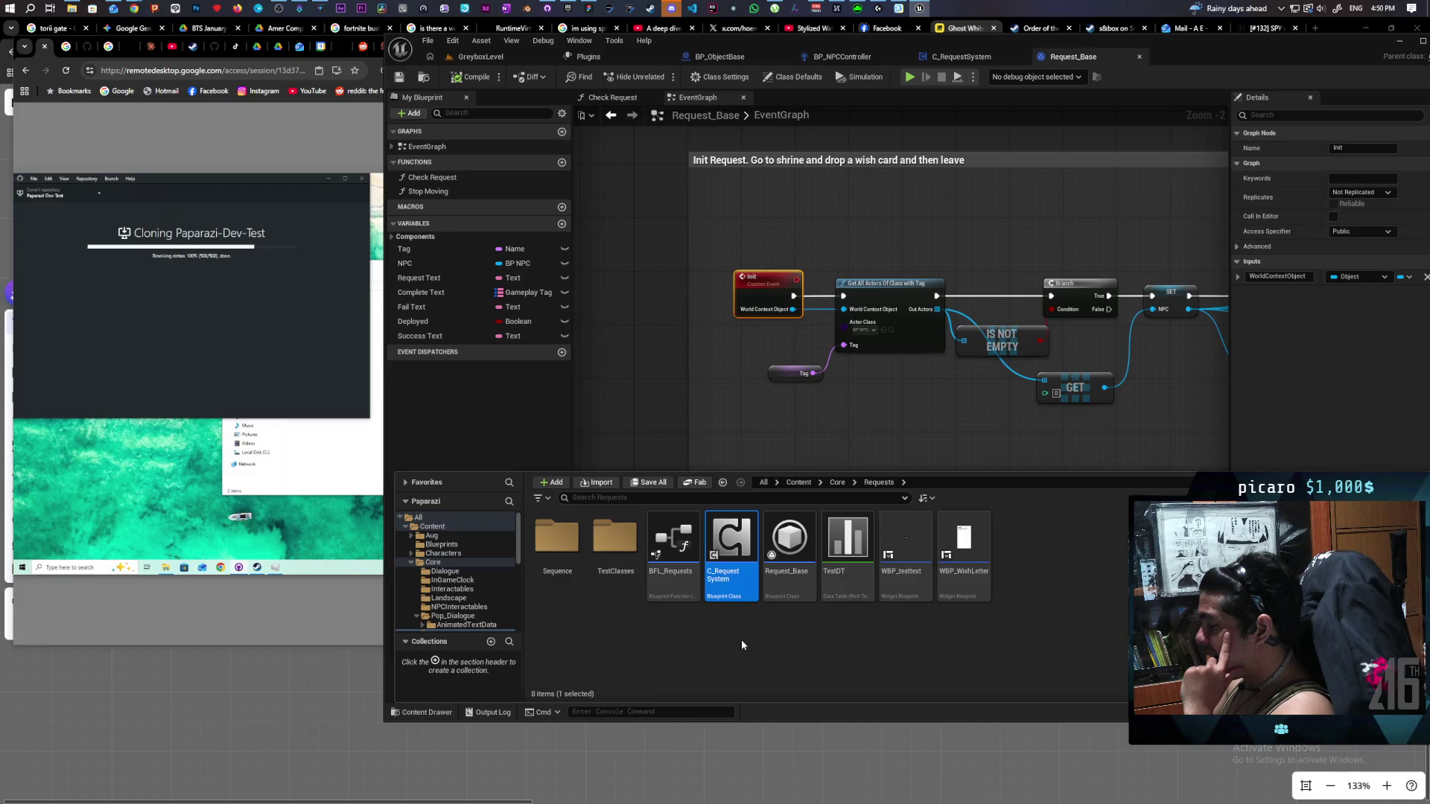
# Create a new folder in the Requests content folder and name it Data.
pyautogui.rightClick(691, 642)
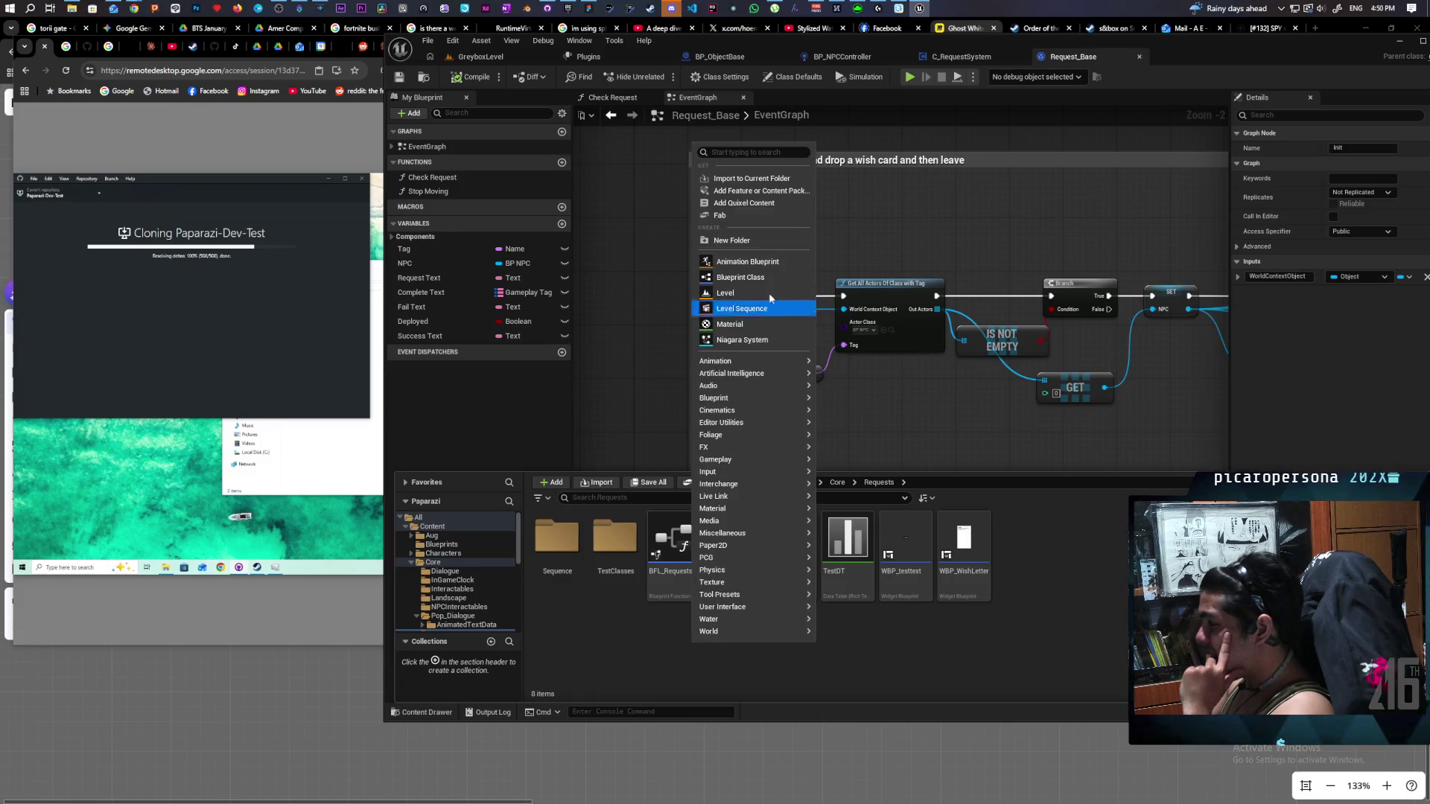
pyautogui.click(741, 243)
pyautogui.write('ta')
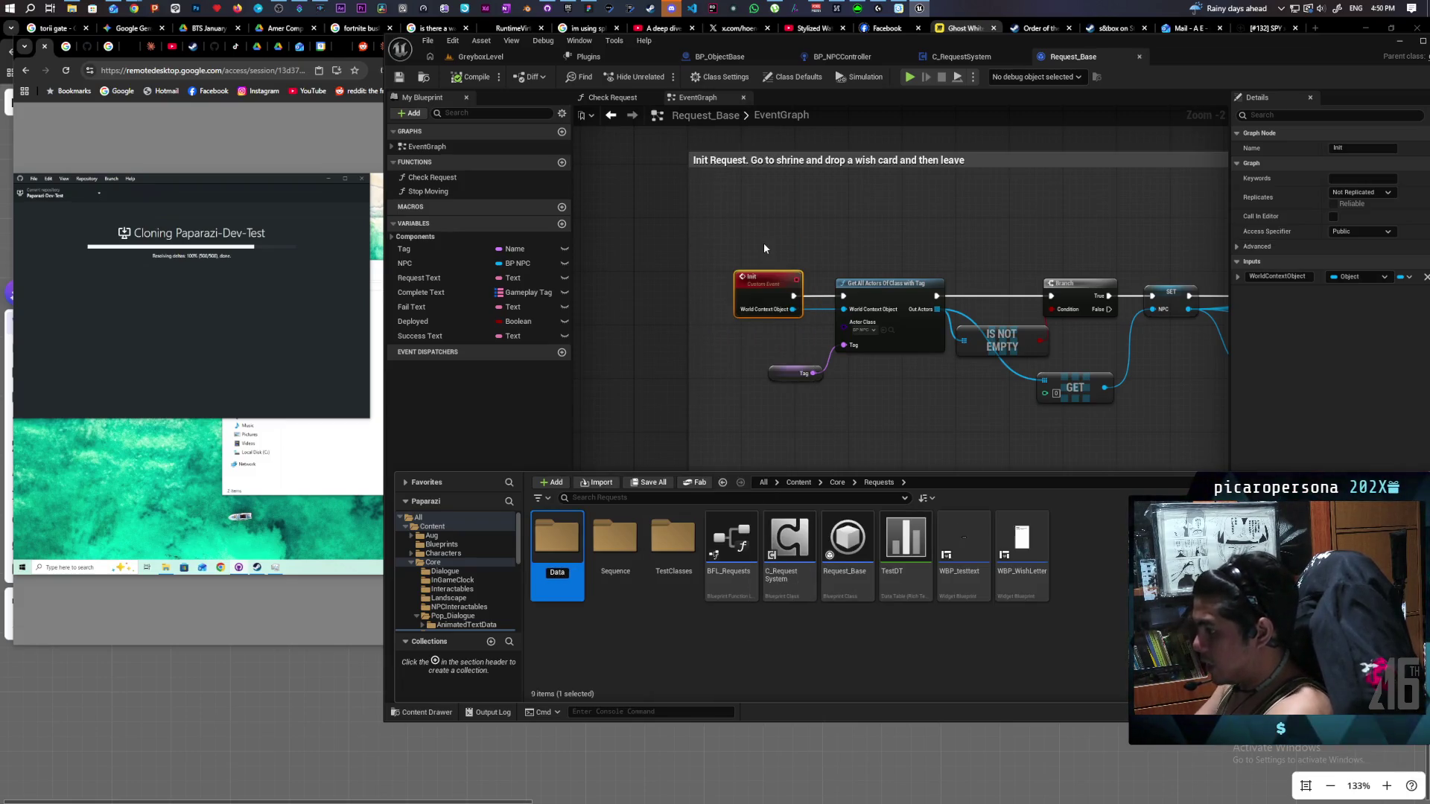
pyautogui.press('Return')
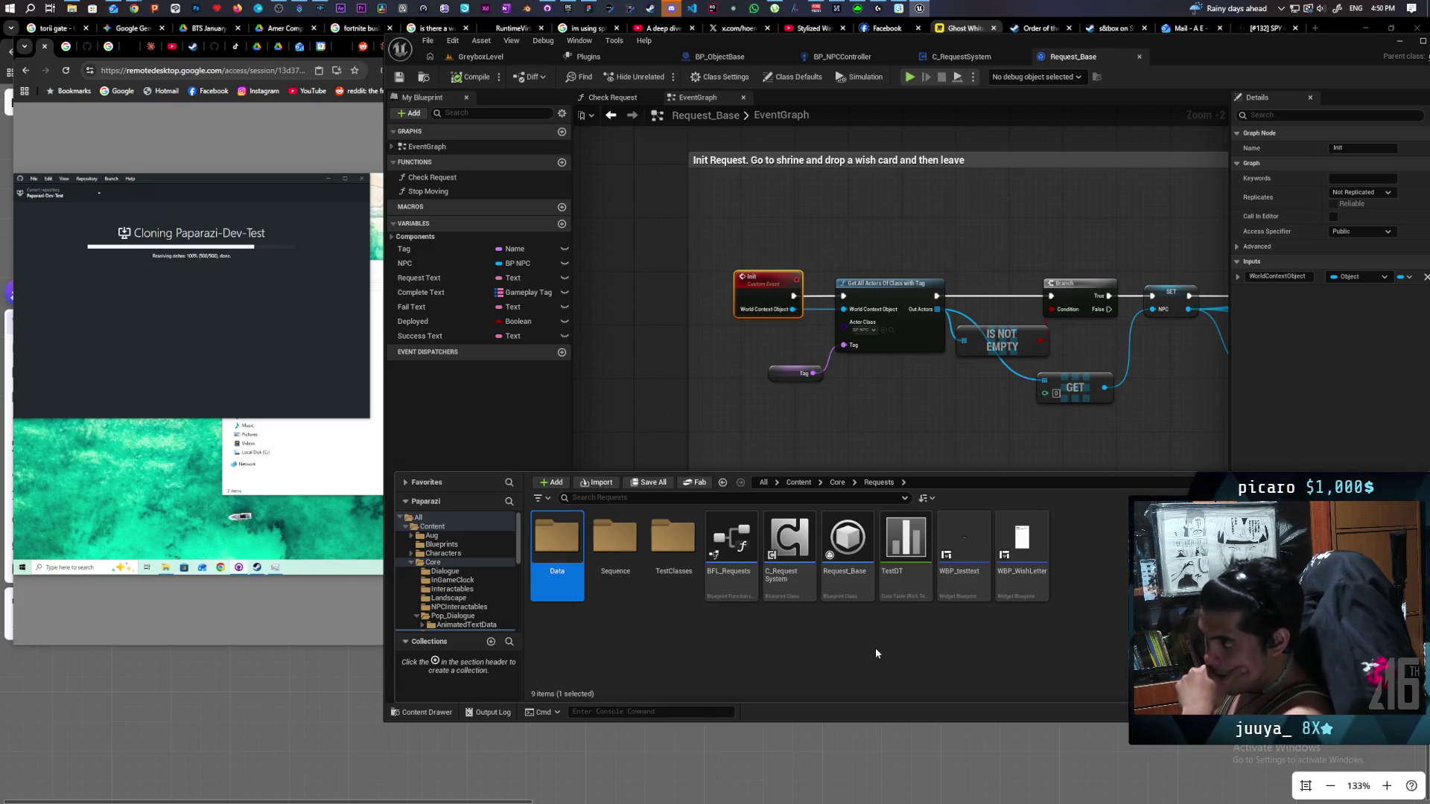
# Switch to the remote desktop session, then return to the Unreal editor.
pyautogui.click(178, 349)
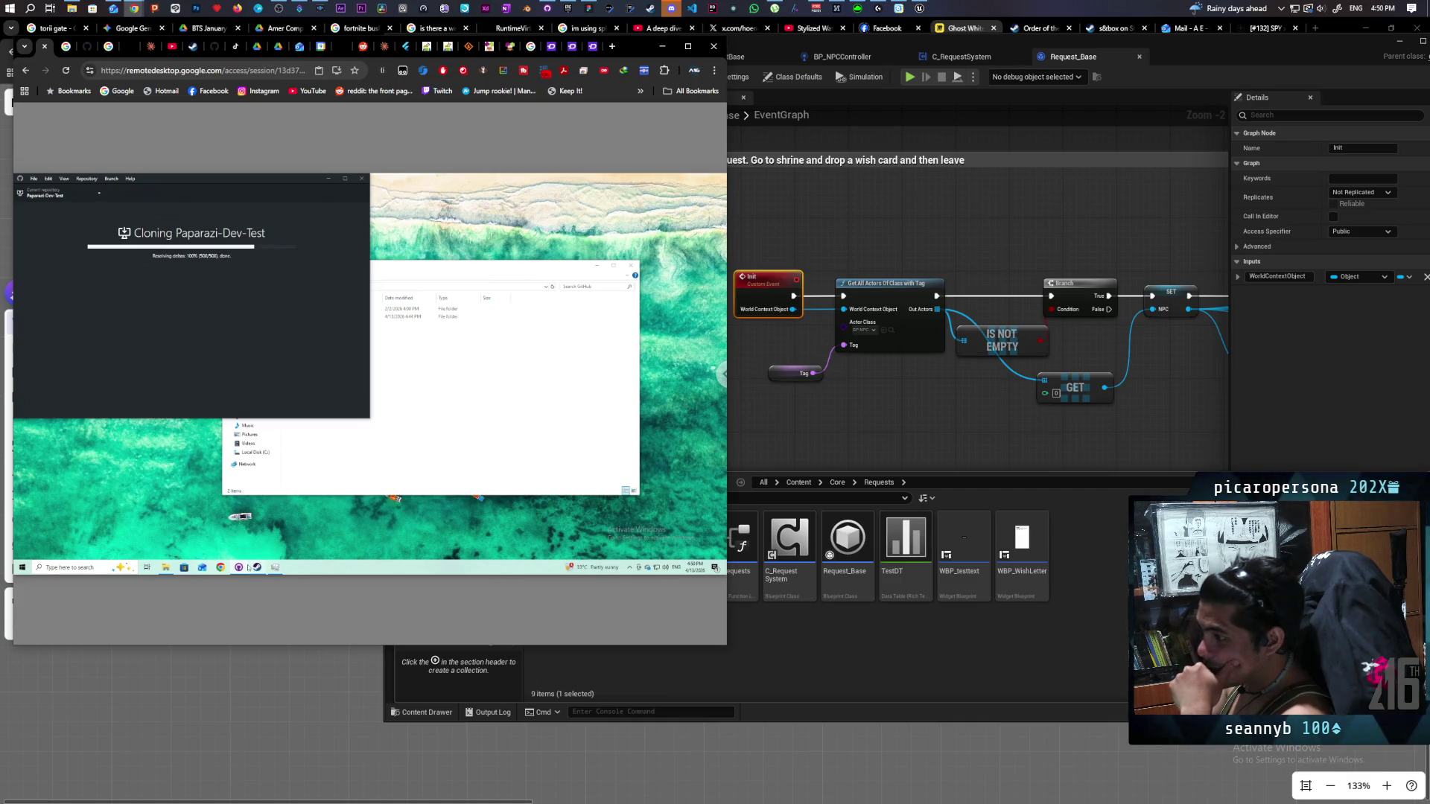
pyautogui.moveTo(280, 570)
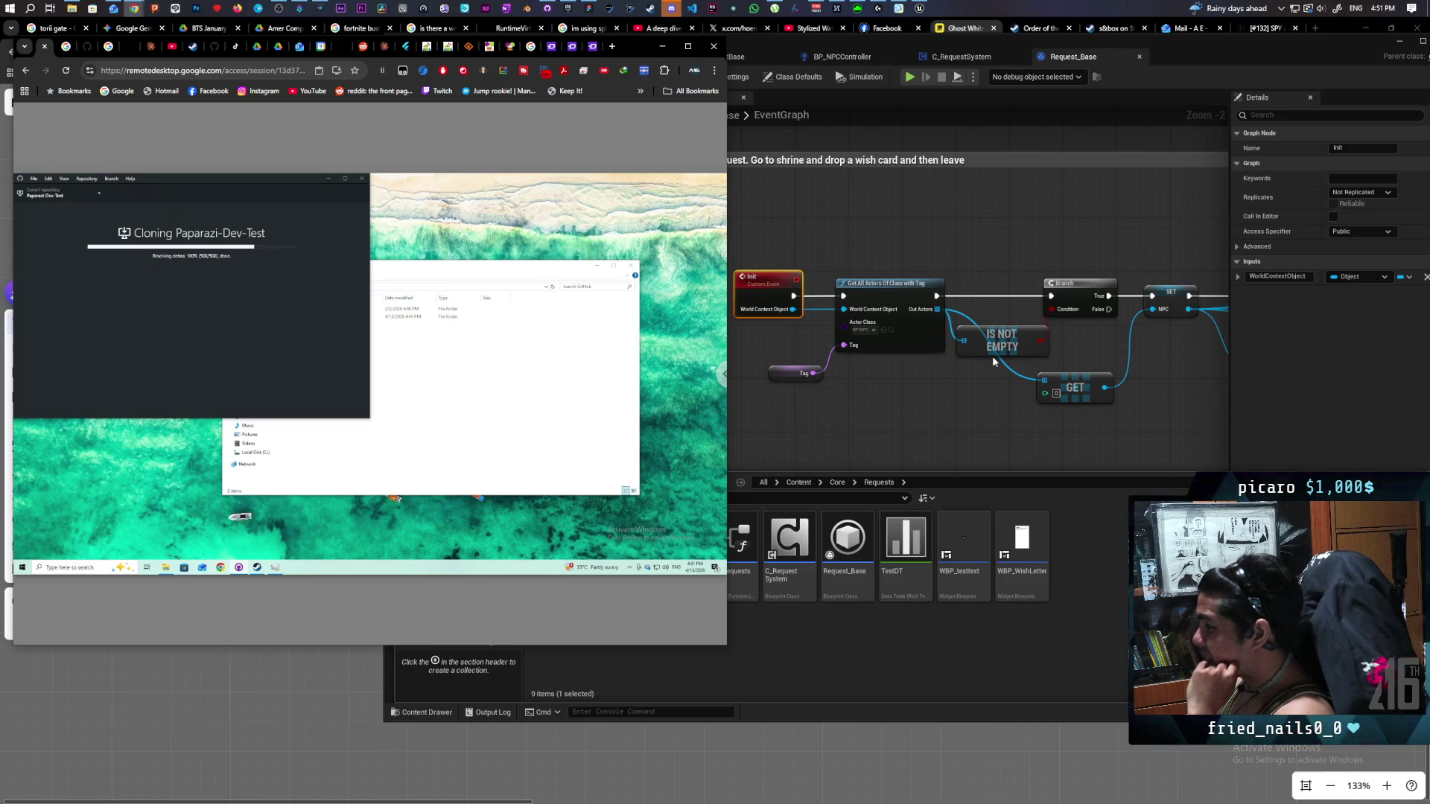
pyautogui.click(935, 391)
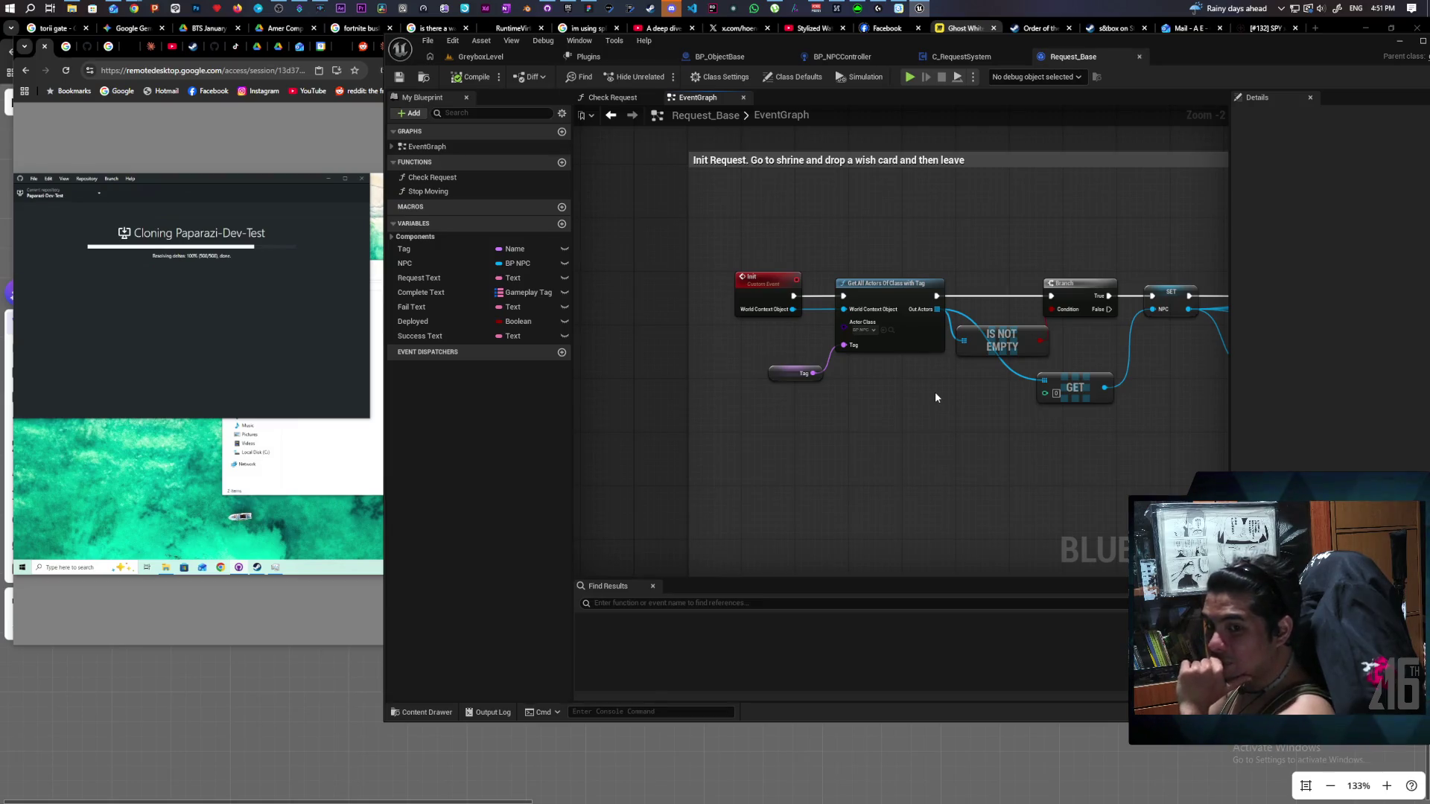
pyautogui.moveTo(1021, 440)
pyautogui.mouseDown()
pyautogui.moveTo(850, 387)
pyautogui.moveTo(955, 427)
pyautogui.mouseUp()
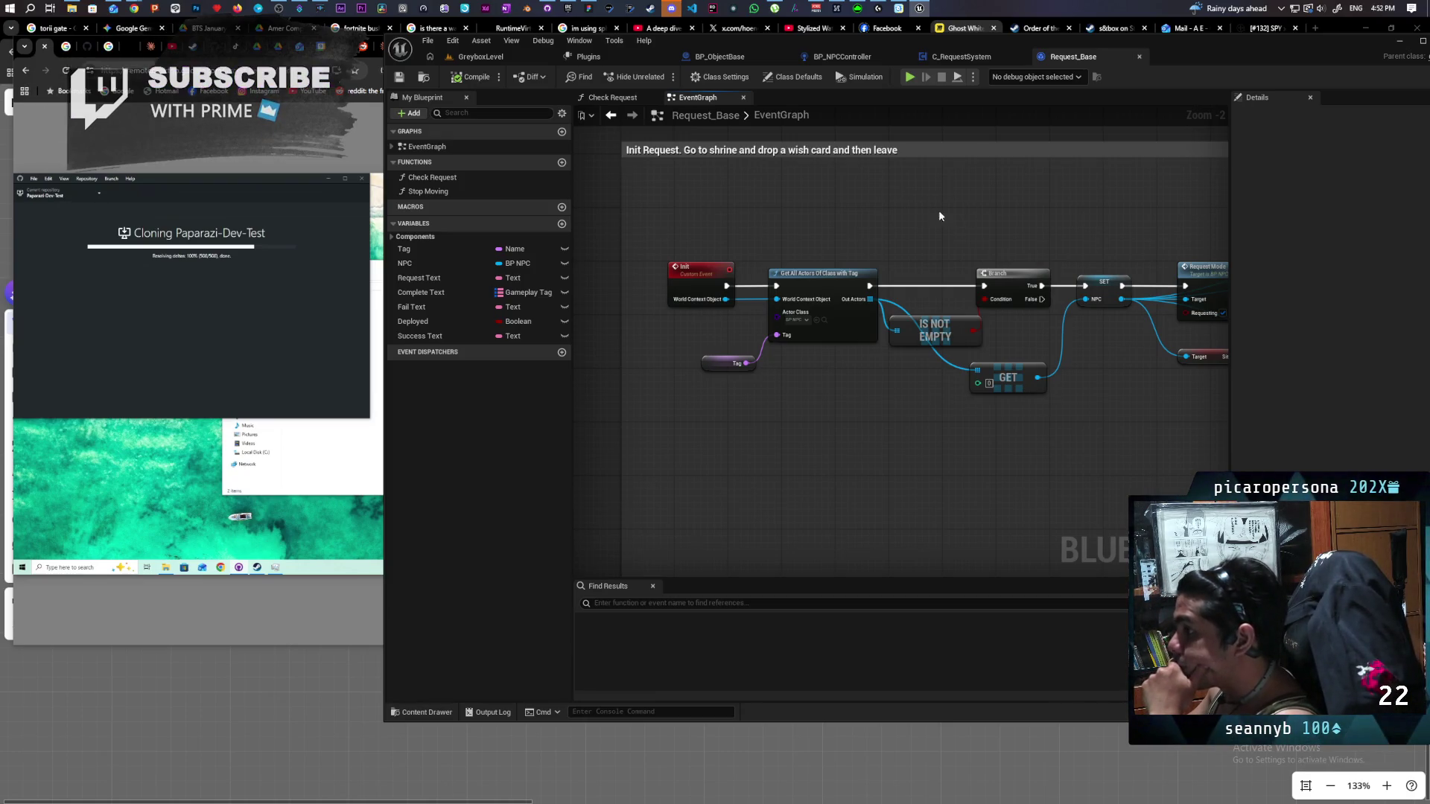
pyautogui.moveTo(856, 223)
pyautogui.mouseDown()
pyautogui.moveTo(879, 204)
pyautogui.moveTo(948, 221)
pyautogui.mouseUp()
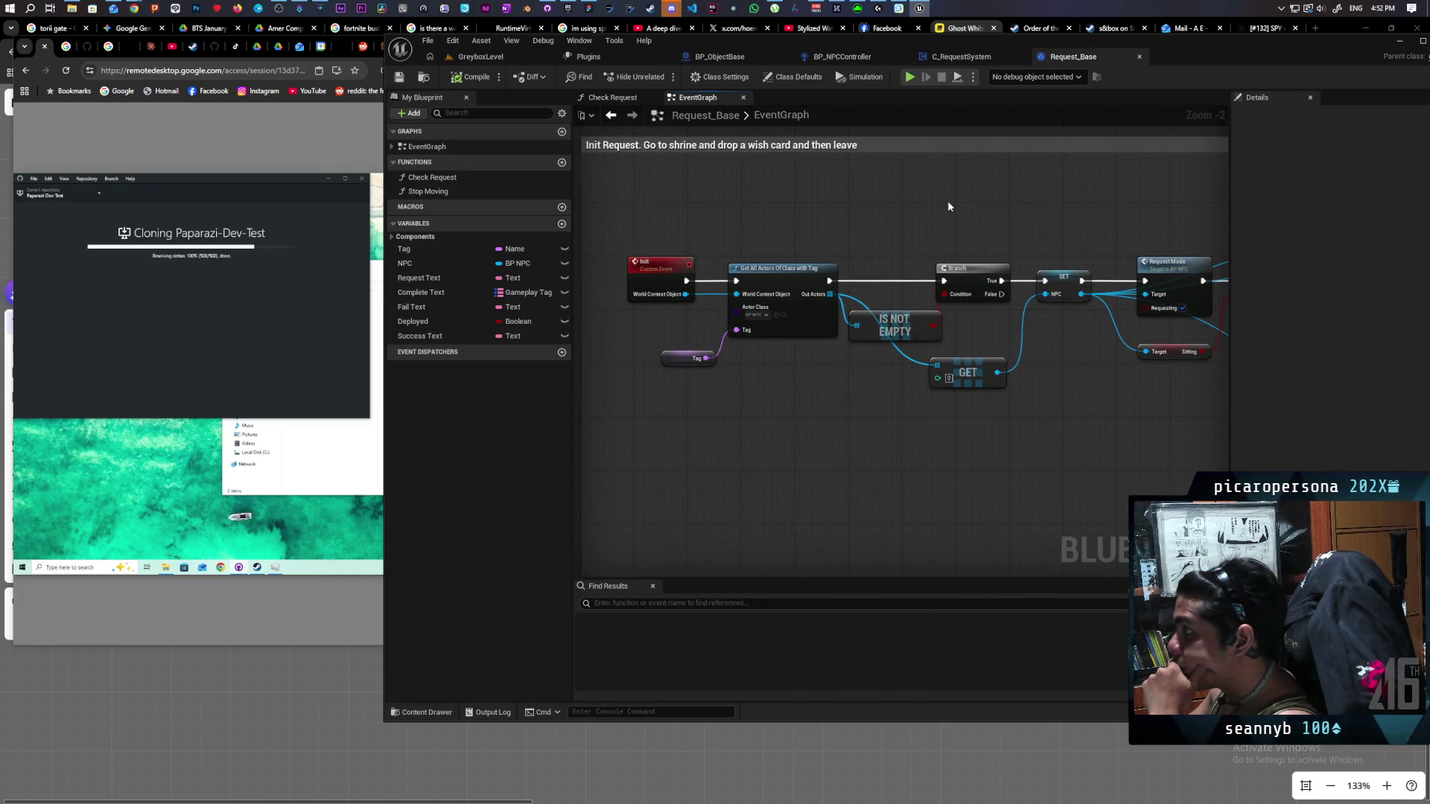
# Return to the C_RequestSystem EventGraph and bring the Sequence node into view.
pyautogui.click(957, 56)
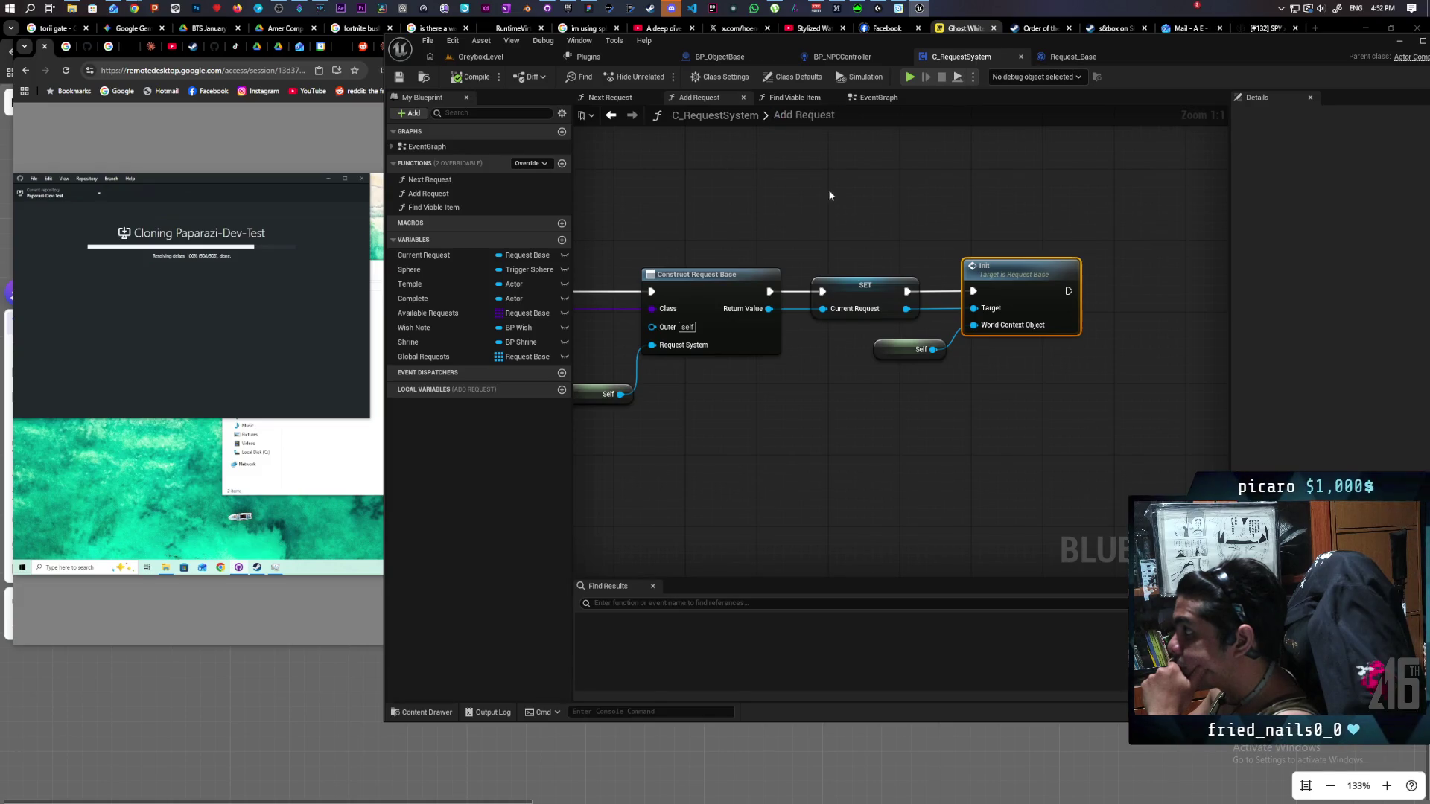
pyautogui.click(879, 100)
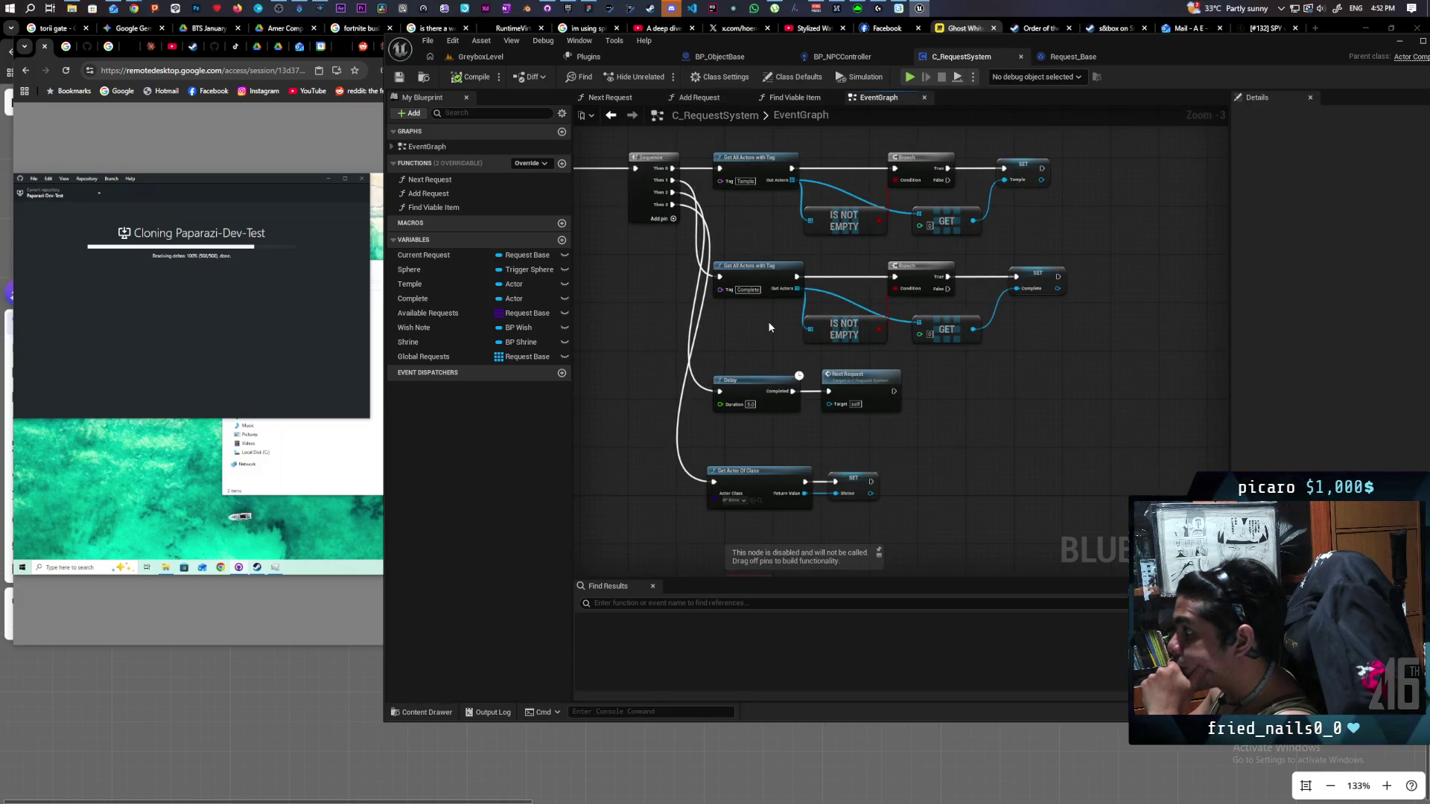
pyautogui.scroll(4, 823, 347)
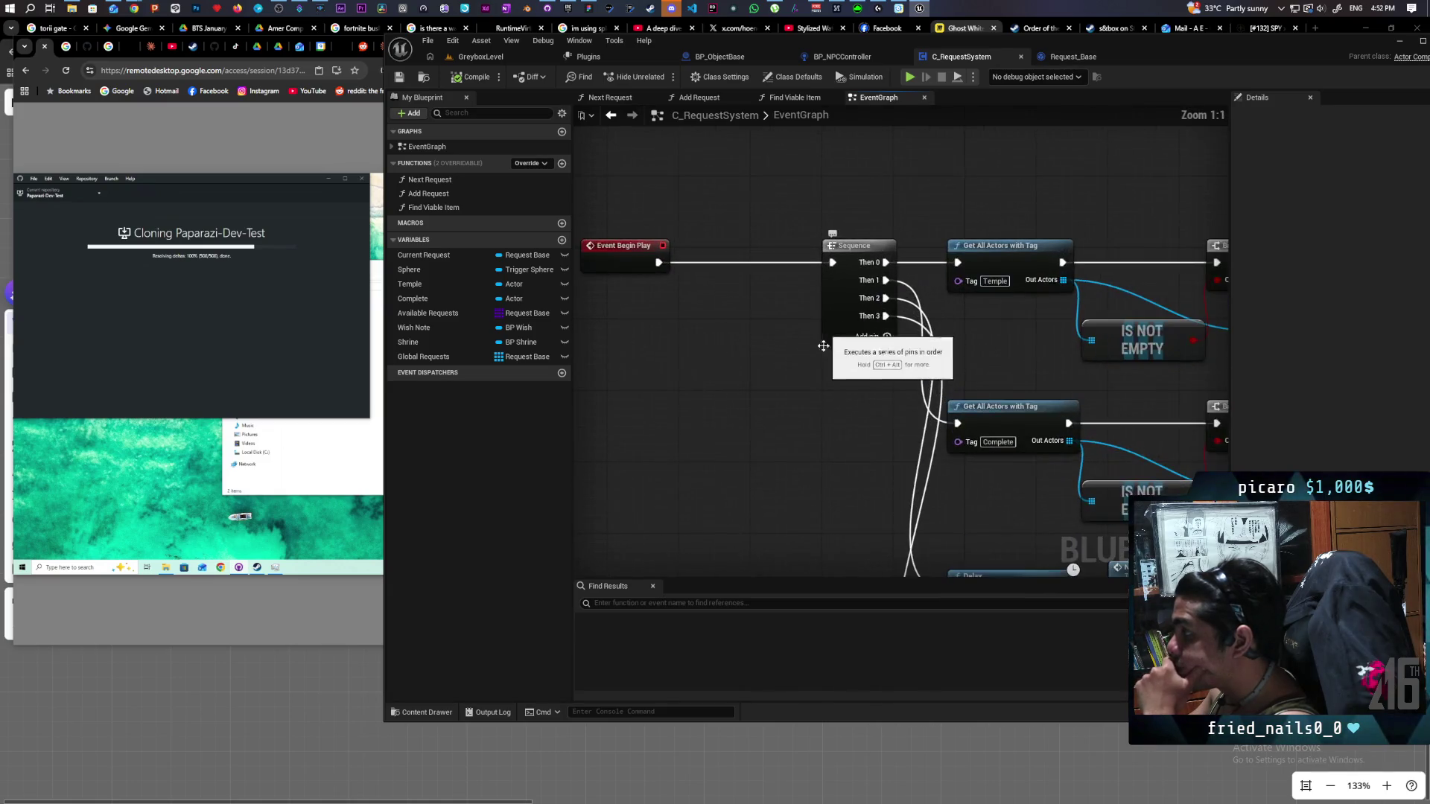
pyautogui.moveTo(823, 346)
pyautogui.mouseDown()
pyautogui.moveTo(788, 415)
pyautogui.moveTo(887, 405)
pyautogui.moveTo(659, 201)
pyautogui.moveTo(624, 335)
pyautogui.moveTo(768, 364)
pyautogui.moveTo(916, 361)
pyautogui.moveTo(895, 408)
pyautogui.moveTo(844, 401)
pyautogui.mouseUp()
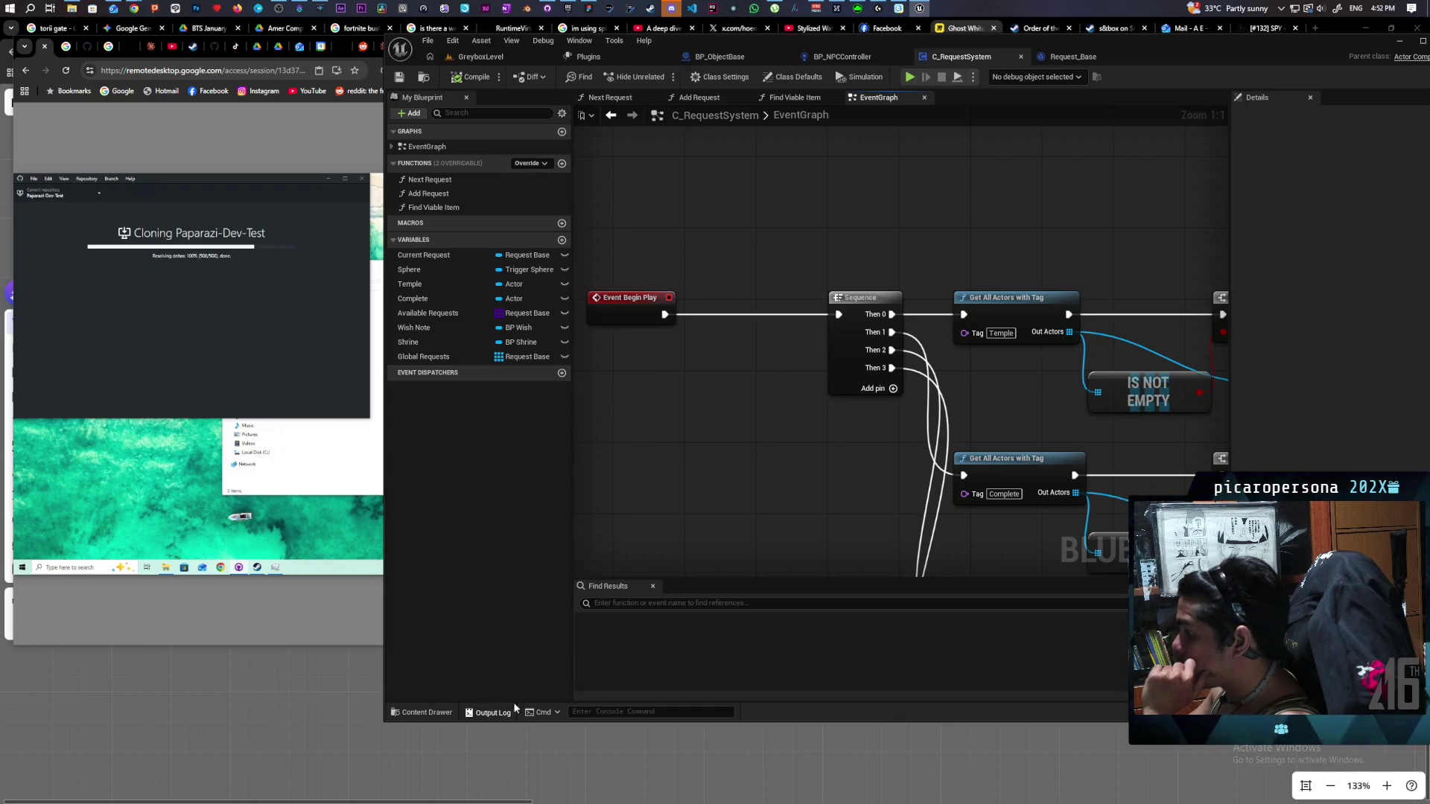
pyautogui.click(489, 714)
pyautogui.click(492, 714)
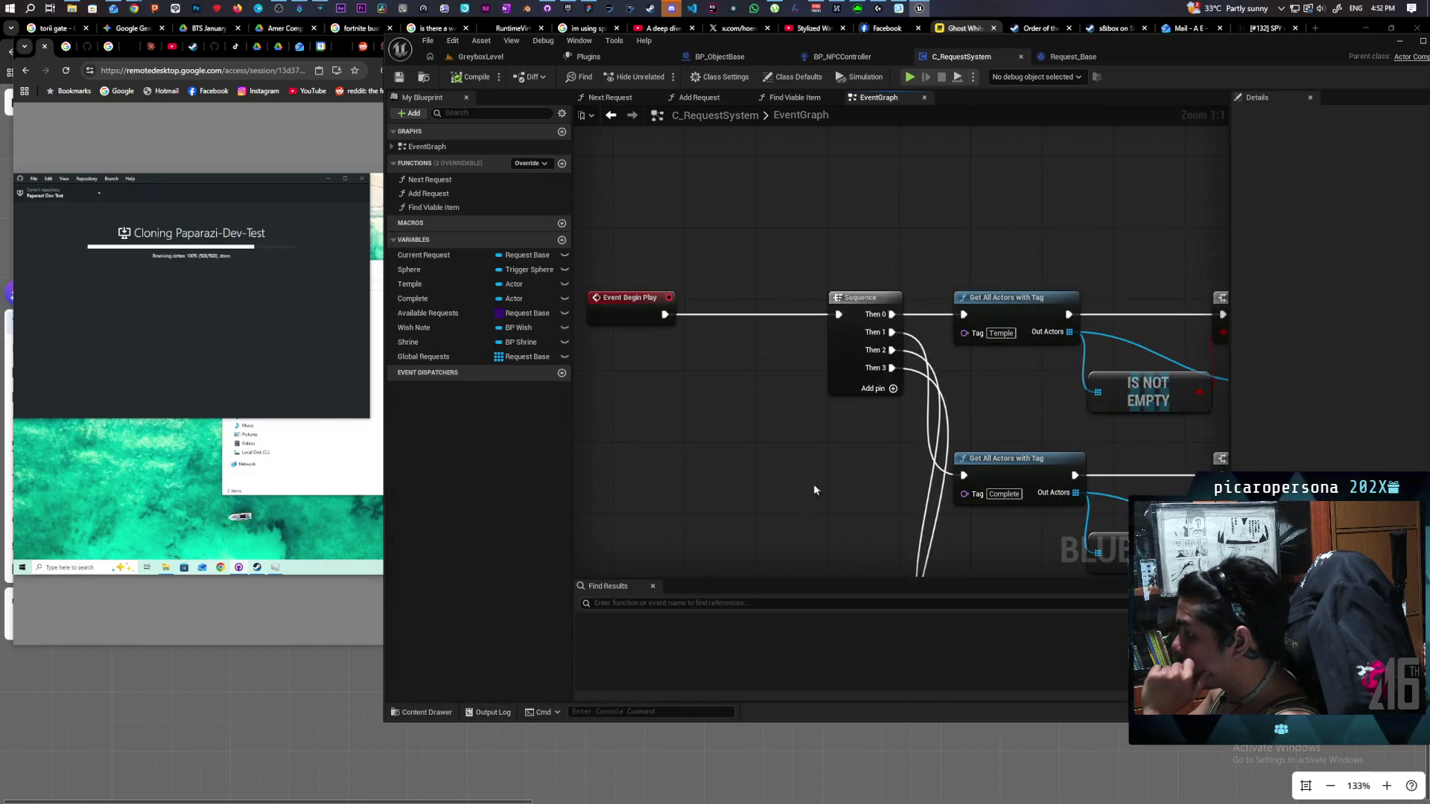
# Add a Get Data Table Row node above the Sequence chain, with its table set to AreaLightsTable.
pyautogui.rightClick(866, 268)
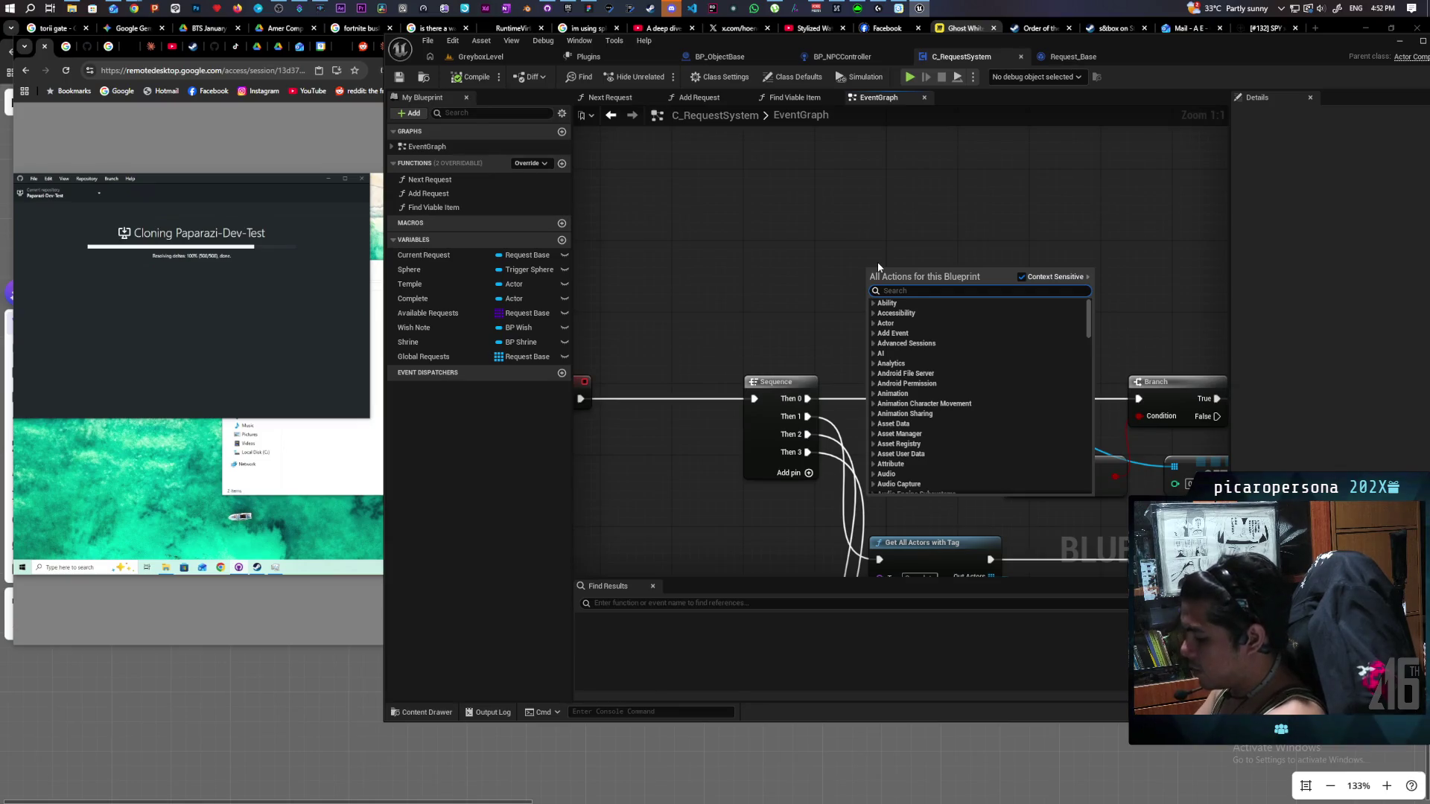
pyautogui.write('get')
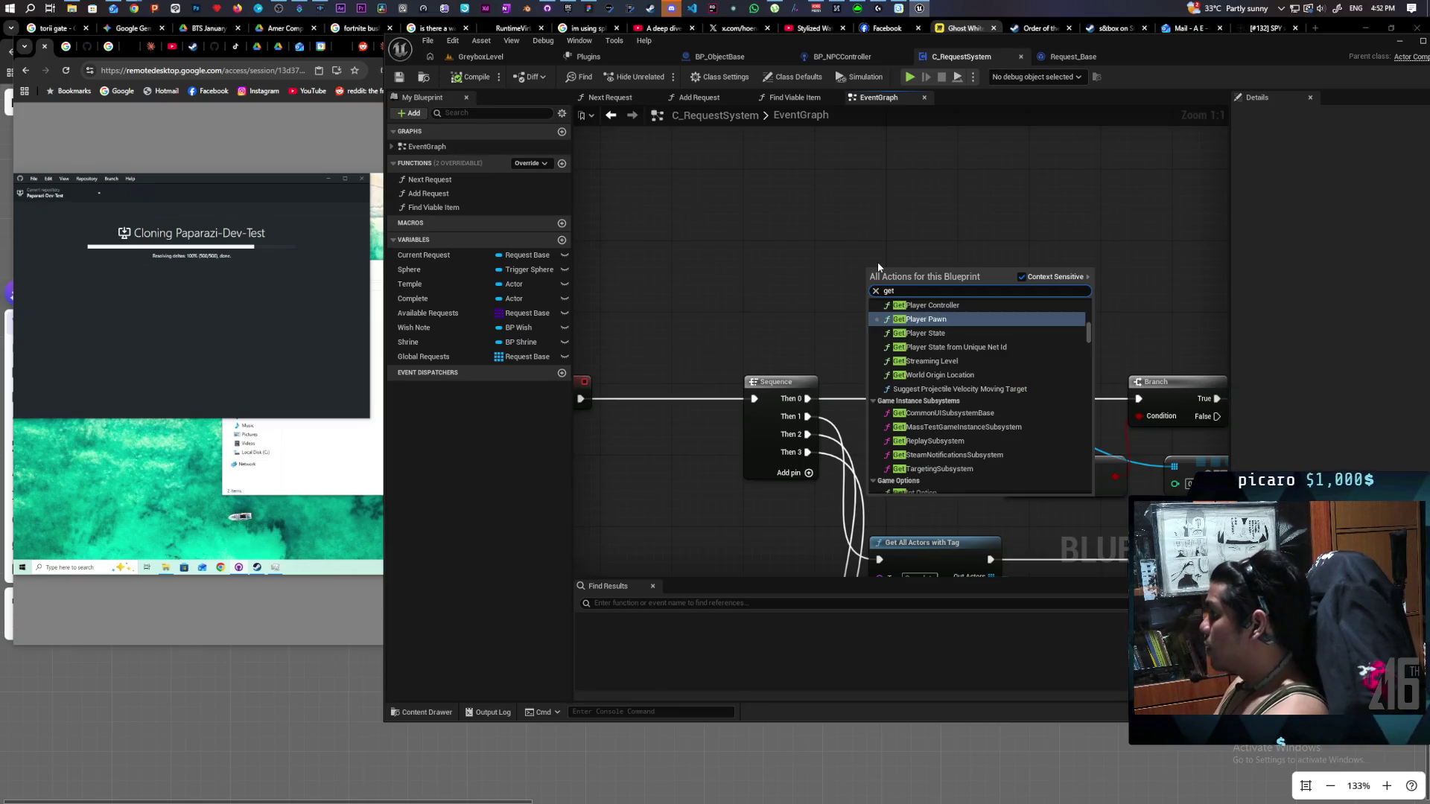
pyautogui.write(' data')
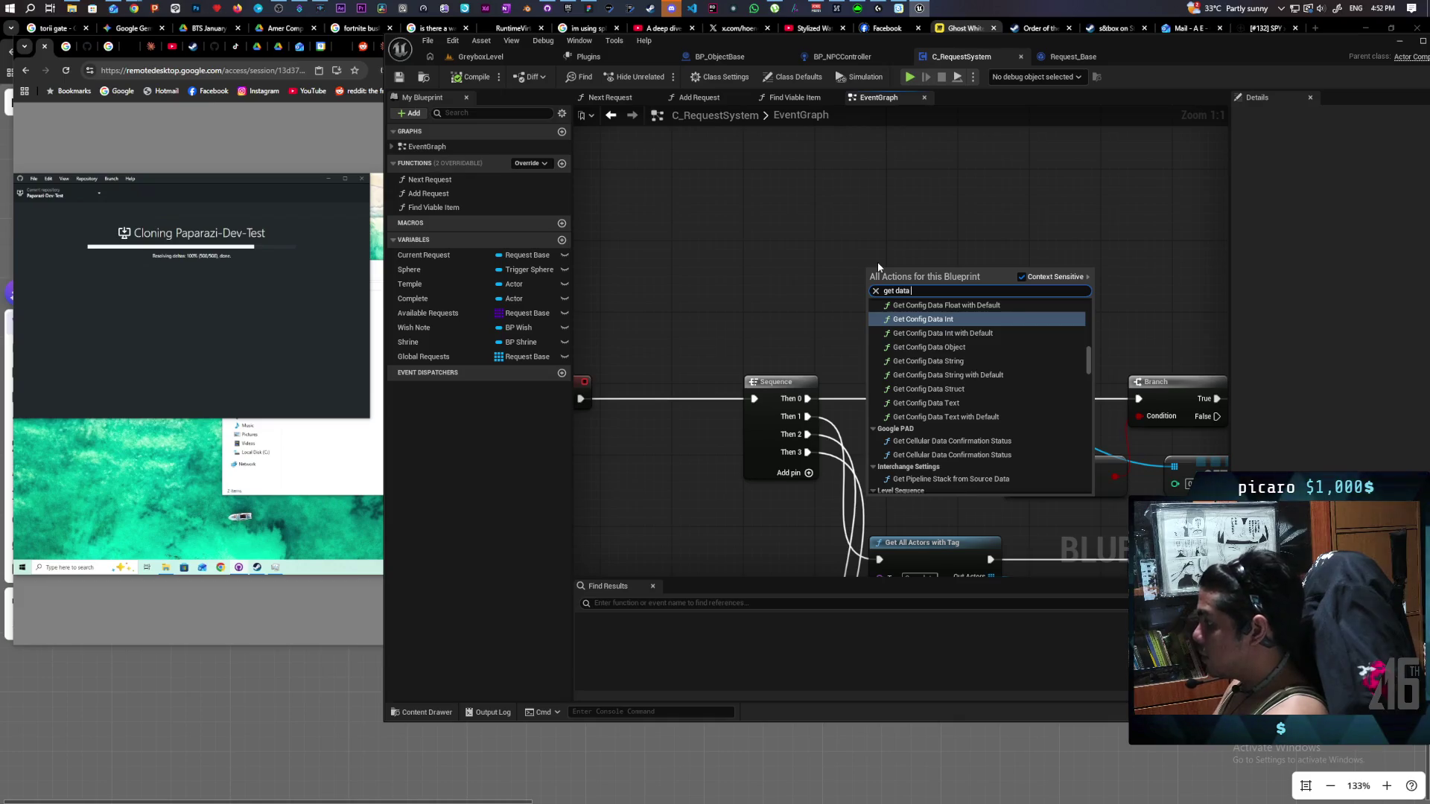
pyautogui.write(' table')
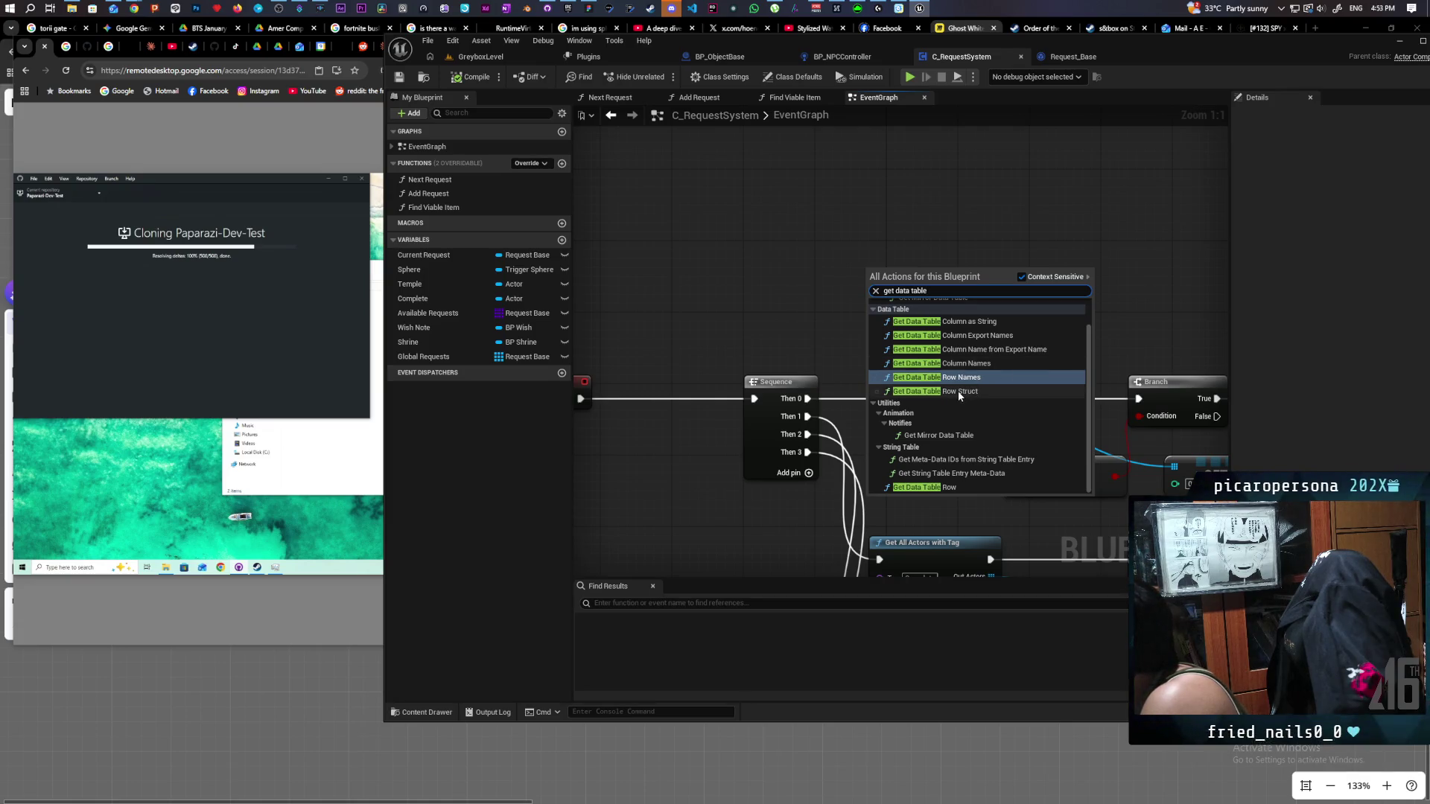
pyautogui.click(957, 392)
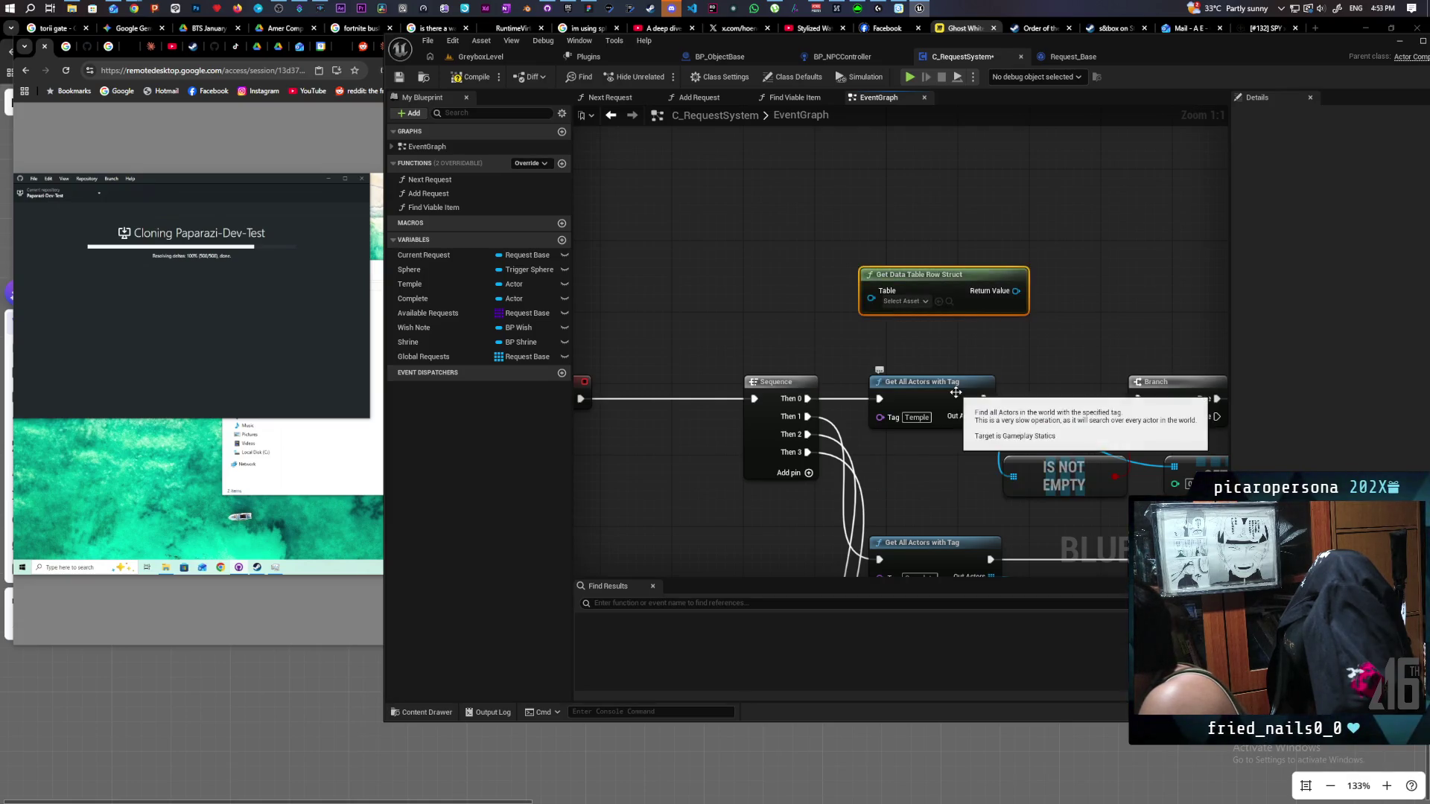
pyautogui.moveTo(886, 277); pyautogui.dragTo(777, 220)
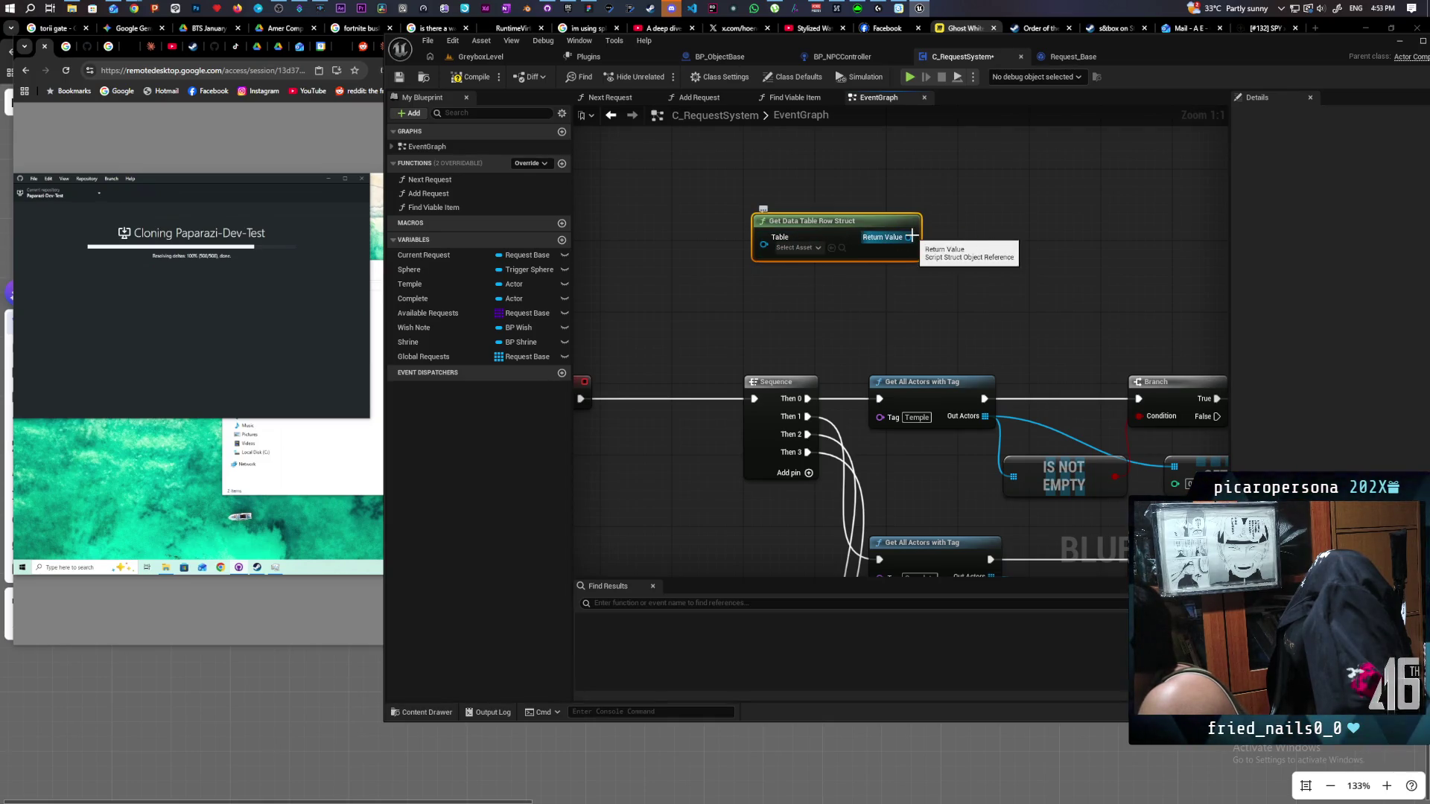
pyautogui.click(796, 247)
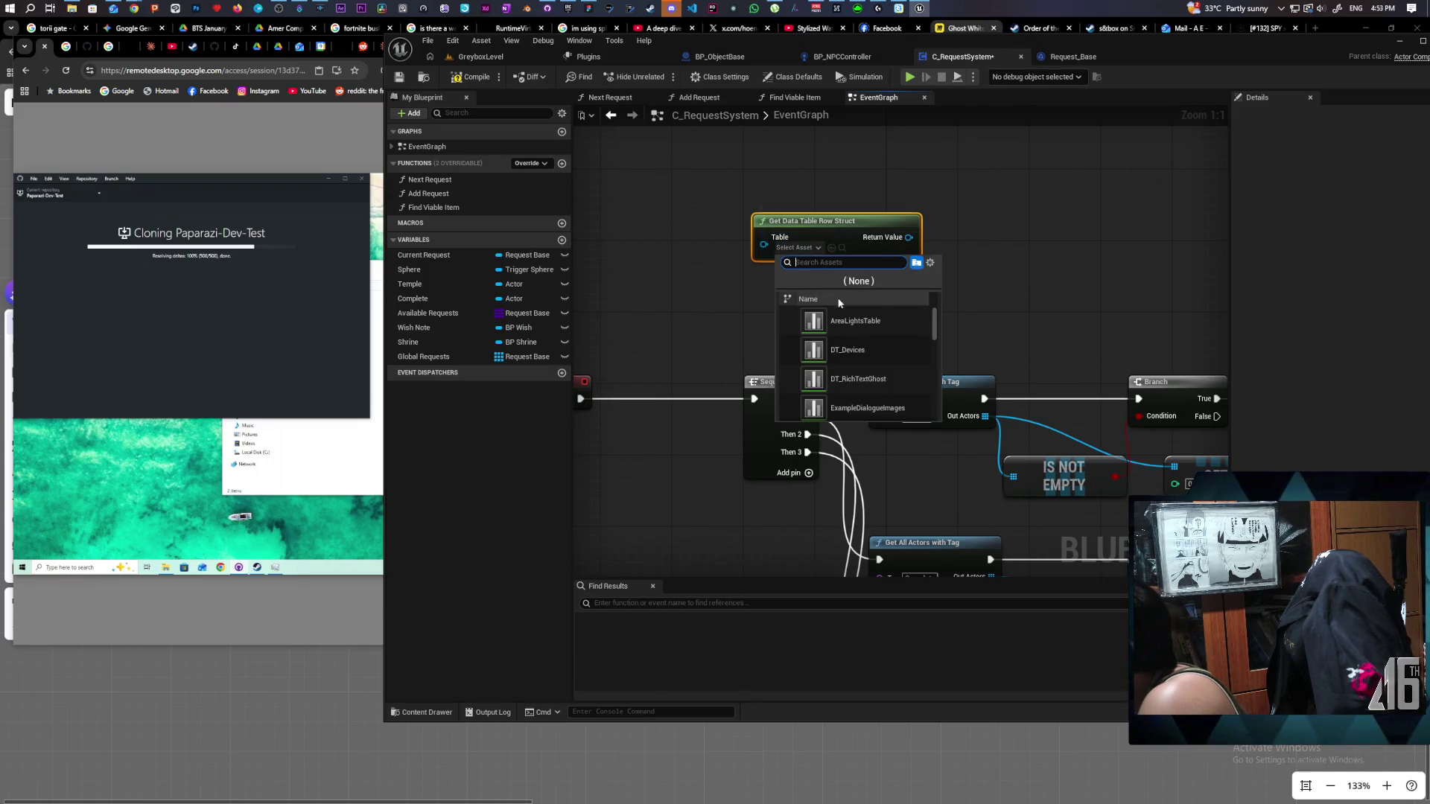
pyautogui.click(851, 315)
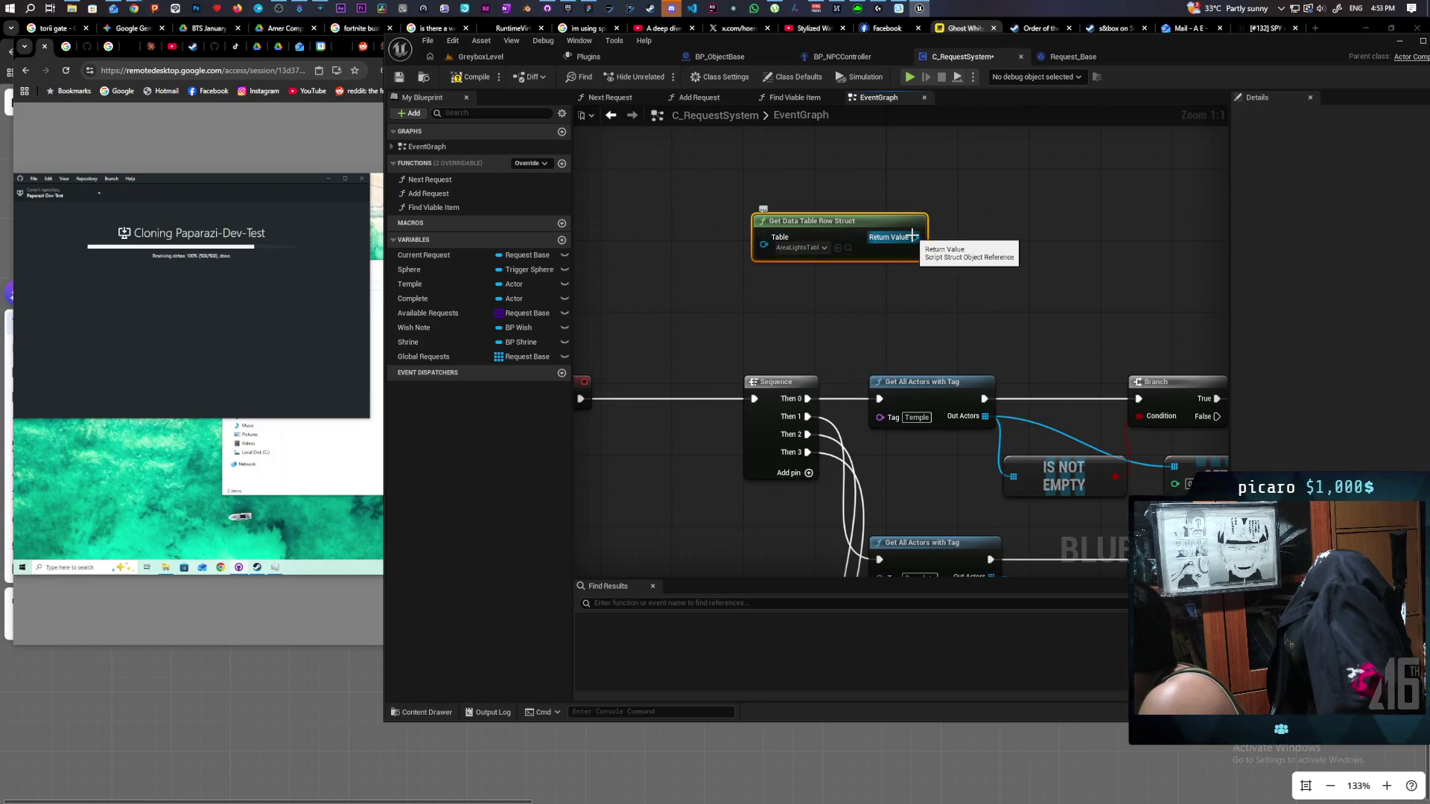
pyautogui.moveTo(912, 237); pyautogui.dragTo(942, 305)
pyautogui.click(823, 309)
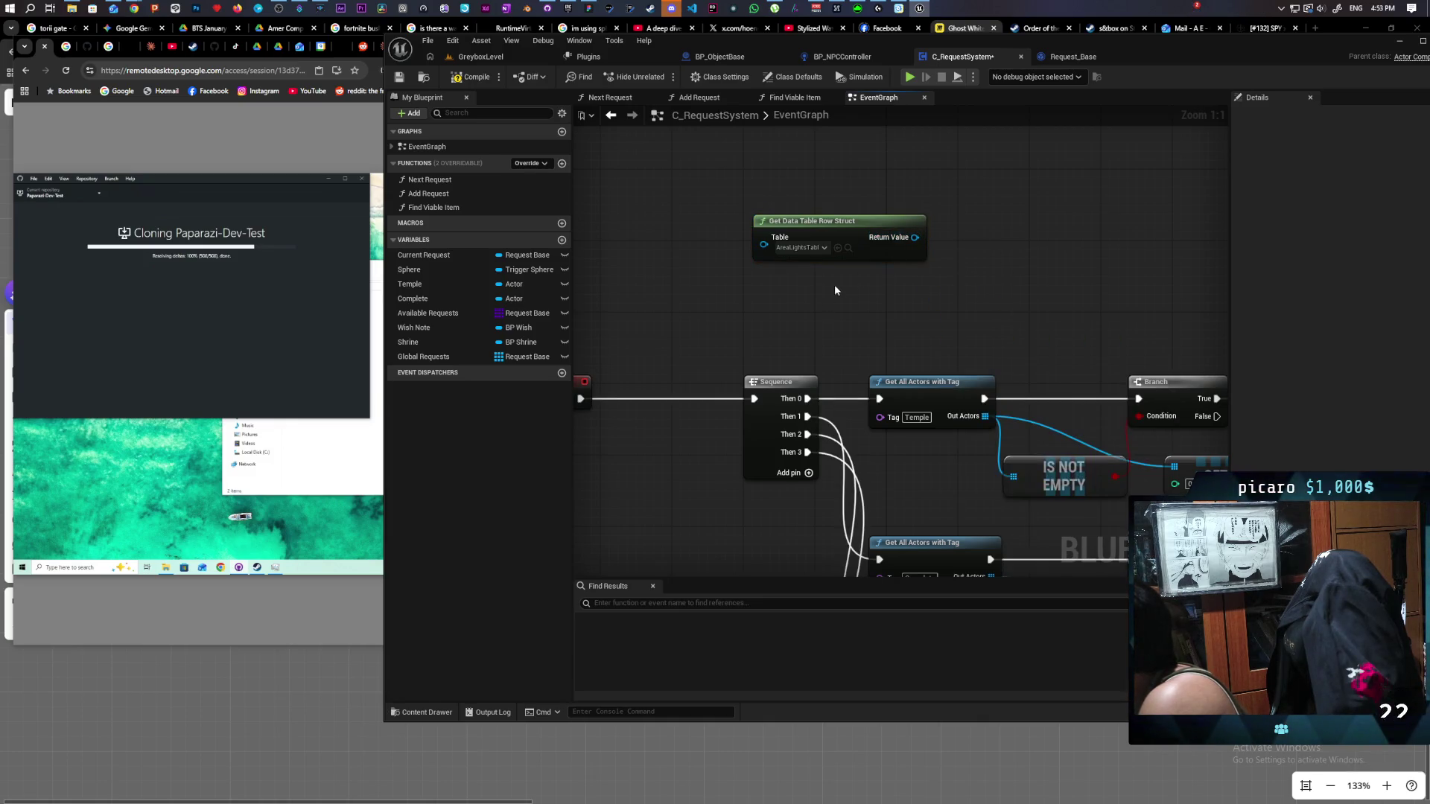
pyautogui.click(781, 296)
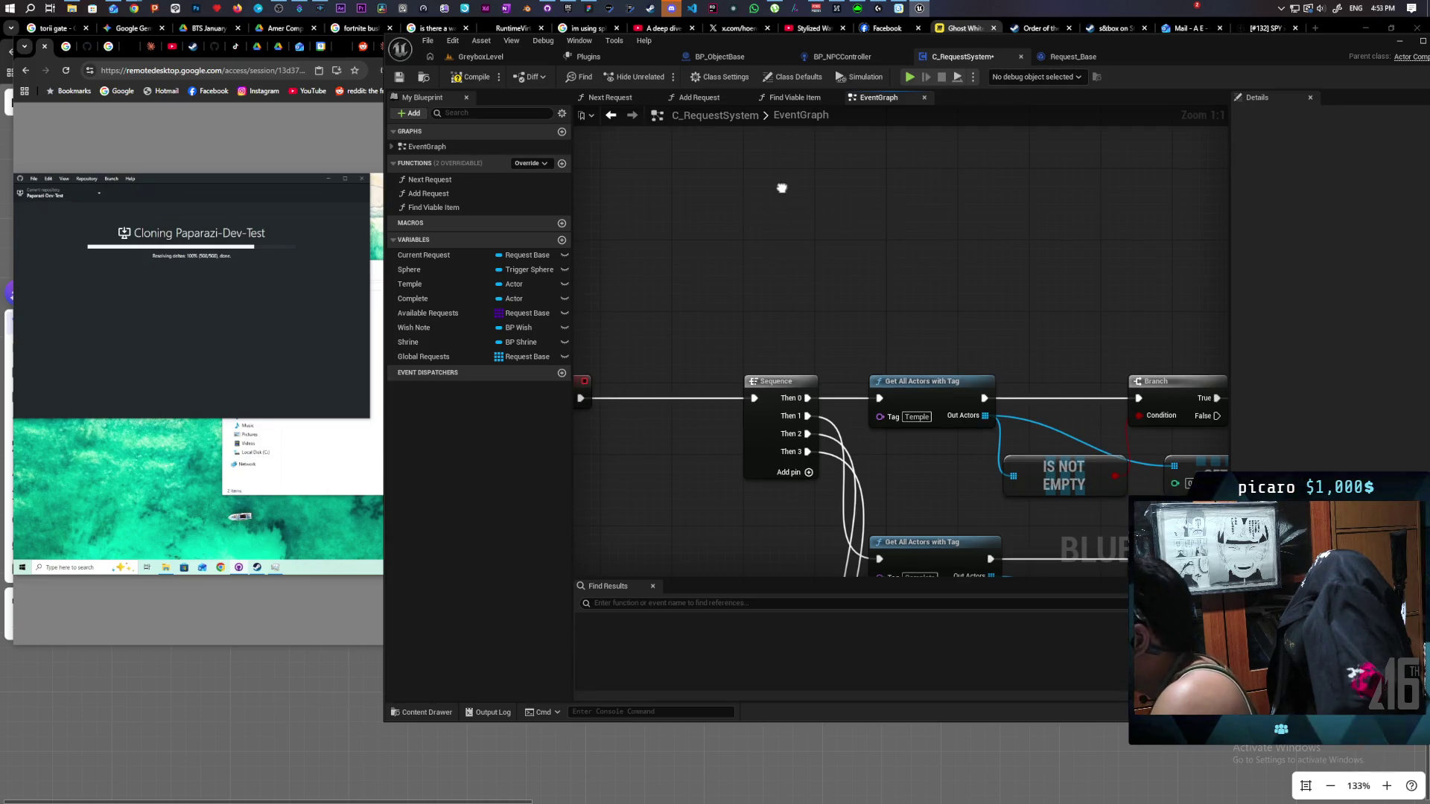
# Add Get Data Table Row Names and wire Out Row Names into a For Each Loop's Array.
pyautogui.rightClick(782, 193)
pyautogui.write('get data')
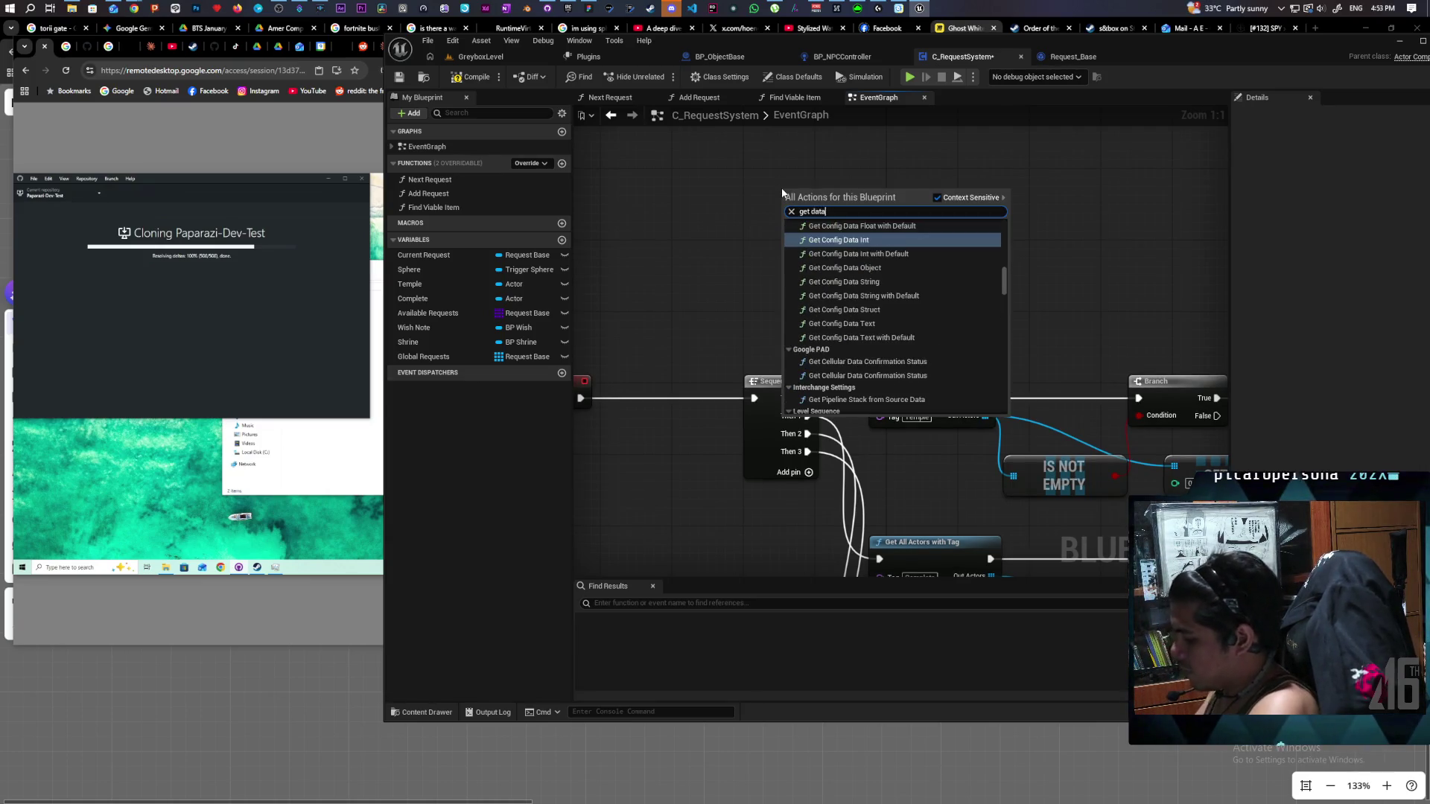
pyautogui.write(' table')
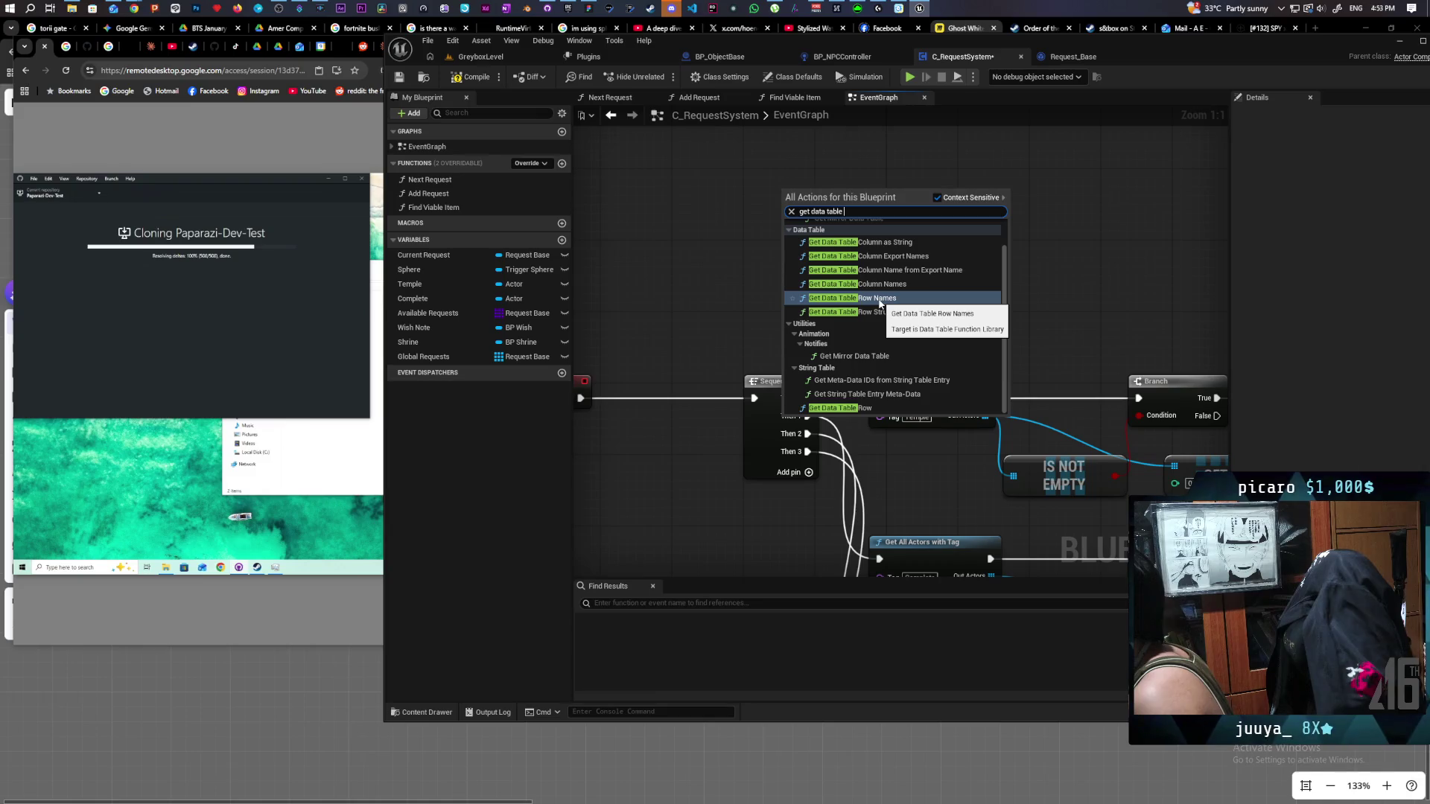
pyautogui.click(879, 300)
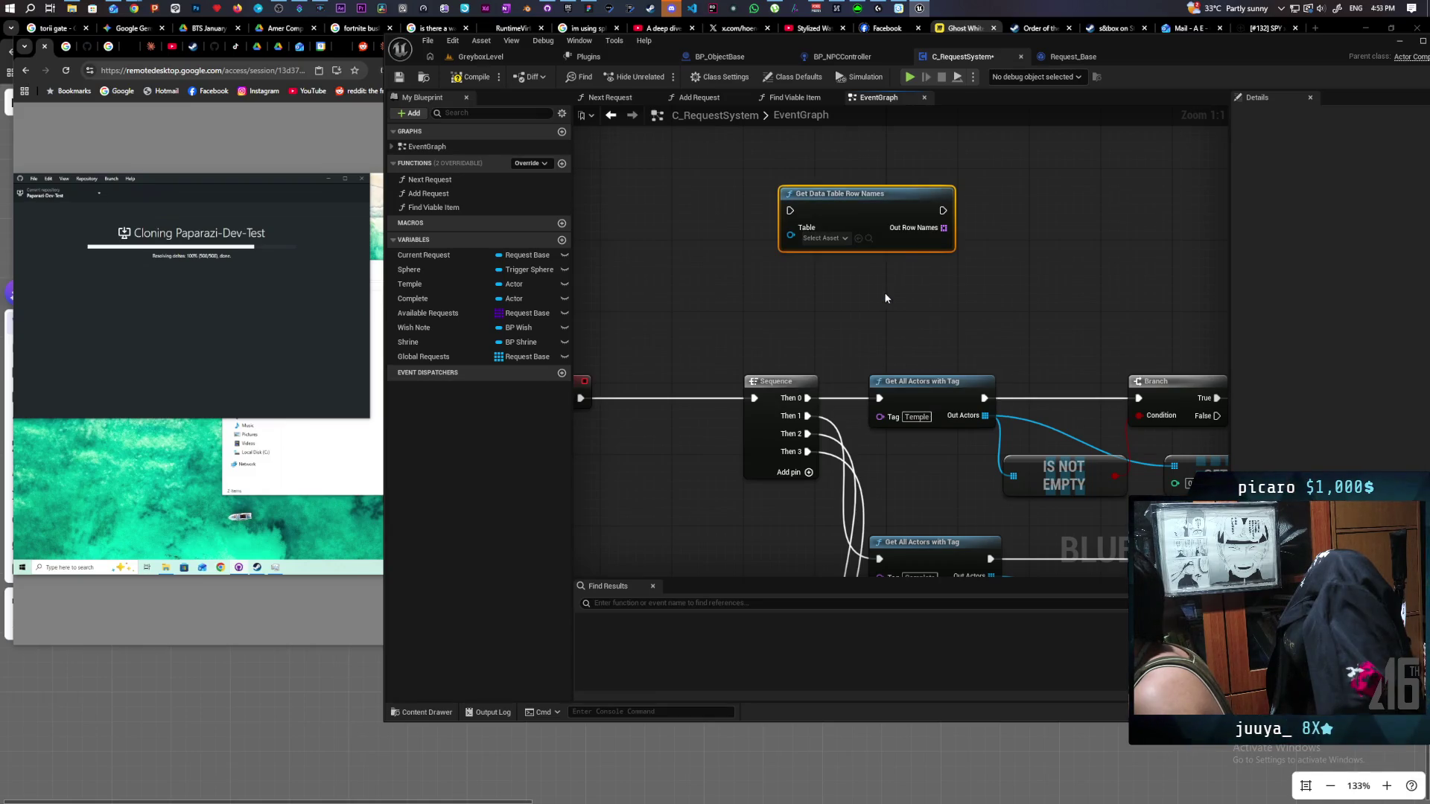
pyautogui.moveTo(884, 212)
pyautogui.mouseDown()
pyautogui.moveTo(847, 190)
pyautogui.moveTo(874, 192)
pyautogui.moveTo(779, 197)
pyautogui.mouseUp()
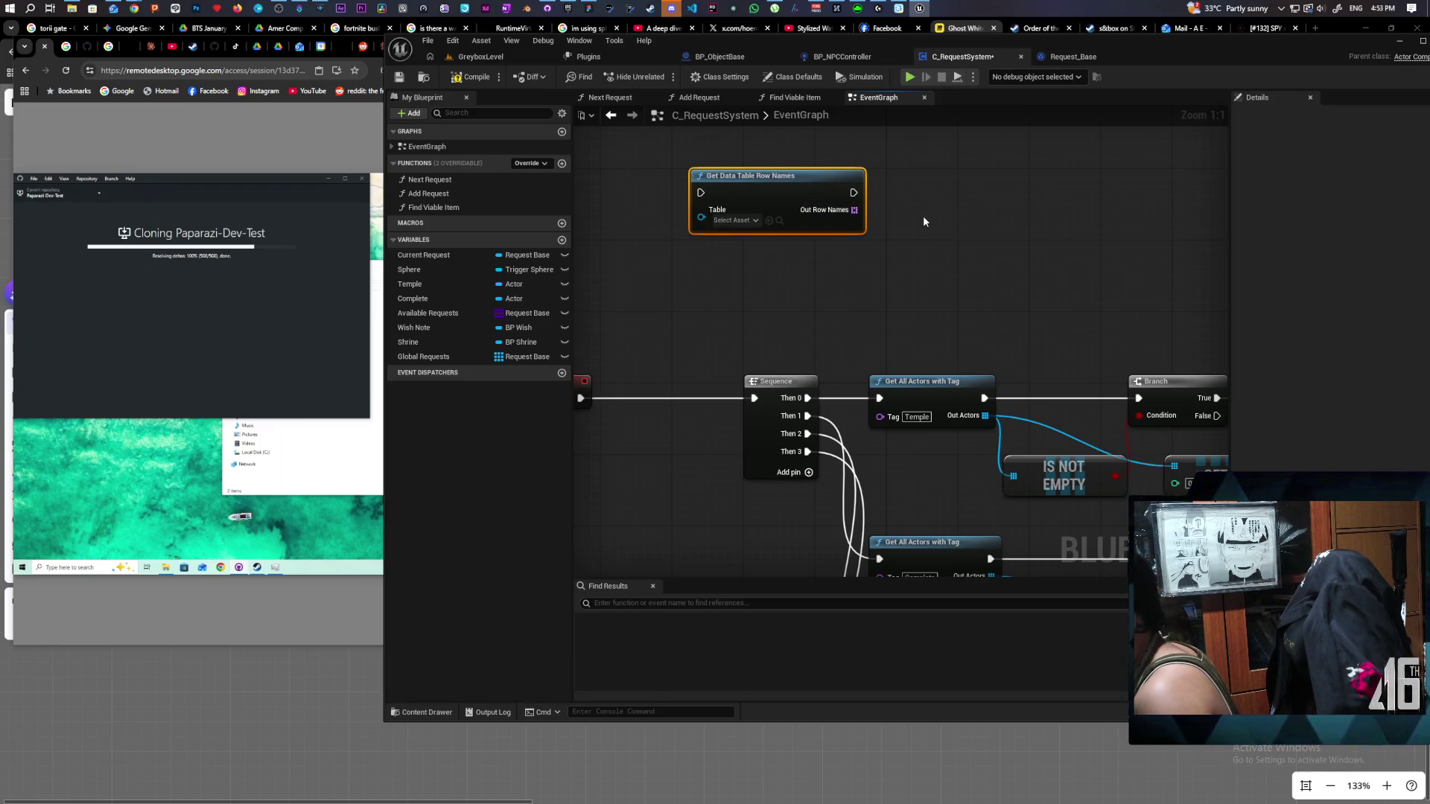
pyautogui.hotkey('ctrl', 'v')
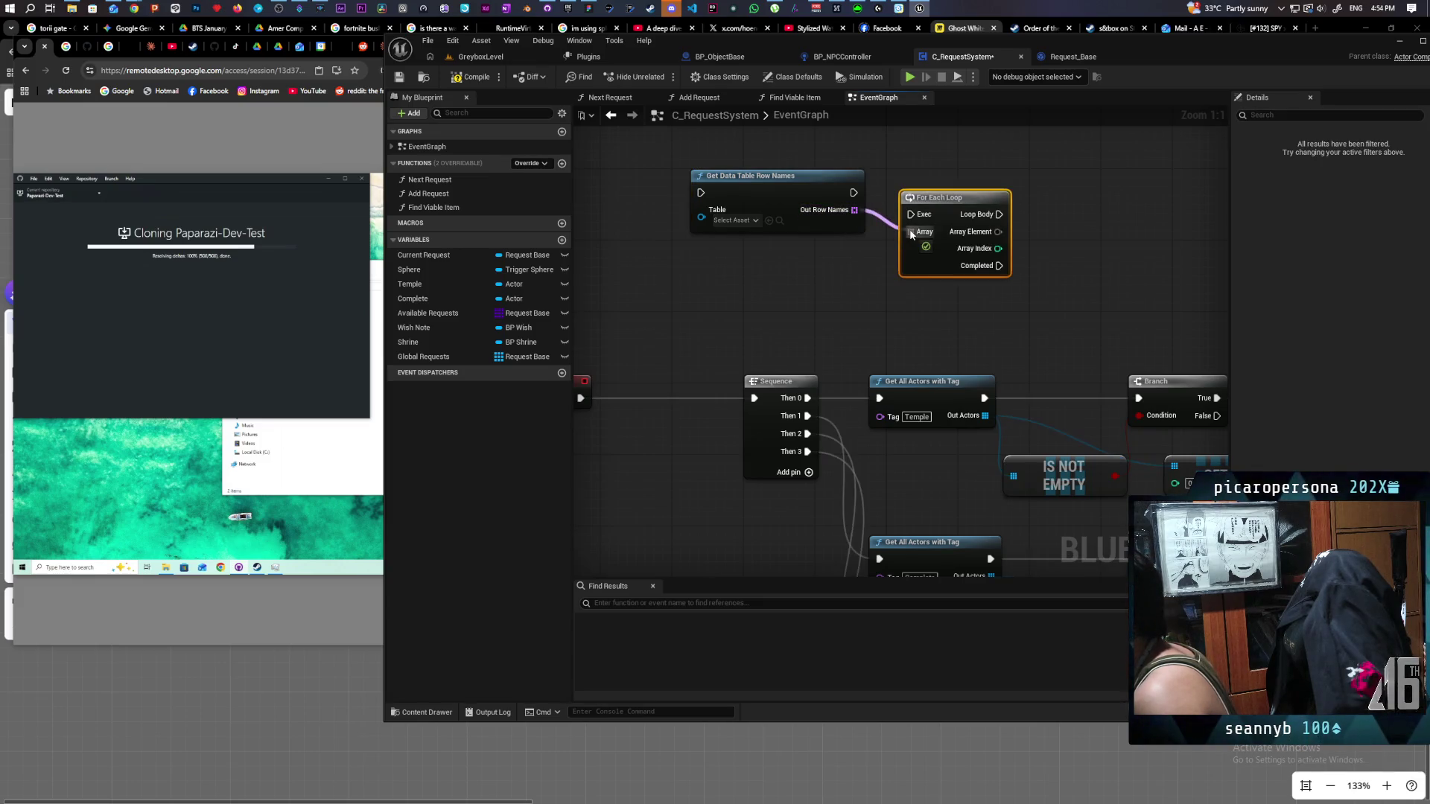
pyautogui.moveTo(854, 192)
pyautogui.mouseDown()
pyautogui.moveTo(909, 215)
pyautogui.moveTo(910, 231)
pyautogui.moveTo(959, 176)
pyautogui.mouseUp()
pyautogui.moveTo(871, 290)
pyautogui.mouseDown()
pyautogui.moveTo(817, 333)
pyautogui.moveTo(900, 247)
pyautogui.moveTo(867, 218)
pyautogui.moveTo(951, 272)
pyautogui.mouseUp()
# Add Get Data Table Row from the Array Element and run it from Loop Body.
pyautogui.write('get')
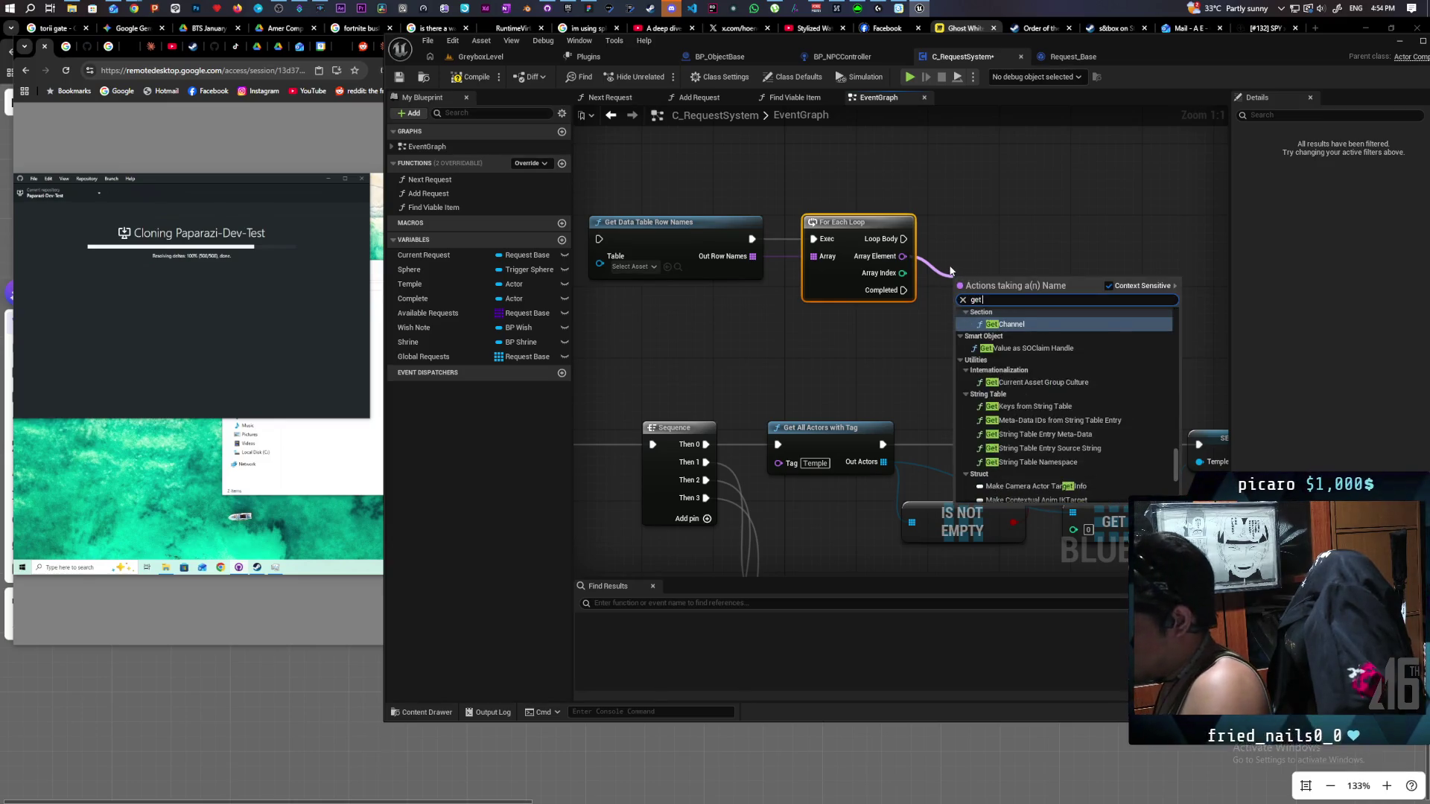
pyautogui.write(' data table')
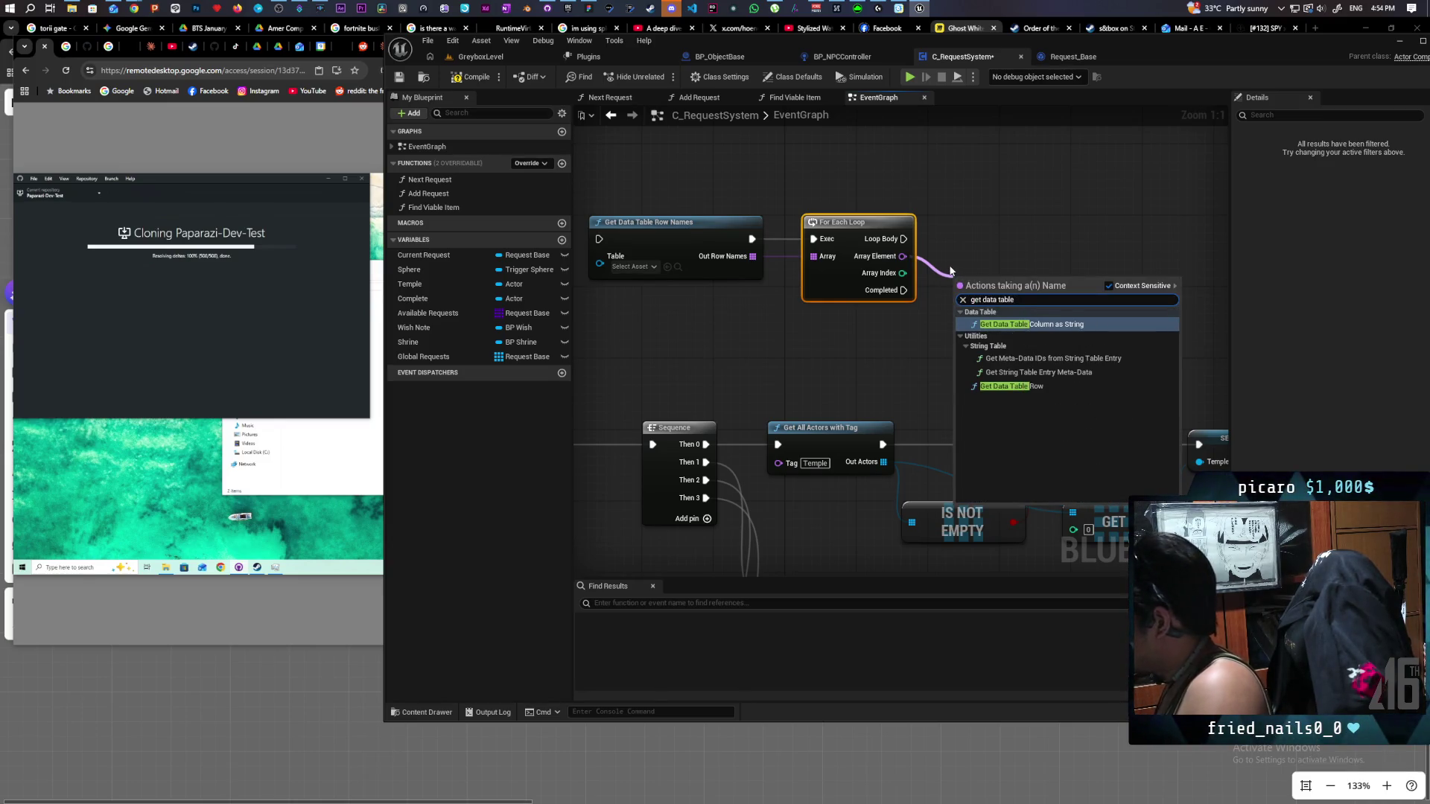
pyautogui.click(1038, 387)
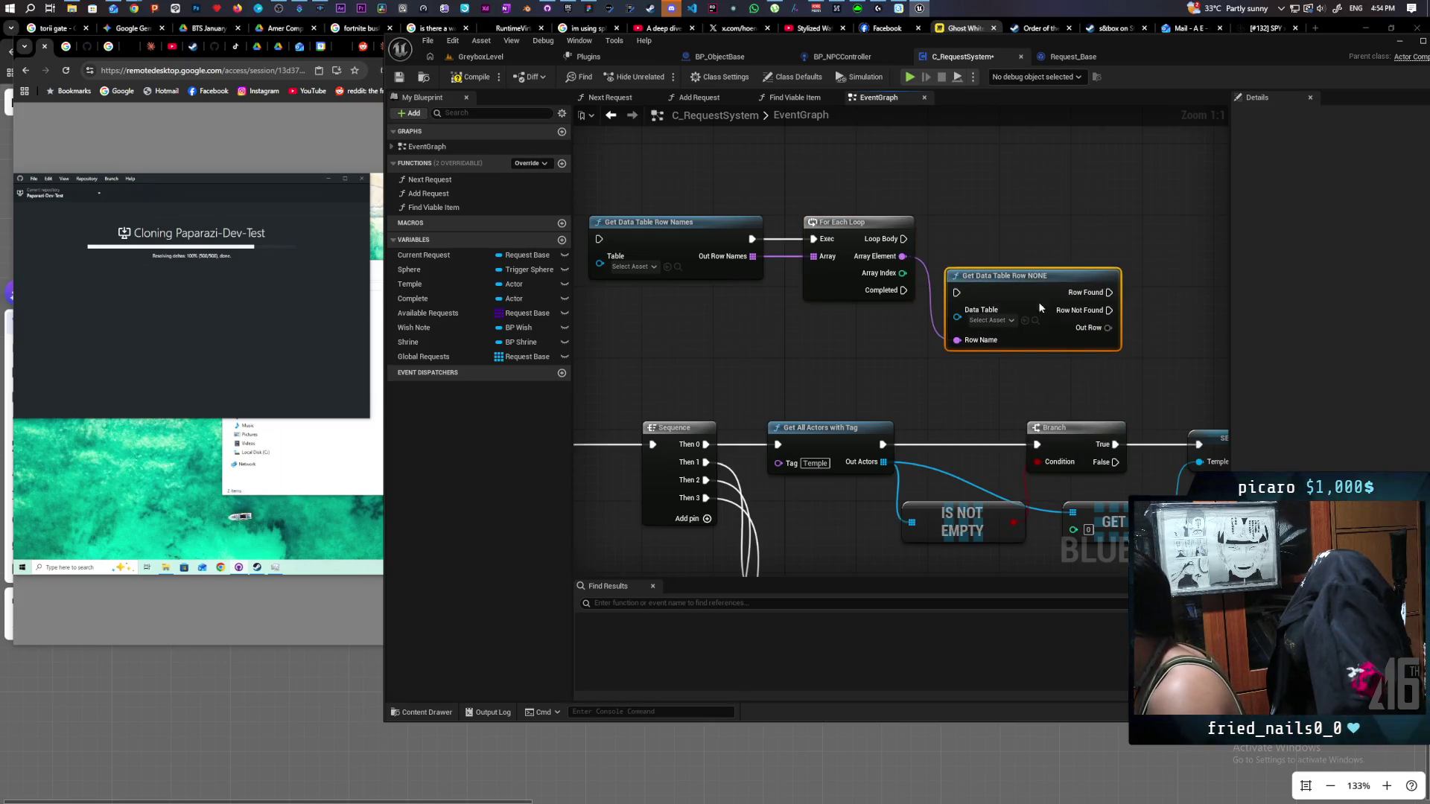
pyautogui.moveTo(1038, 301); pyautogui.dragTo(1017, 238)
pyautogui.moveTo(904, 239); pyautogui.dragTo(957, 239)
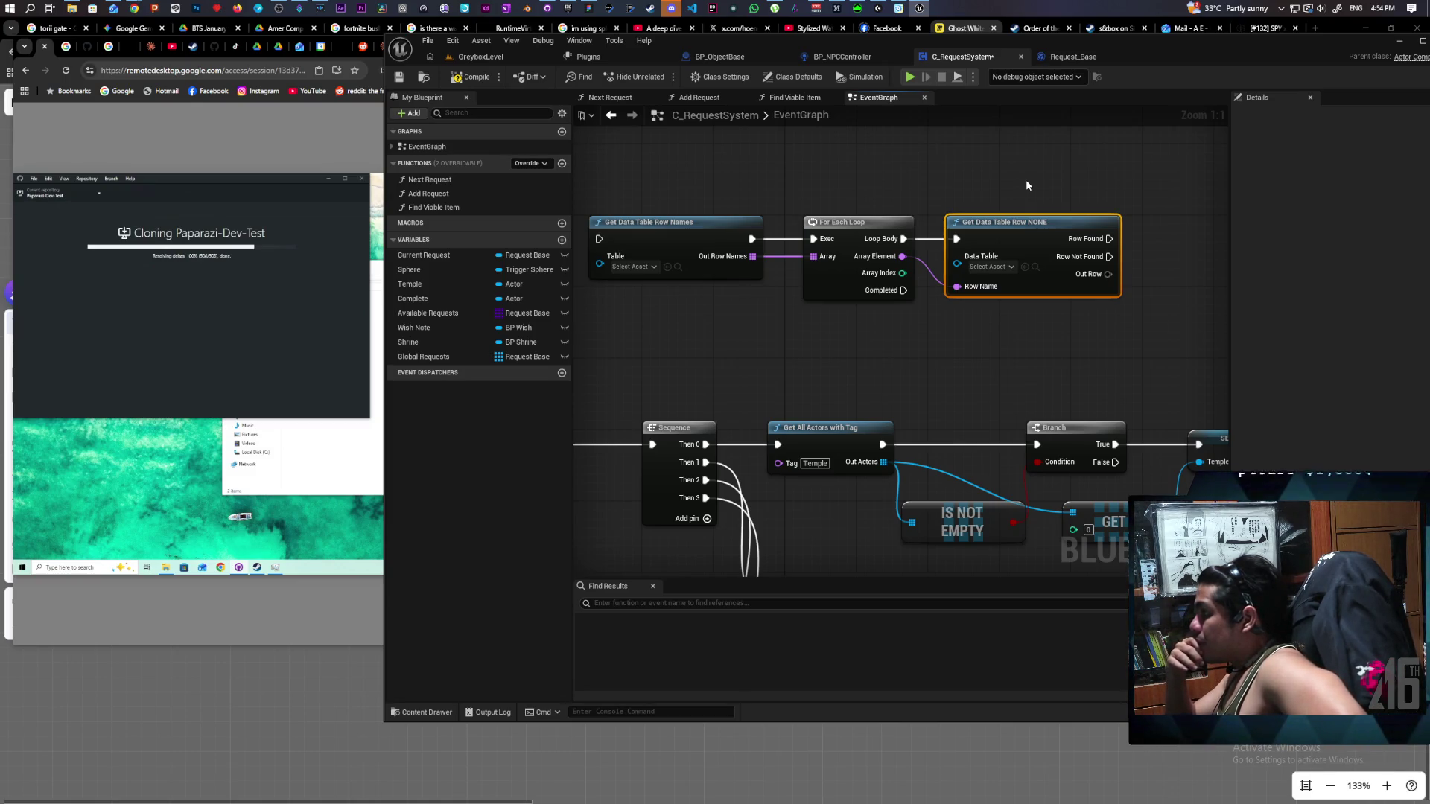
pyautogui.click(962, 205)
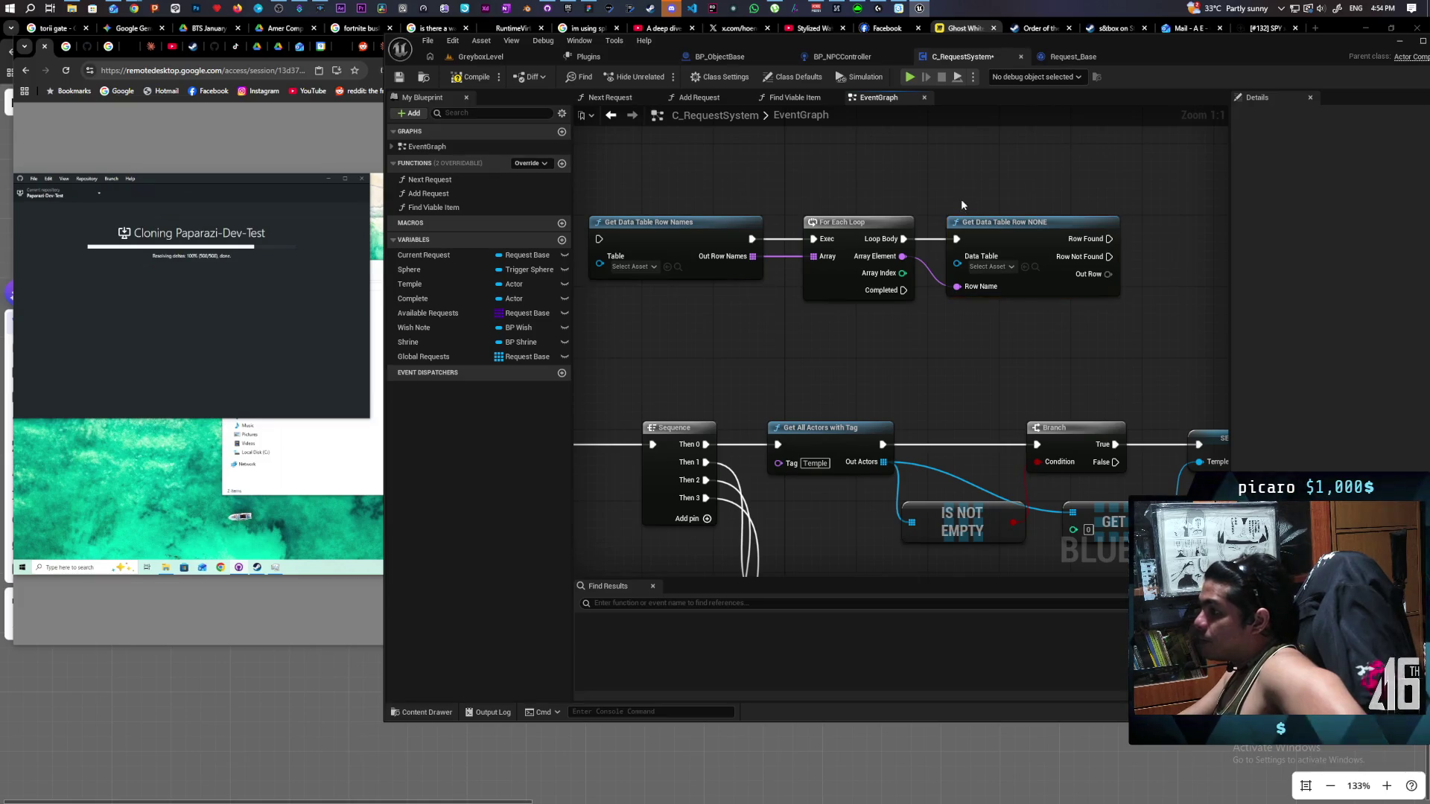
pyautogui.scroll(-3, 819, 185)
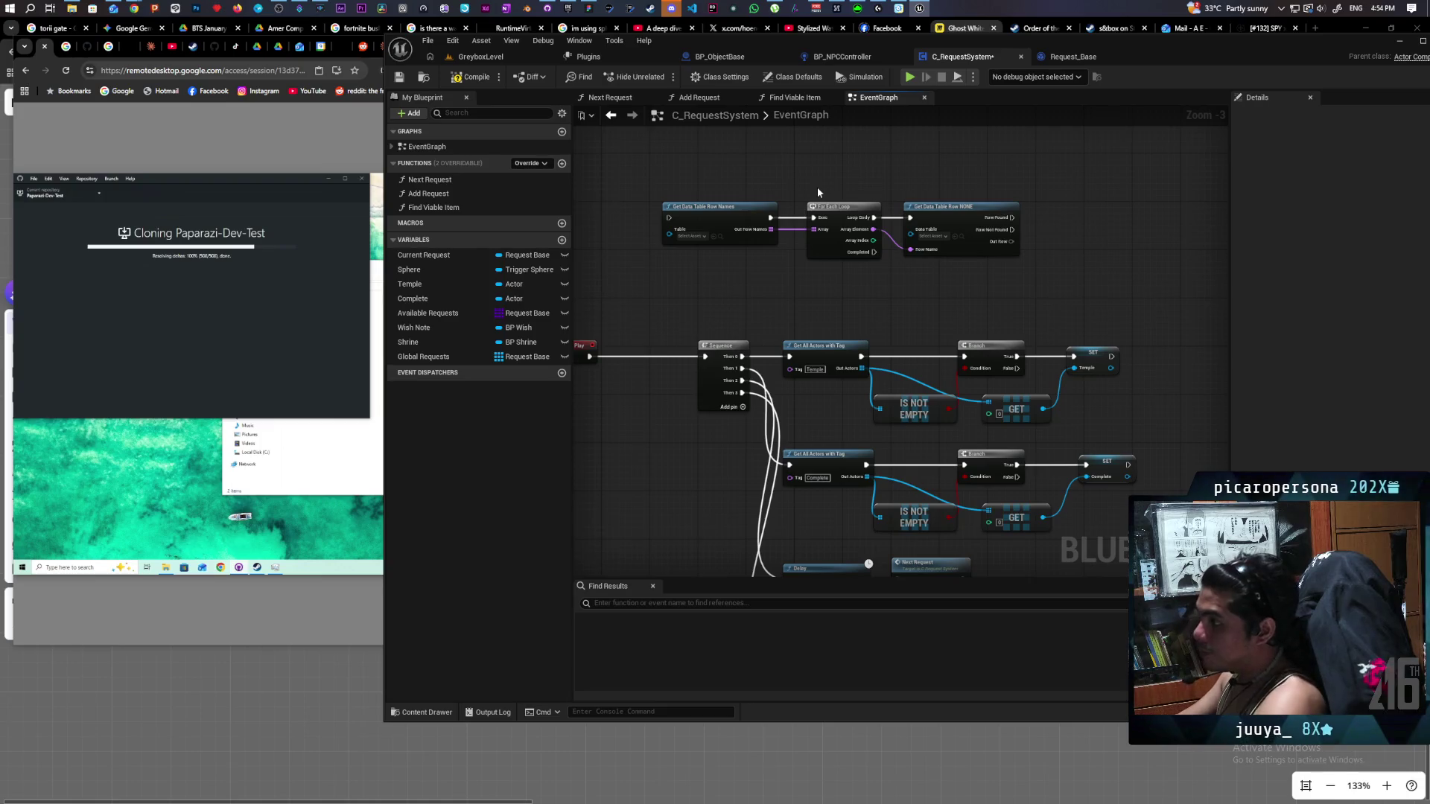
# Collapse the three data table nodes into a new function named Init Global Requests.
pyautogui.moveTo(888, 238); pyautogui.dragTo(941, 280)
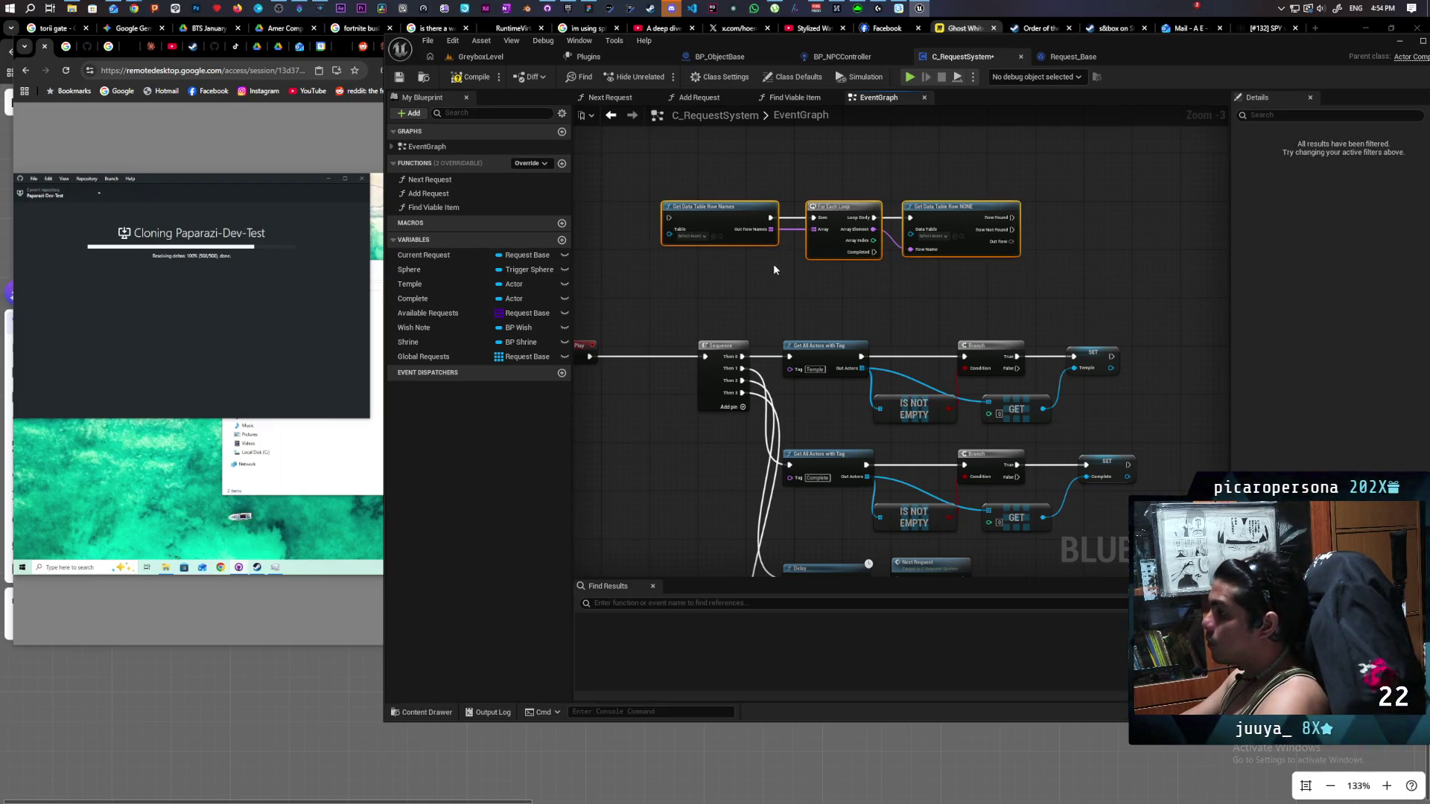
pyautogui.rightClick(722, 210)
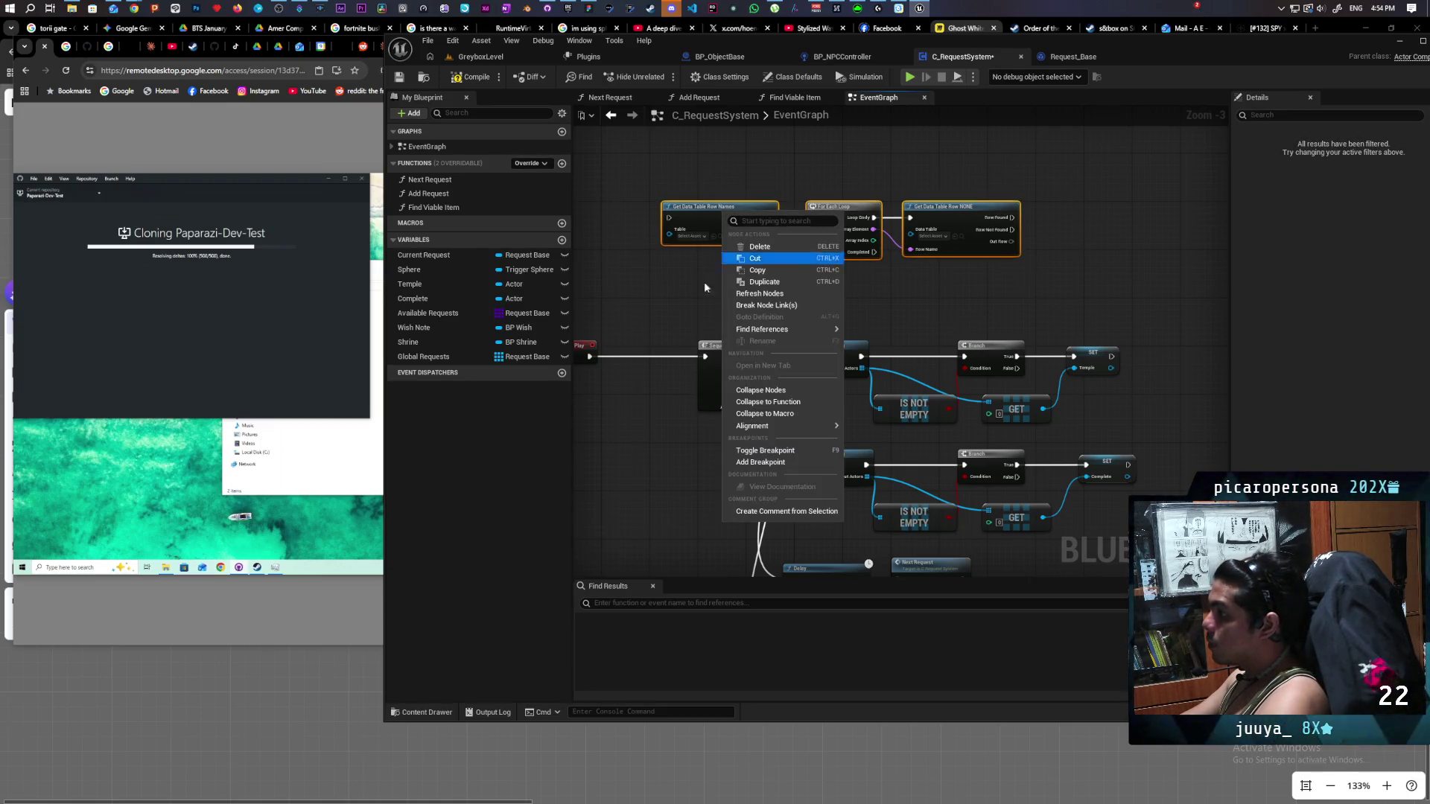
pyautogui.click(797, 402)
pyautogui.write('Init Global Requests')
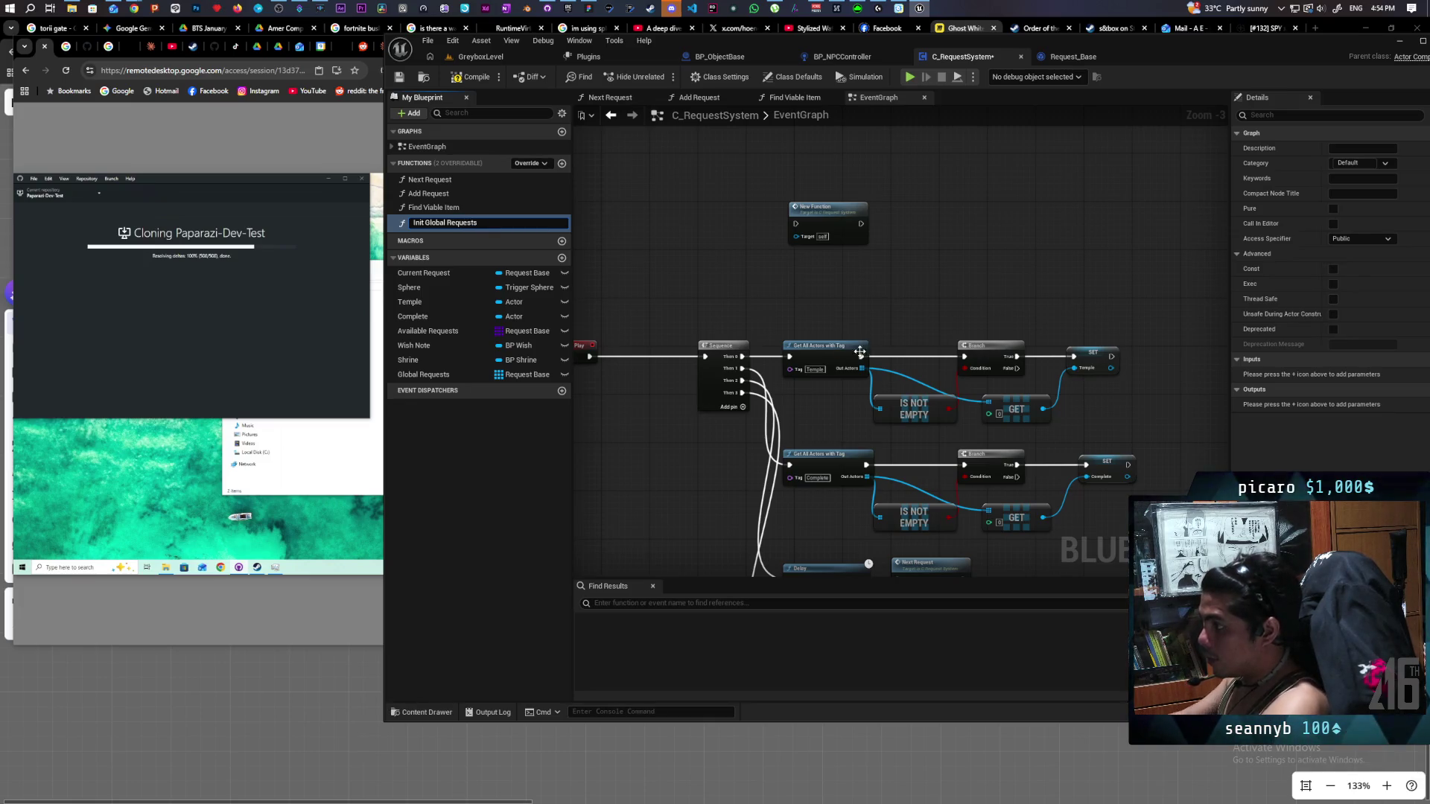
pyautogui.press('Return')
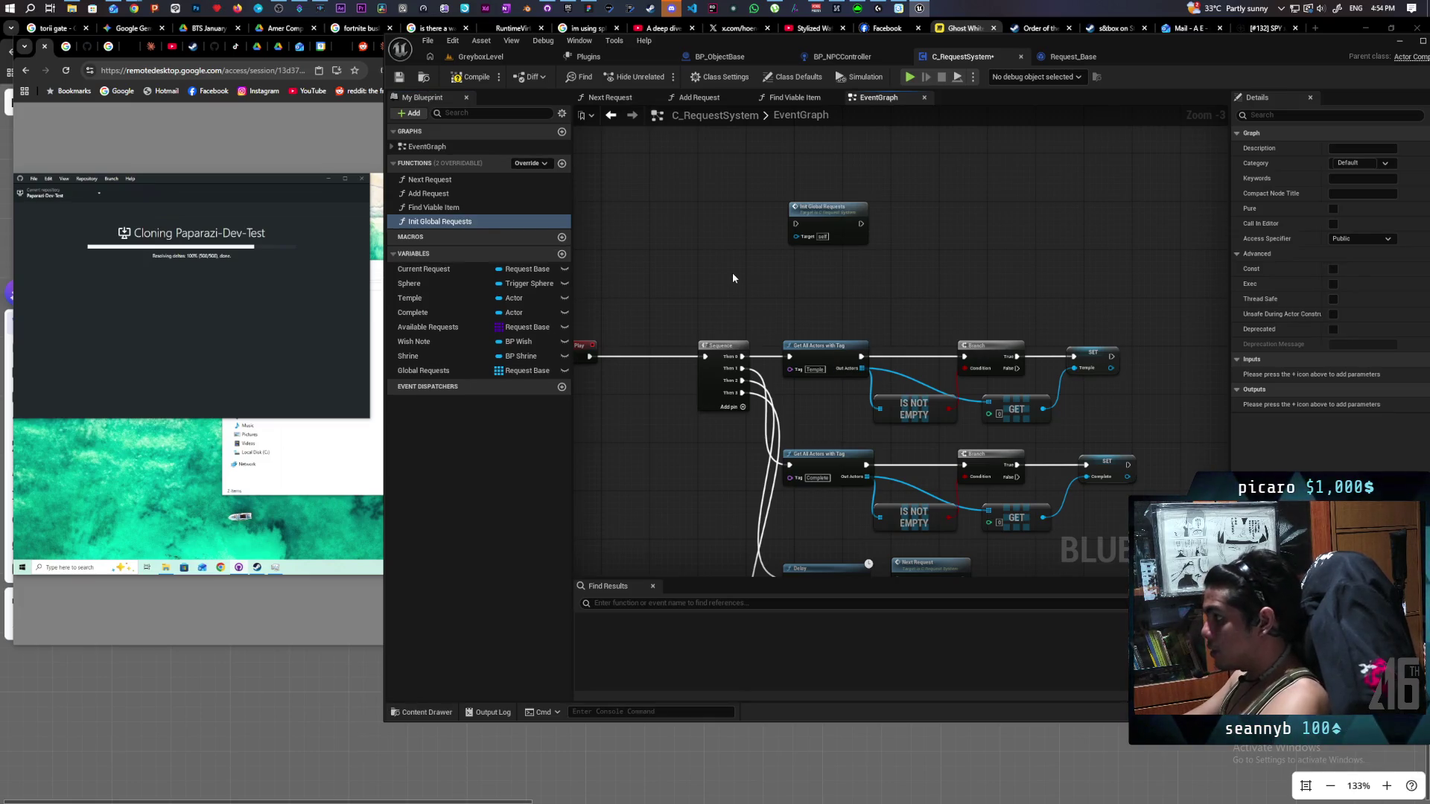
# Insert a new first Sequence output and connect it to Init Global Requests.
pyautogui.scroll(3, 738, 293)
pyautogui.moveTo(747, 370); pyautogui.dragTo(748, 399)
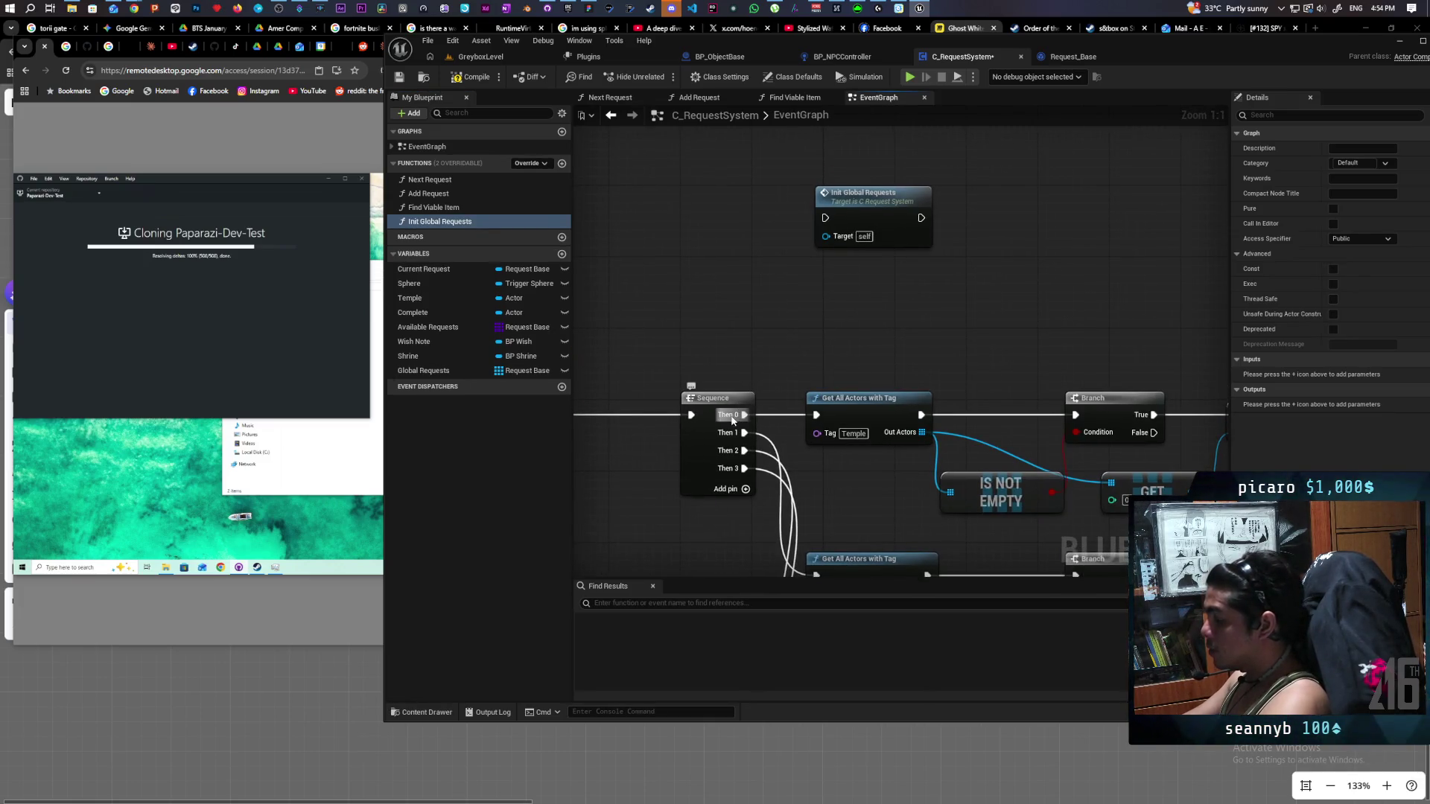
pyautogui.rightClick(732, 417)
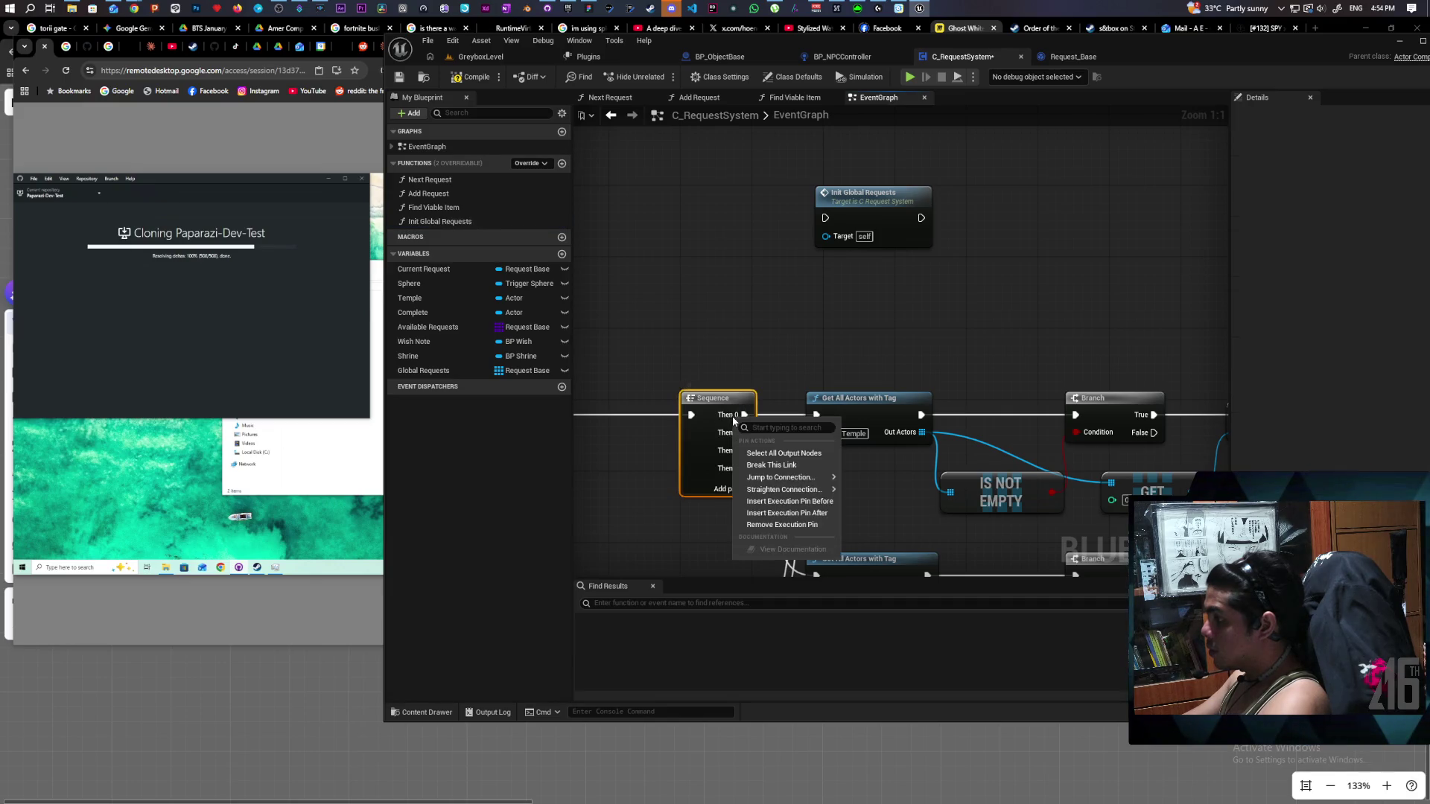
pyautogui.click(794, 502)
pyautogui.moveTo(744, 415); pyautogui.dragTo(825, 218)
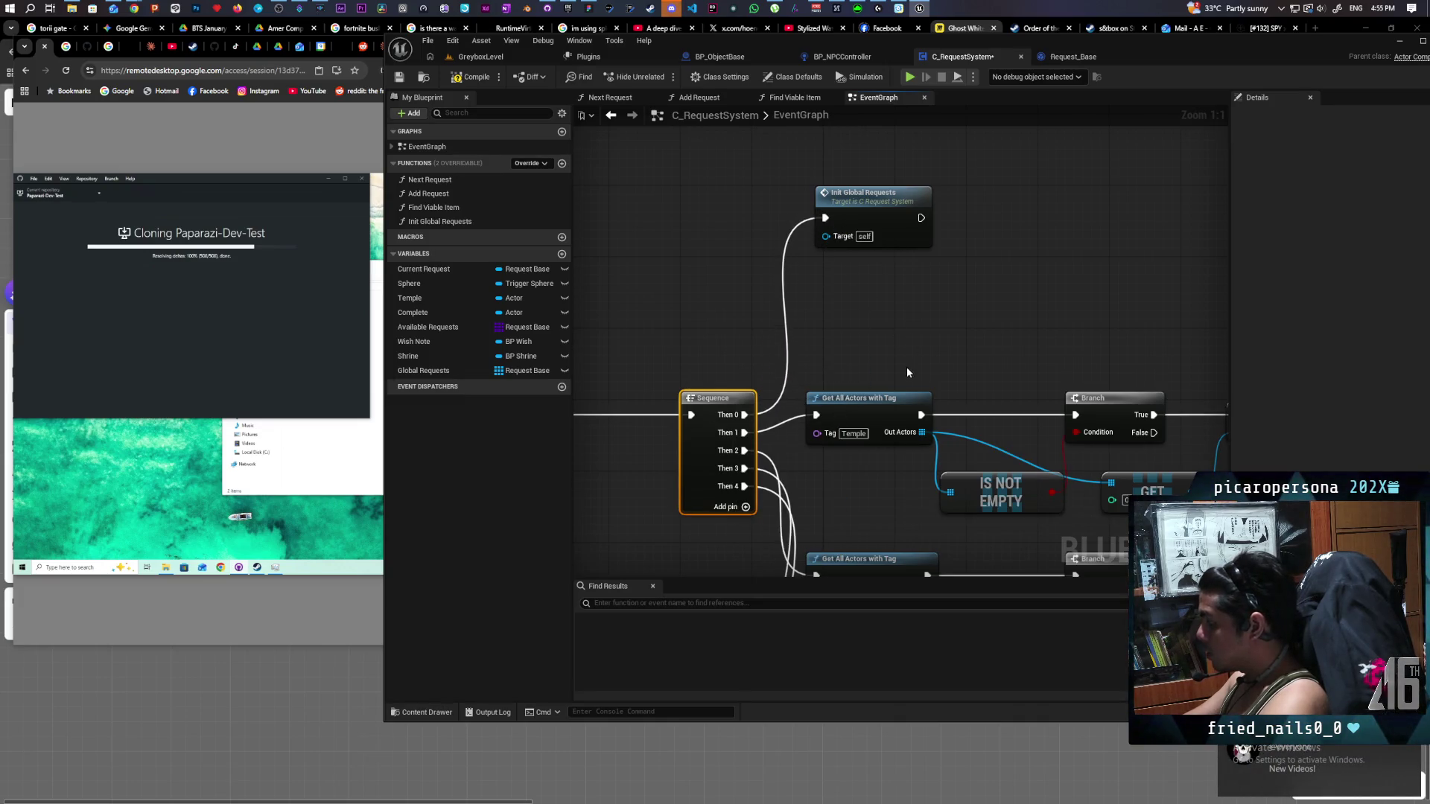
# Arrange Event Begin Play, the Sequence and Init Global Requests neatly in the graph.
pyautogui.moveTo(906, 366); pyautogui.dragTo(1037, 292)
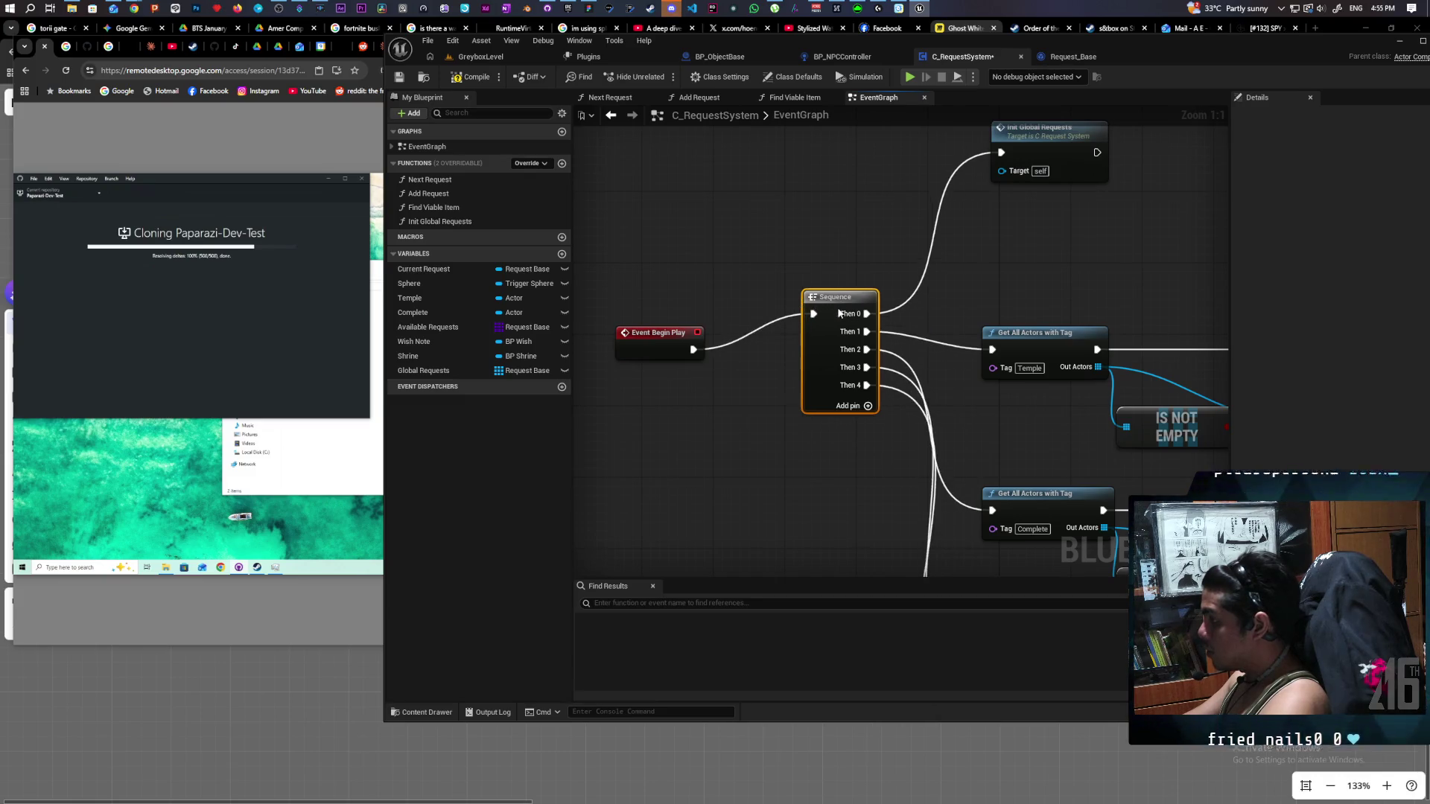
pyautogui.moveTo(844, 339); pyautogui.dragTo(835, 332)
pyautogui.click(674, 332)
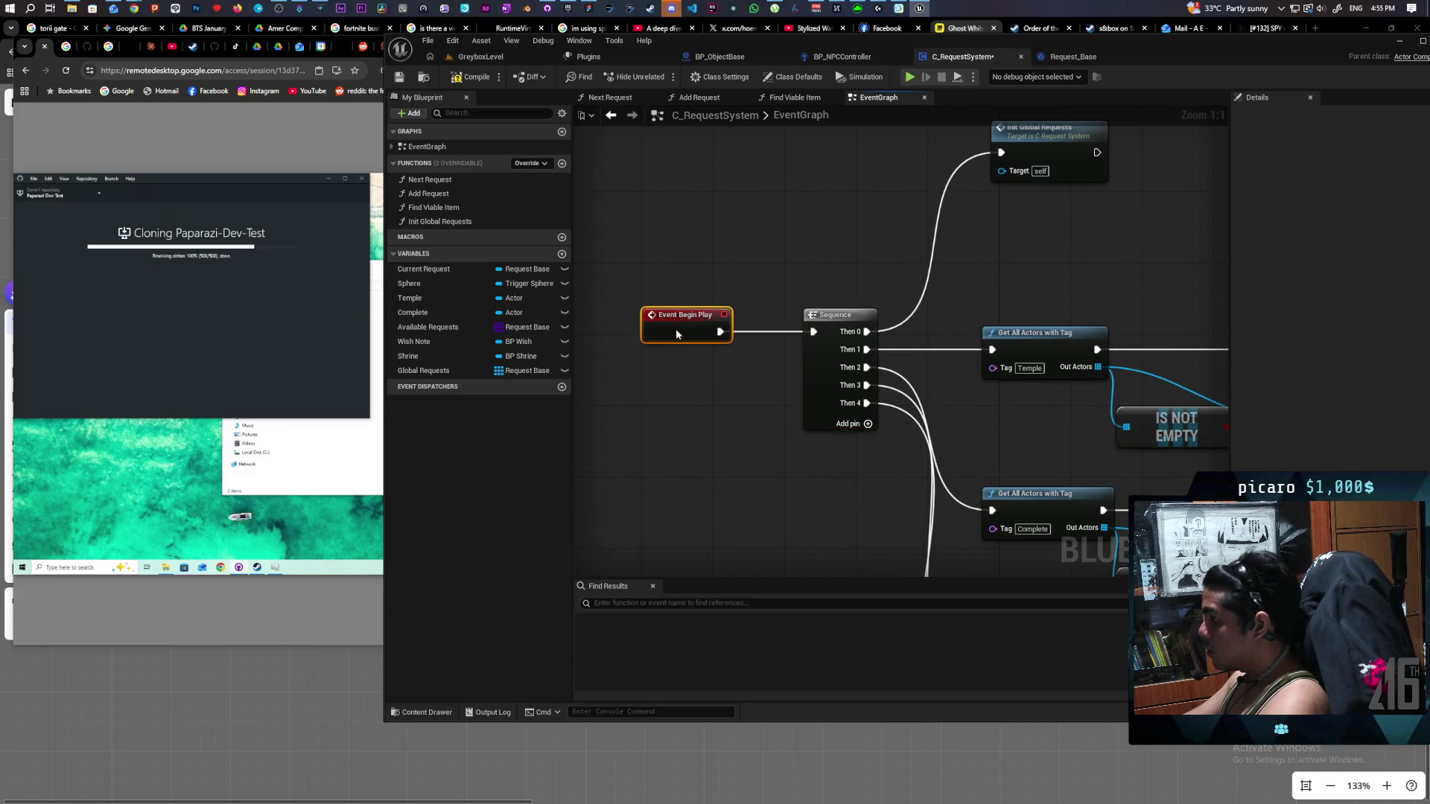
pyautogui.moveTo(1035, 186)
pyautogui.mouseDown()
pyautogui.moveTo(840, 224)
pyautogui.moveTo(838, 252)
pyautogui.mouseUp()
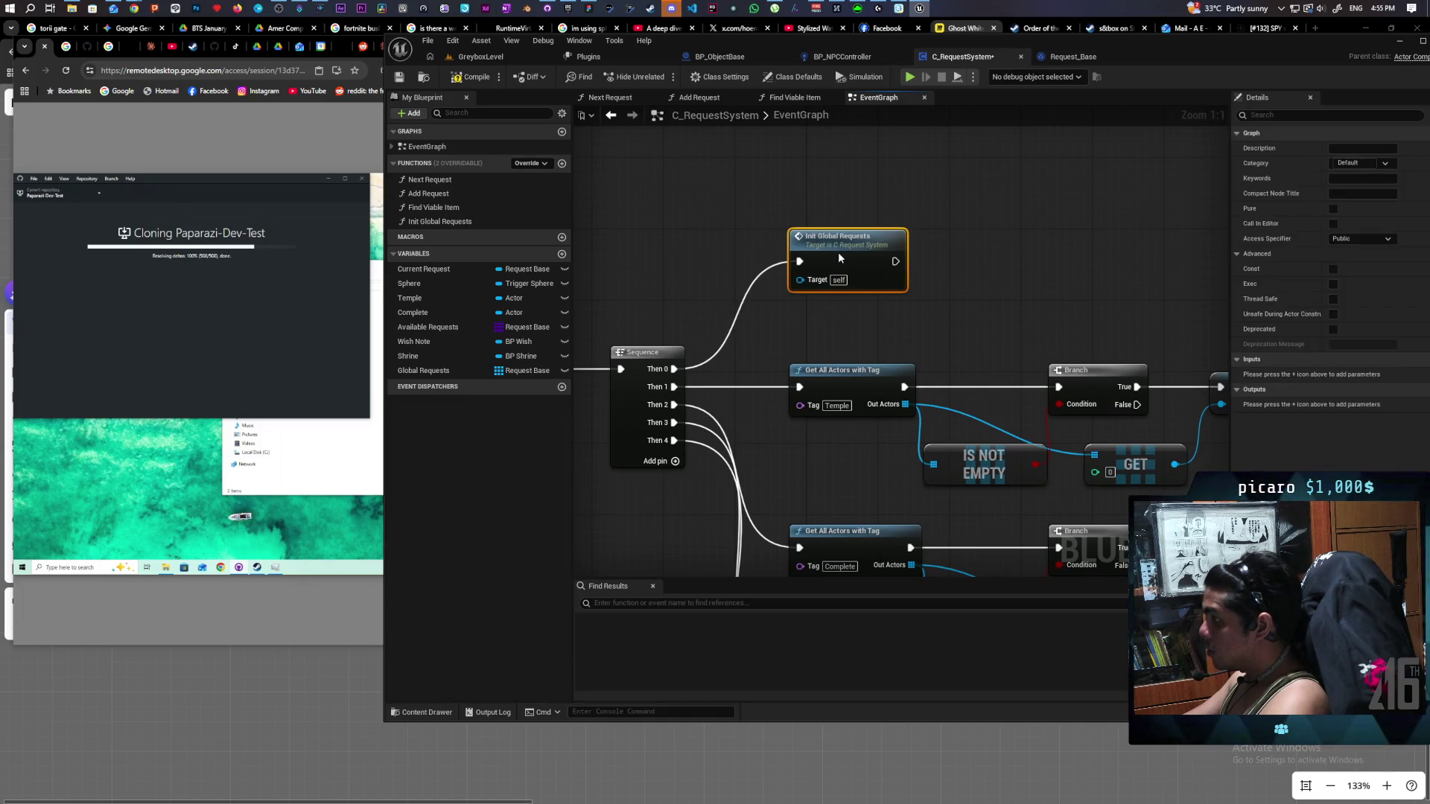
pyautogui.moveTo(699, 262); pyautogui.dragTo(936, 204)
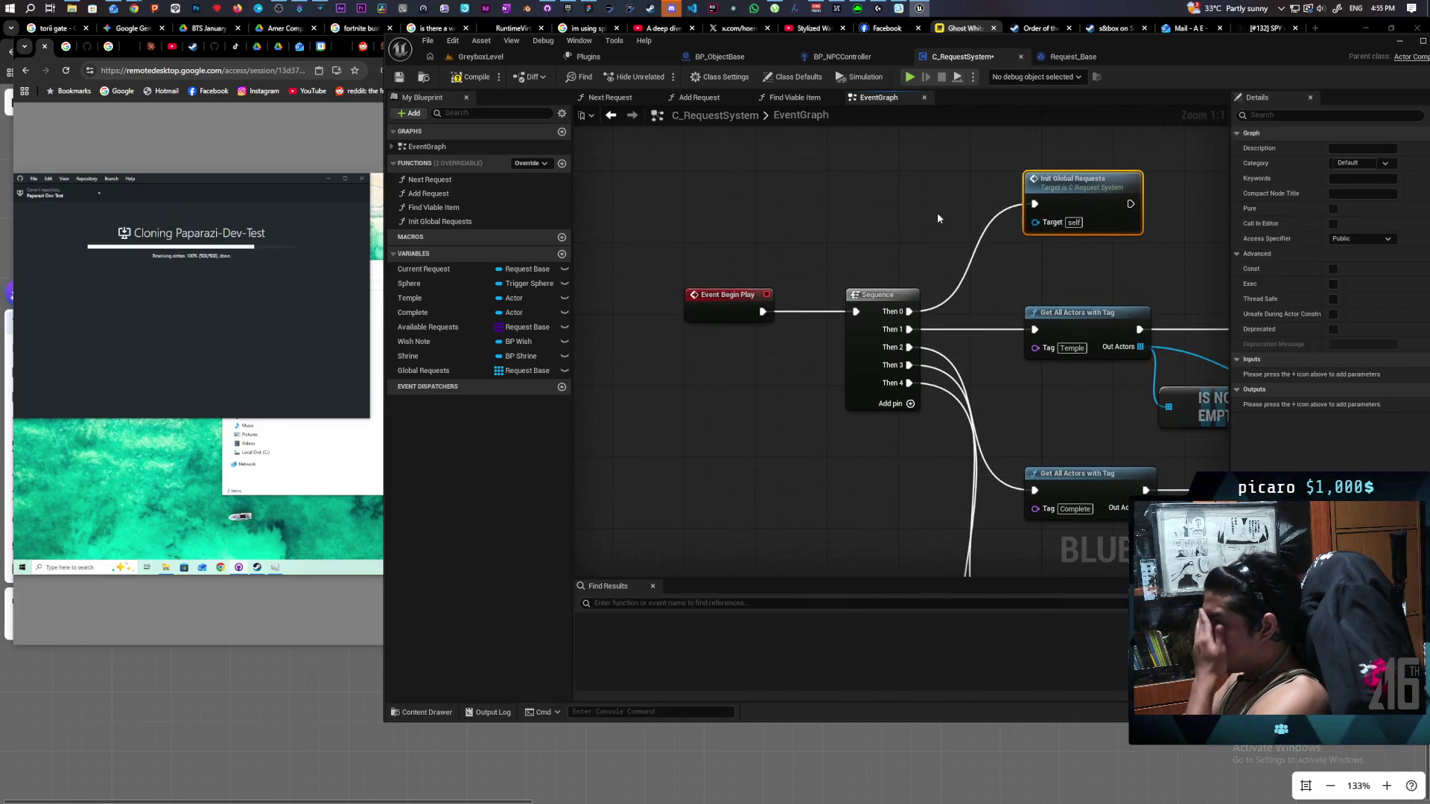
# Compile the blueprint, move the error report aside, and review the Branch, GET and SET nodes.
pyautogui.click(472, 77)
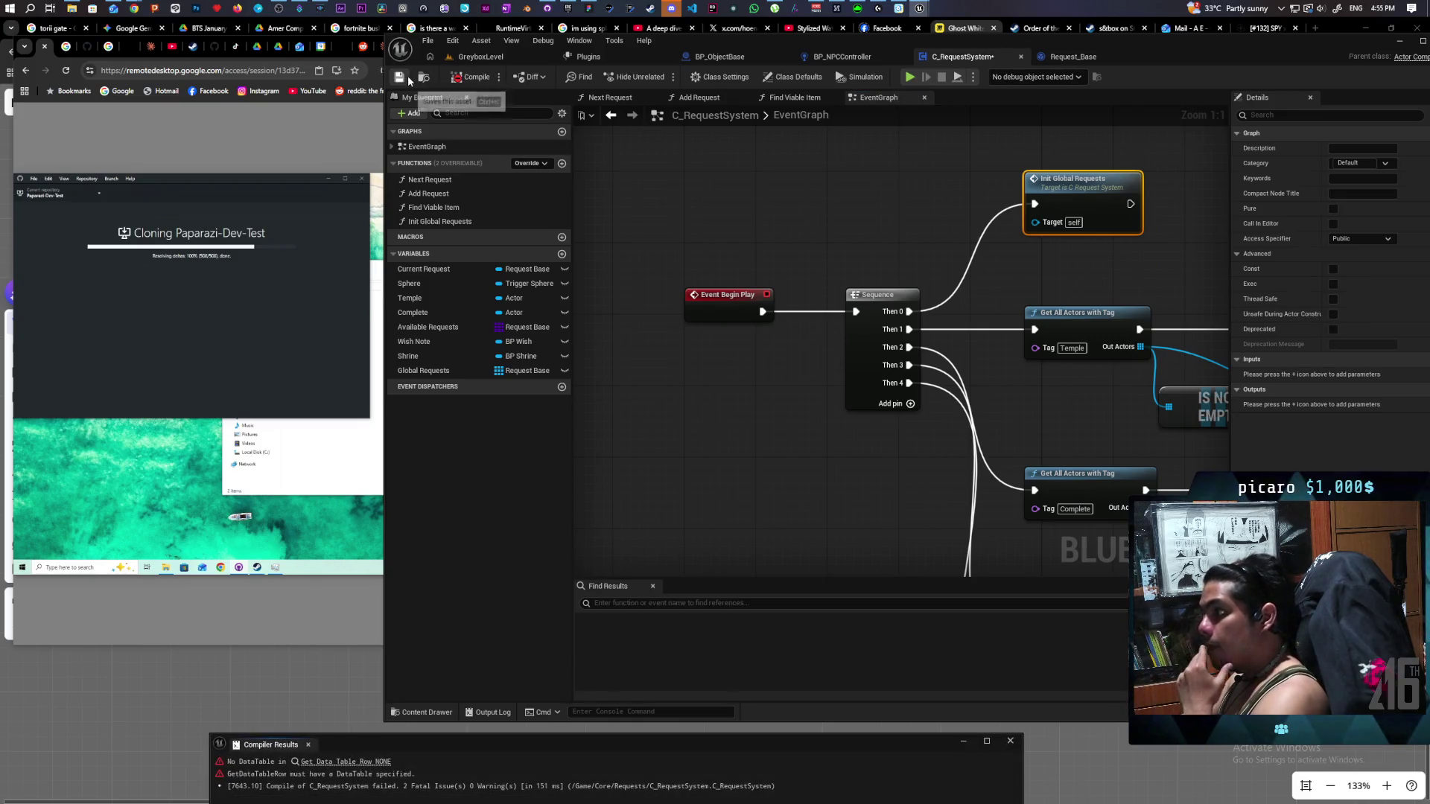
pyautogui.moveTo(551, 745); pyautogui.dragTo(593, 520)
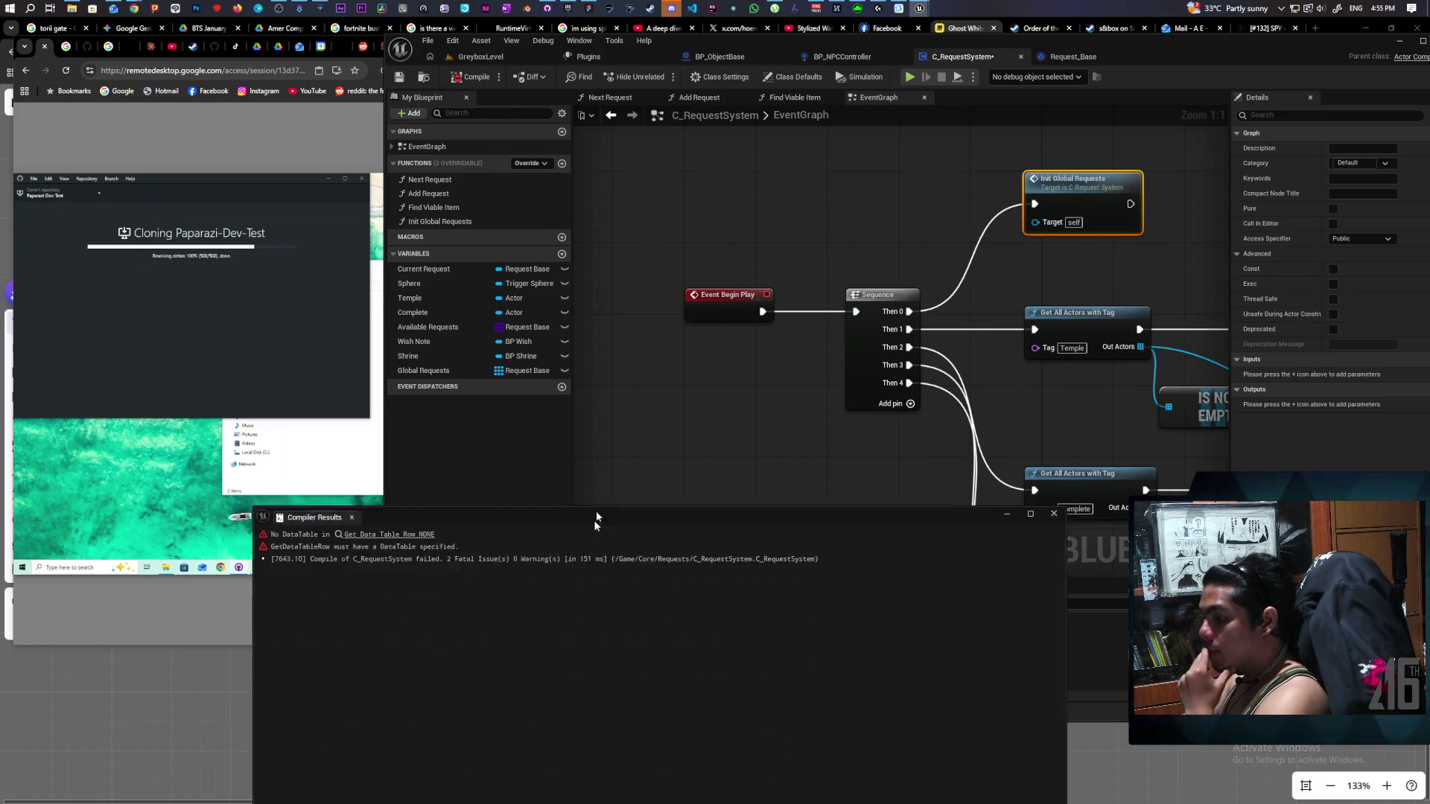
pyautogui.moveTo(1035, 462)
pyautogui.mouseDown()
pyautogui.moveTo(607, 458)
pyautogui.moveTo(797, 451)
pyautogui.mouseUp()
pyautogui.scroll(-2, 800, 437)
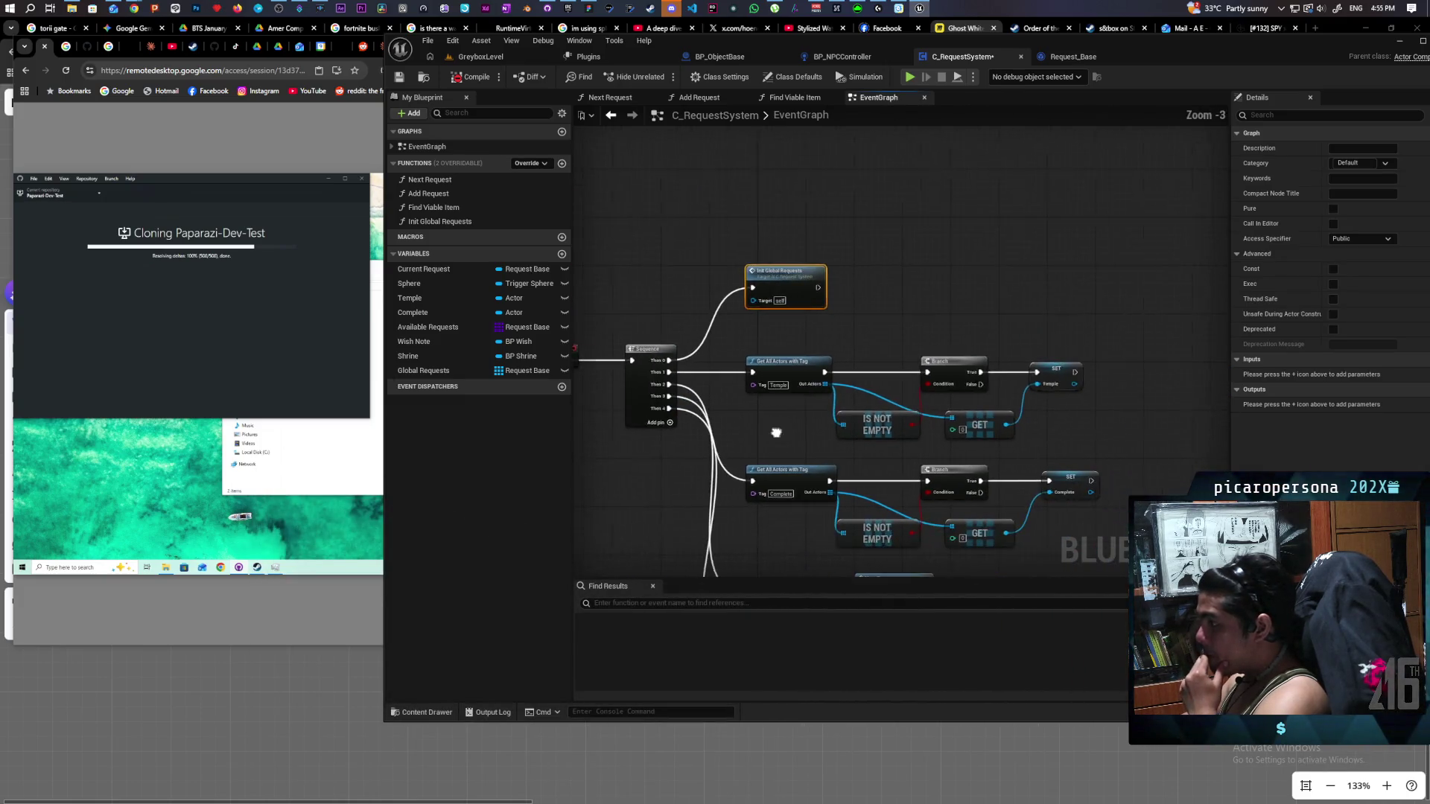
pyautogui.scroll(-2, 750, 431)
pyautogui.scroll(2, 750, 430)
pyautogui.moveTo(749, 430)
pyautogui.mouseDown()
pyautogui.moveTo(743, 211)
pyautogui.moveTo(935, 472)
pyautogui.moveTo(775, 494)
pyautogui.mouseUp()
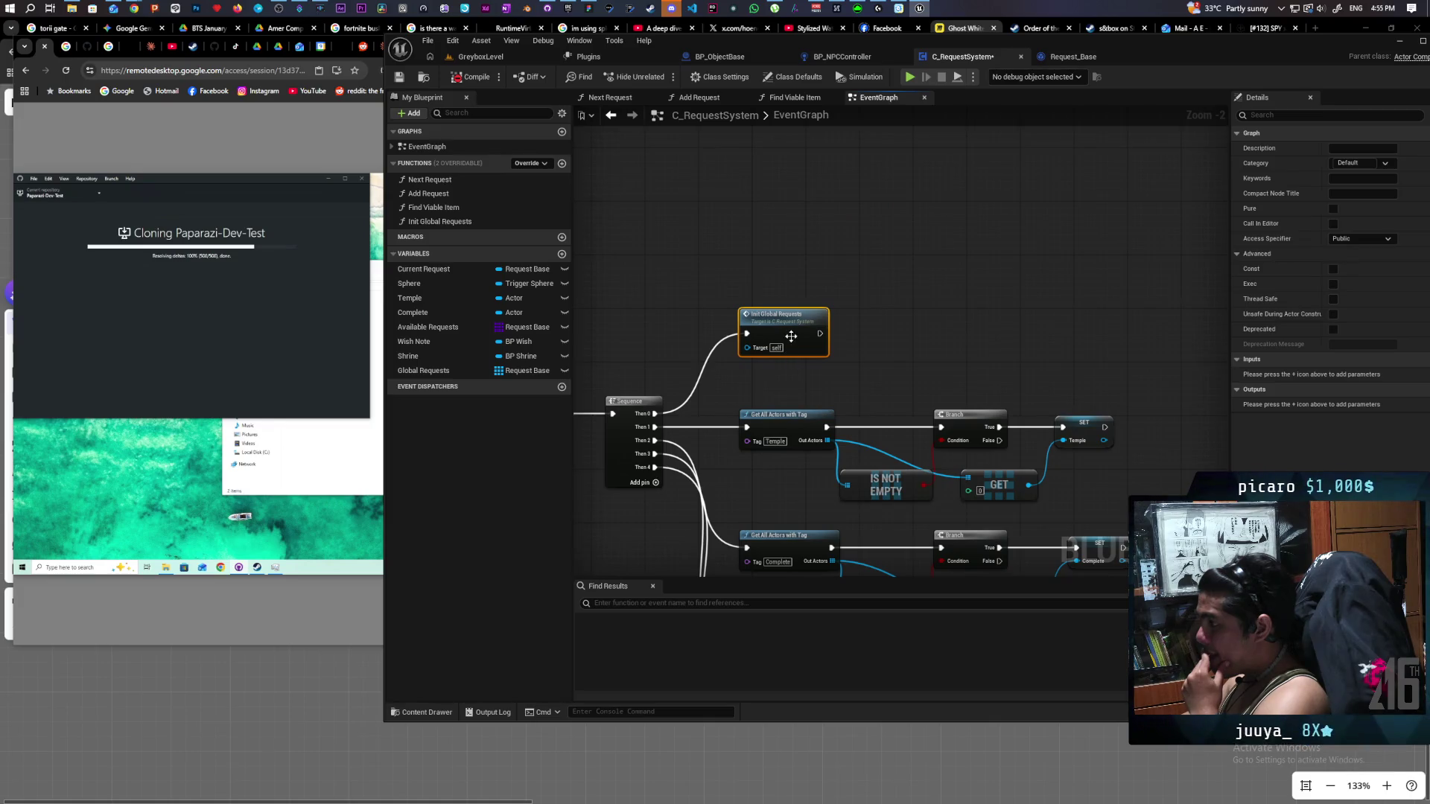
# Inside Init Global Requests, disable the Get Data Table Row node and recompile.
pyautogui.doubleClick(791, 334)
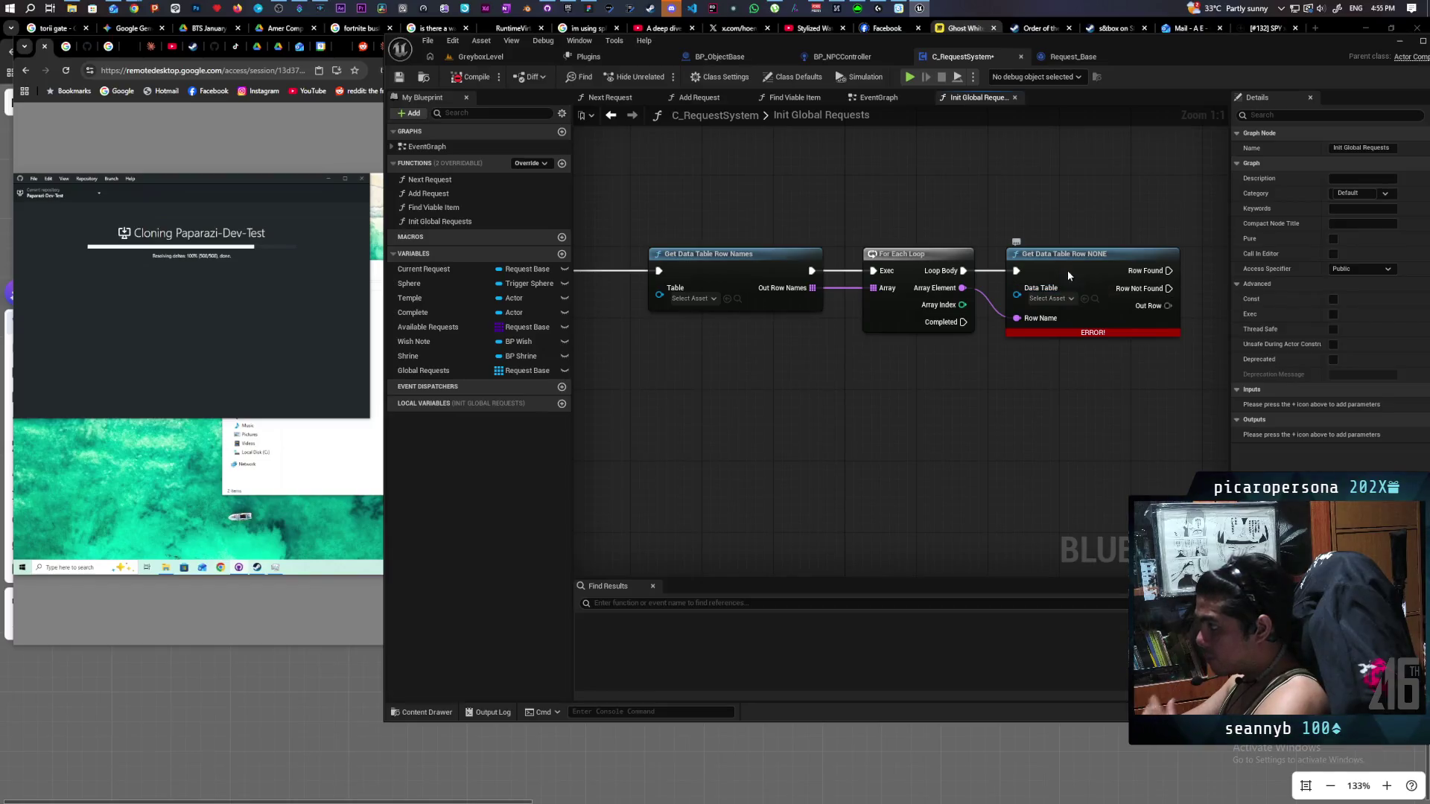
pyautogui.click(1066, 270)
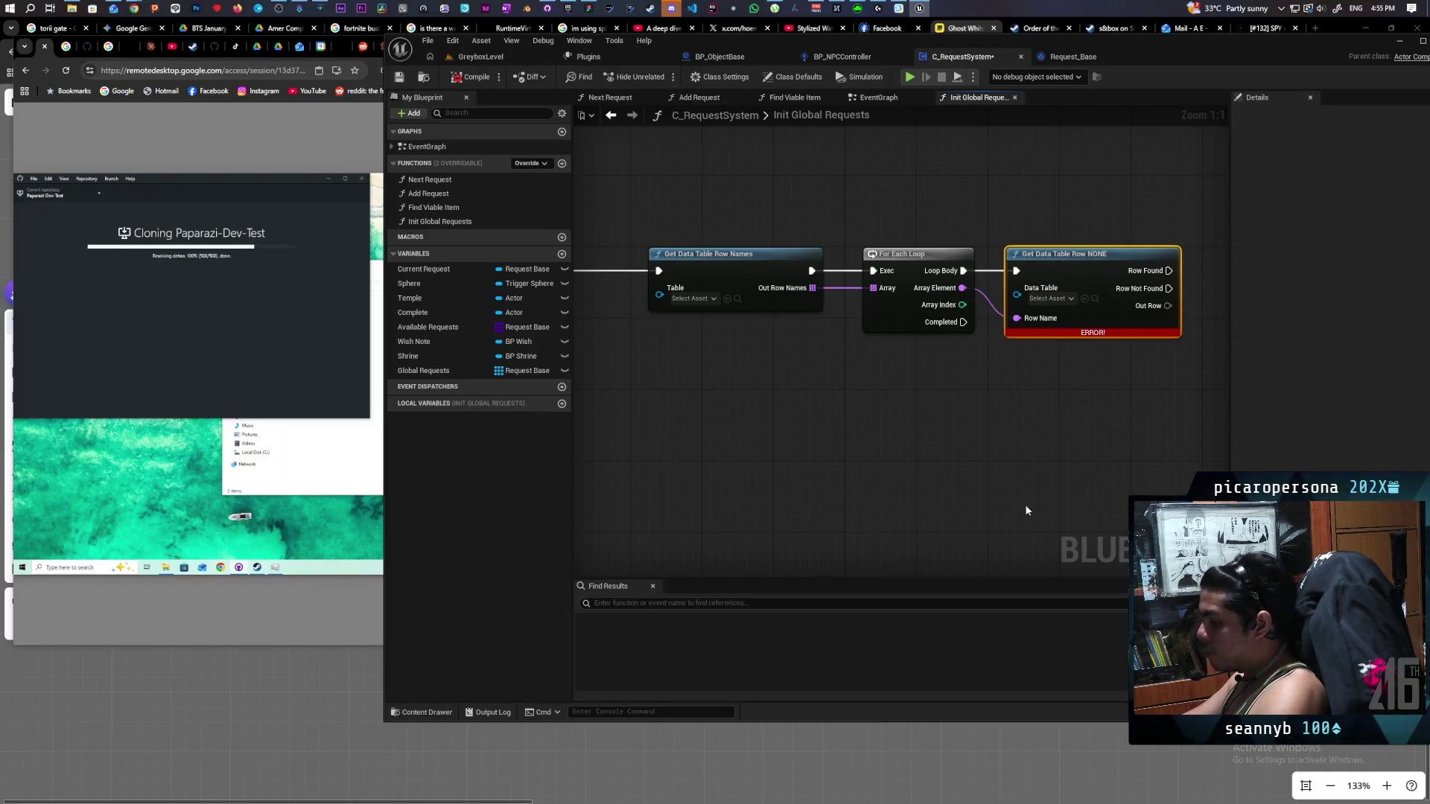
pyautogui.hotkey('ctrl', 'd')
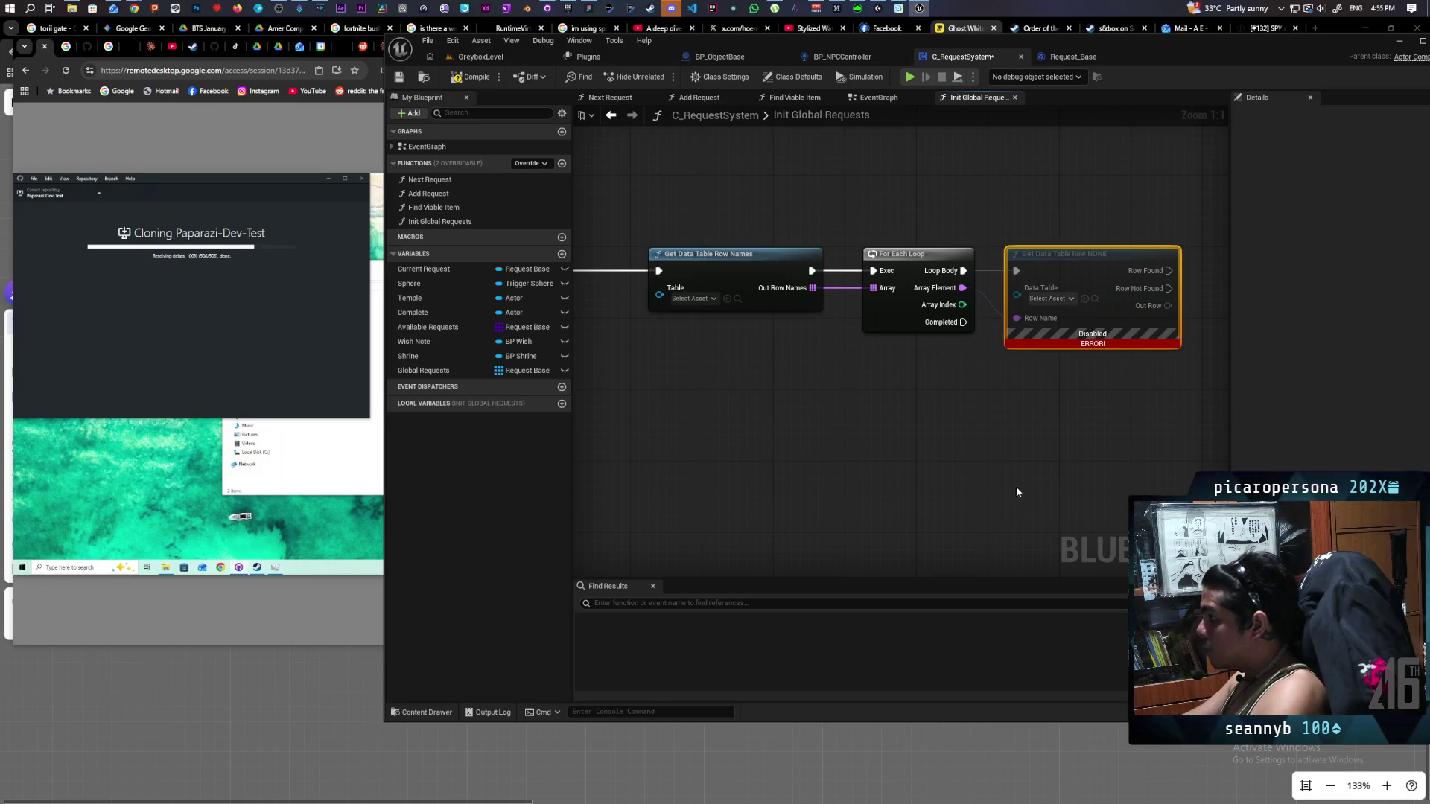
pyautogui.click(470, 77)
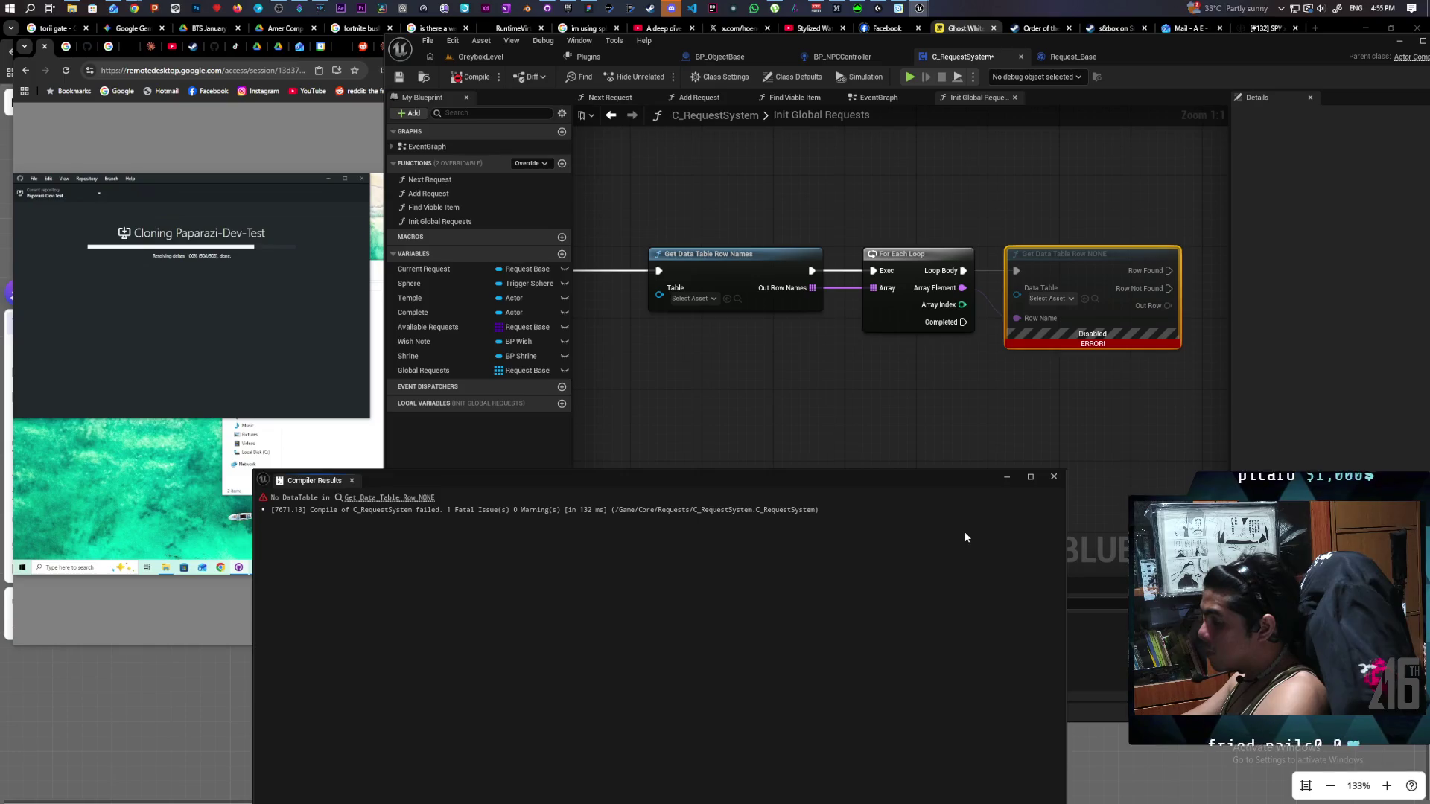
pyautogui.click(1054, 477)
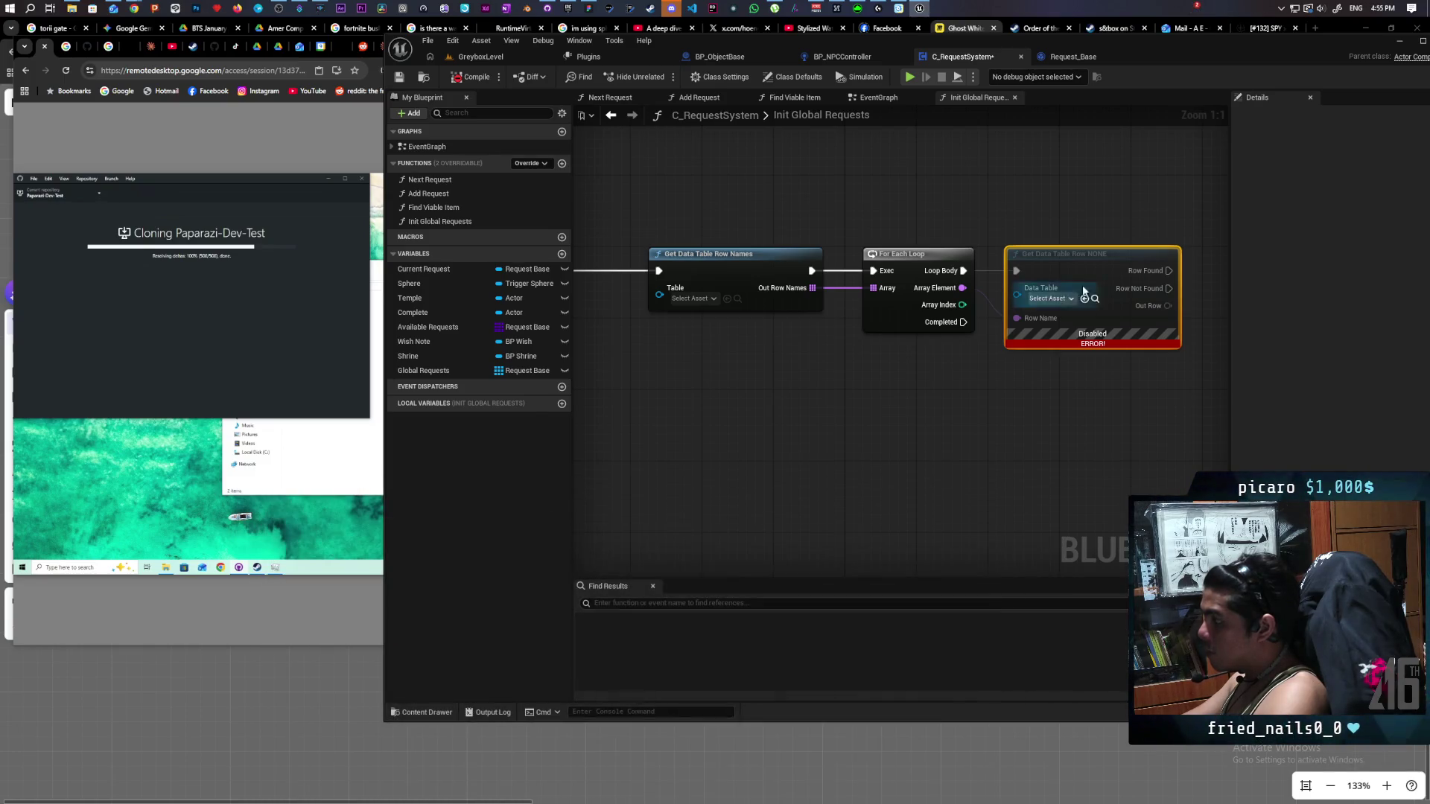
# Refresh the errored Get Data Table Row node and recompile, twice over.
pyautogui.rightClick(1085, 278)
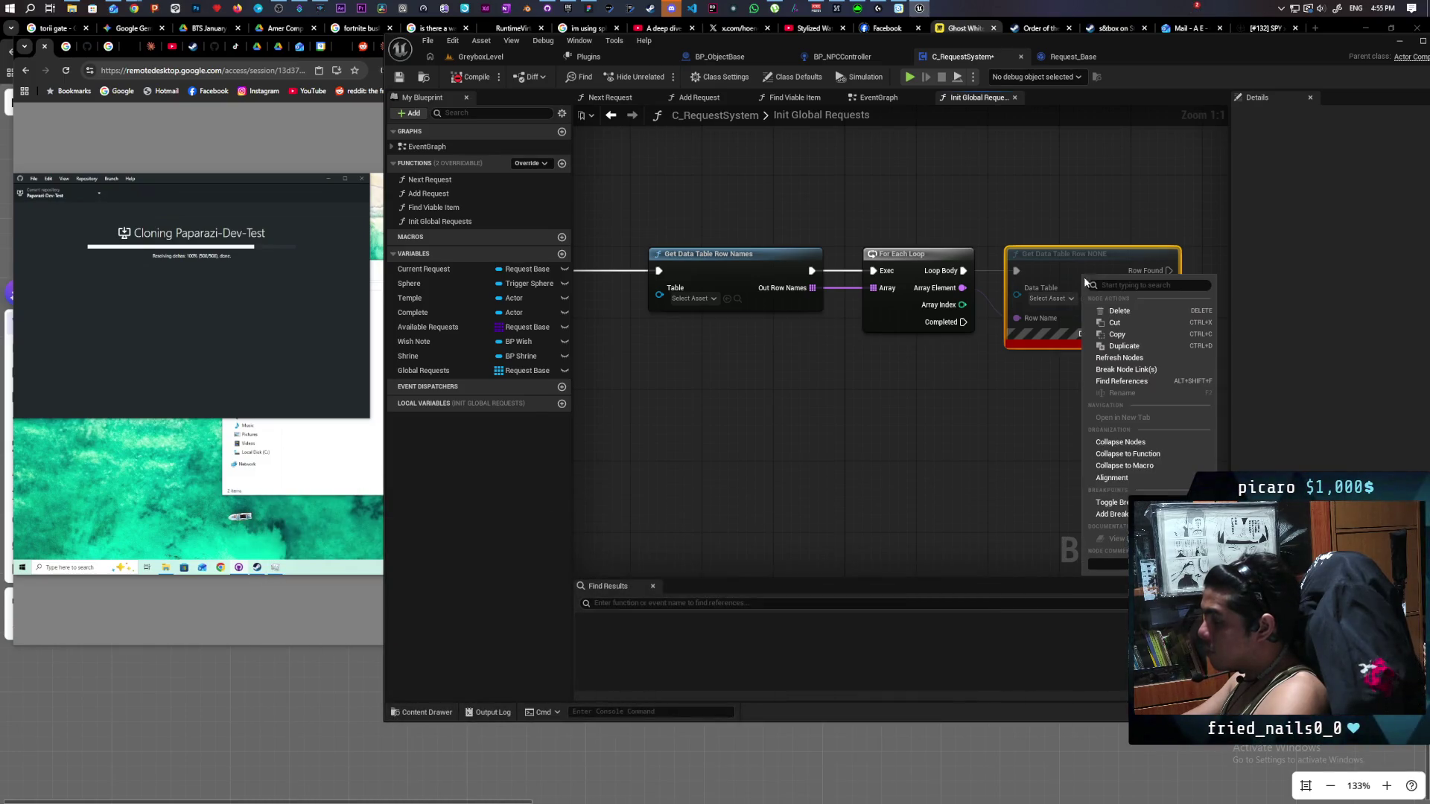
pyautogui.click(1127, 358)
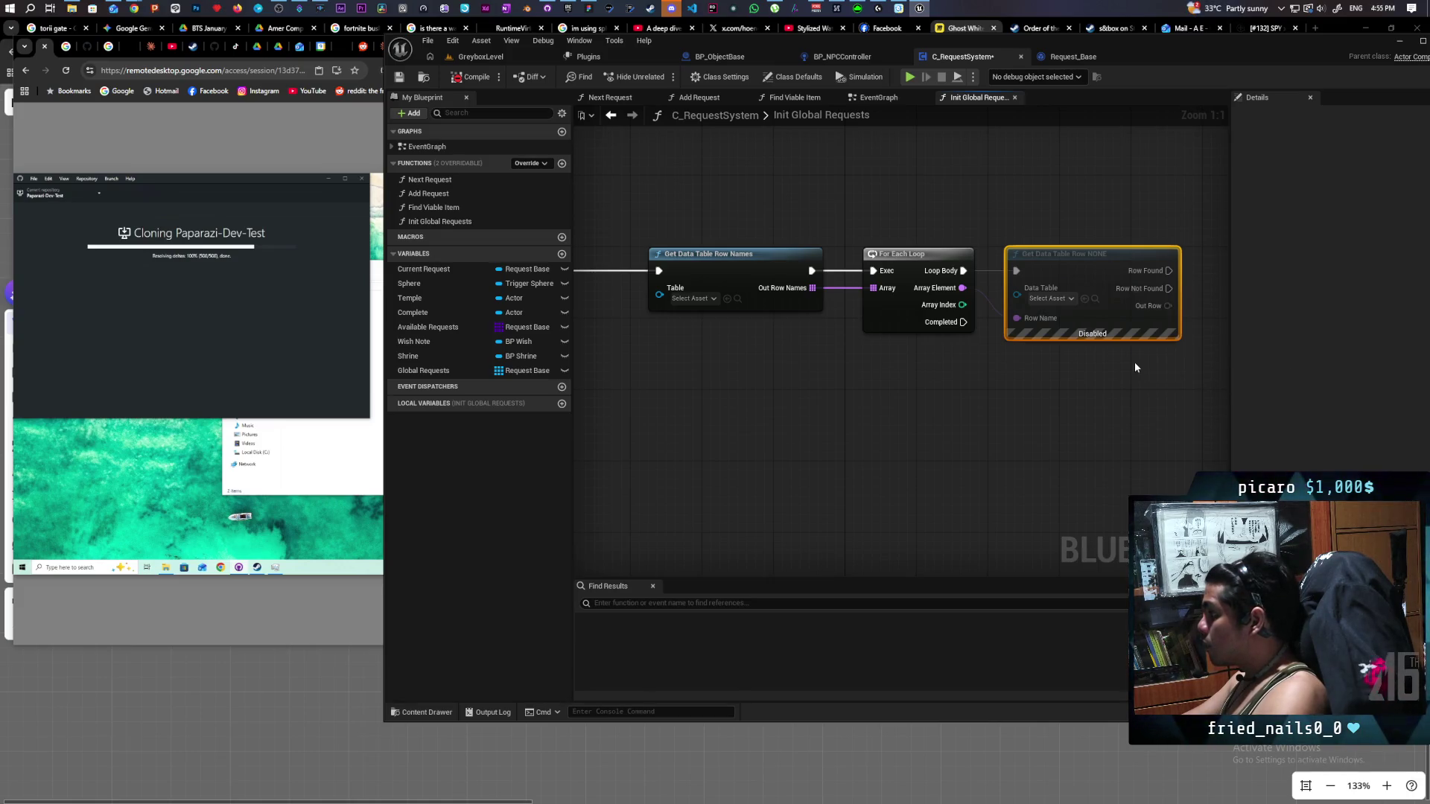
pyautogui.click(458, 77)
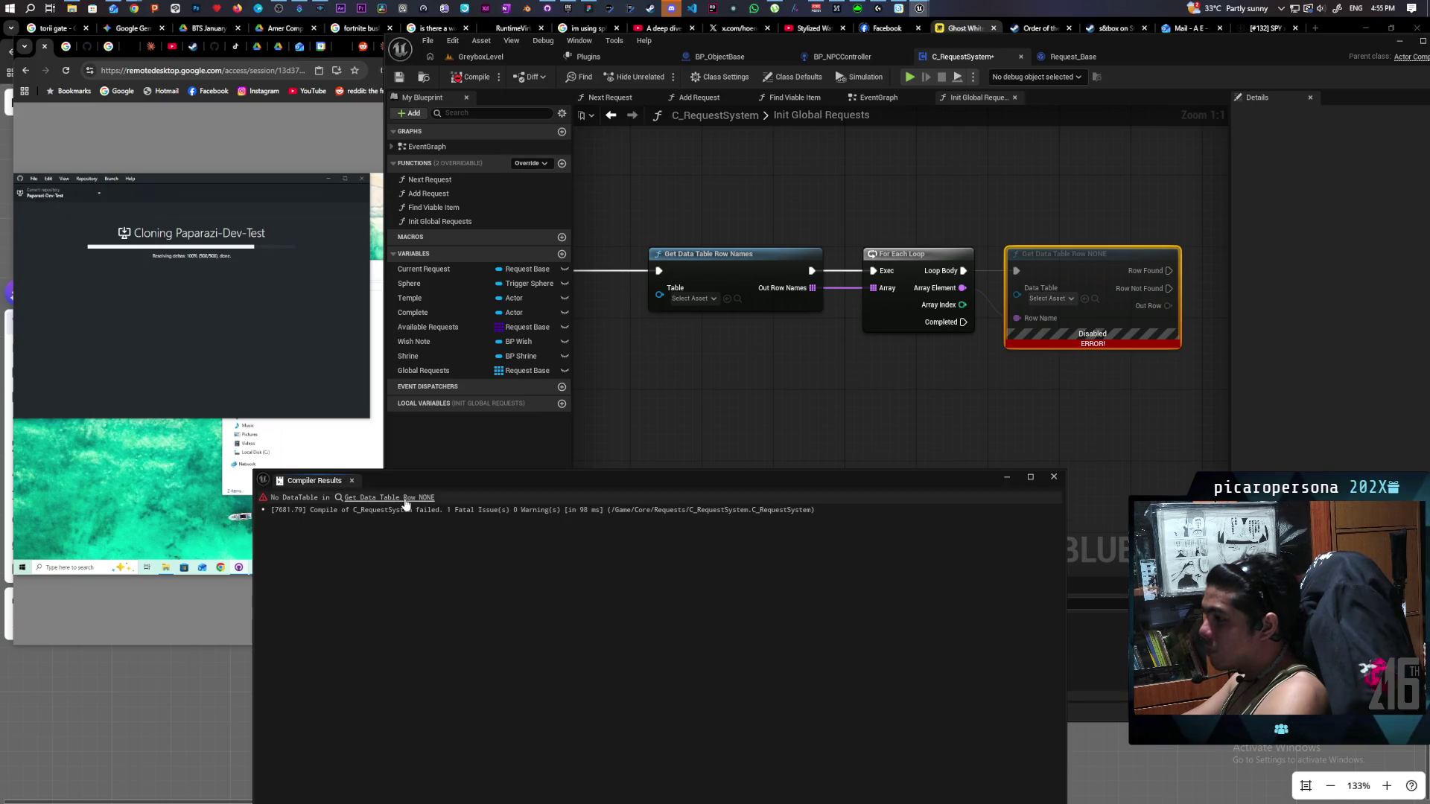
pyautogui.click(987, 246)
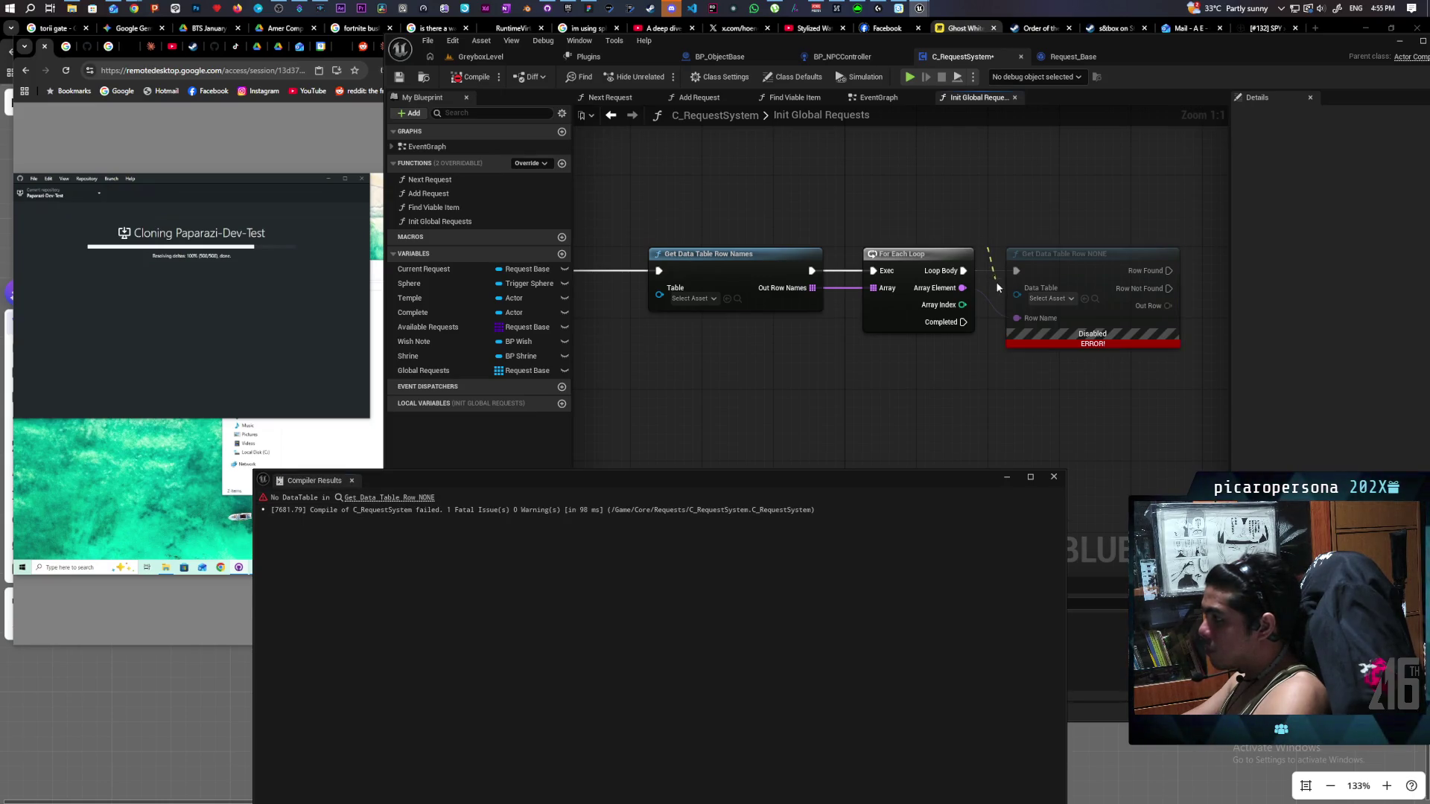
pyautogui.click(474, 79)
pyautogui.click(477, 77)
pyautogui.rightClick(1078, 344)
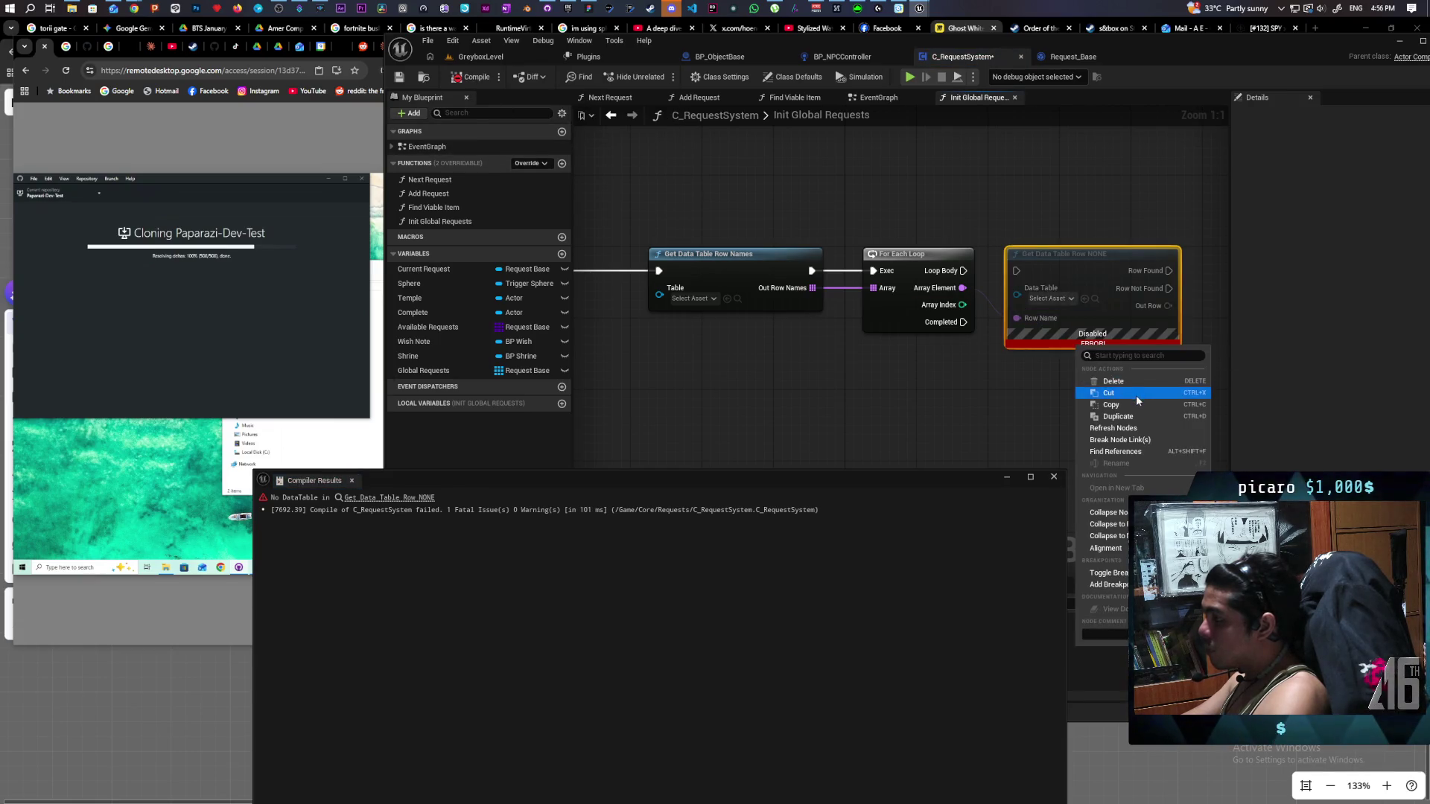
pyautogui.click(1136, 430)
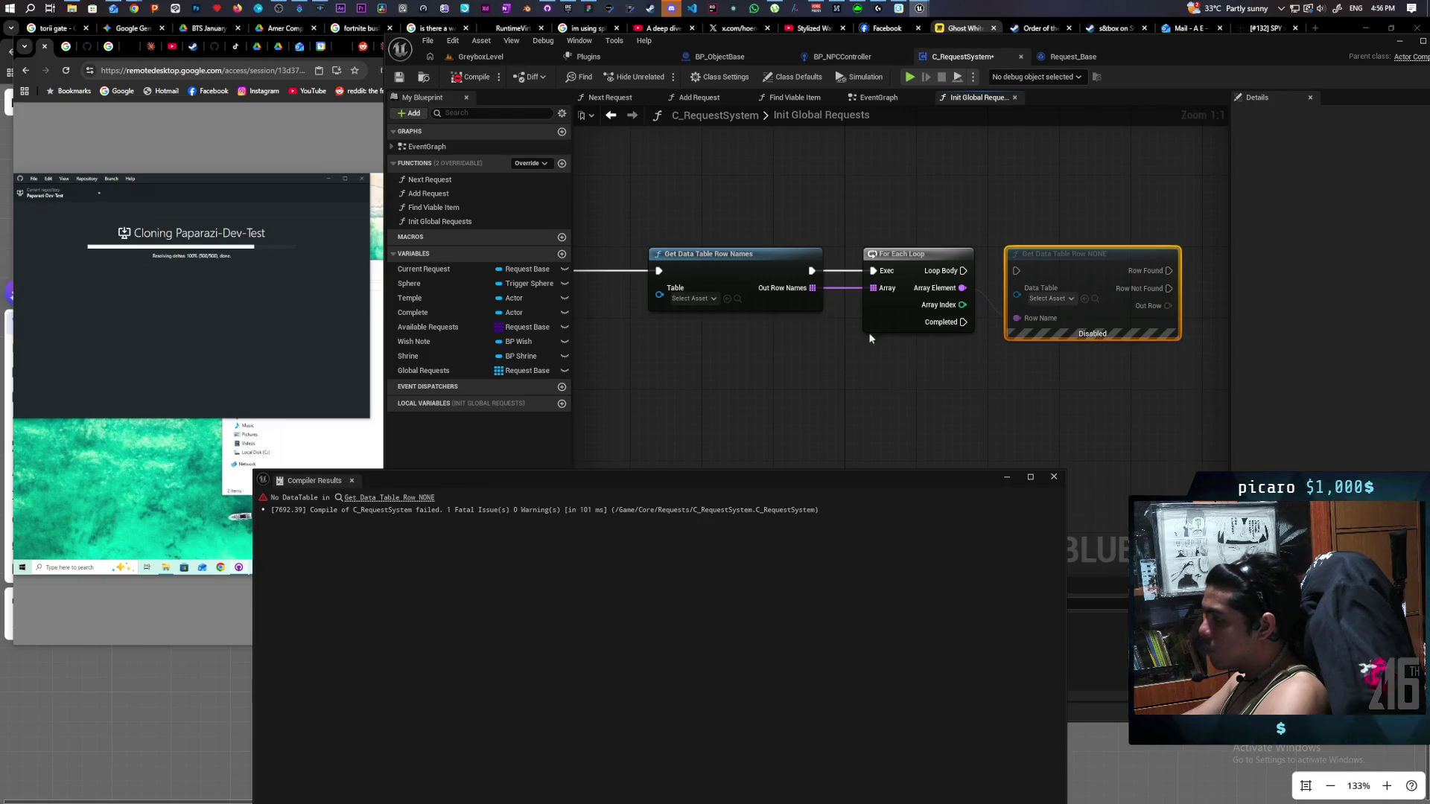
pyautogui.click(474, 78)
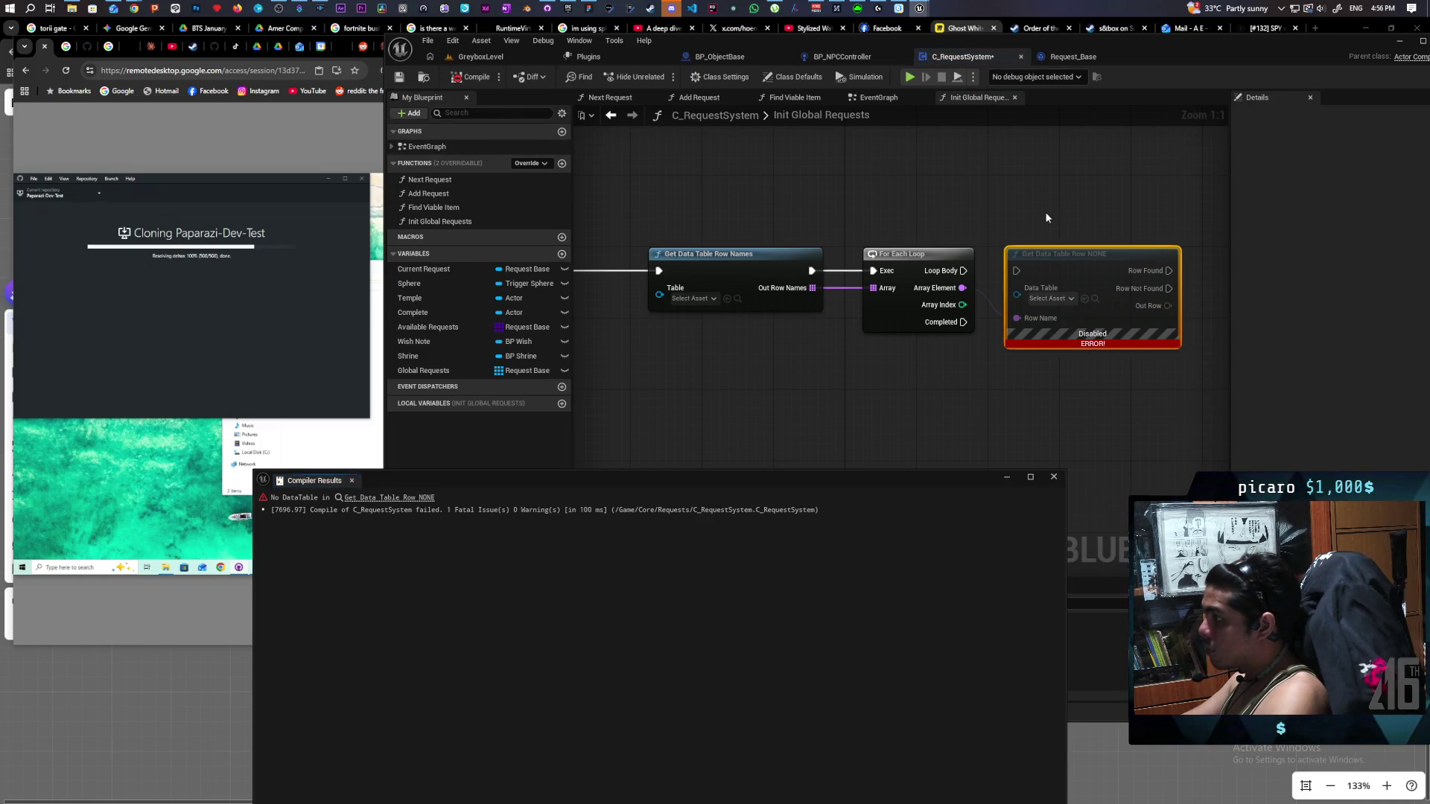
# Delete the broken Get Data Table Row node, recompile, and save C_RequestSystem.
pyautogui.press('Delete')
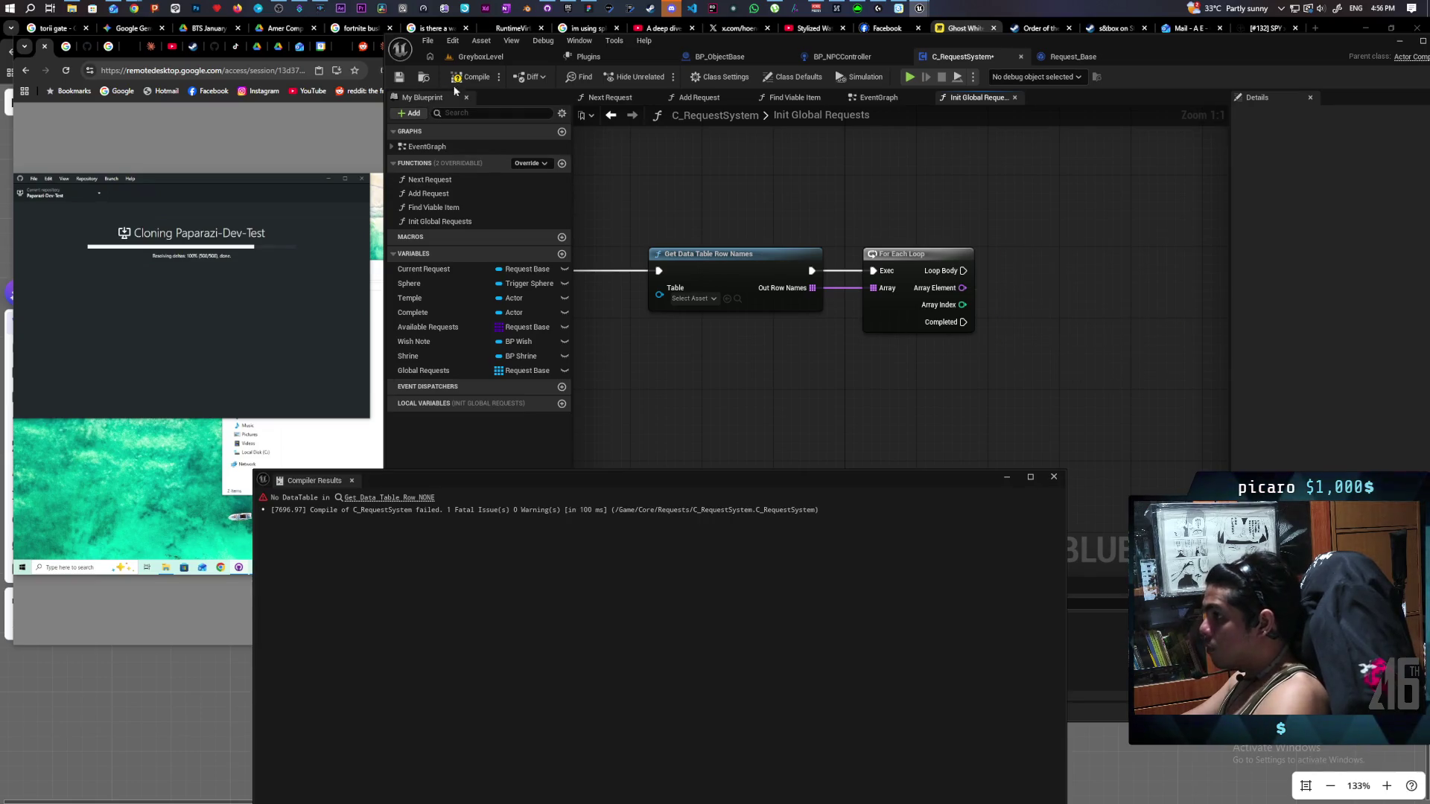
pyautogui.click(474, 77)
pyautogui.click(1053, 476)
pyautogui.scroll(-5, 819, 335)
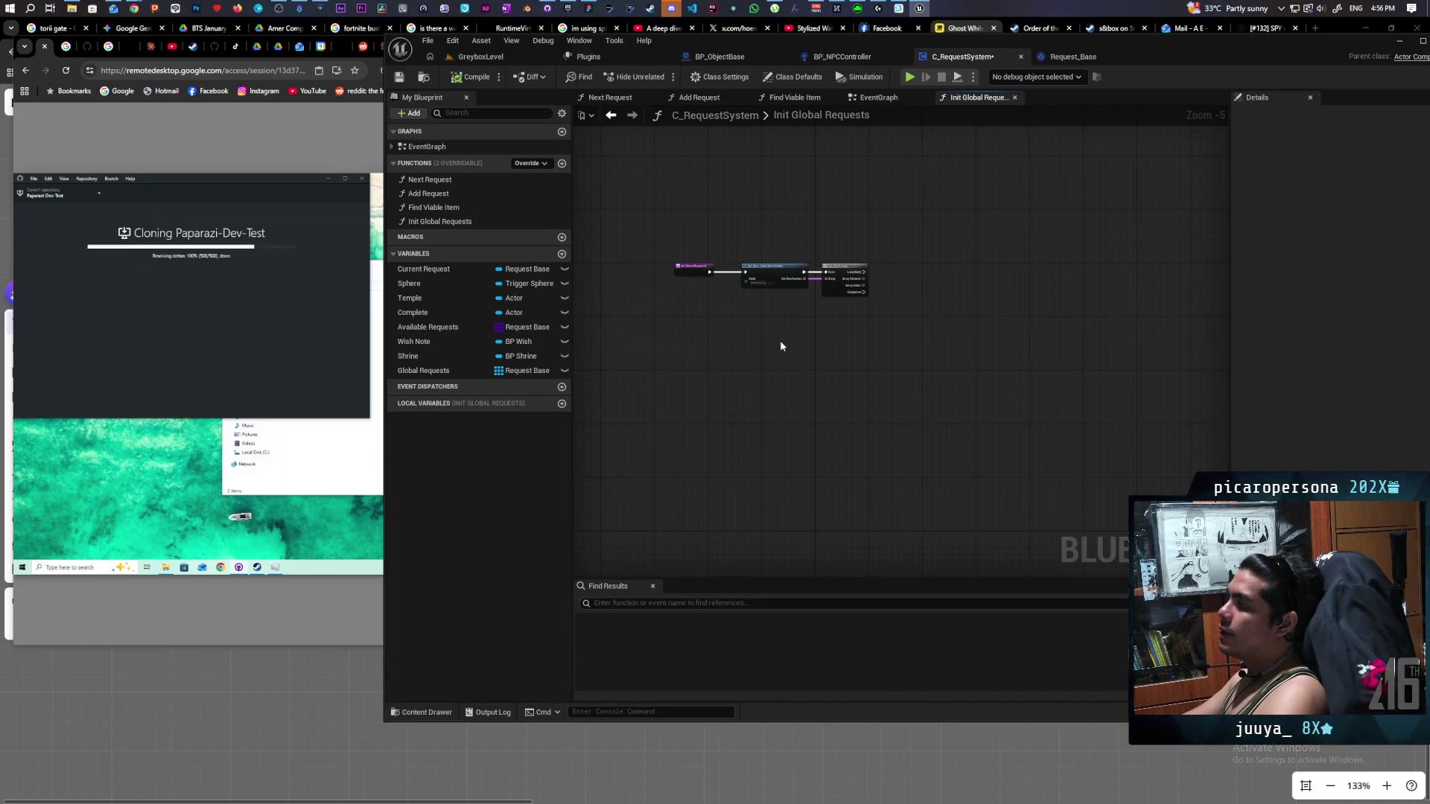
pyautogui.click(400, 76)
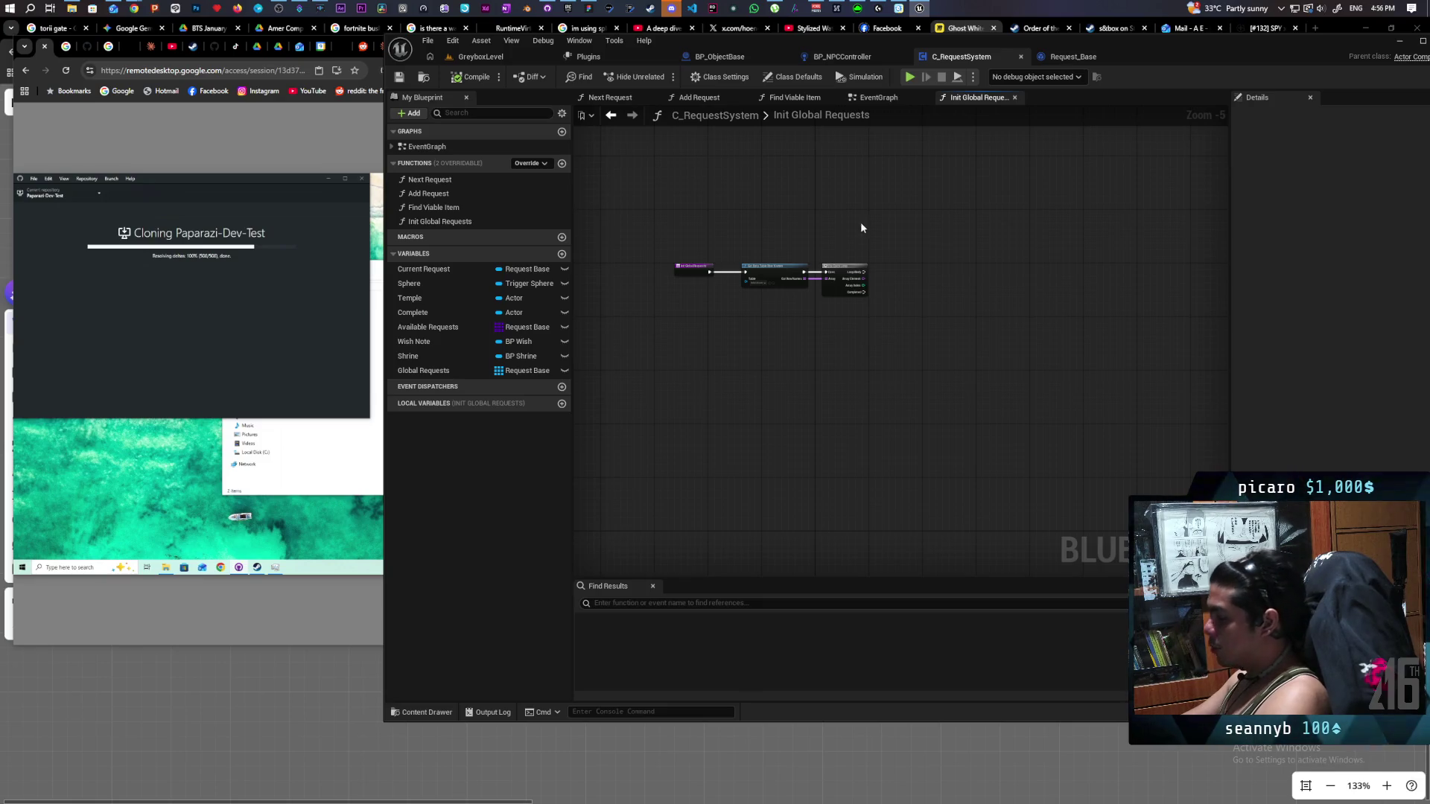
# Go back to the EventGraph and bring Event Begin Play into view.
pyautogui.doubleClick(872, 116)
pyautogui.click(879, 97)
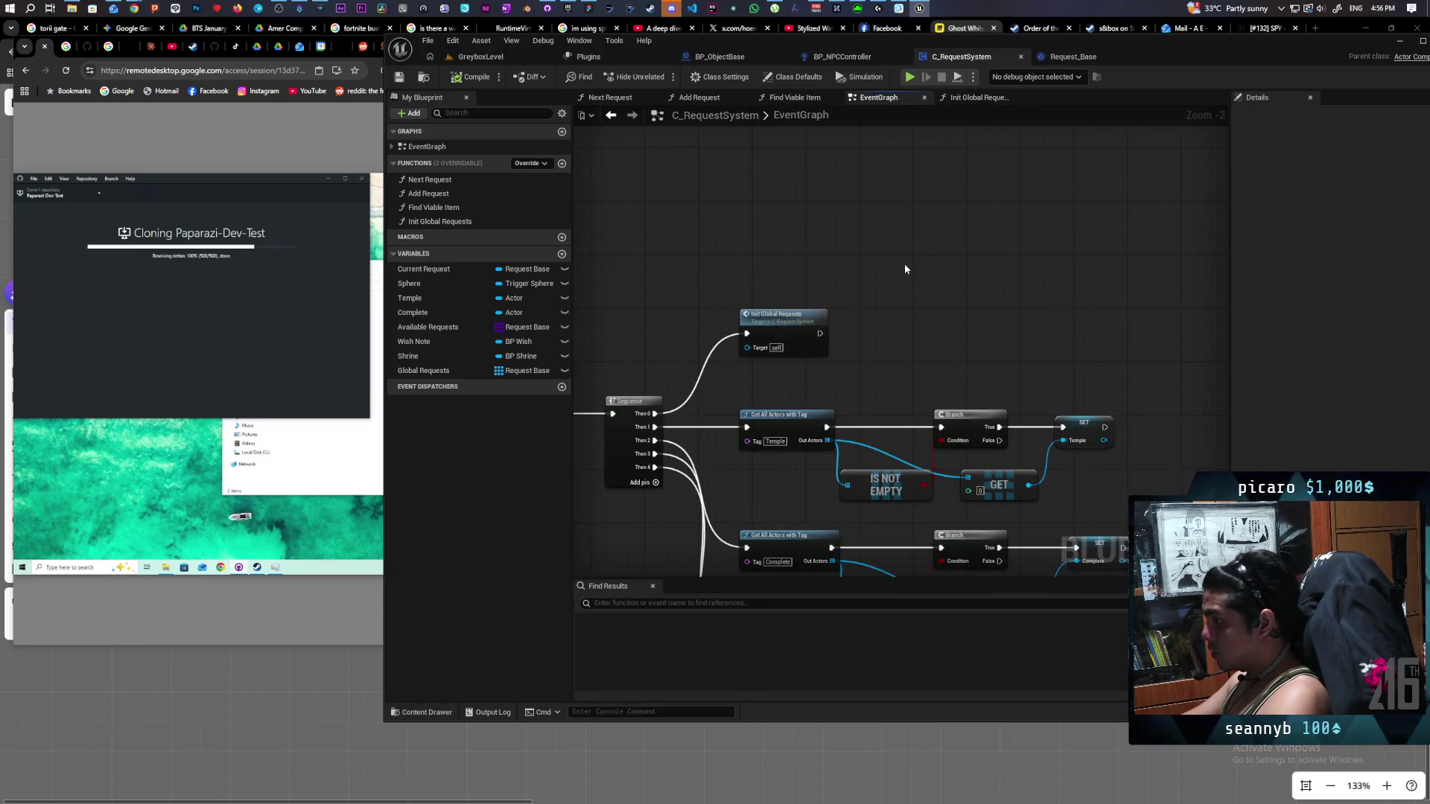
pyautogui.scroll(-2, 892, 267)
pyautogui.scroll(2, 896, 270)
pyautogui.moveTo(897, 271)
pyautogui.mouseDown()
pyautogui.moveTo(945, 163)
pyautogui.moveTo(996, 266)
pyautogui.moveTo(971, 252)
pyautogui.moveTo(931, 304)
pyautogui.moveTo(935, 259)
pyautogui.moveTo(936, 272)
pyautogui.mouseUp()
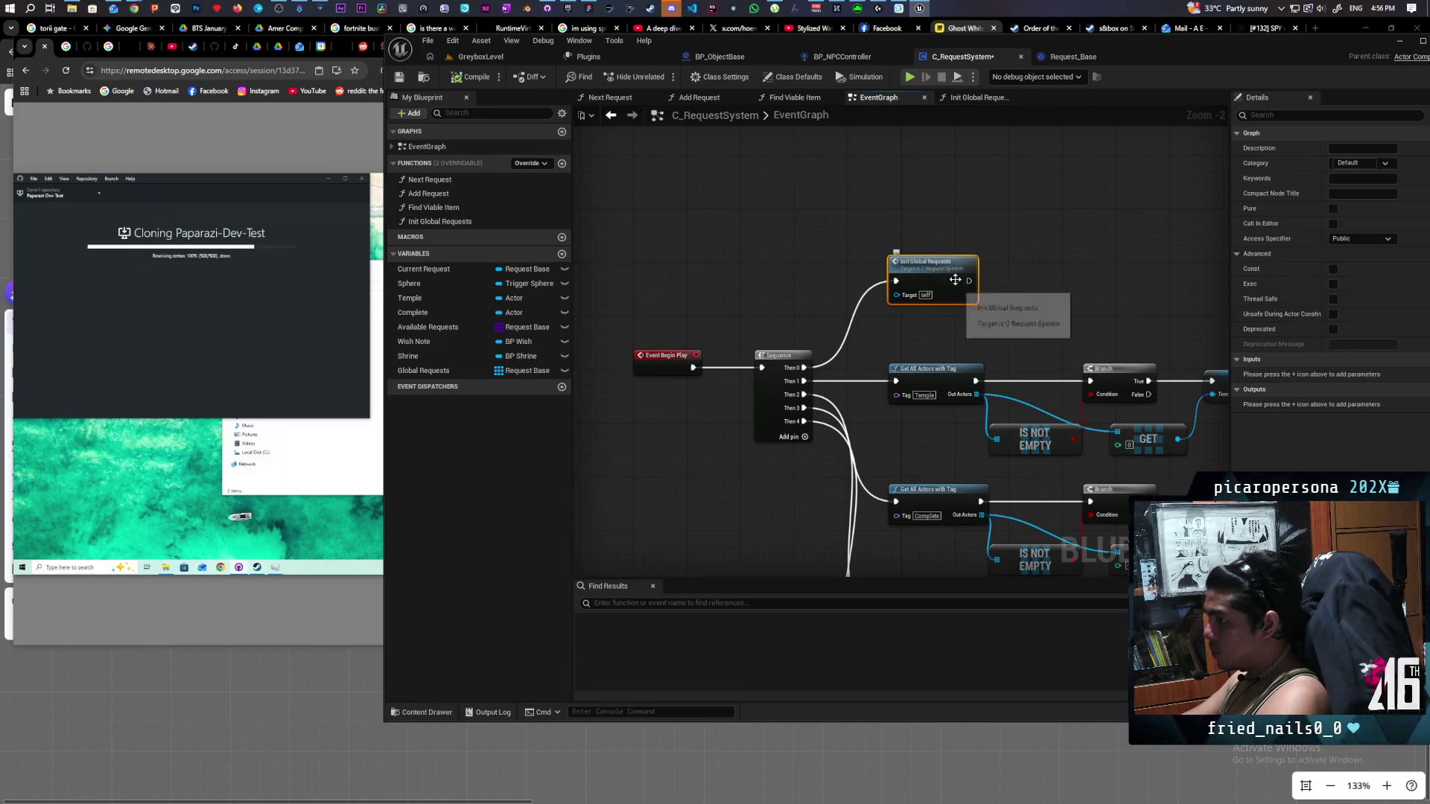
# In the FigJam board, place a new yellow sticky note beside the quest sketch.
pyautogui.click(590, 9)
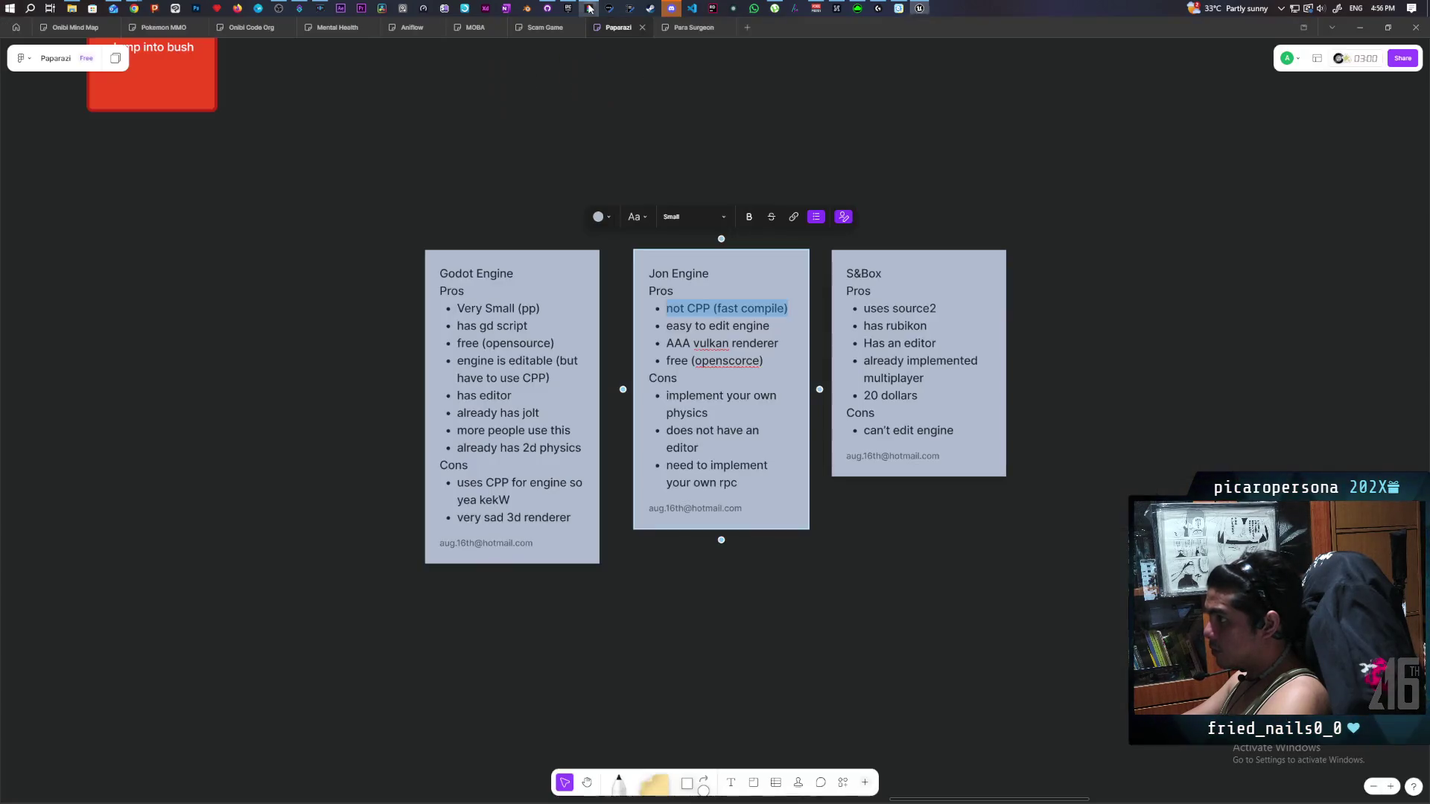
pyautogui.moveTo(311, 373); pyautogui.dragTo(919, 371)
pyautogui.keyDown('ctrl'); pyautogui.scroll(-5, 919, 371); pyautogui.keyUp('ctrl')
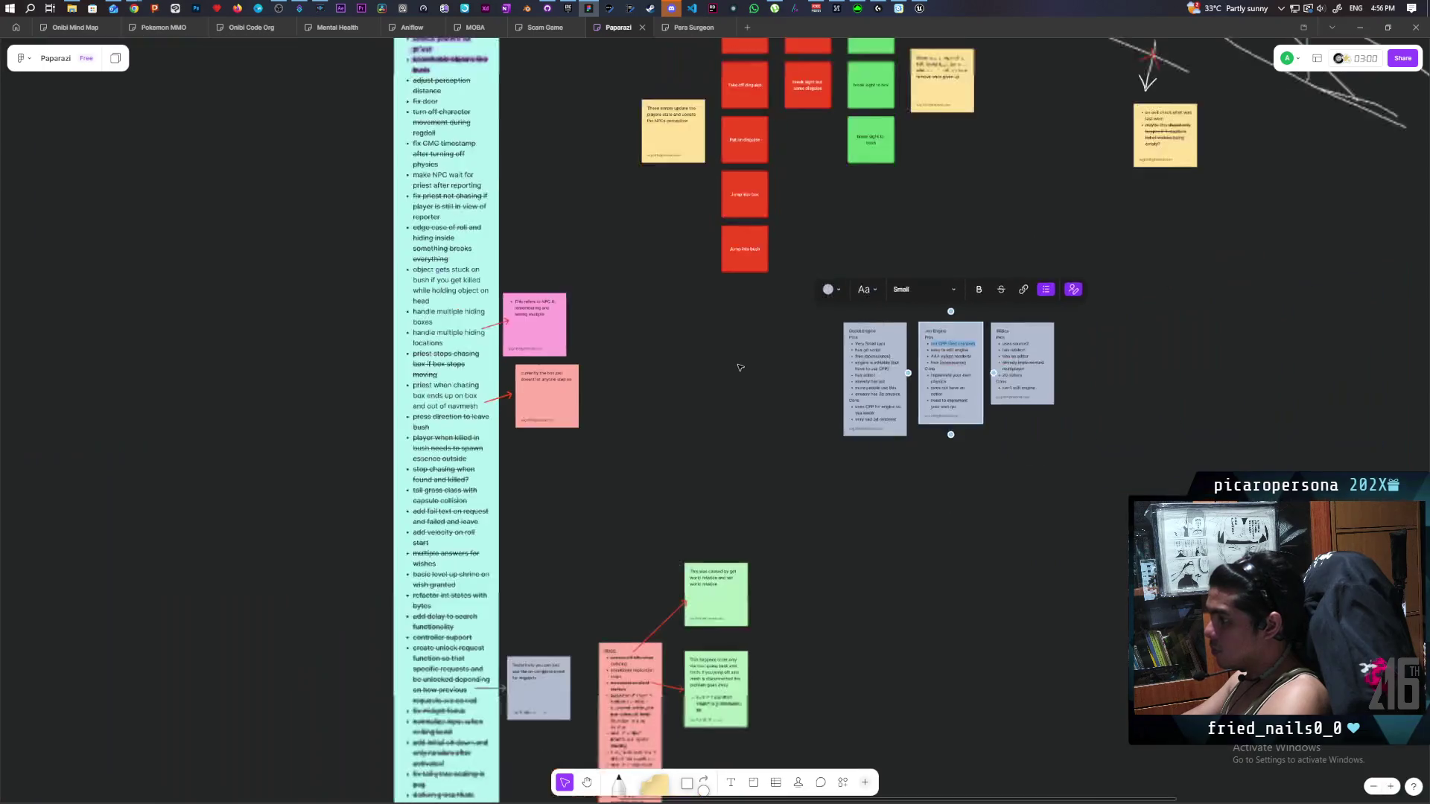
pyautogui.moveTo(680, 459)
pyautogui.mouseDown()
pyautogui.moveTo(784, 299)
pyautogui.moveTo(880, 210)
pyautogui.mouseUp()
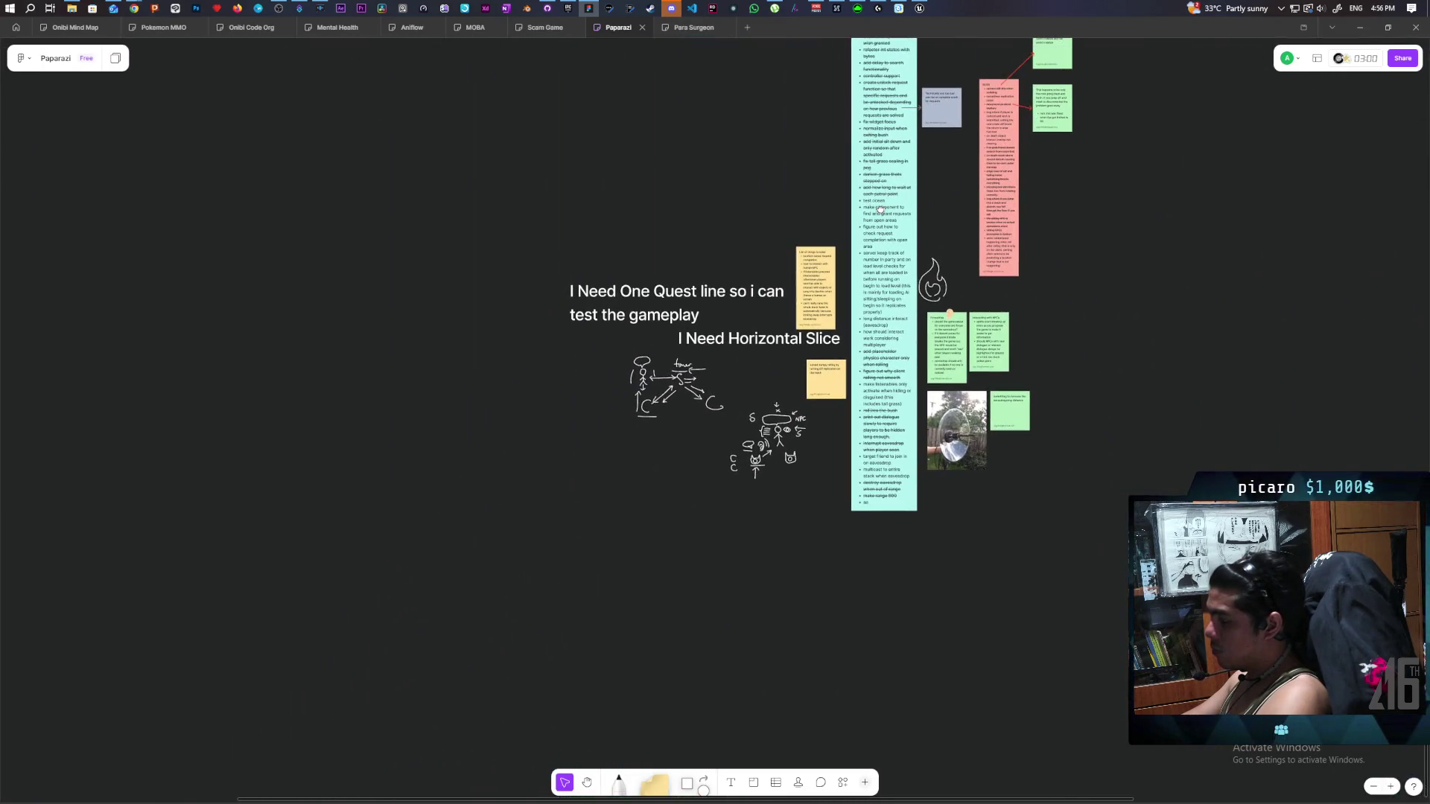
pyautogui.hscroll(-5, 880, 210)
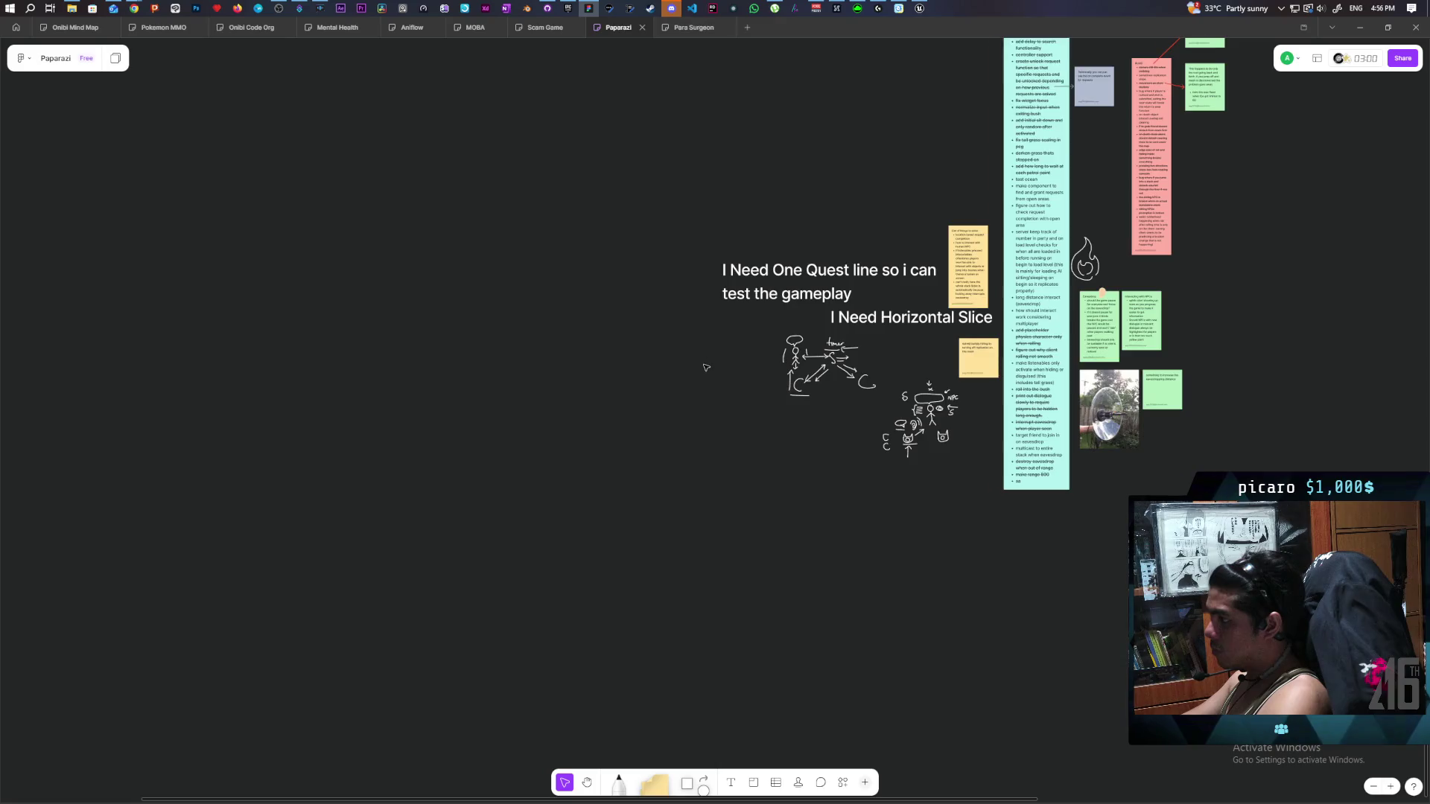
pyautogui.scroll(5, 725, 371)
pyautogui.keyDown('ctrl'); pyautogui.scroll(2, 725, 370); pyautogui.keyUp('ctrl')
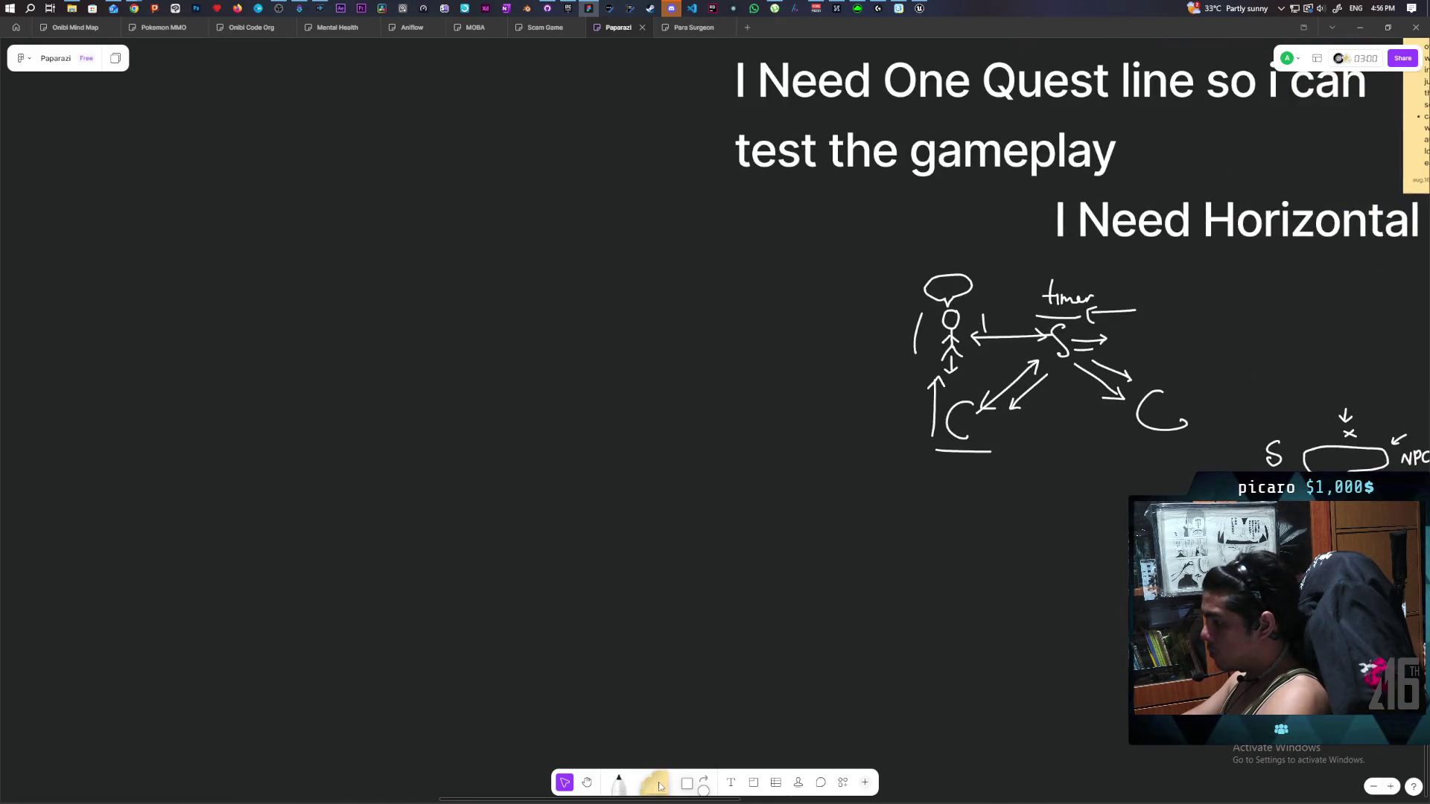
pyautogui.moveTo(659, 786); pyautogui.dragTo(787, 394)
pyautogui.write('Global Request Struct')
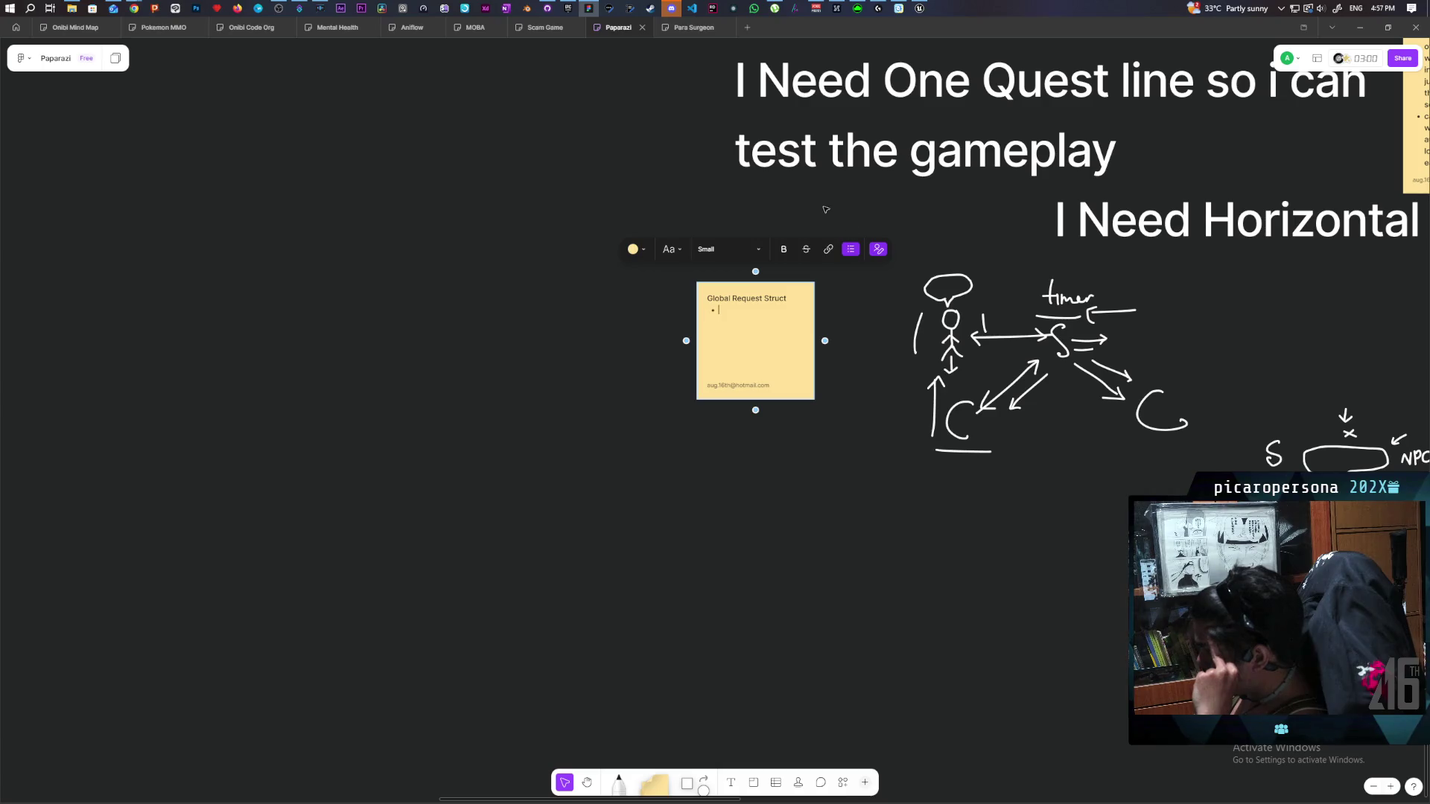
# Write 'Only need Request Base' and 'Keep the relevant NPC inside the object itself' as bullets.
pyautogui.write('Only')
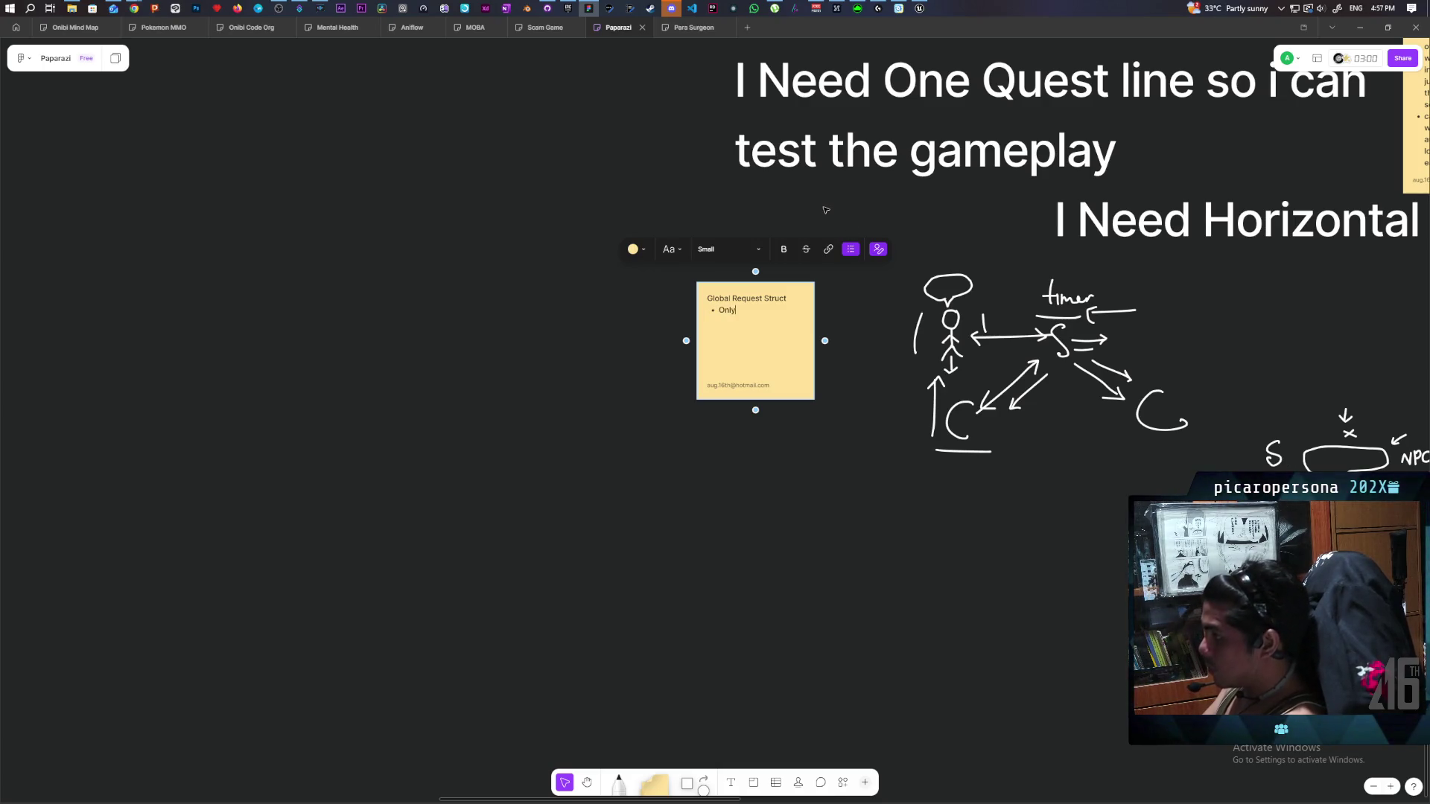
pyautogui.write(' need Re')
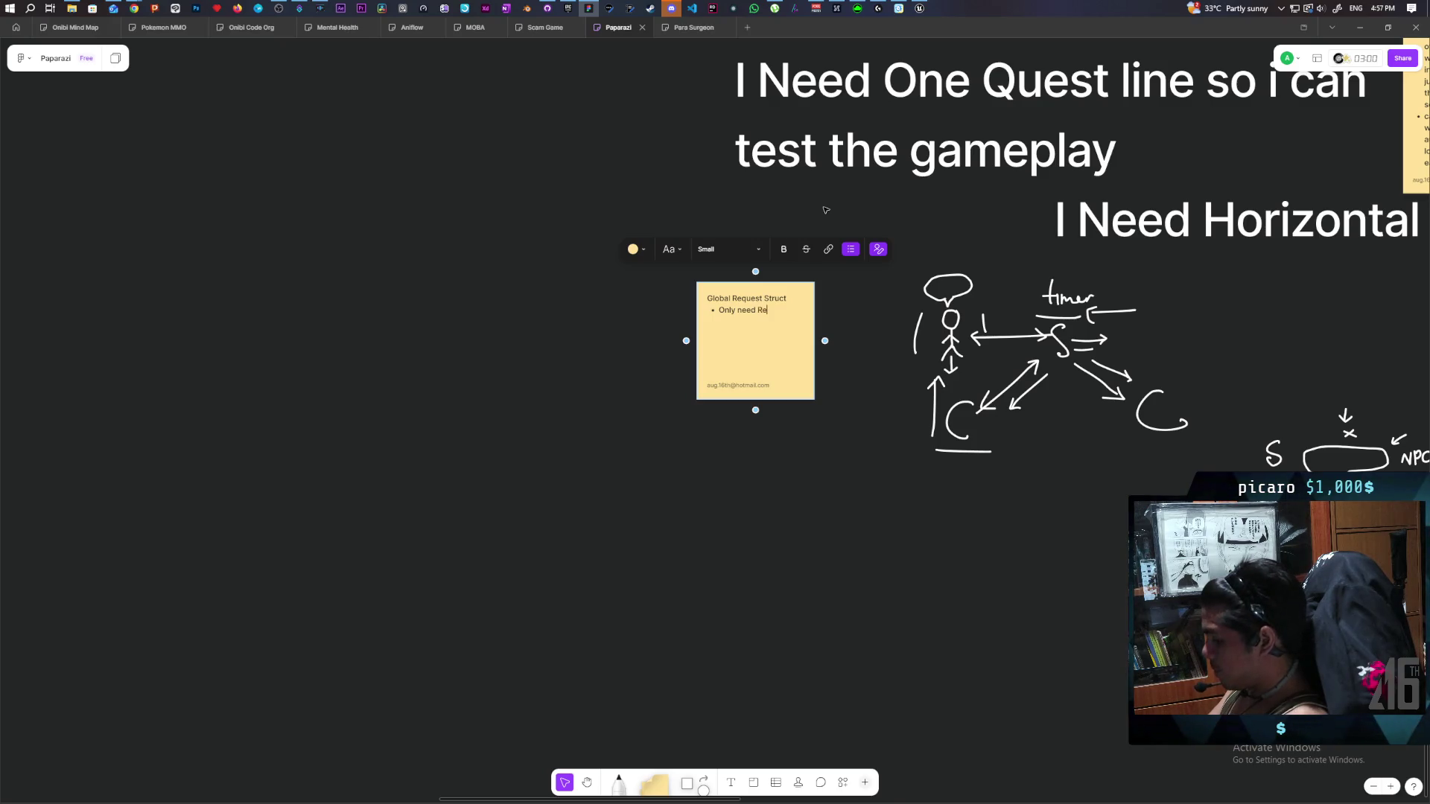
pyautogui.write('quest Base')
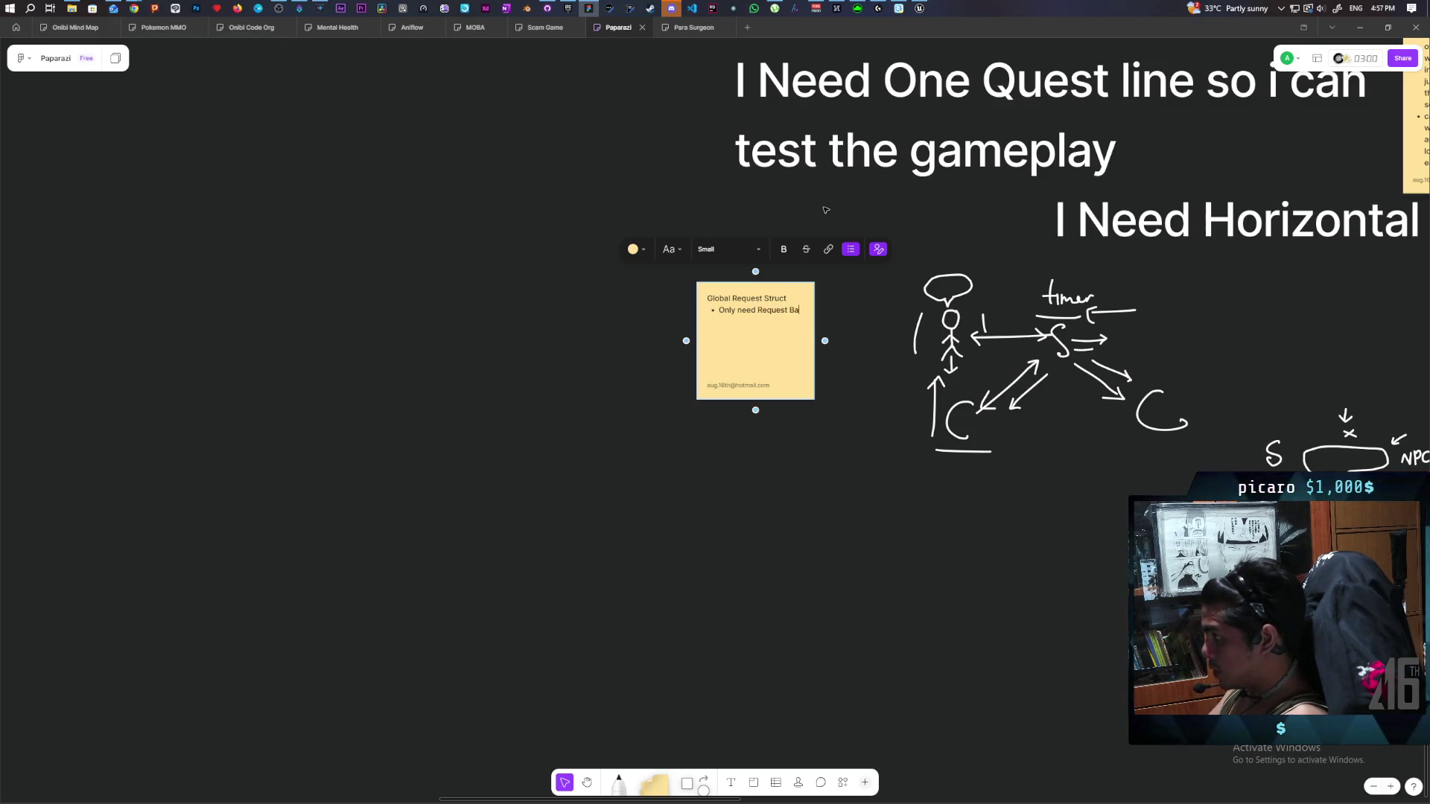
pyautogui.press('Return')
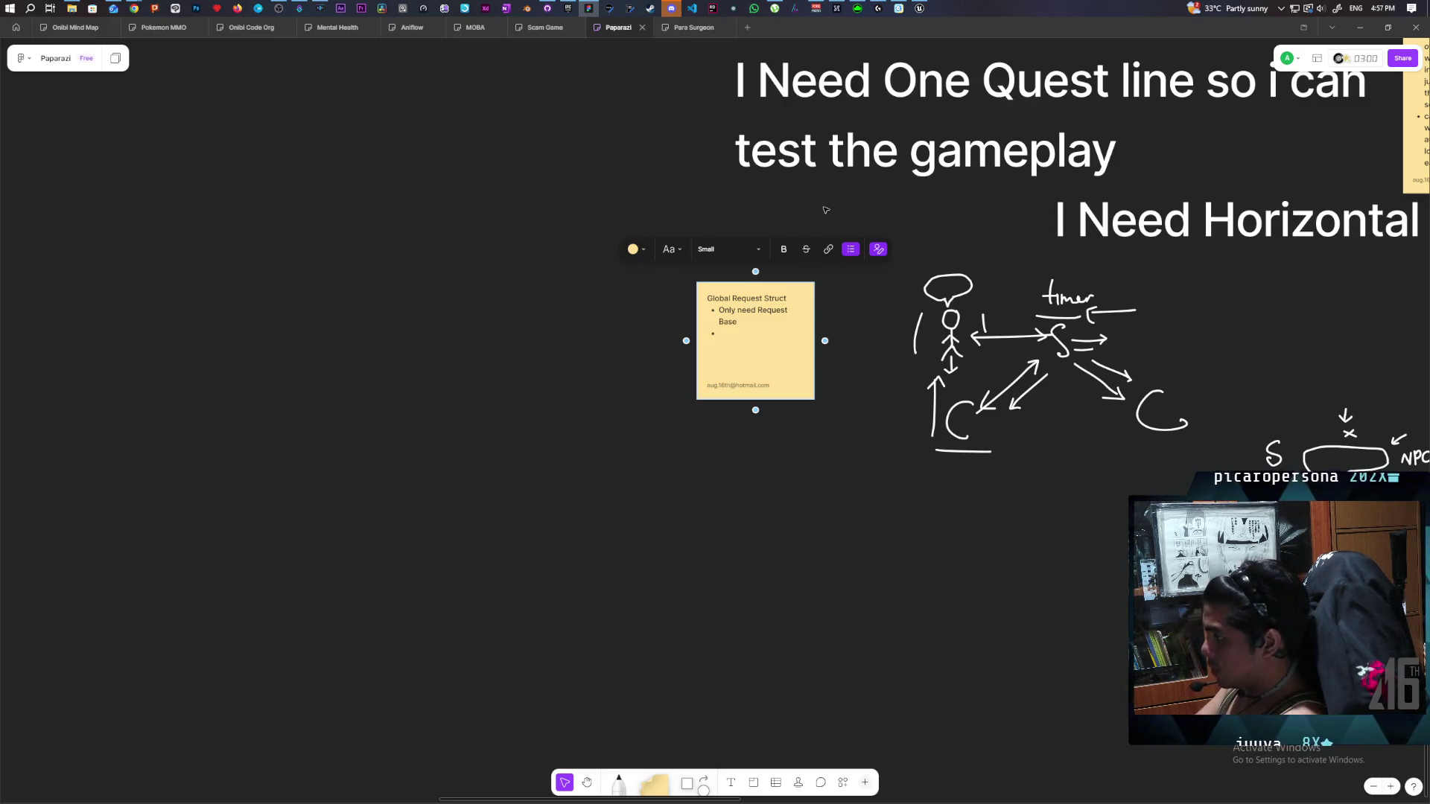
pyautogui.write('Keep the ')
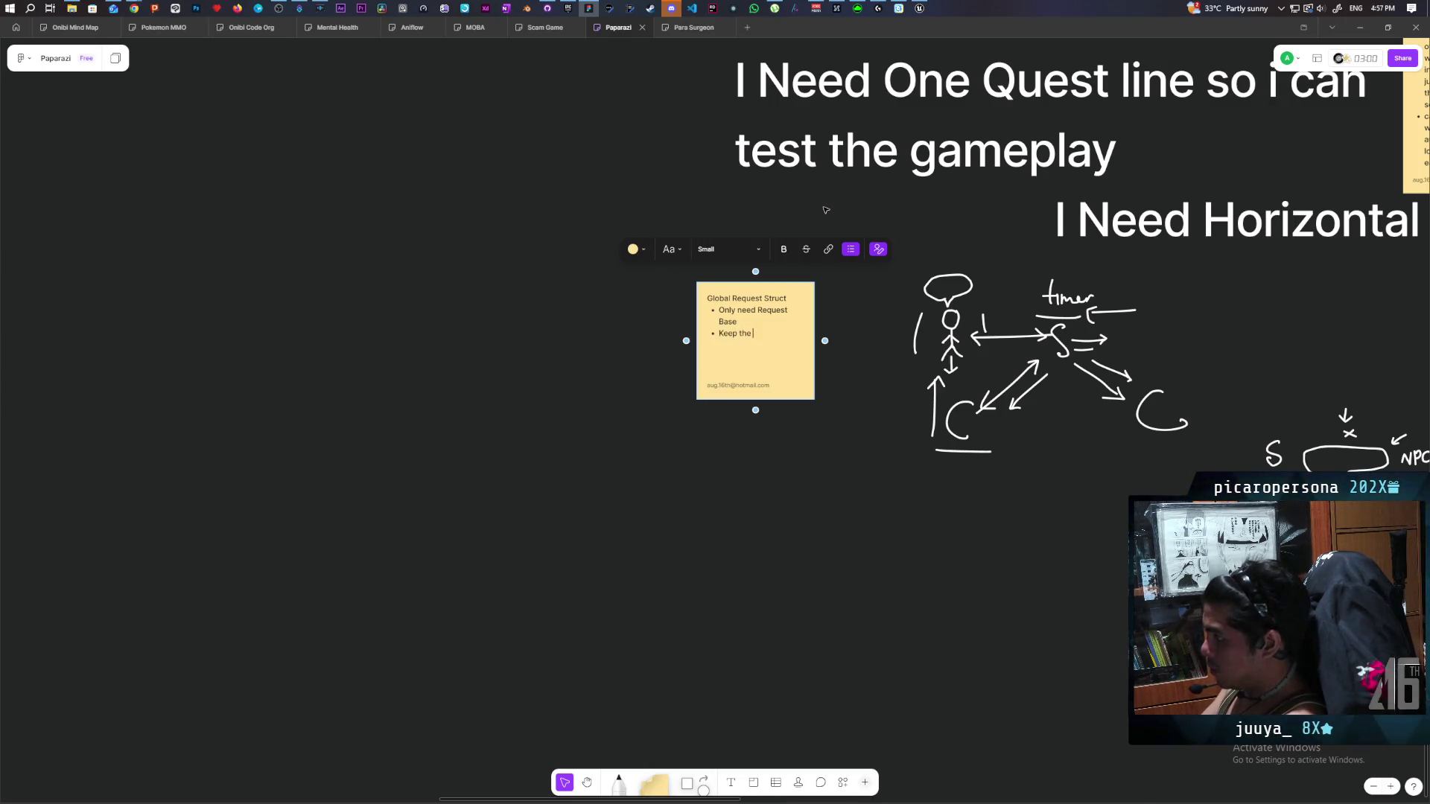
pyautogui.write('relevant NPC inside ')
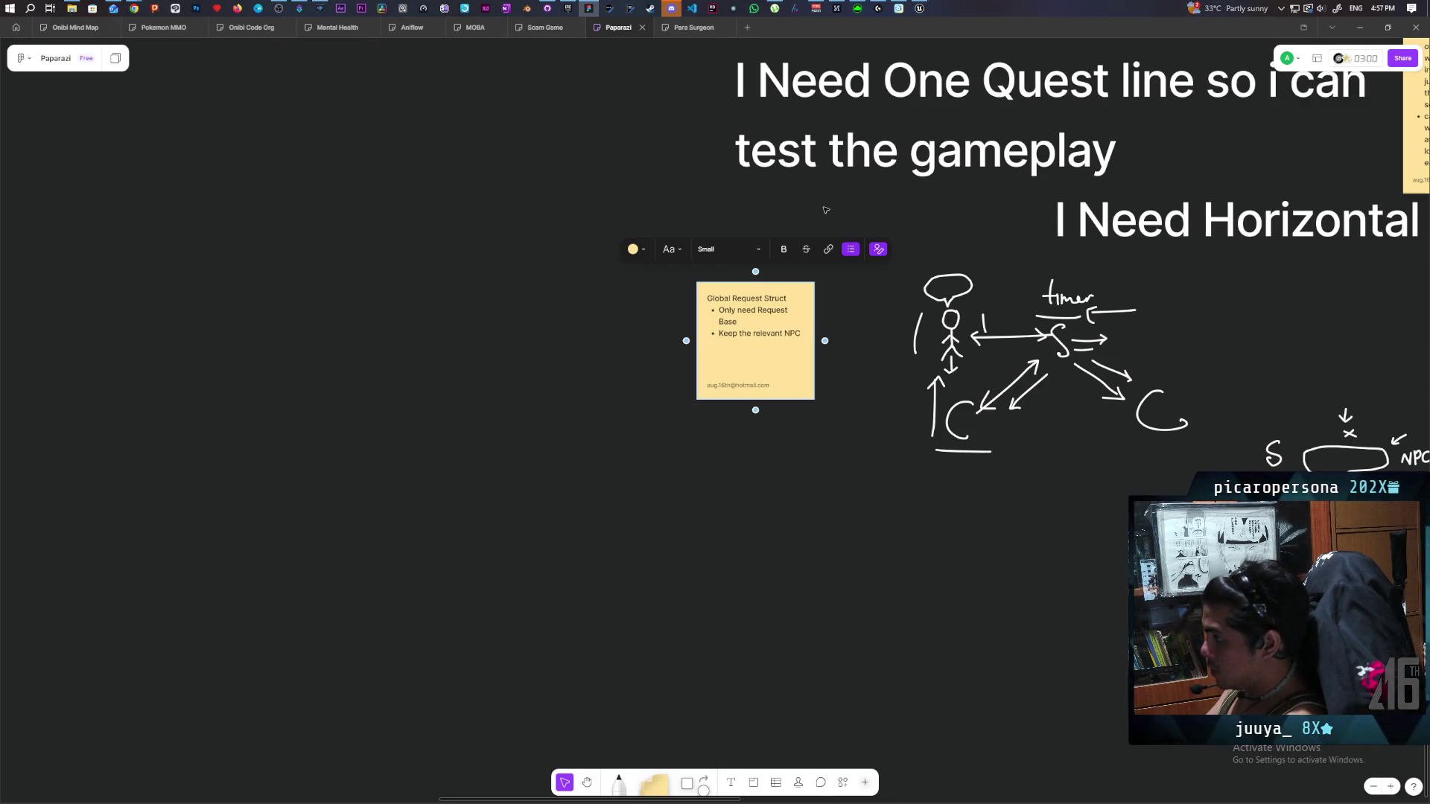
pyautogui.write('the obje')
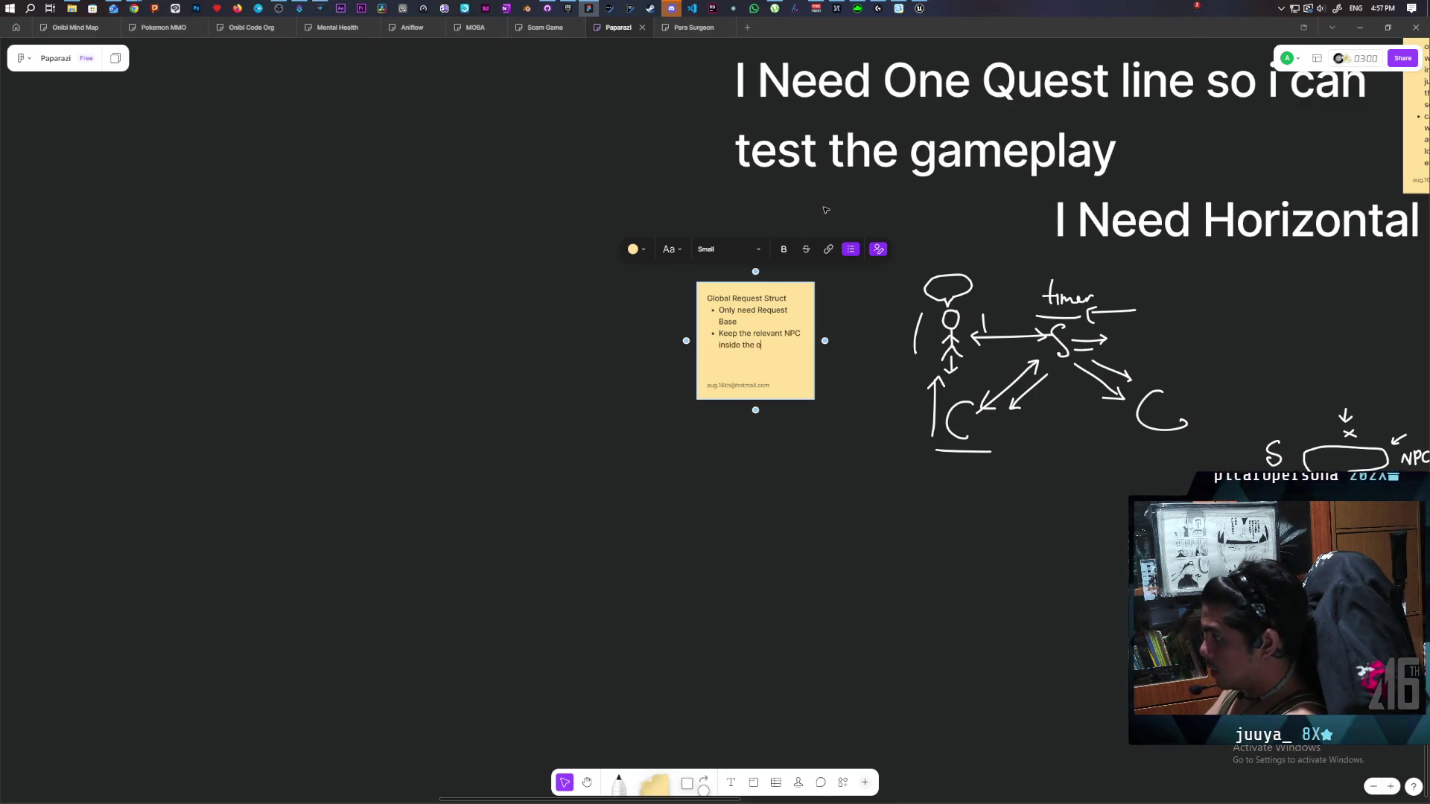
pyautogui.write('n')
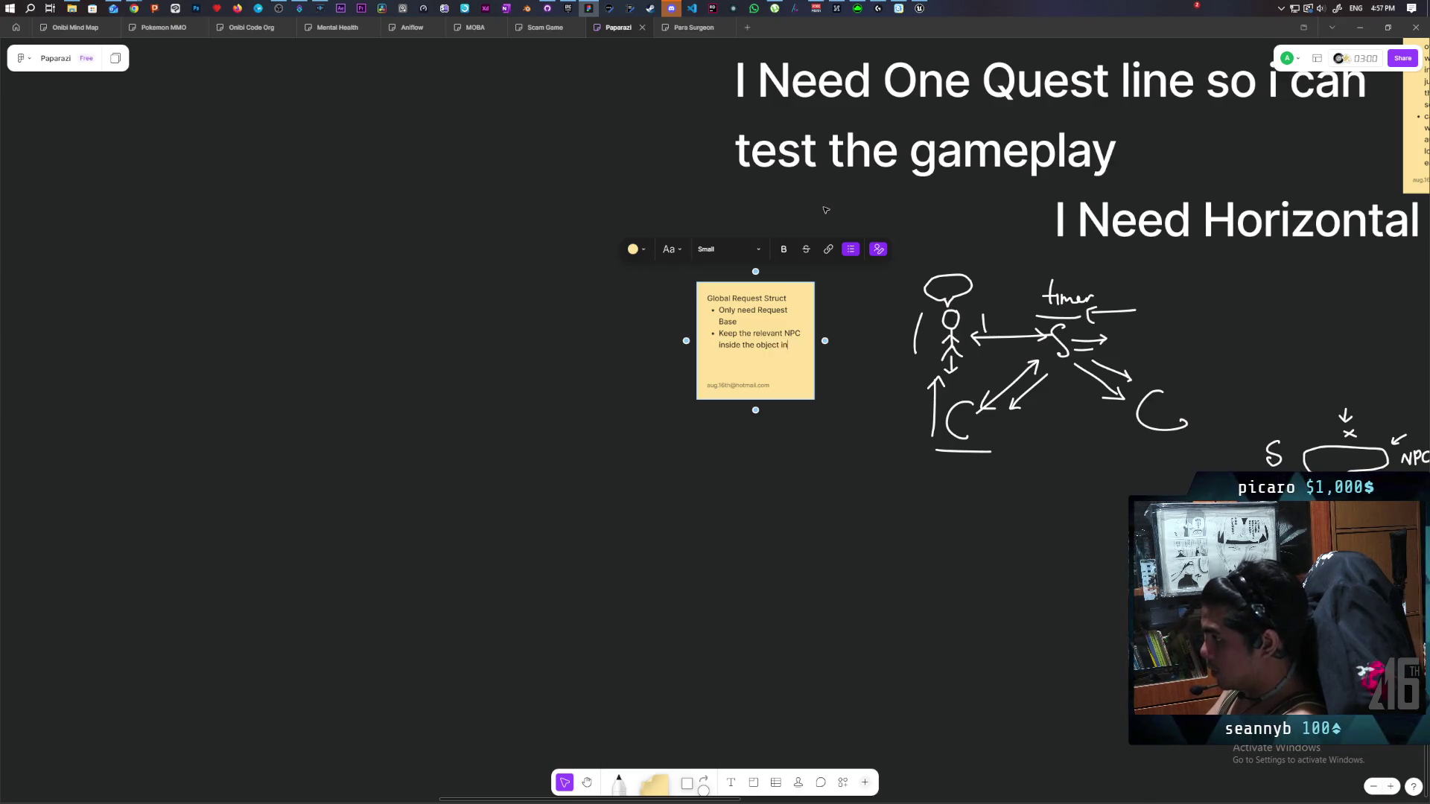
pyautogui.click(640, 399)
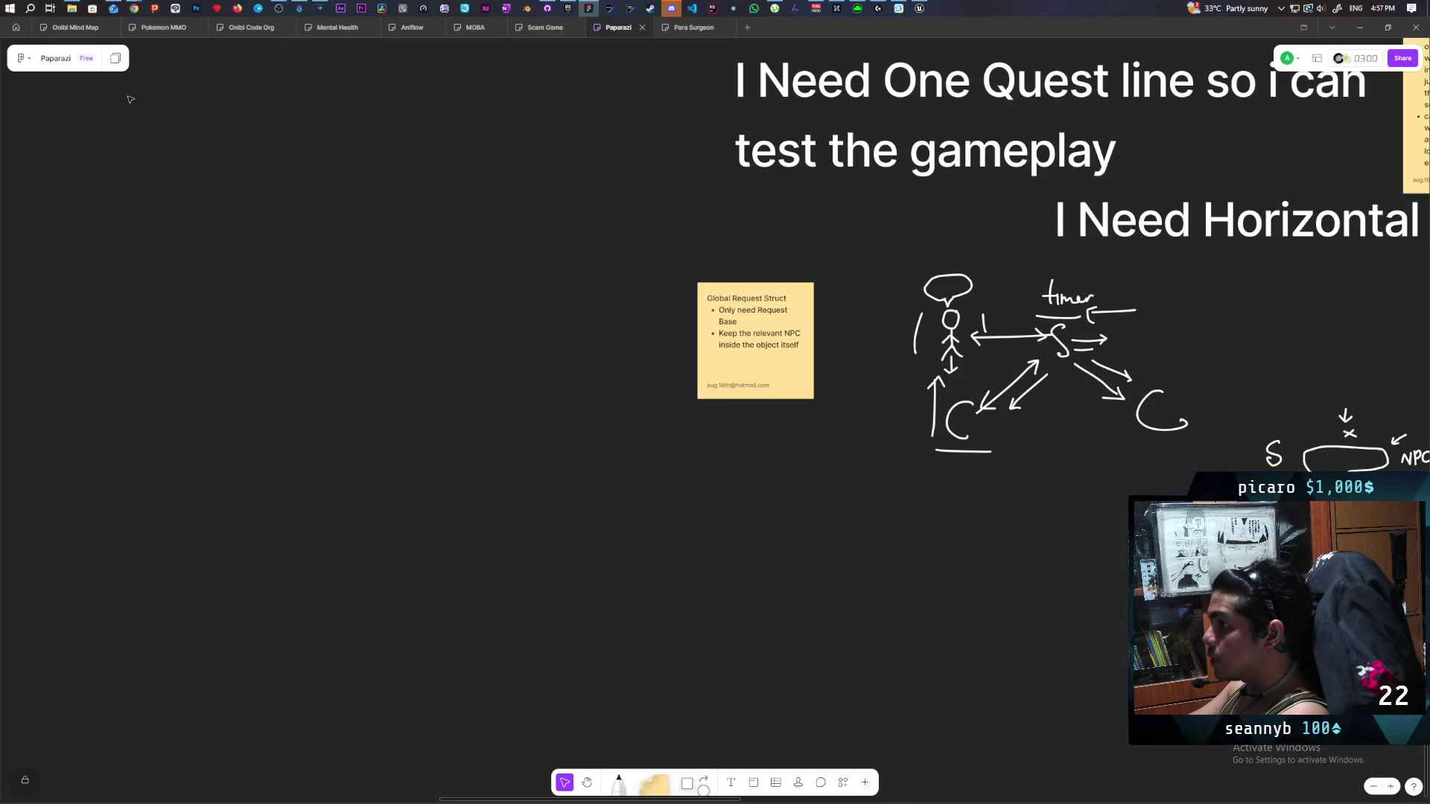
# Back in Unreal, open the Content Drawer at the Requests folder holding Request_Base.
pyautogui.moveTo(920, 9)
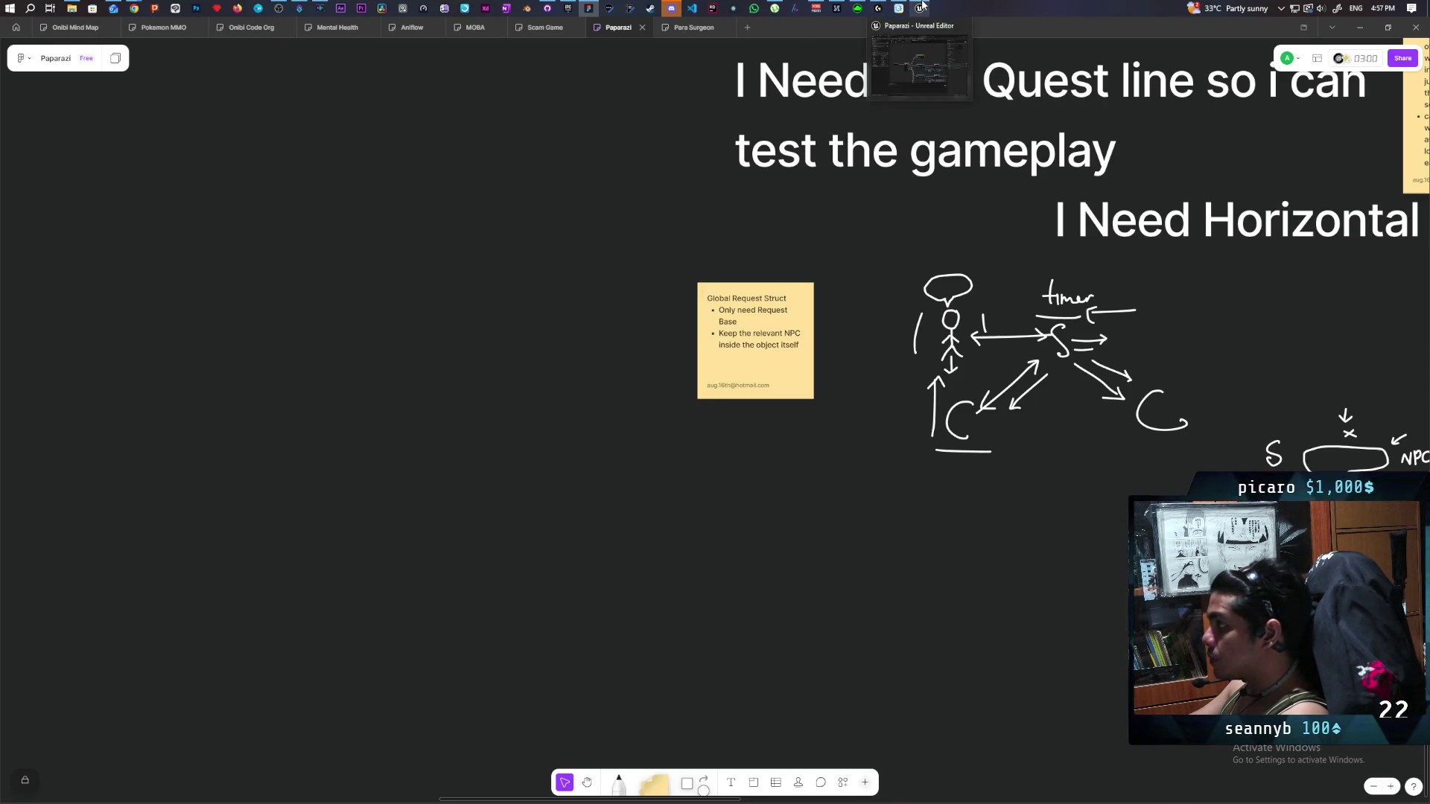
pyautogui.click(913, 60)
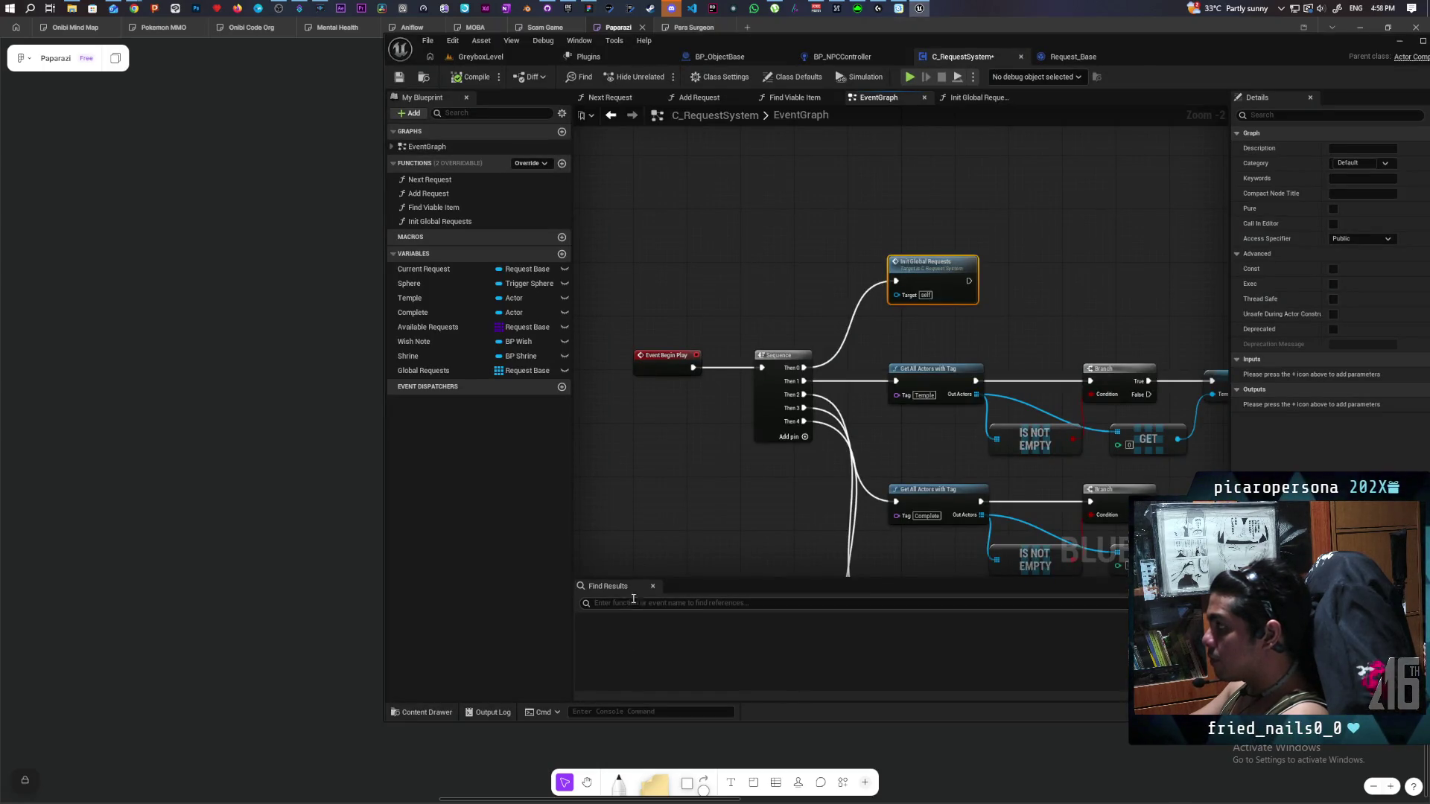
pyautogui.click(423, 78)
pyautogui.click(845, 574)
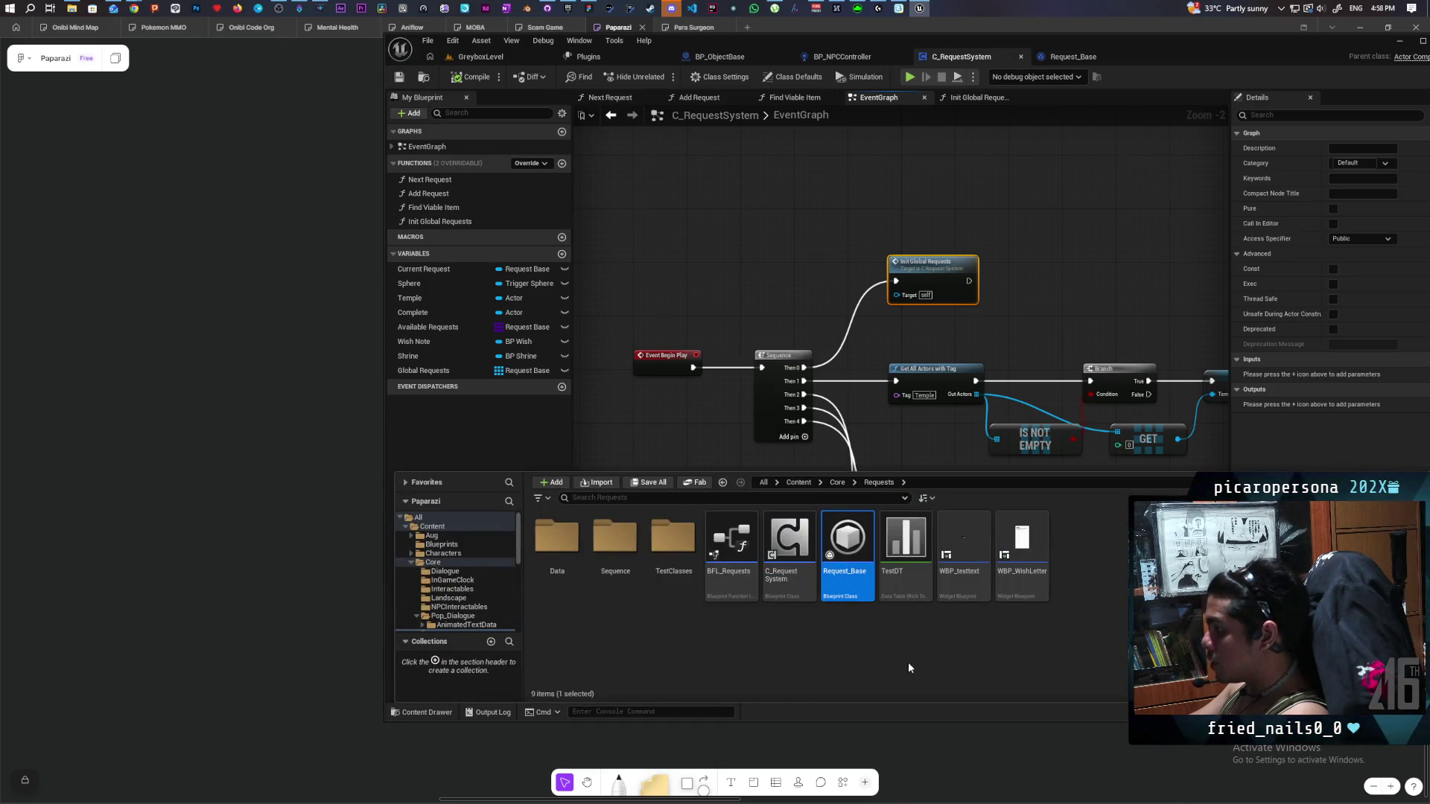
pyautogui.moveTo(849, 597)
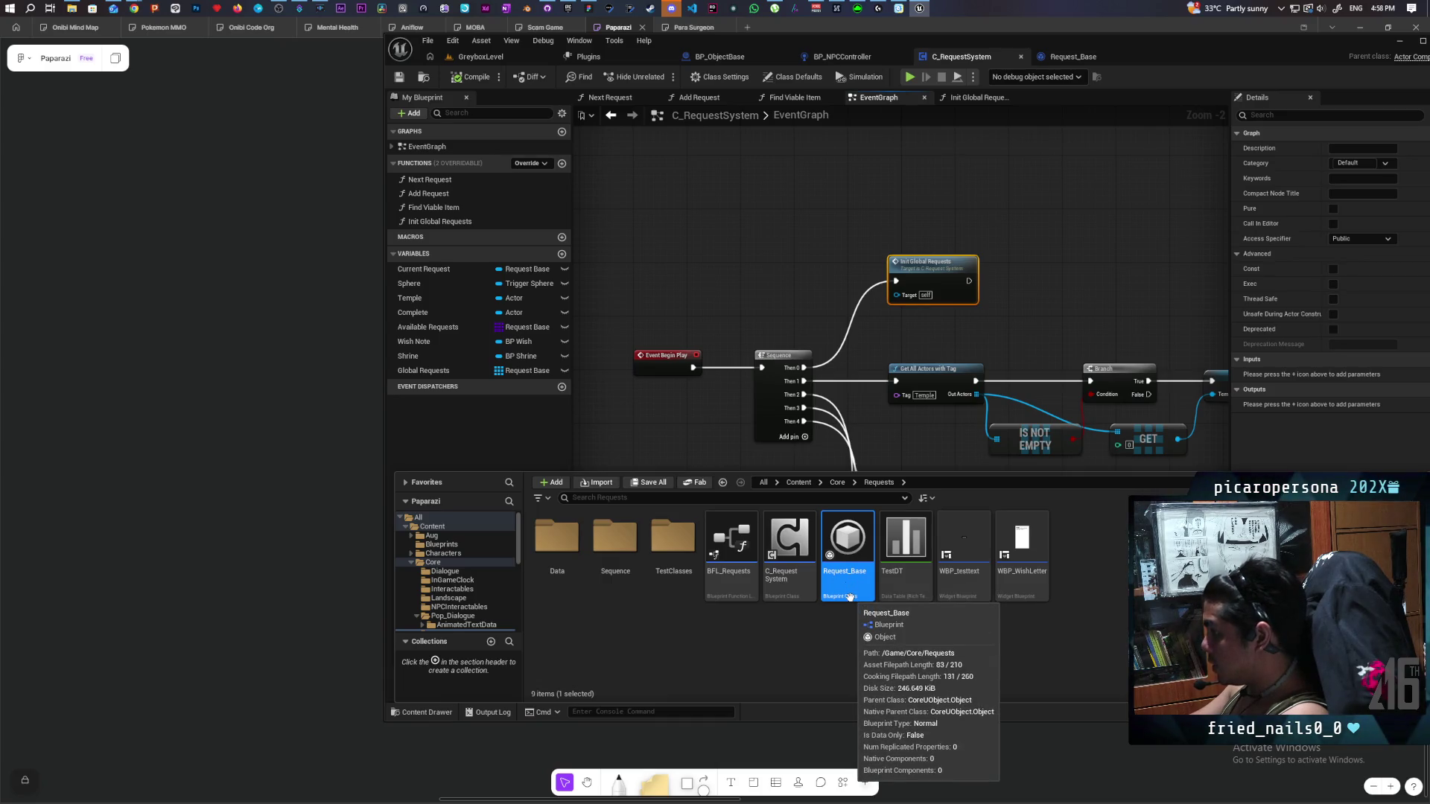
pyautogui.doubleClick(673, 540)
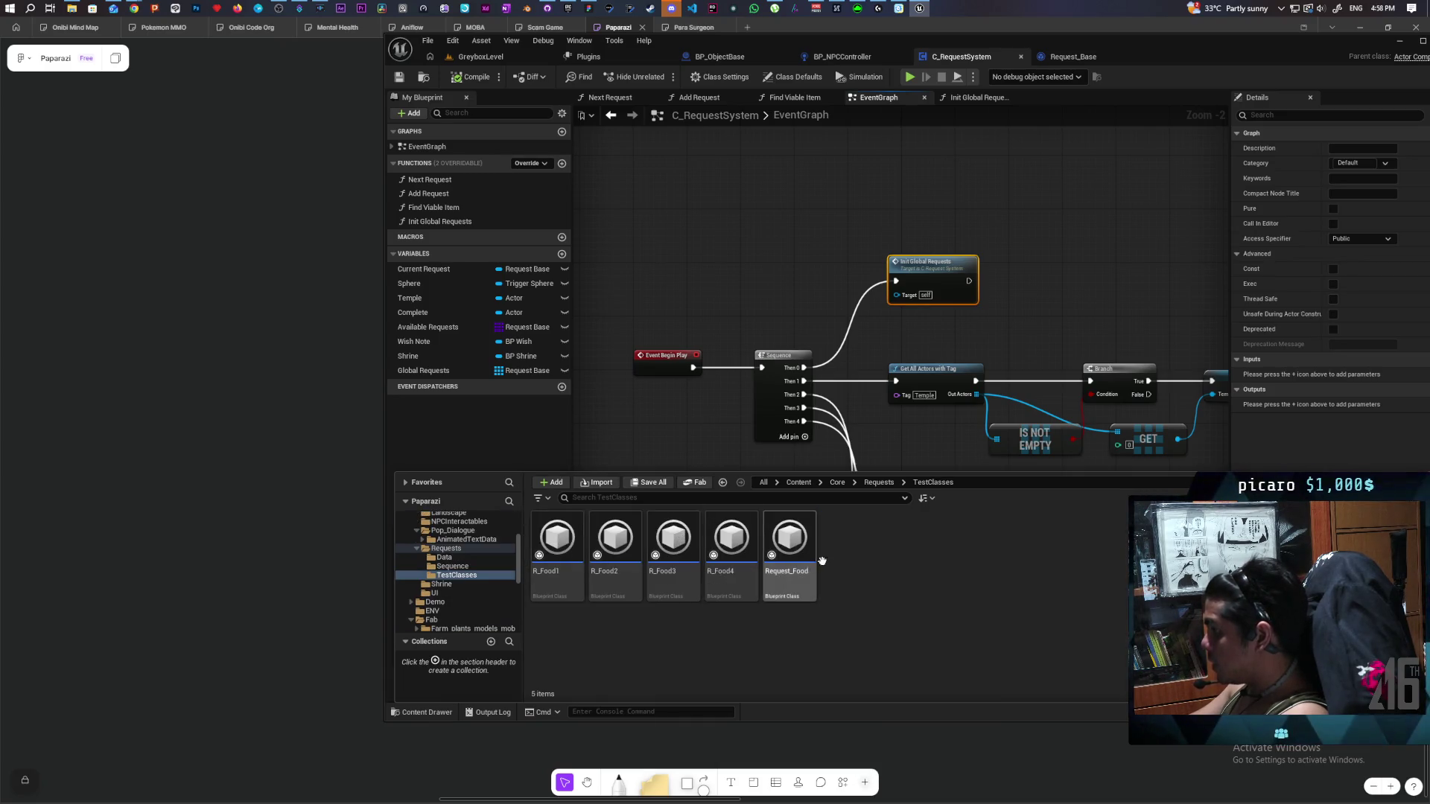
pyautogui.click(879, 483)
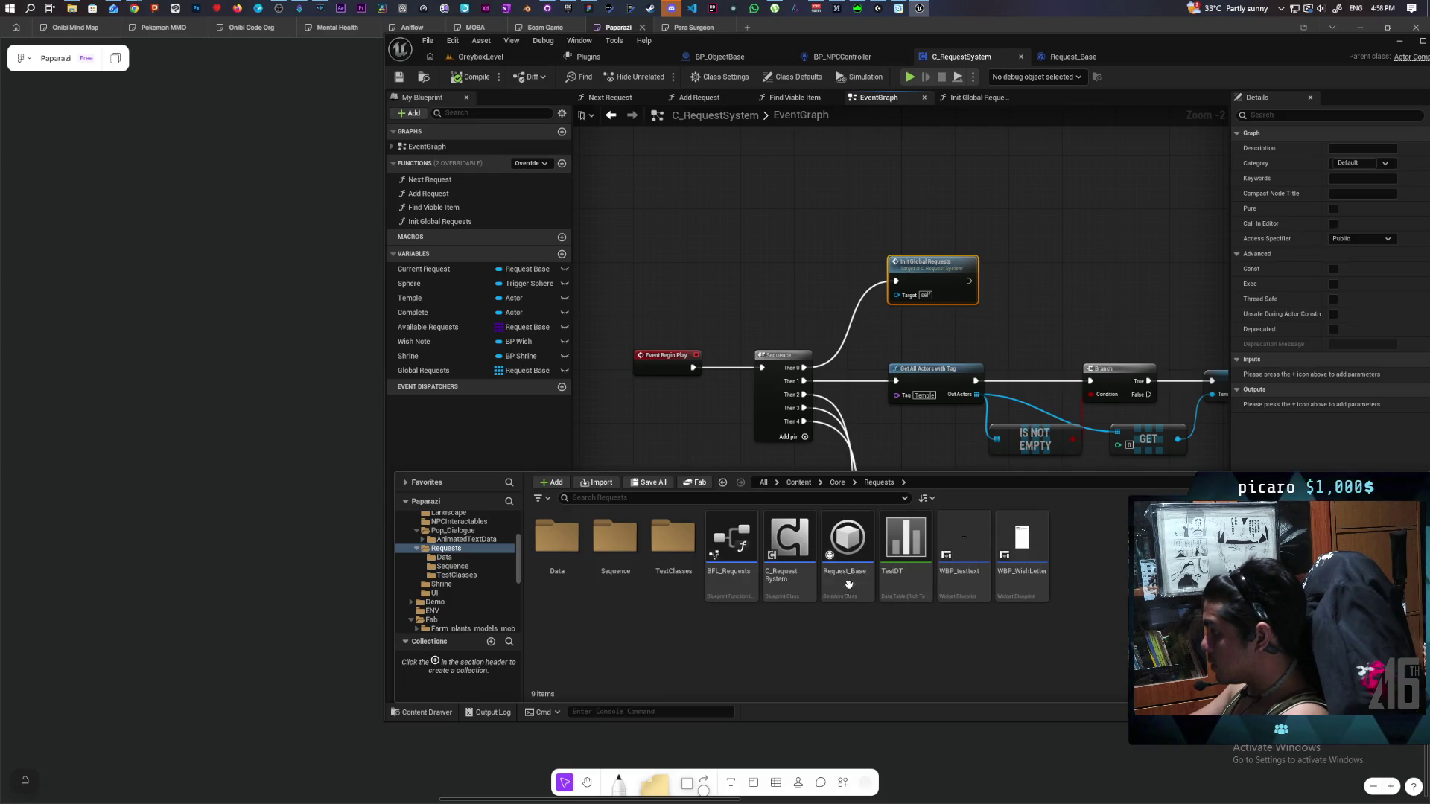
# Create a child Blueprint of Request_Base named Request_Global_Base and save it.
pyautogui.rightClick(849, 588)
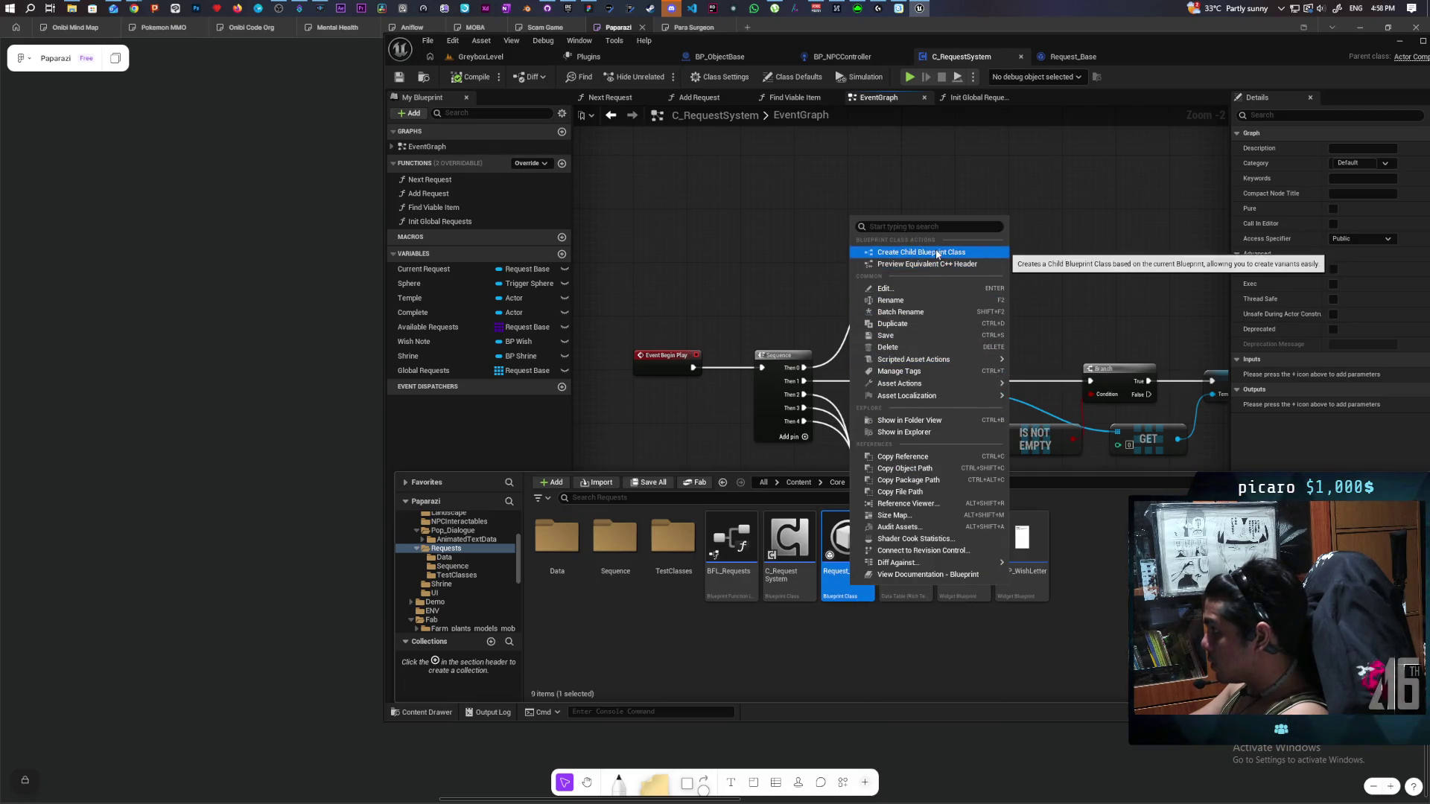
pyautogui.click(937, 252)
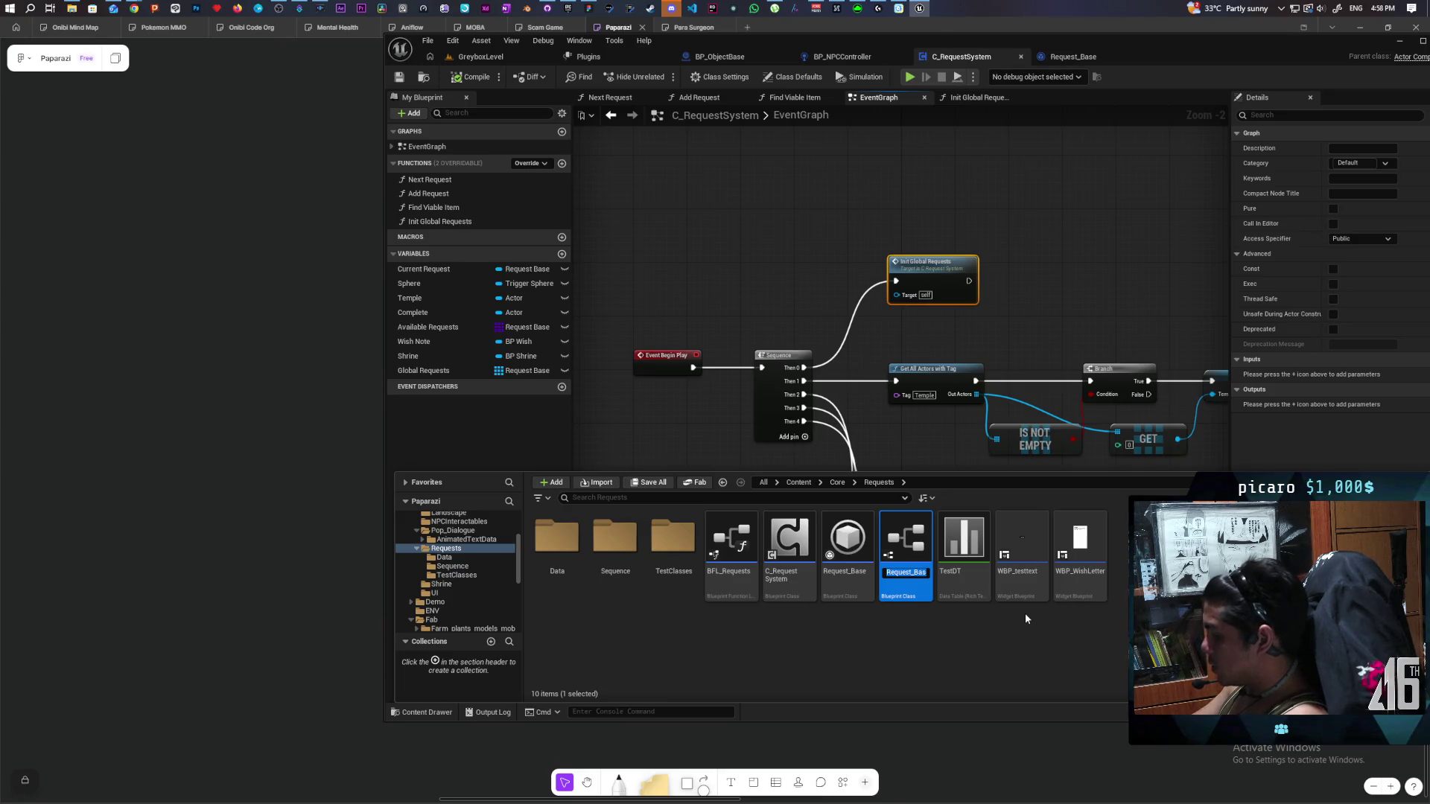
pyautogui.press('End')
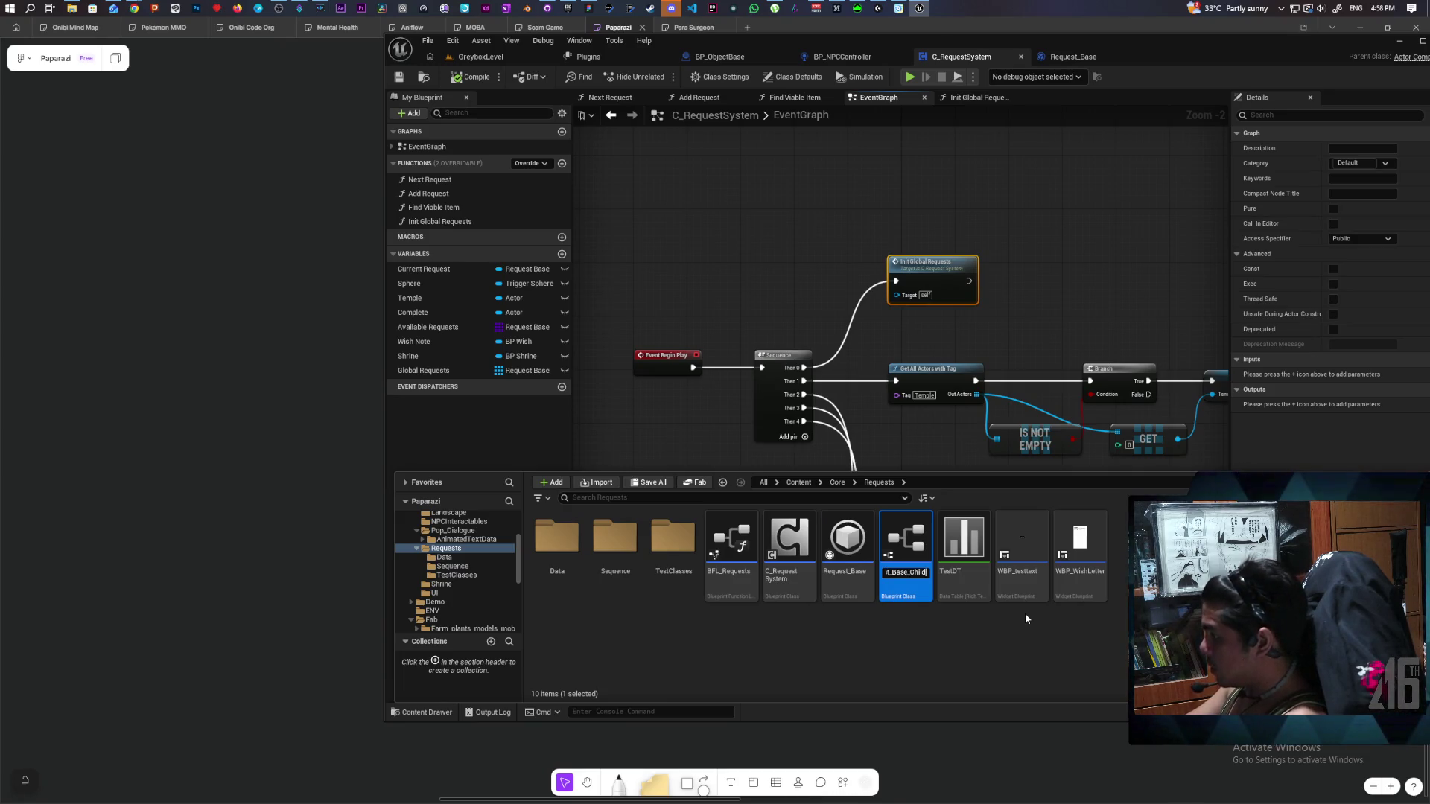
pyautogui.press('BackSpace')
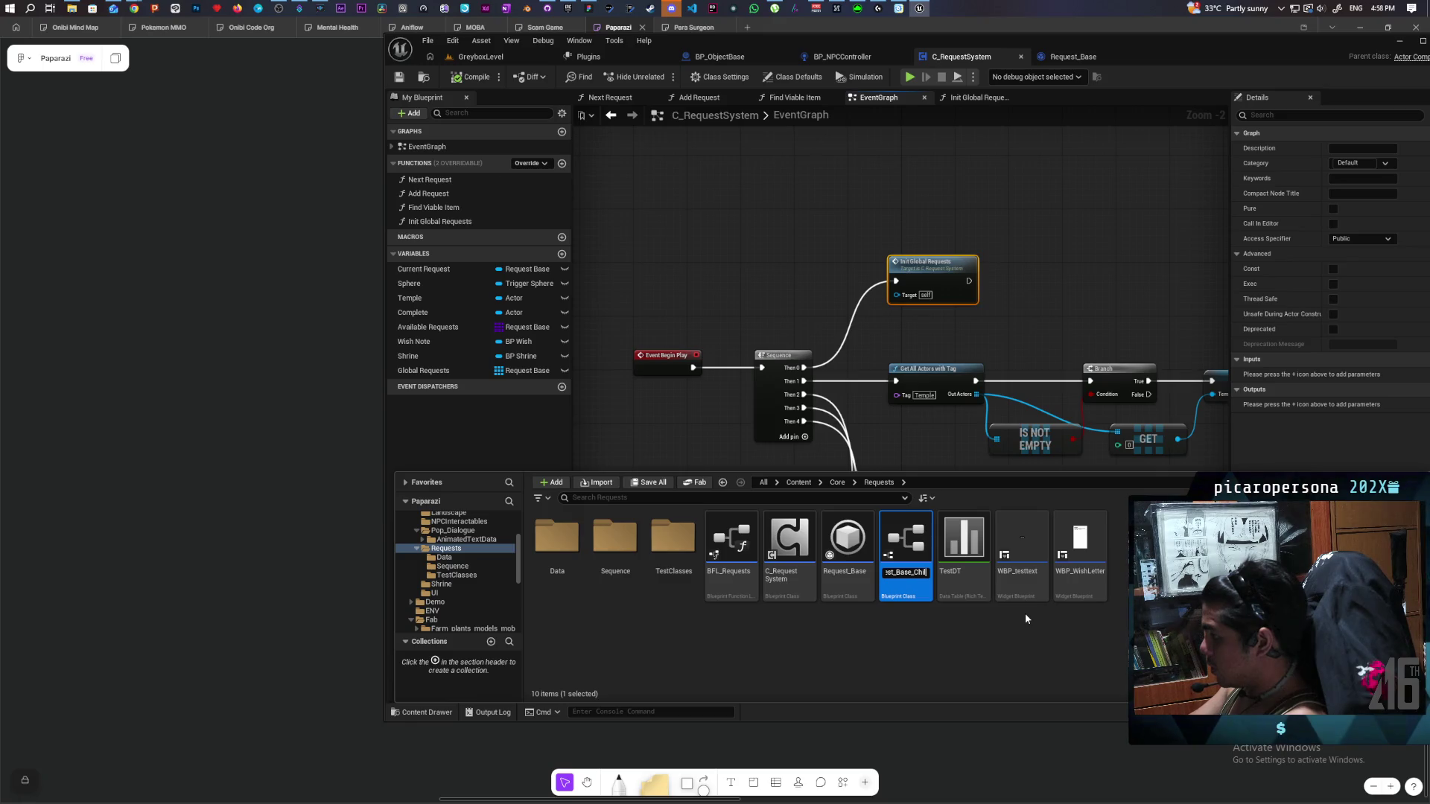
pyautogui.press('BackSpace')
pyautogui.press('BackSpace')
pyautogui.press('BackSpace')
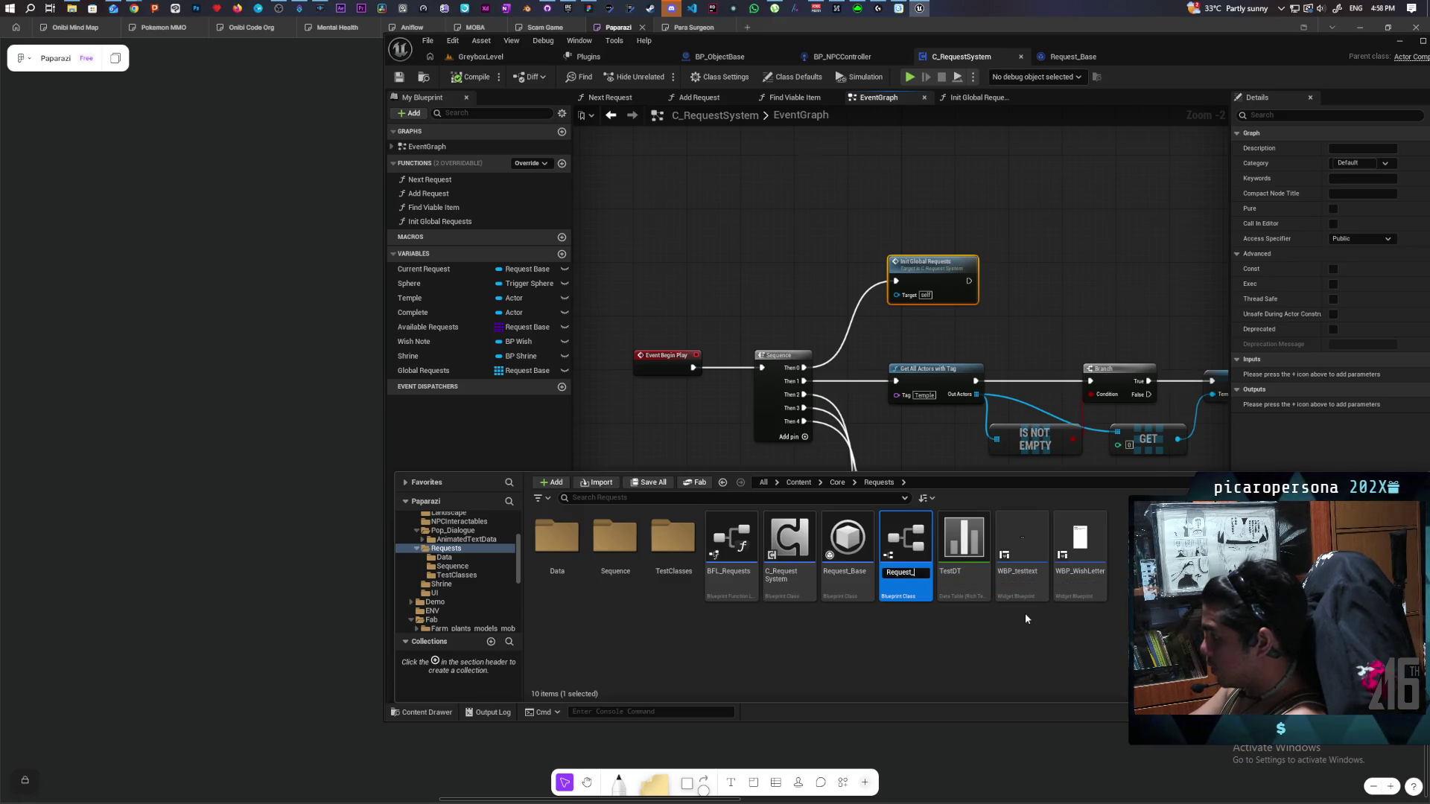
pyautogui.write('Globval')
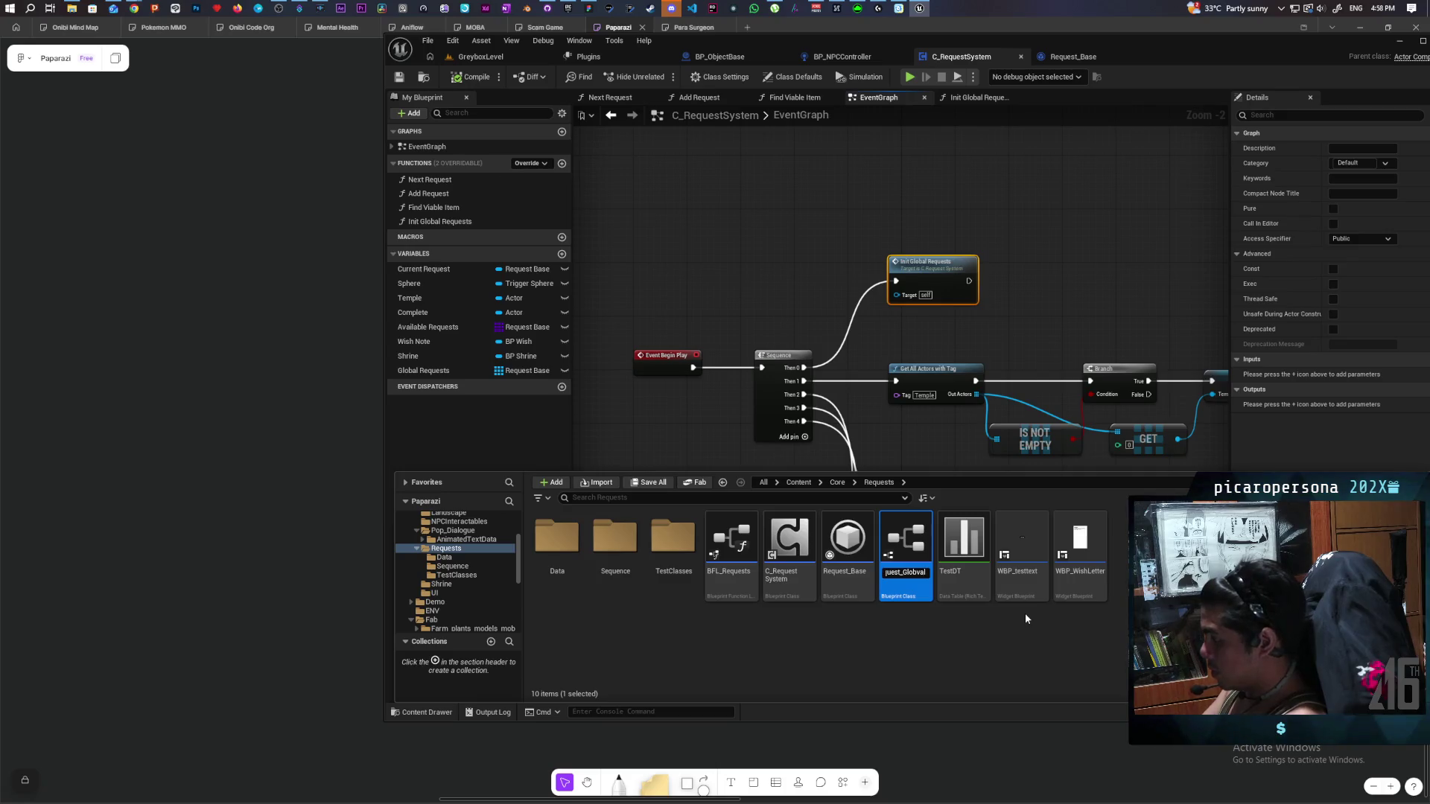
pyautogui.press('BackSpace')
pyautogui.press('BackSpace')
pyautogui.press('BackSpace')
pyautogui.write('al_')
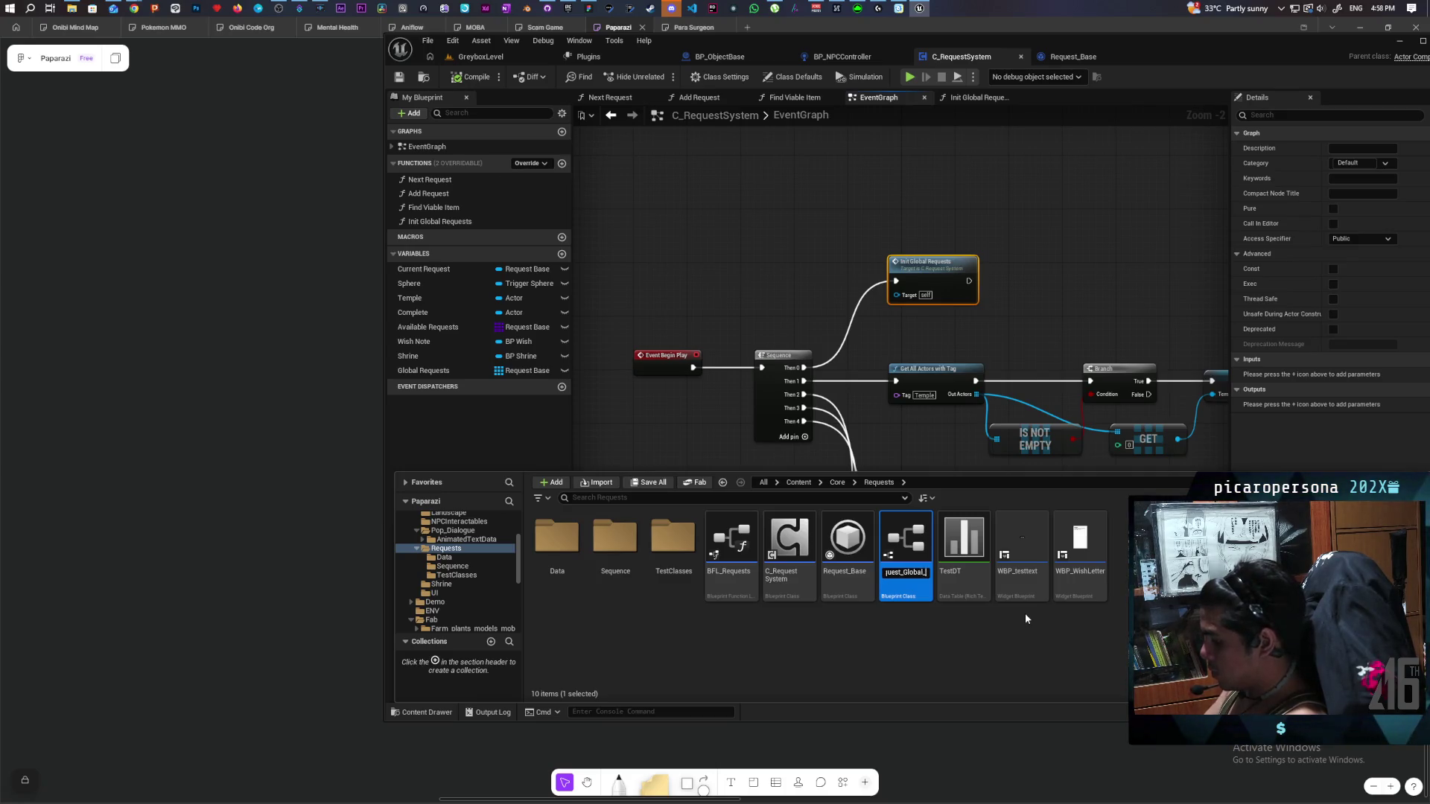
pyautogui.write('Base')
pyautogui.press('Return')
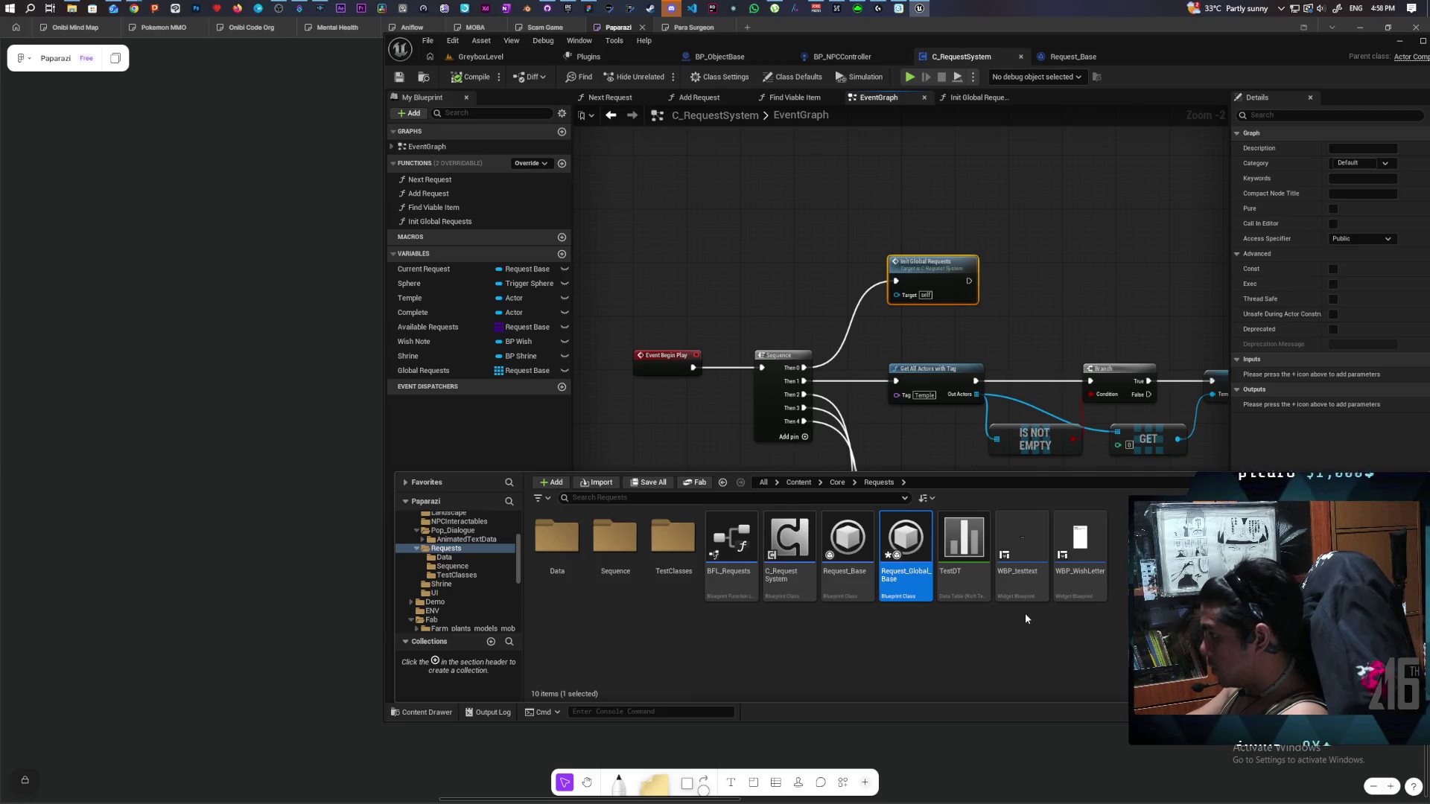
pyautogui.hotkey('ctrl', 's')
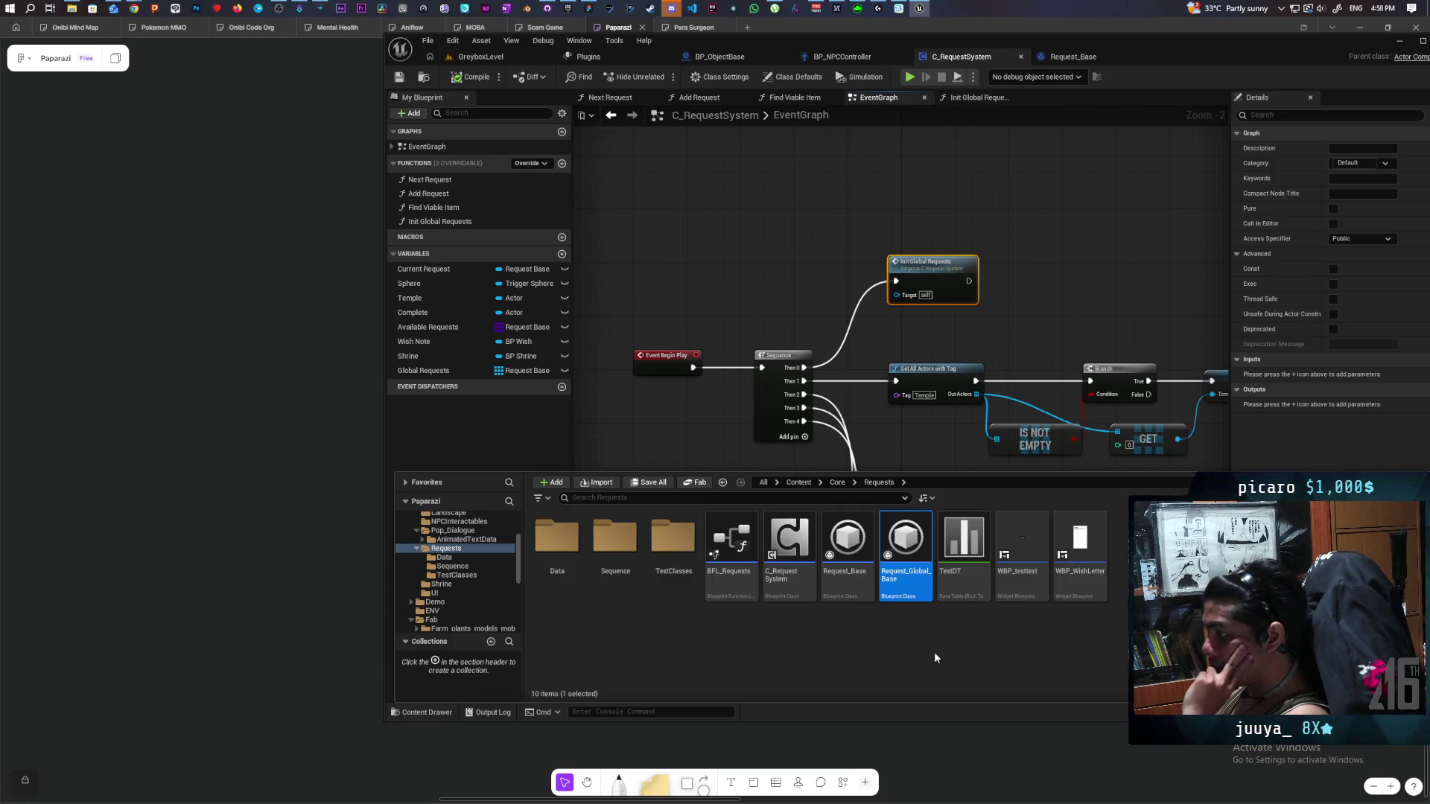
pyautogui.click(787, 647)
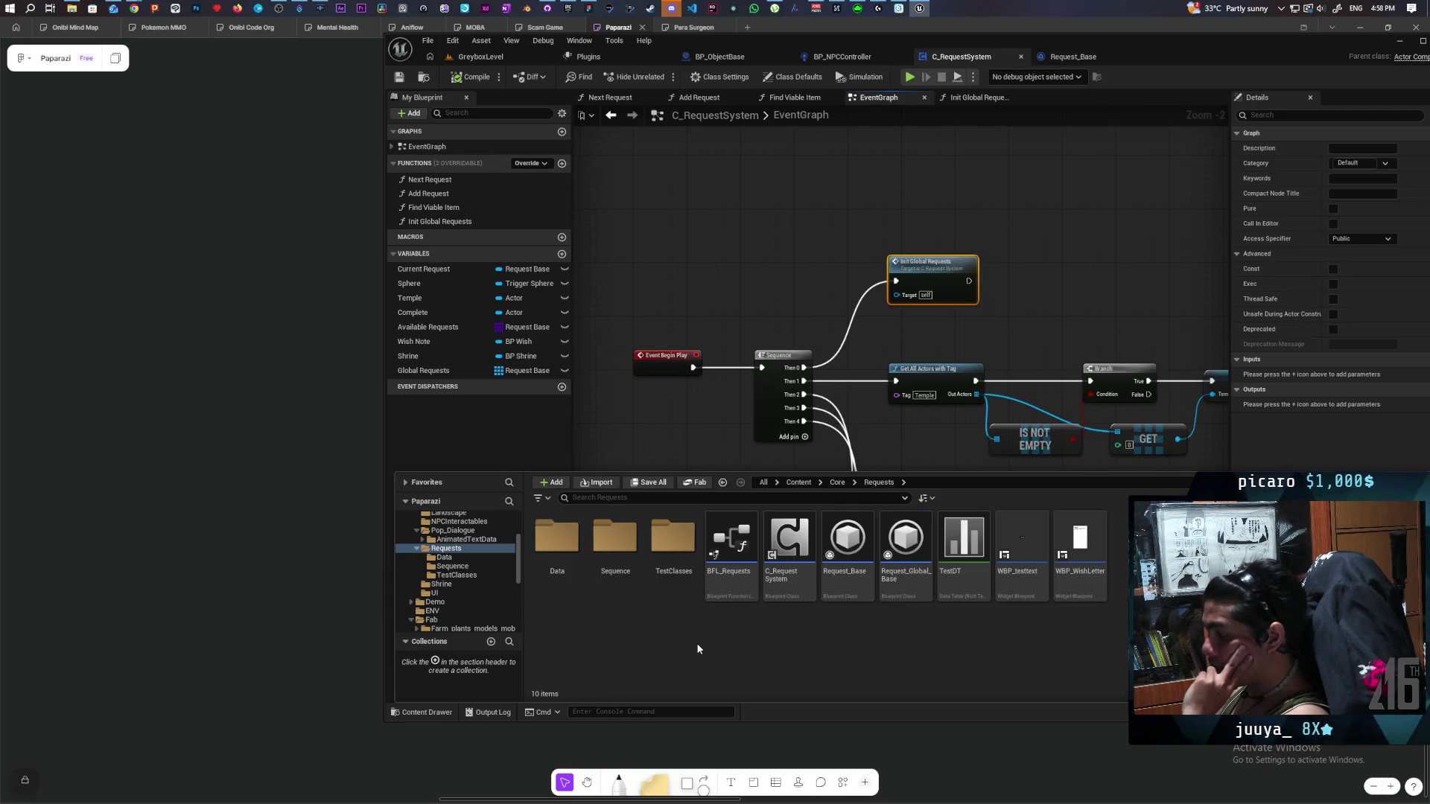
# In the empty Data folder, start creating a new Data Table asset.
pyautogui.doubleClick(565, 542)
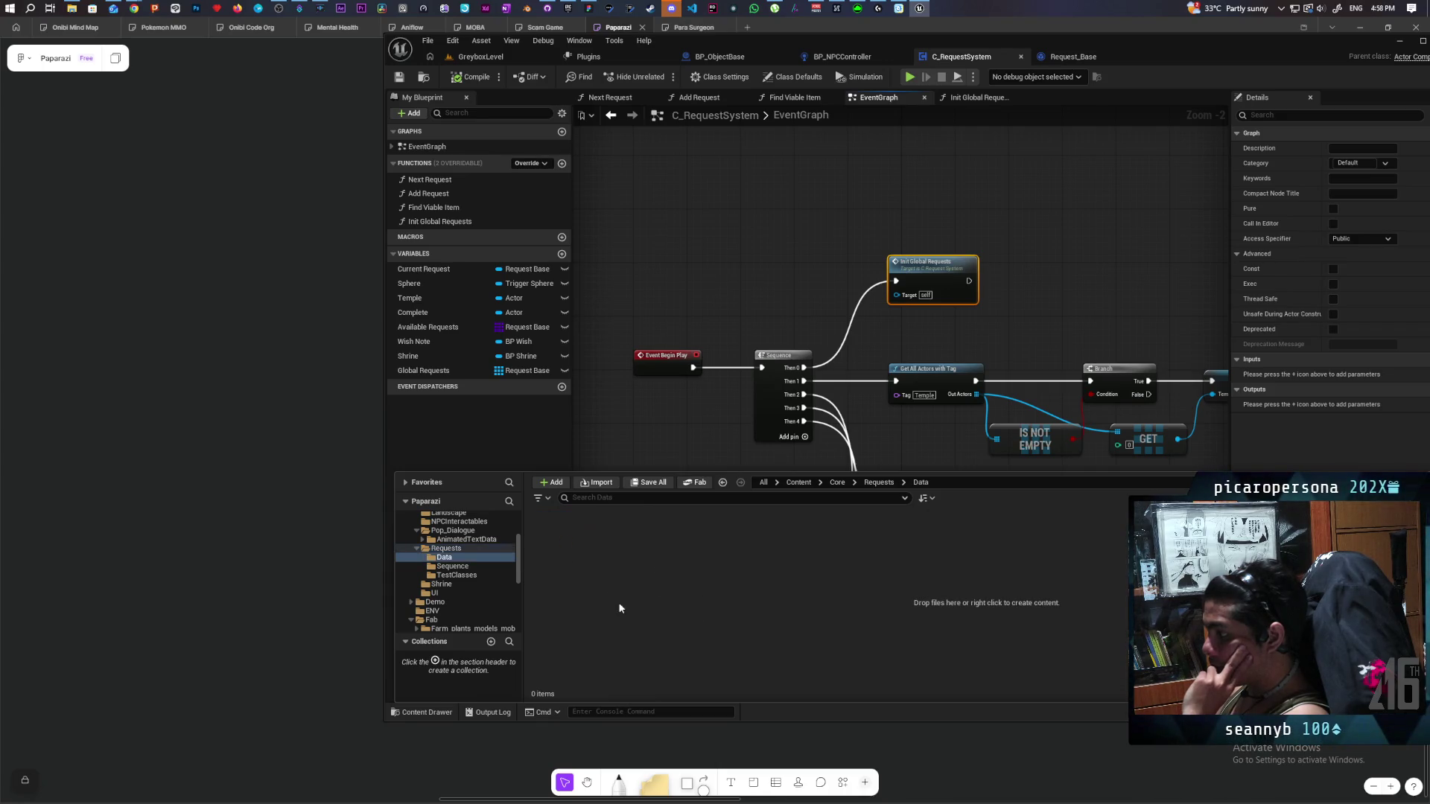
pyautogui.rightClick(575, 569)
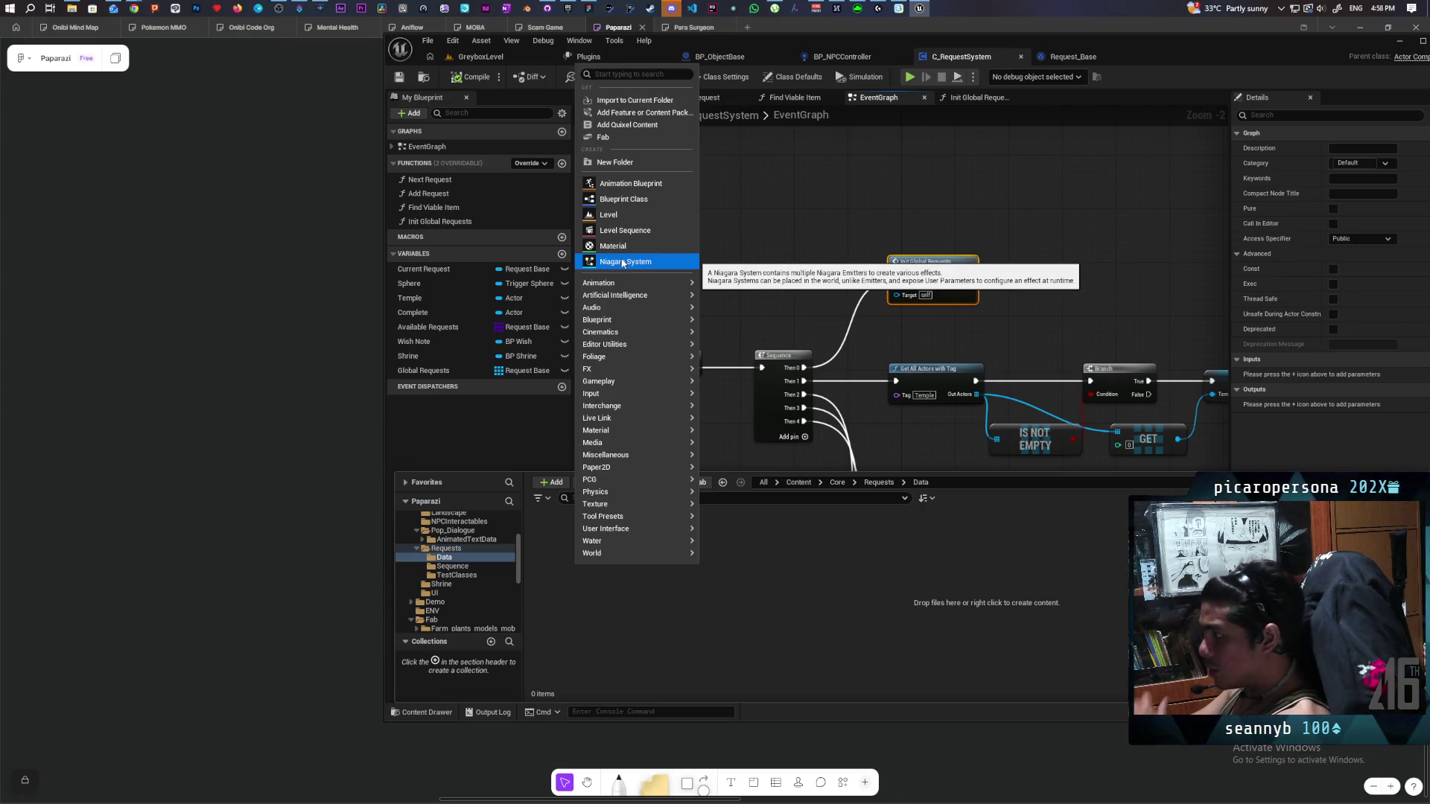
pyautogui.moveTo(670, 344)
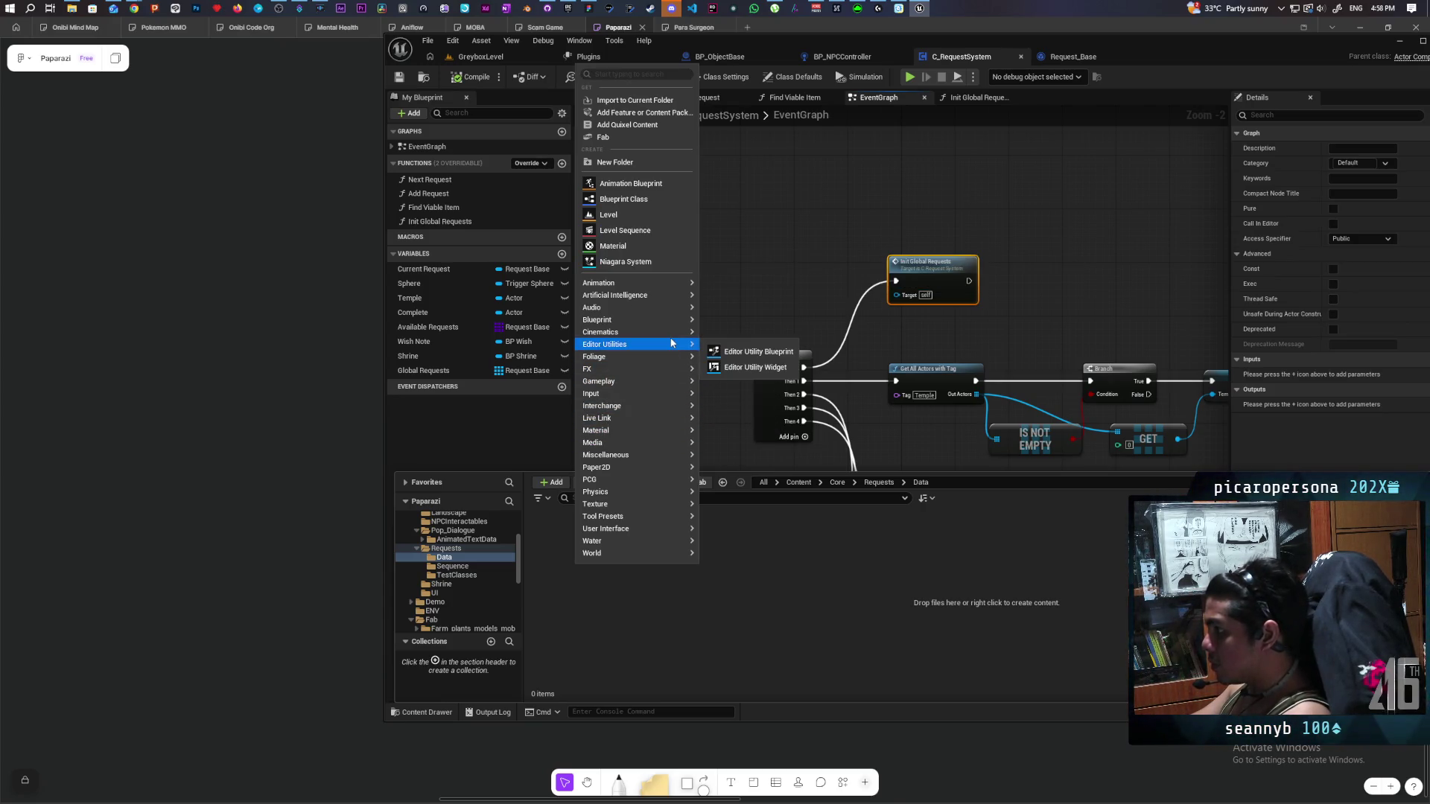
pyautogui.moveTo(669, 415)
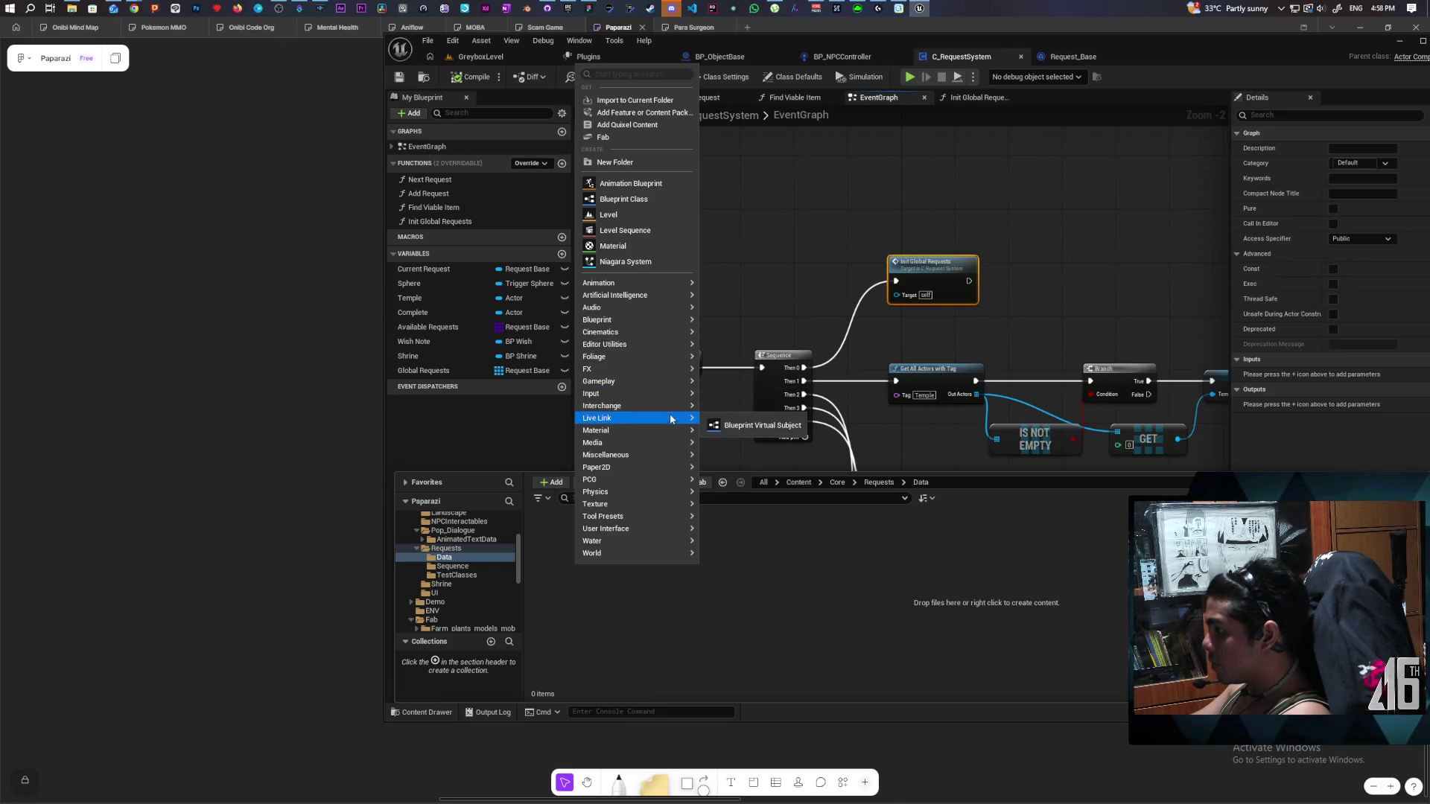
pyautogui.moveTo(675, 455)
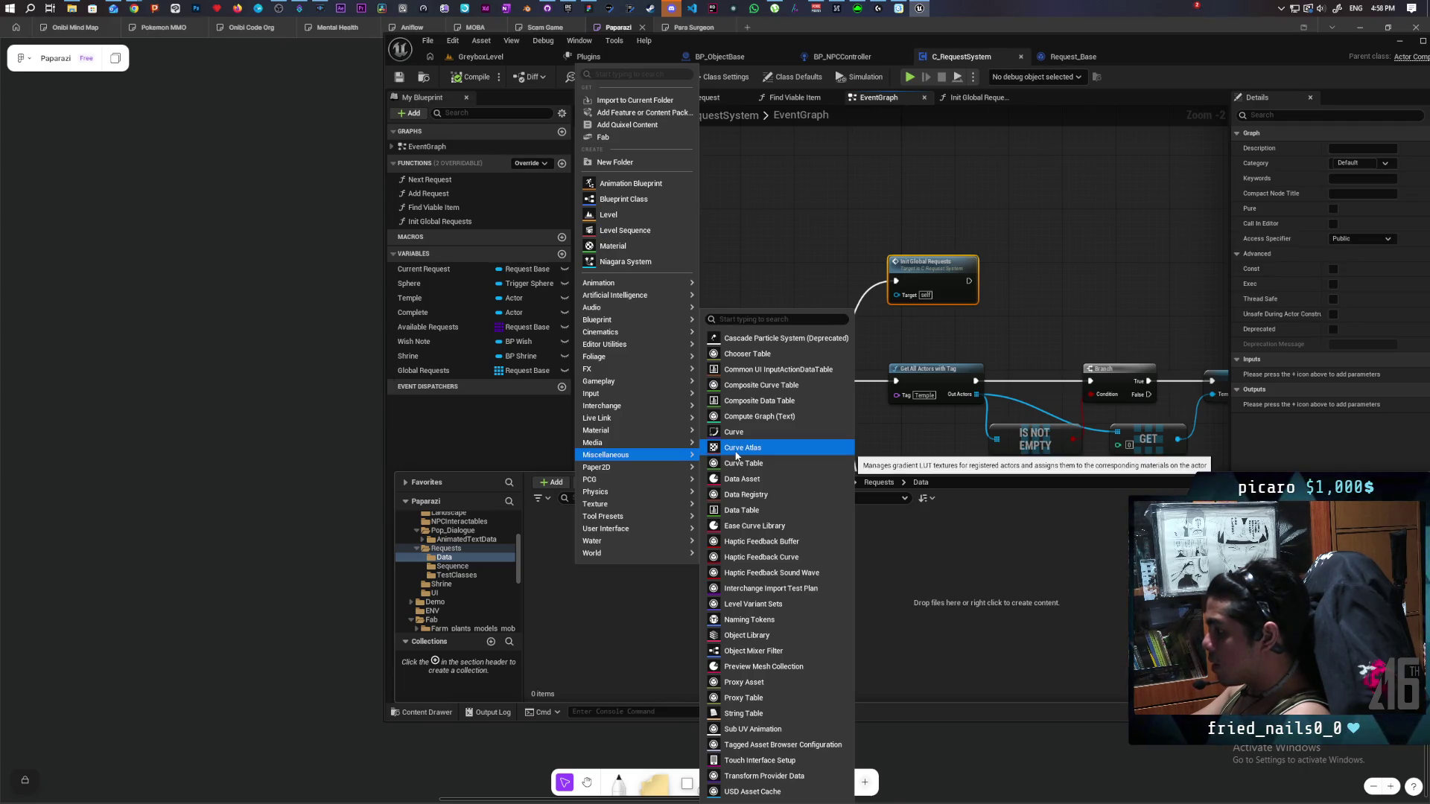
pyautogui.click(742, 511)
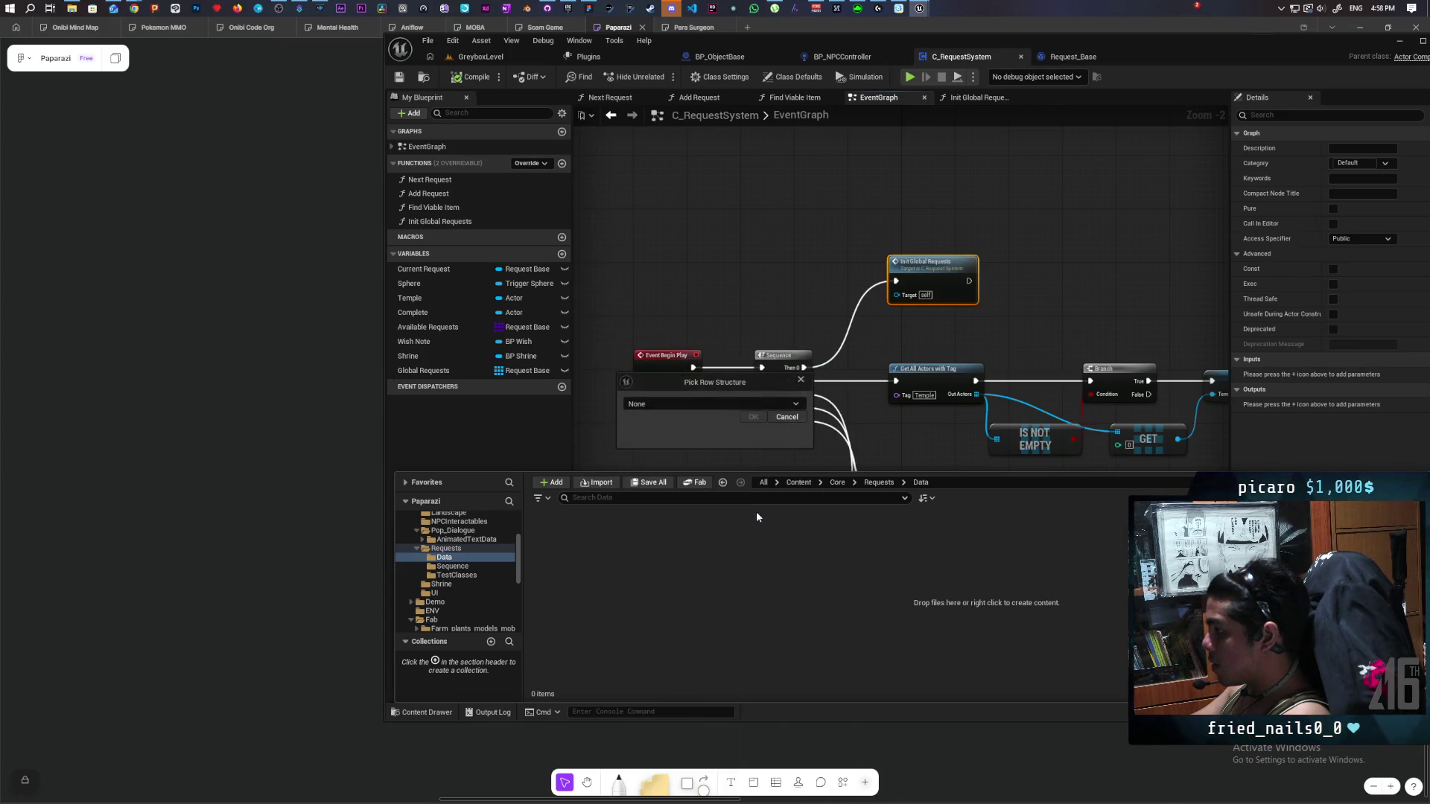
# Search row structures for 'ob' and 're', cancel the picker, and reopen the Data folder's new-asset options.
pyautogui.click(723, 404)
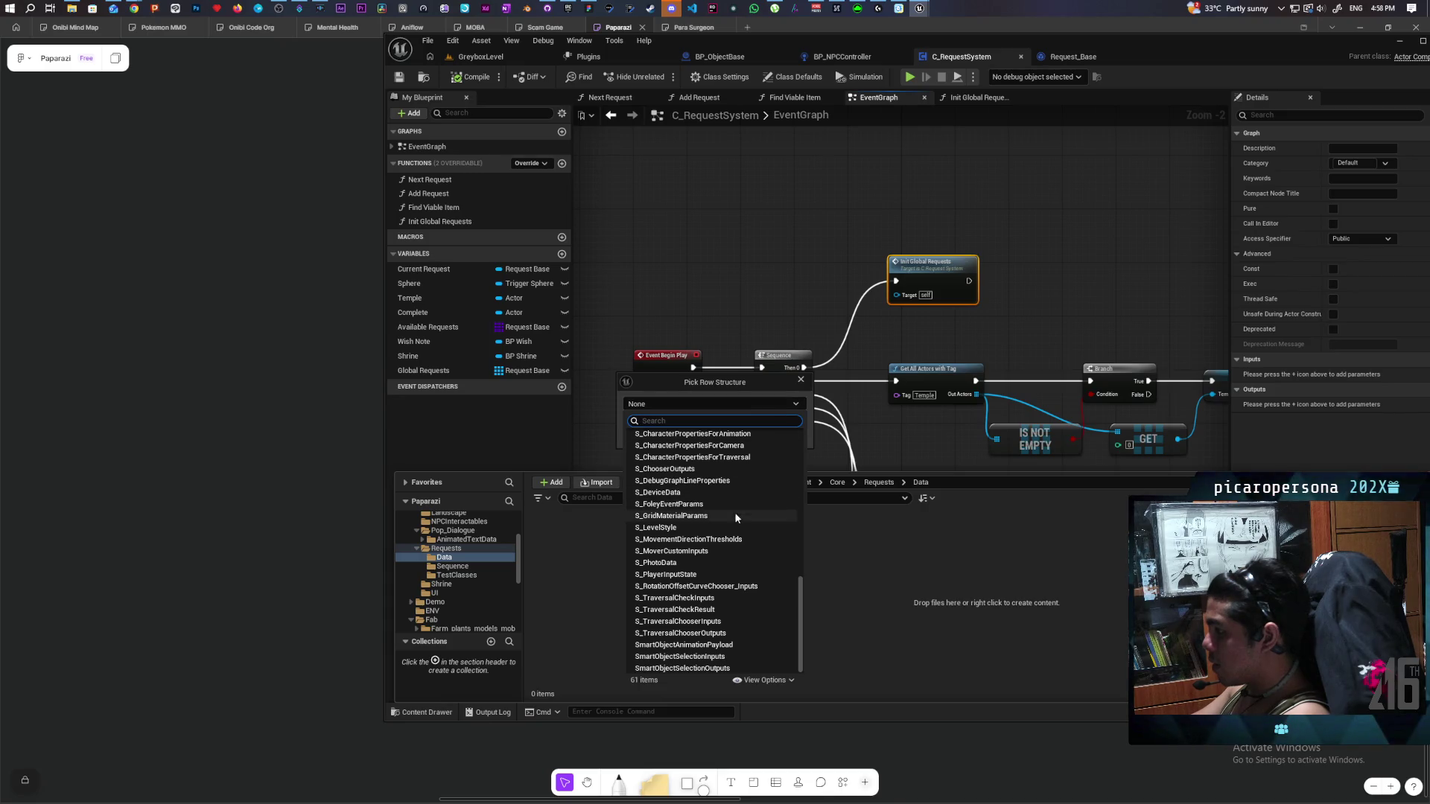
pyautogui.scroll(2, 788, 584)
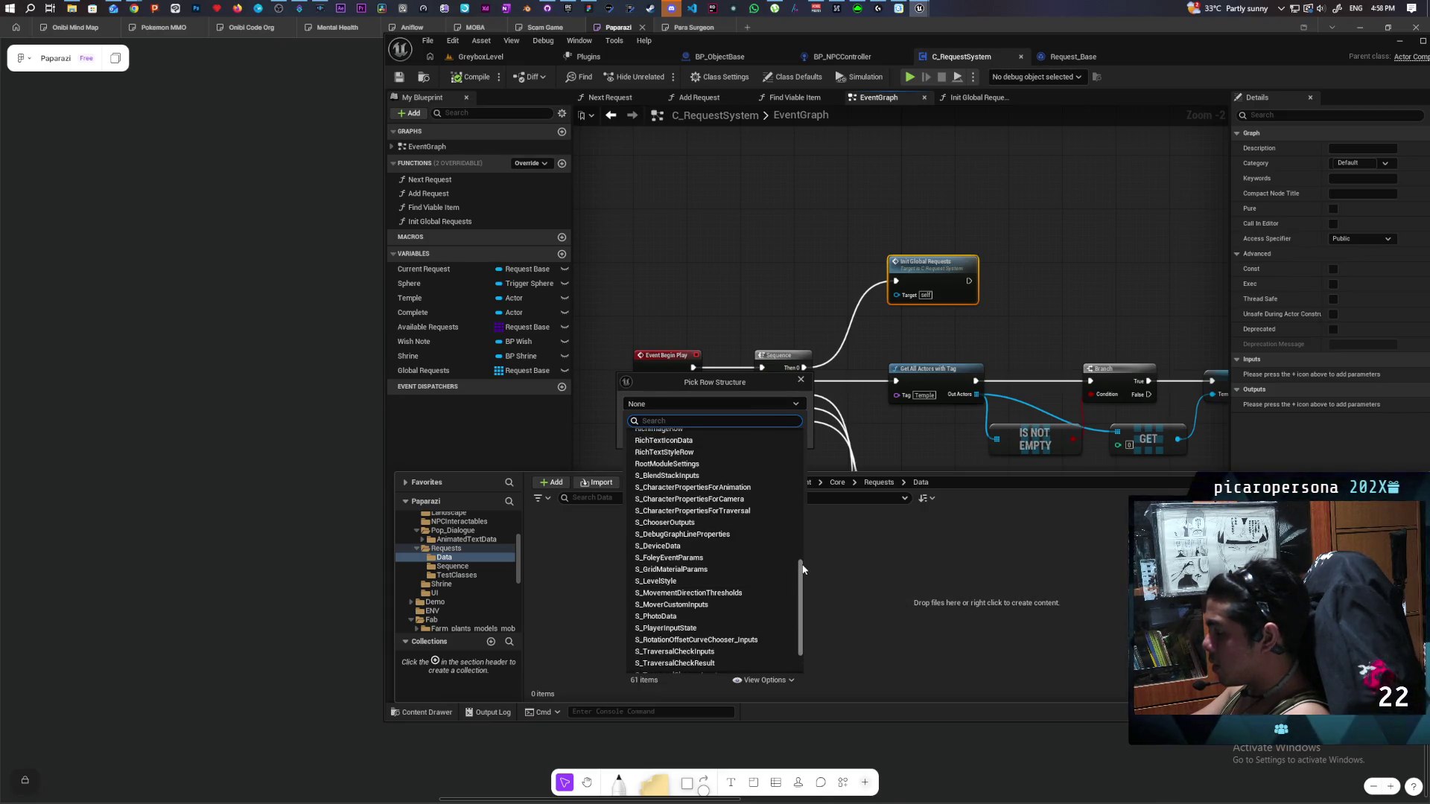
pyautogui.scroll(3, 802, 552)
pyautogui.moveTo(801, 546); pyautogui.dragTo(792, 422)
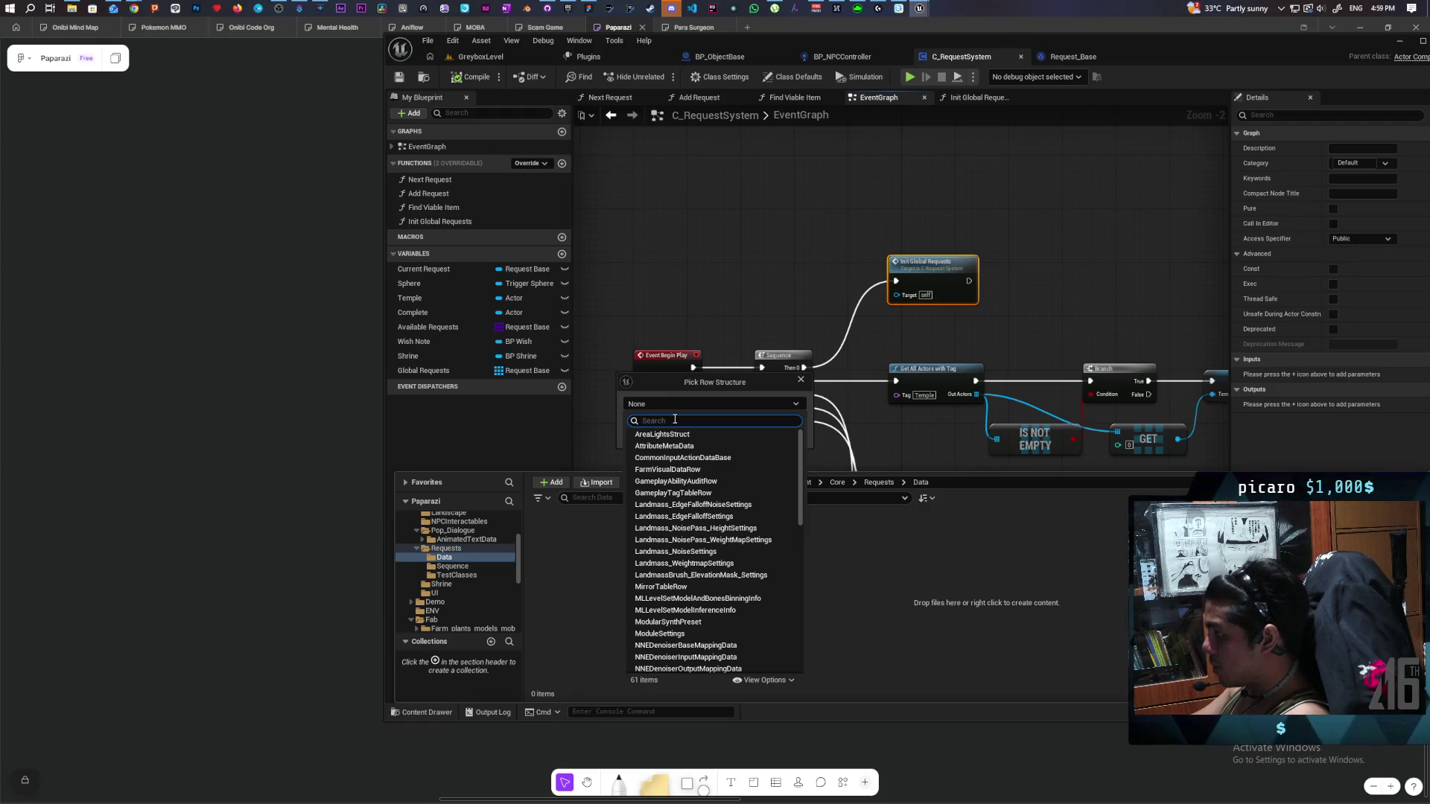
pyautogui.write('objec')
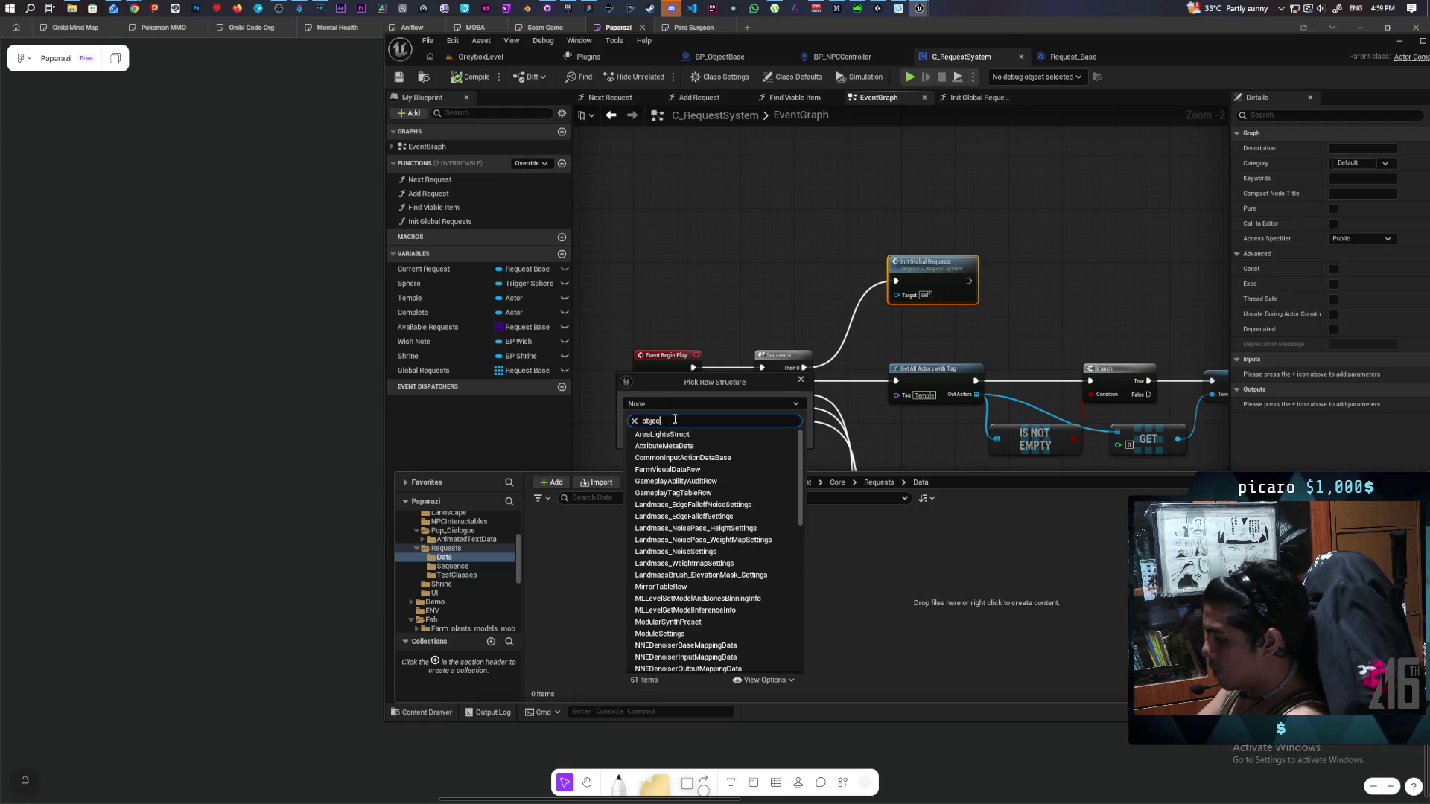
pyautogui.press('BackSpace')
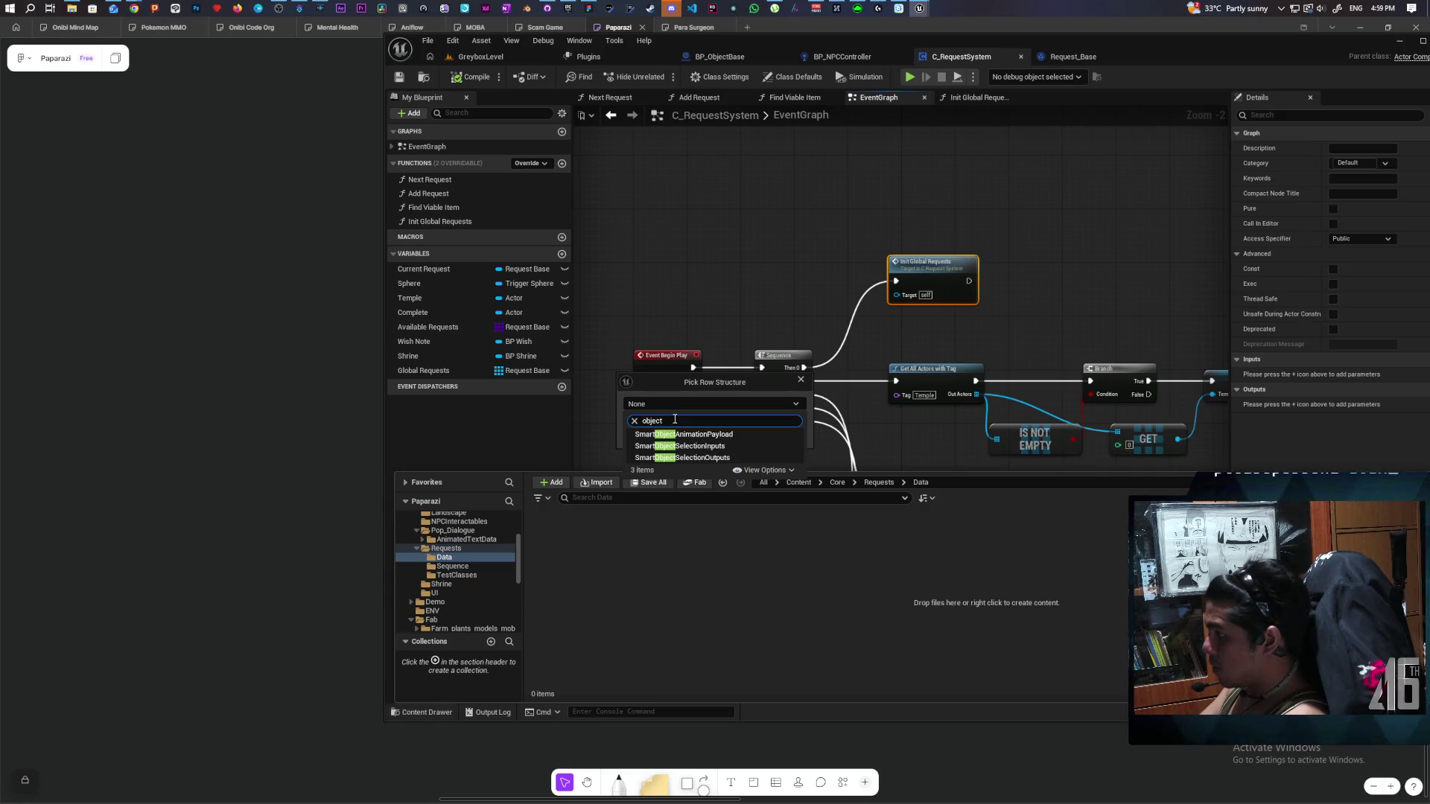
pyautogui.press('BackSpace')
pyautogui.press('BackSpace')
pyautogui.press('BackSpace')
pyautogui.write('re')
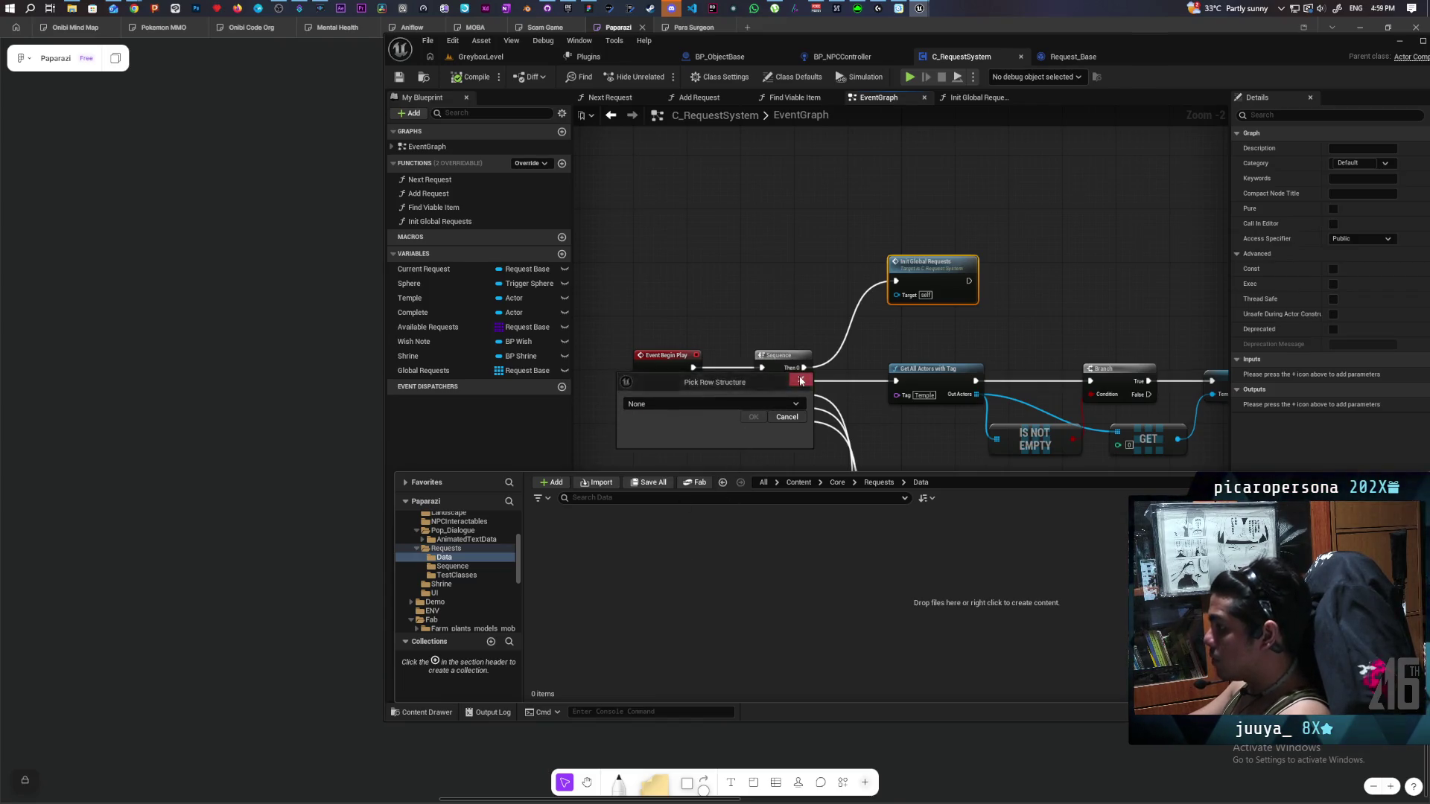
pyautogui.click(677, 593)
pyautogui.rightClick(555, 570)
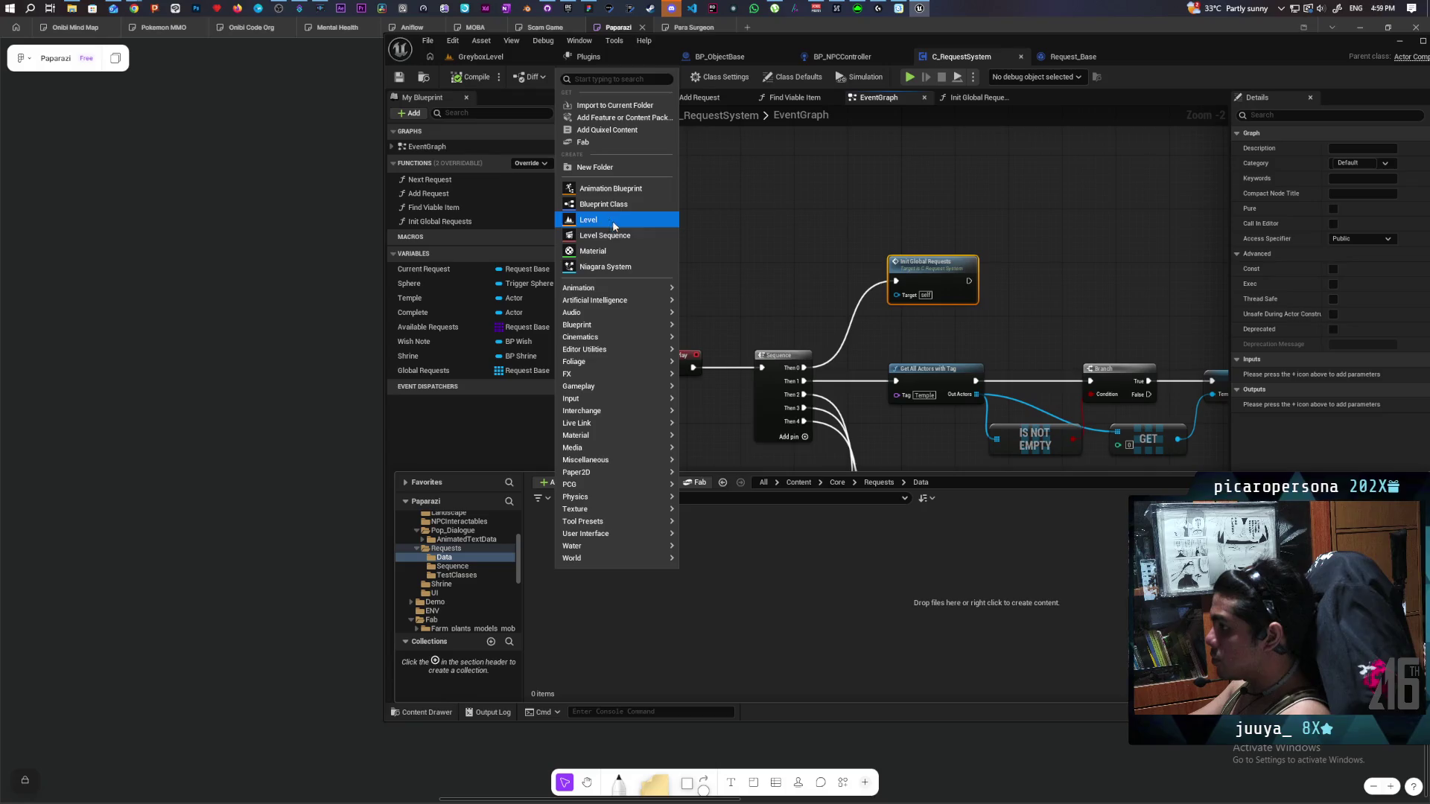
# Create a new Blueprint Structure in the Data folder named RequestTable.
pyautogui.moveTo(632, 324)
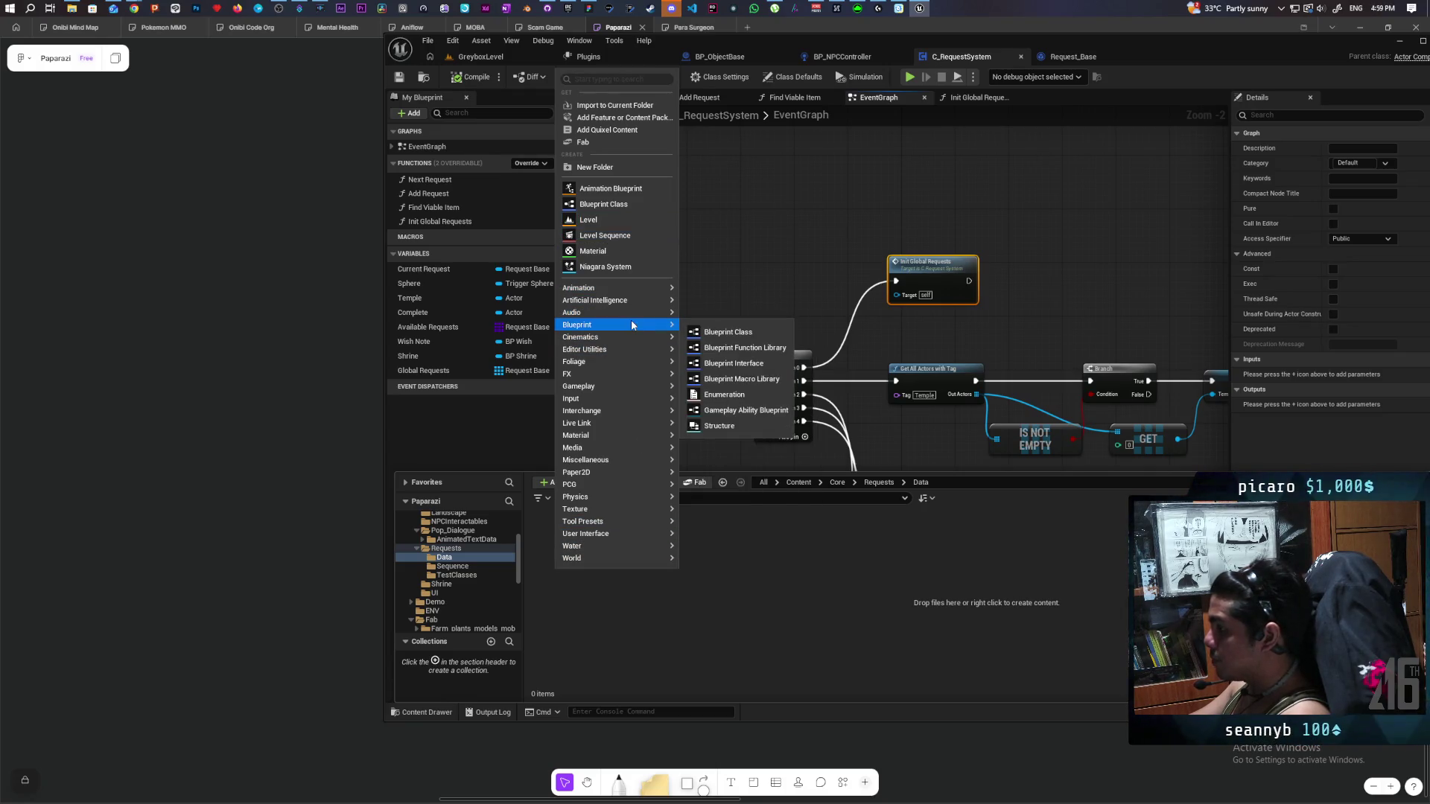
pyautogui.click(738, 427)
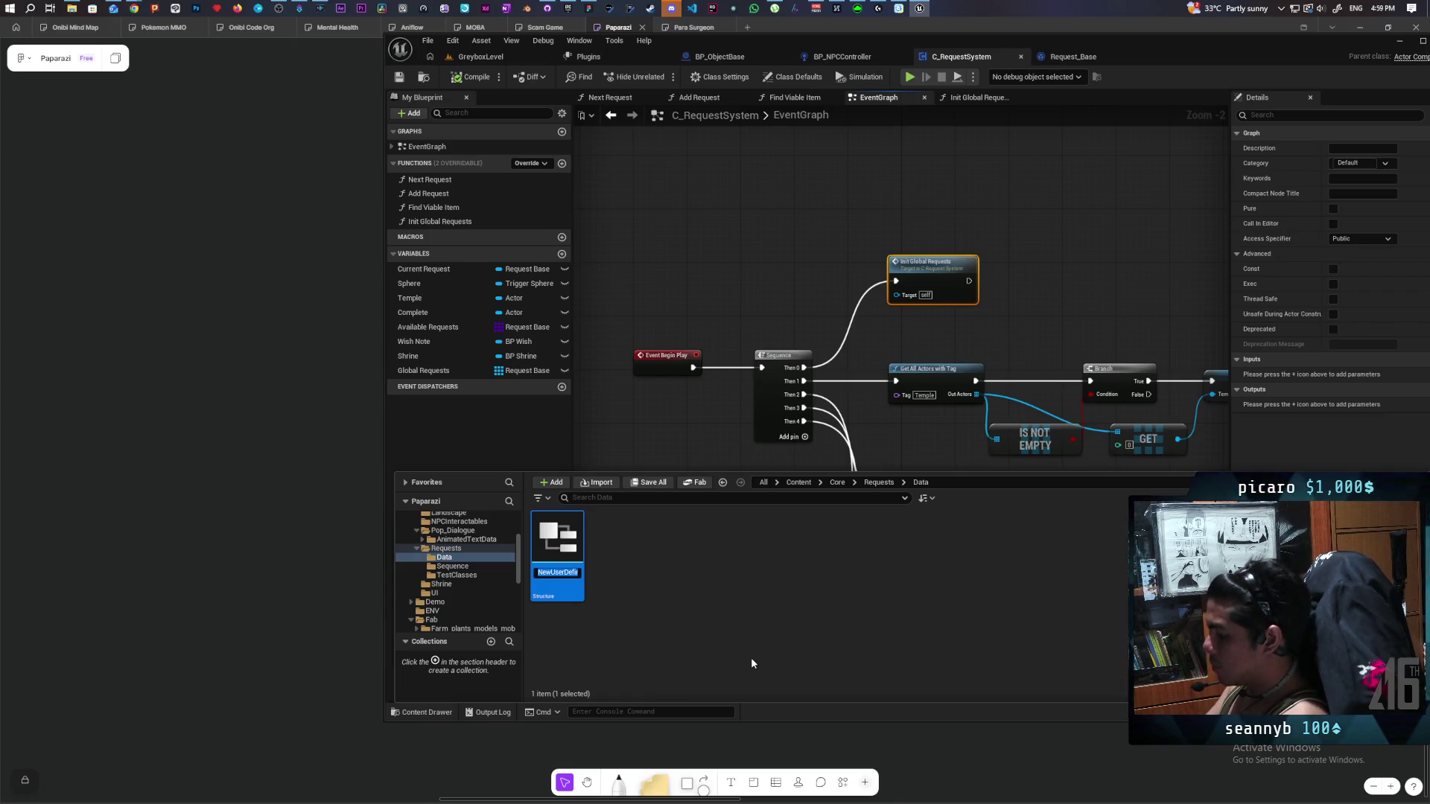
pyautogui.write('S')
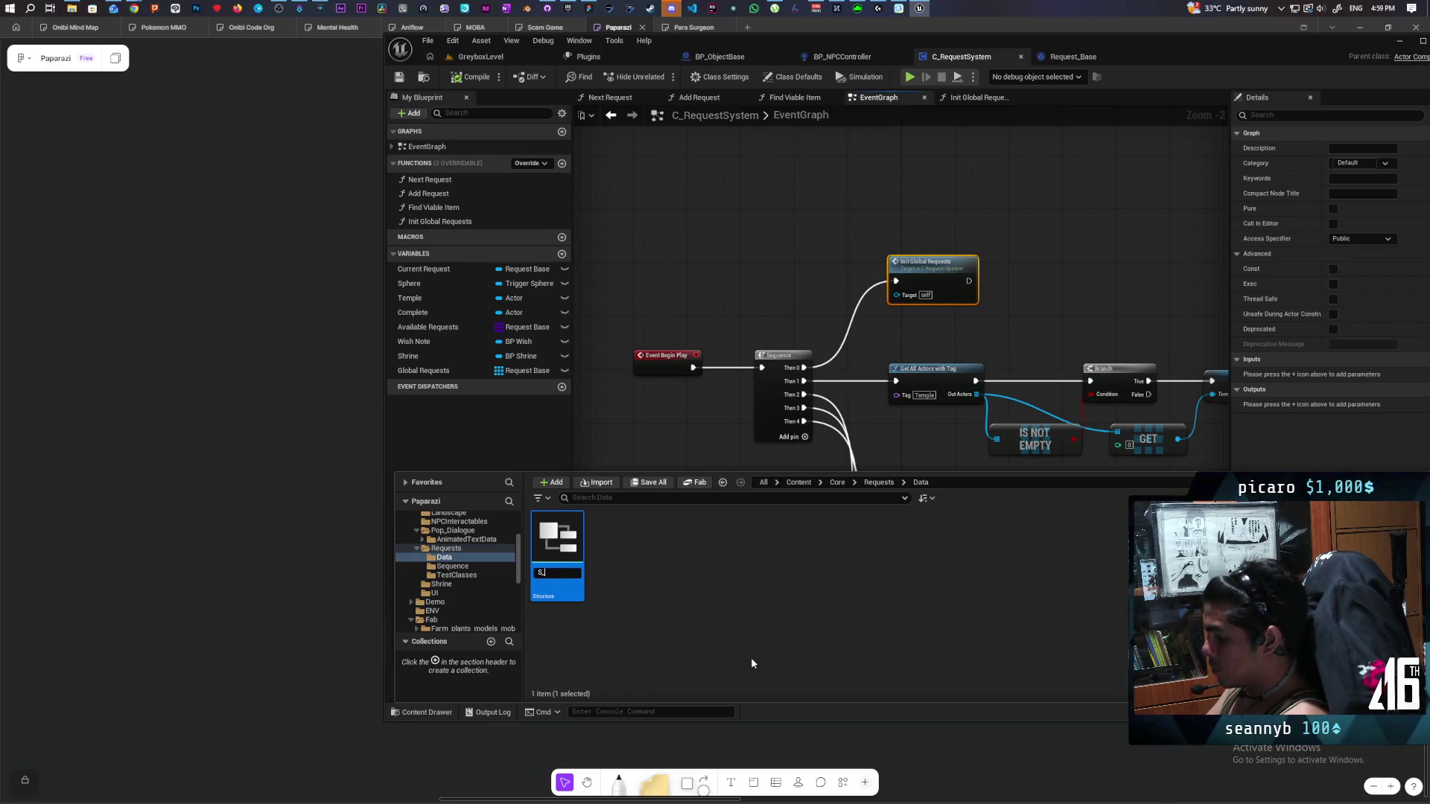
pyautogui.write('_Re')
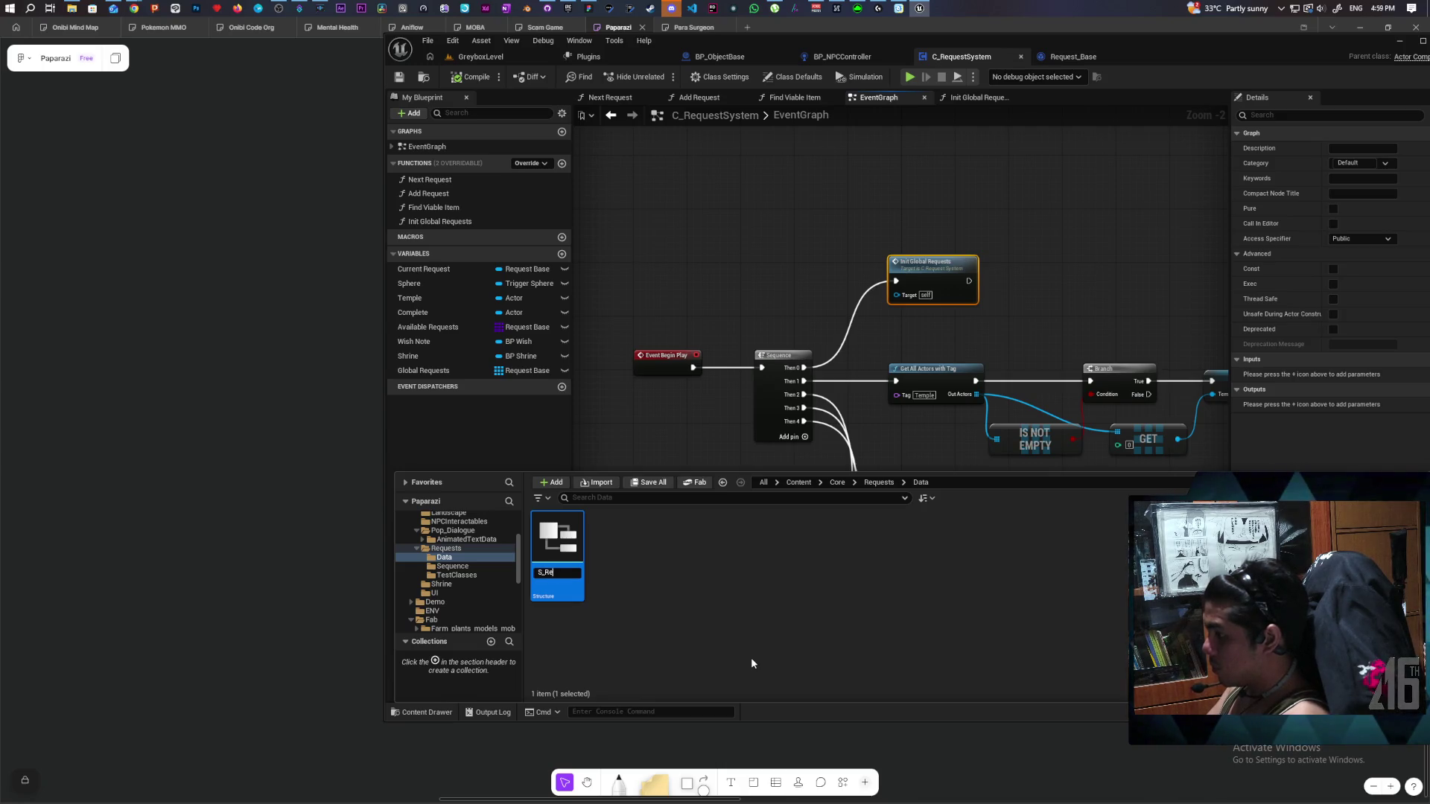
pyautogui.press('BackSpace')
pyautogui.press('BackSpace')
pyautogui.press('BackSpace')
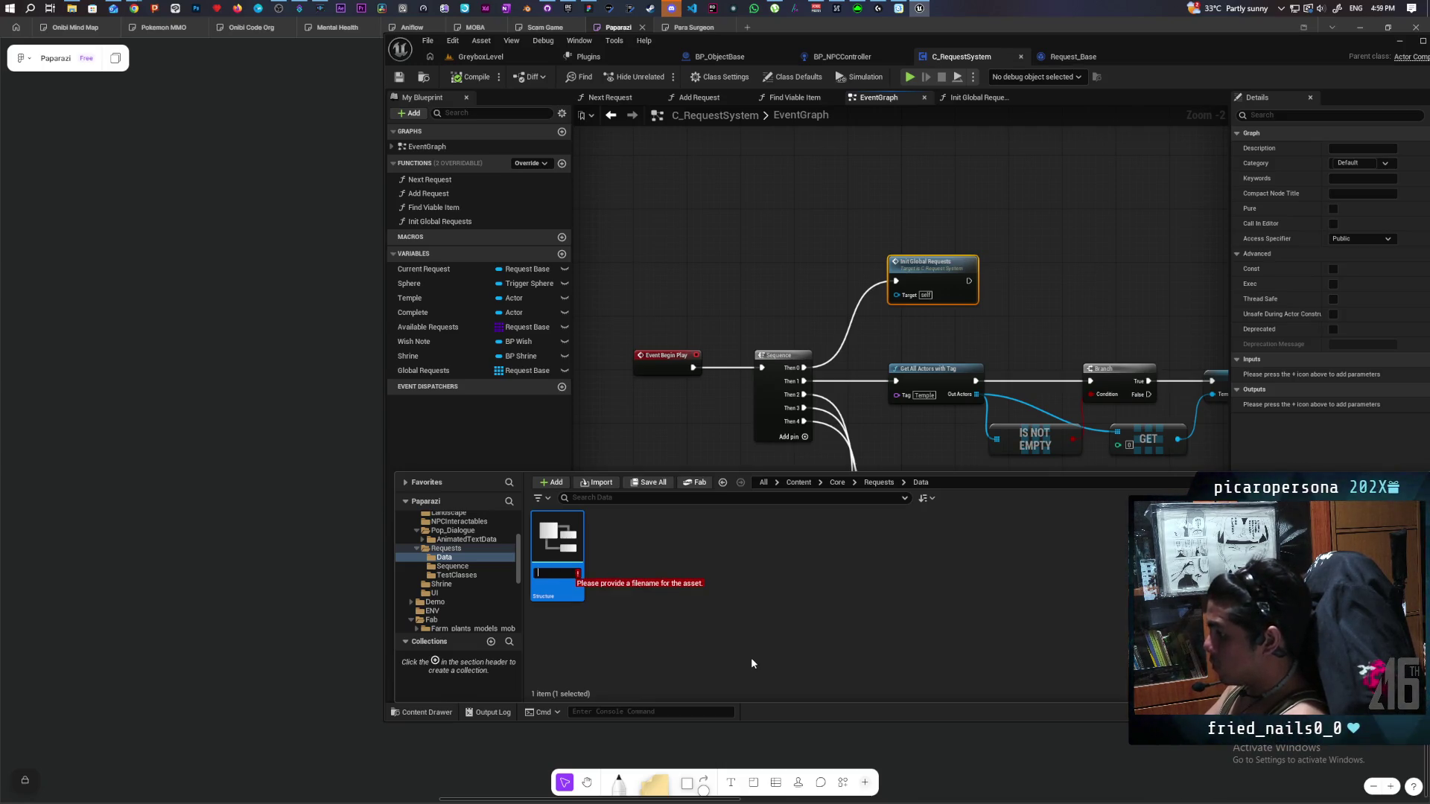
pyautogui.write('Requ')
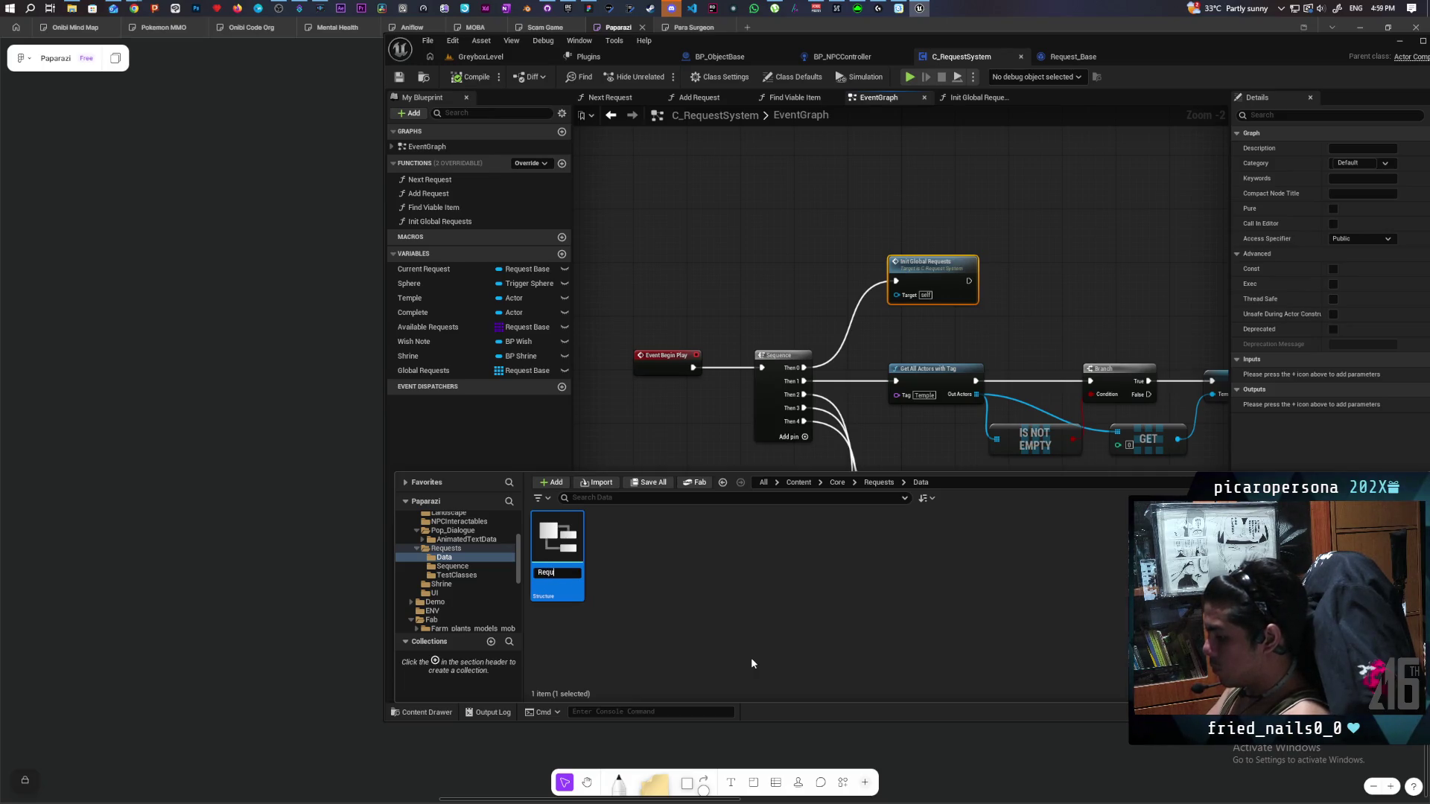
pyautogui.write('est')
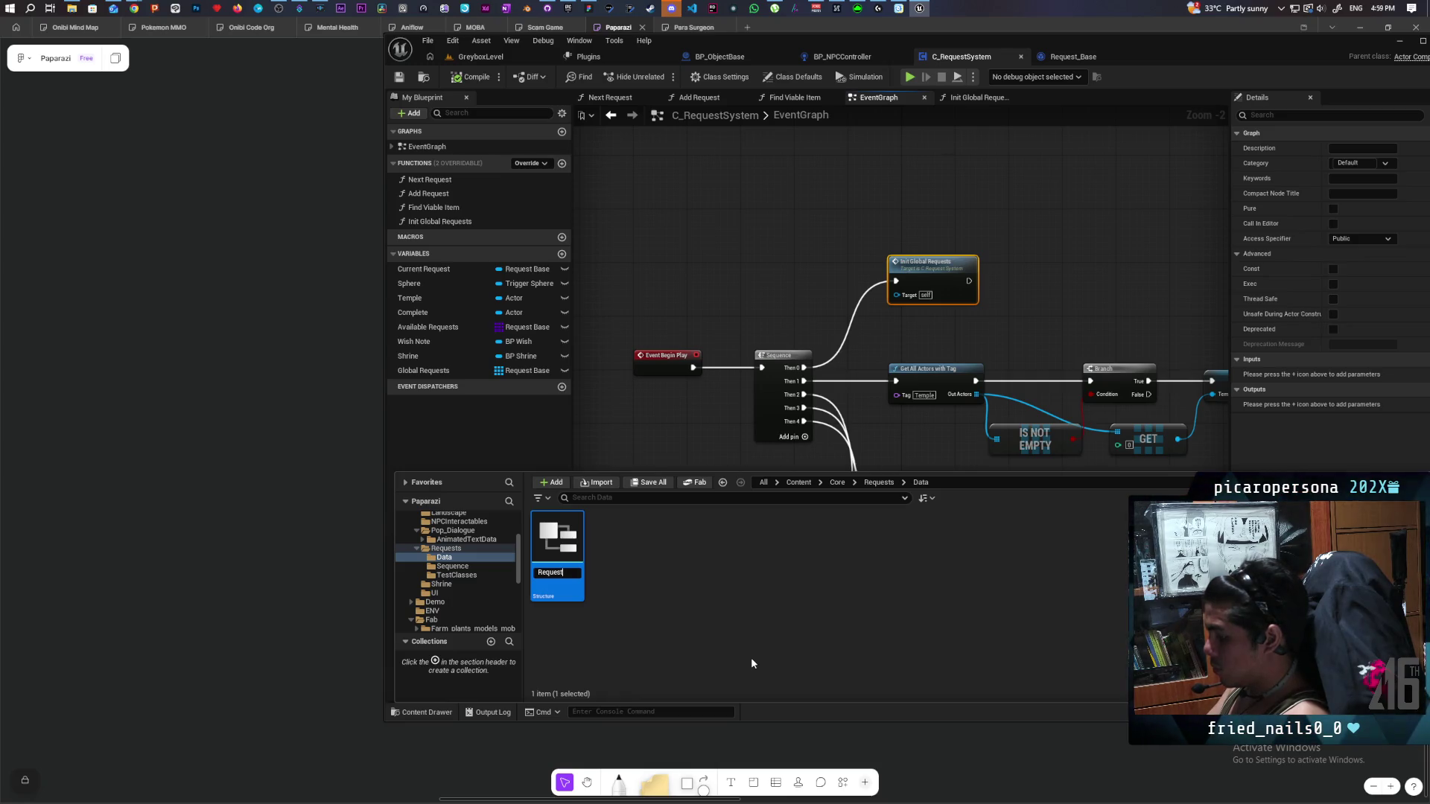
pyautogui.write('Table')
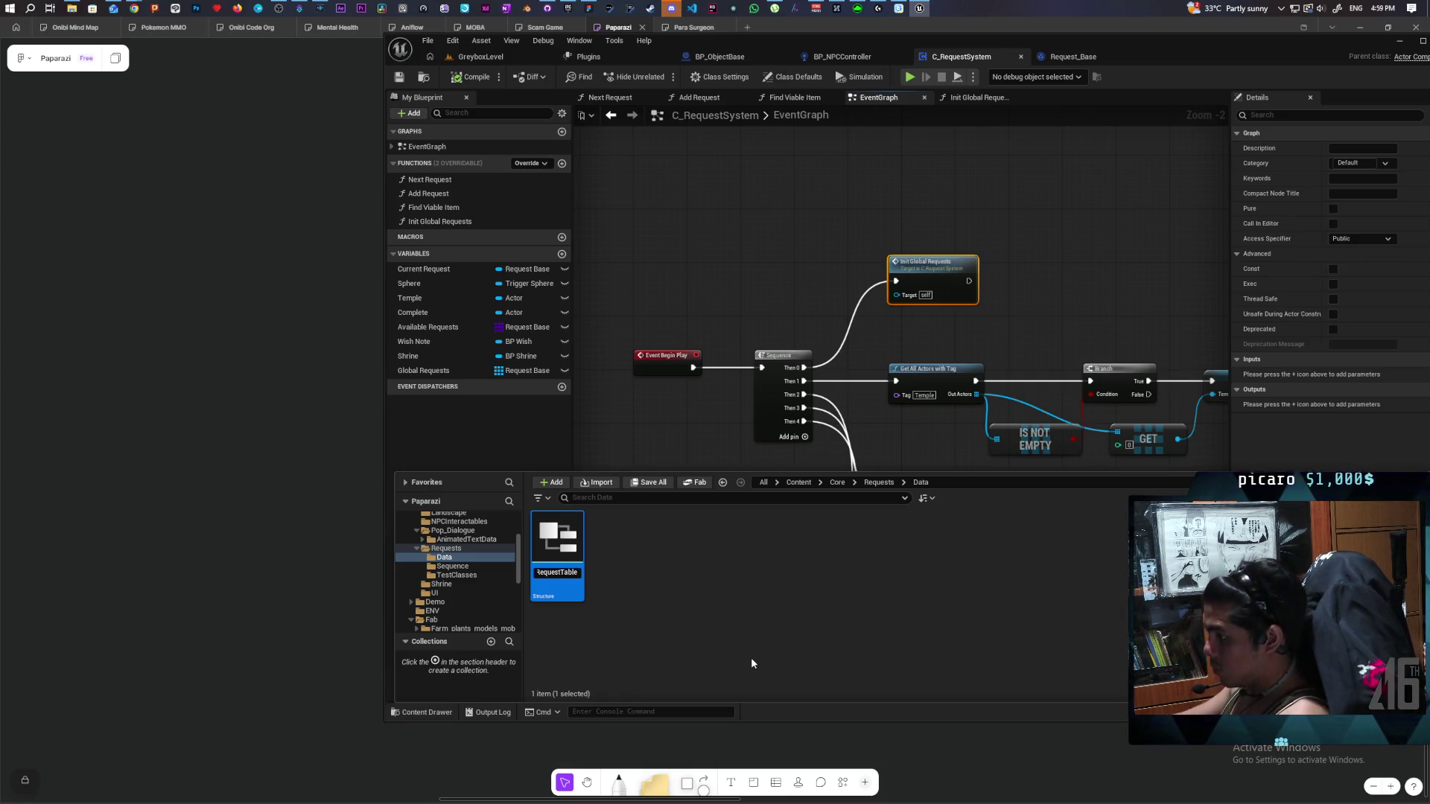
pyautogui.press('Return')
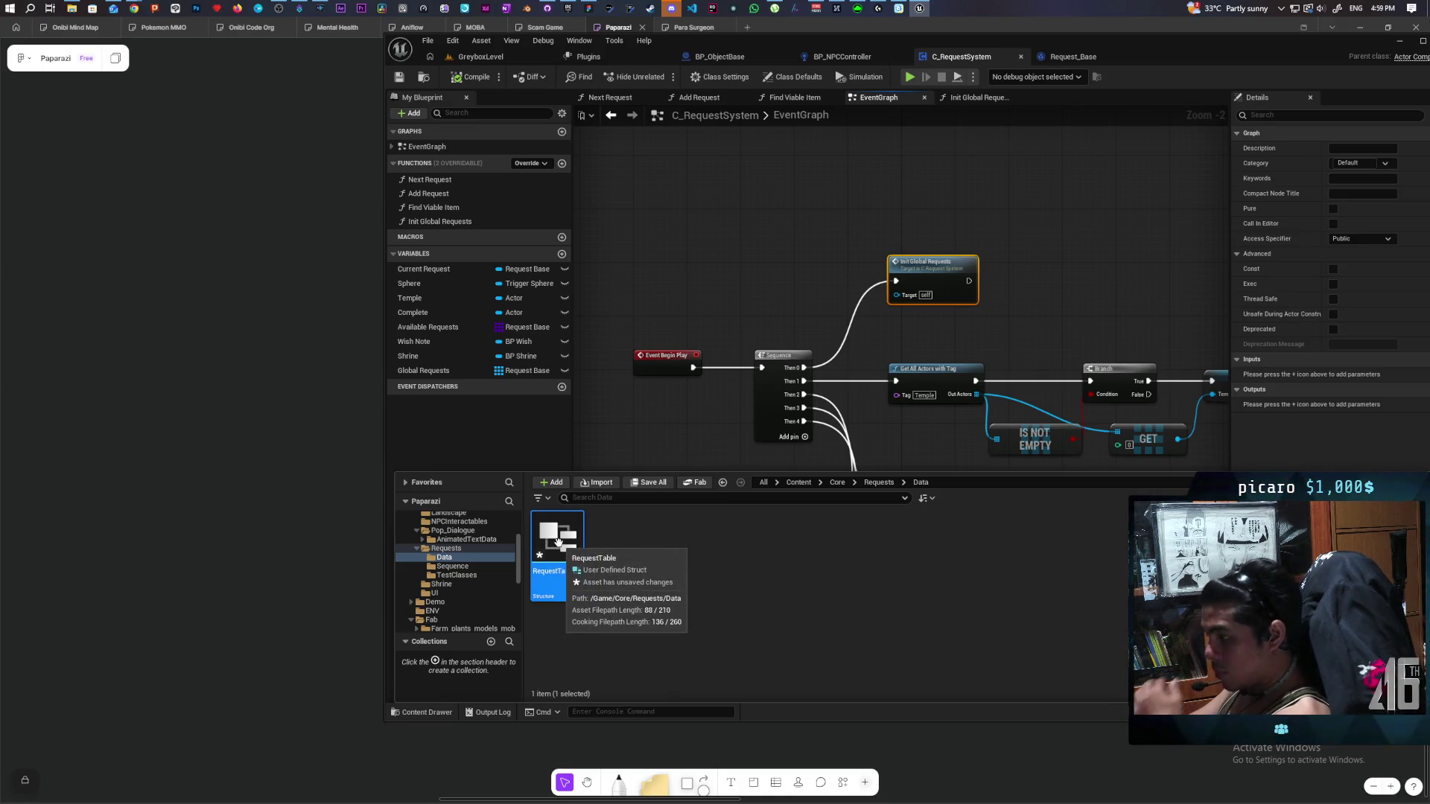
# Rename the struct's member to Request, type it as a Request Base soft class reference, and save.
pyautogui.doubleClick(561, 541)
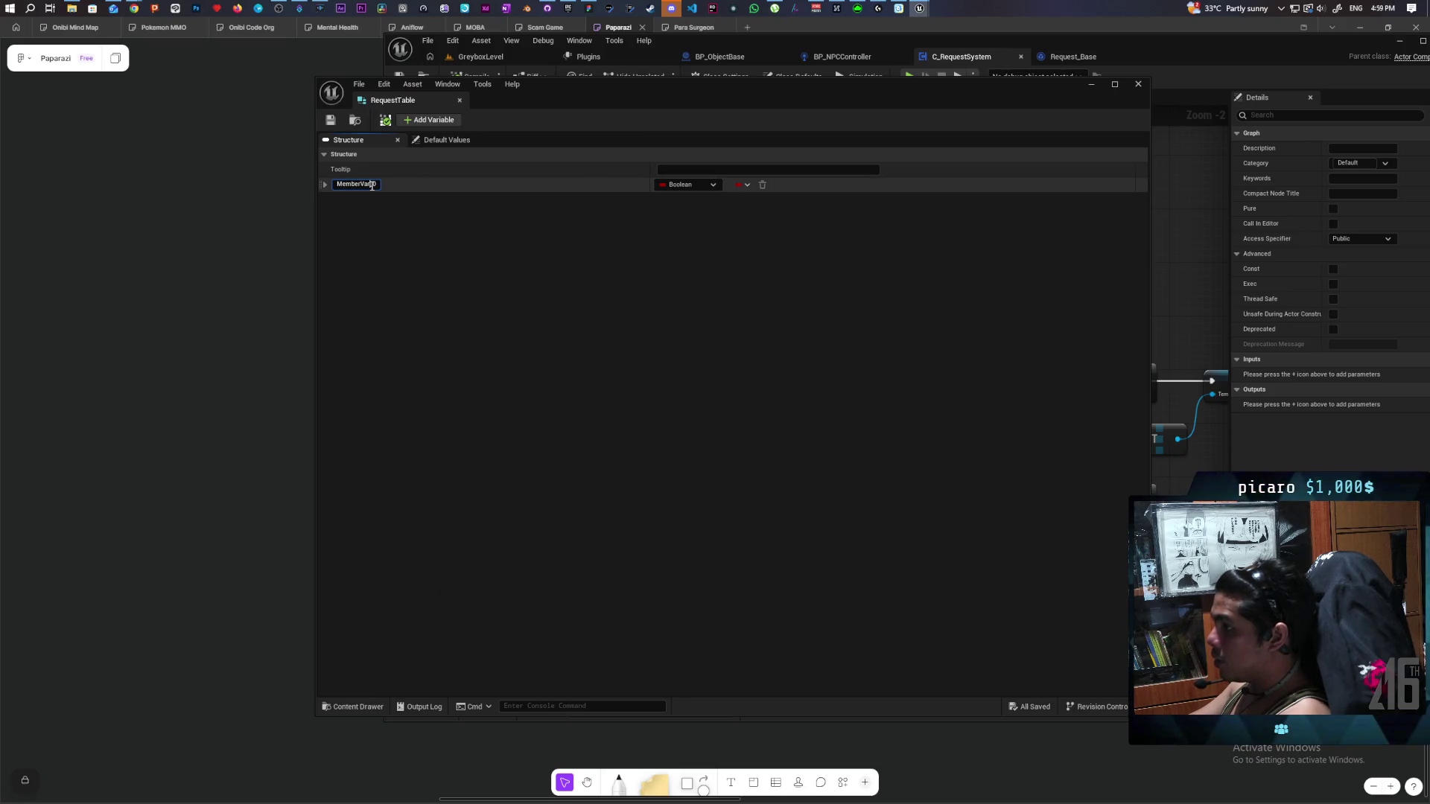
pyautogui.write('Re')
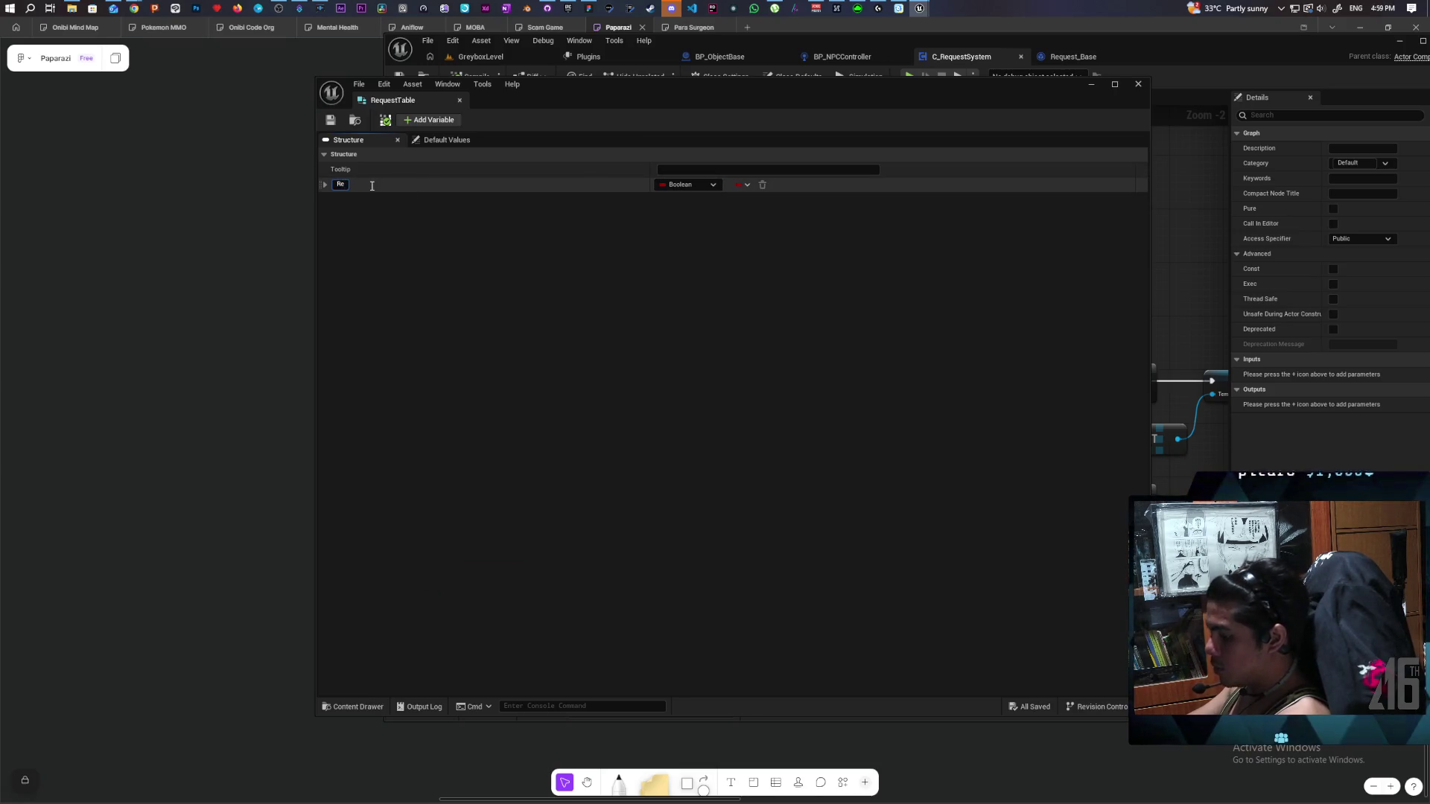
pyautogui.write('quest')
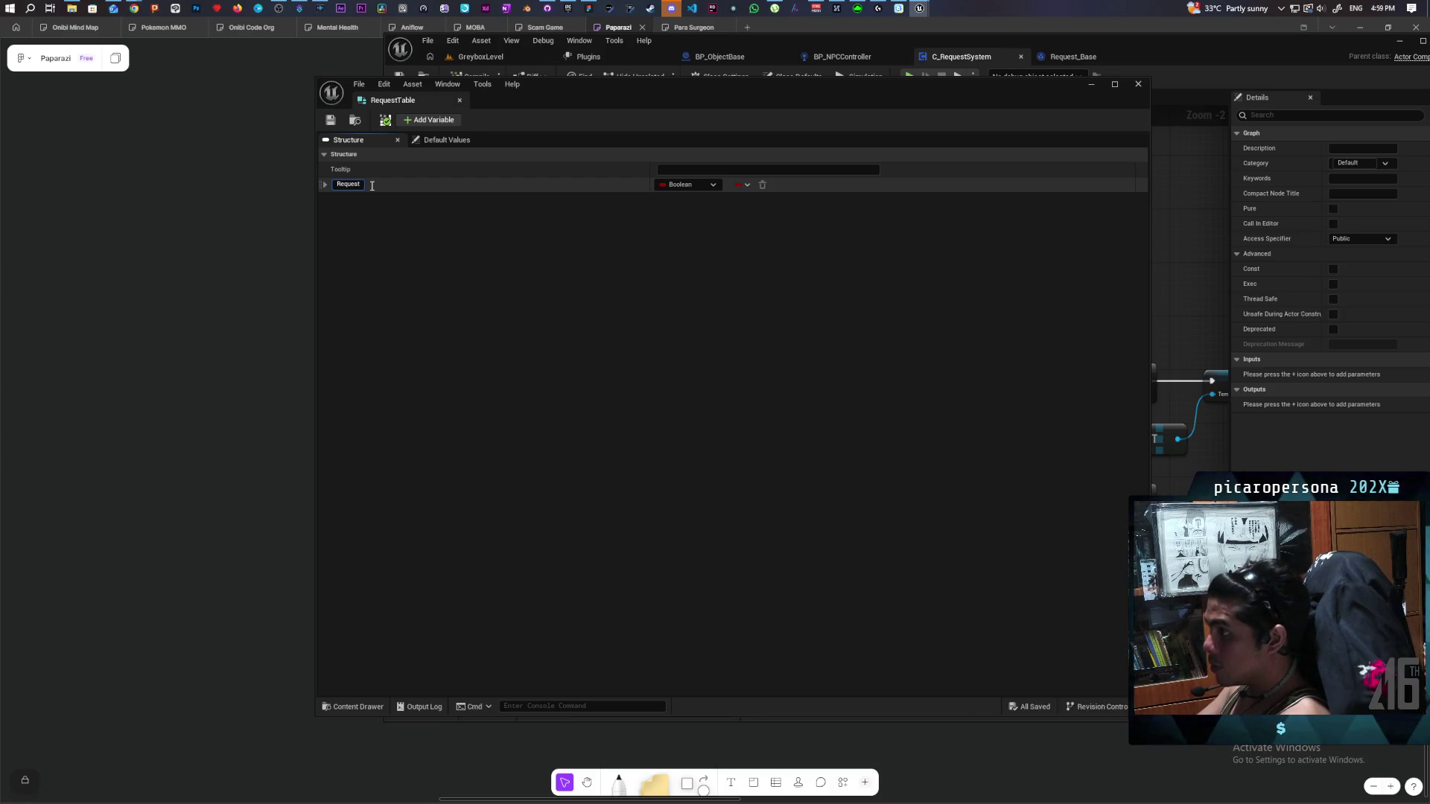
pyautogui.press('Return')
pyautogui.click(676, 185)
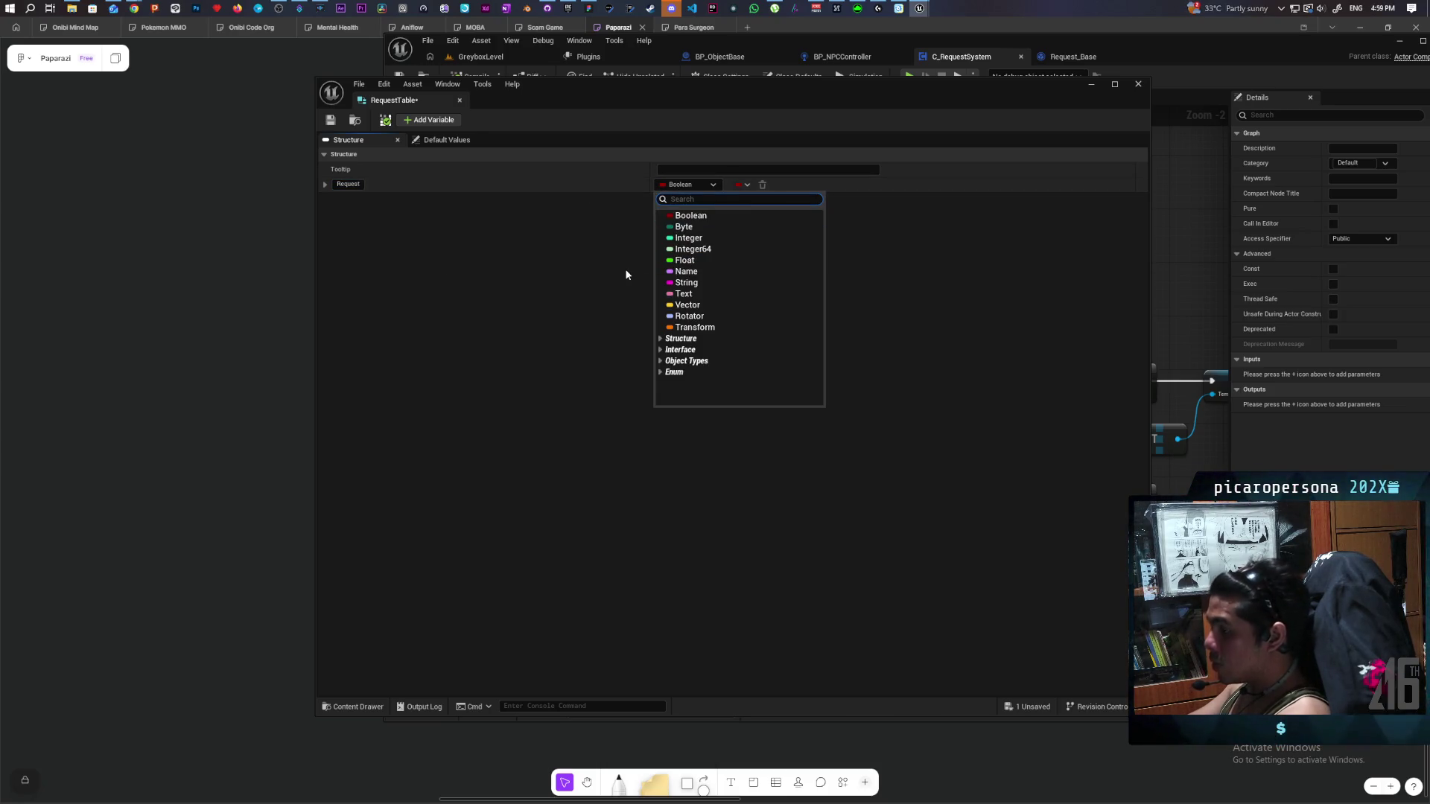
pyautogui.write('reque')
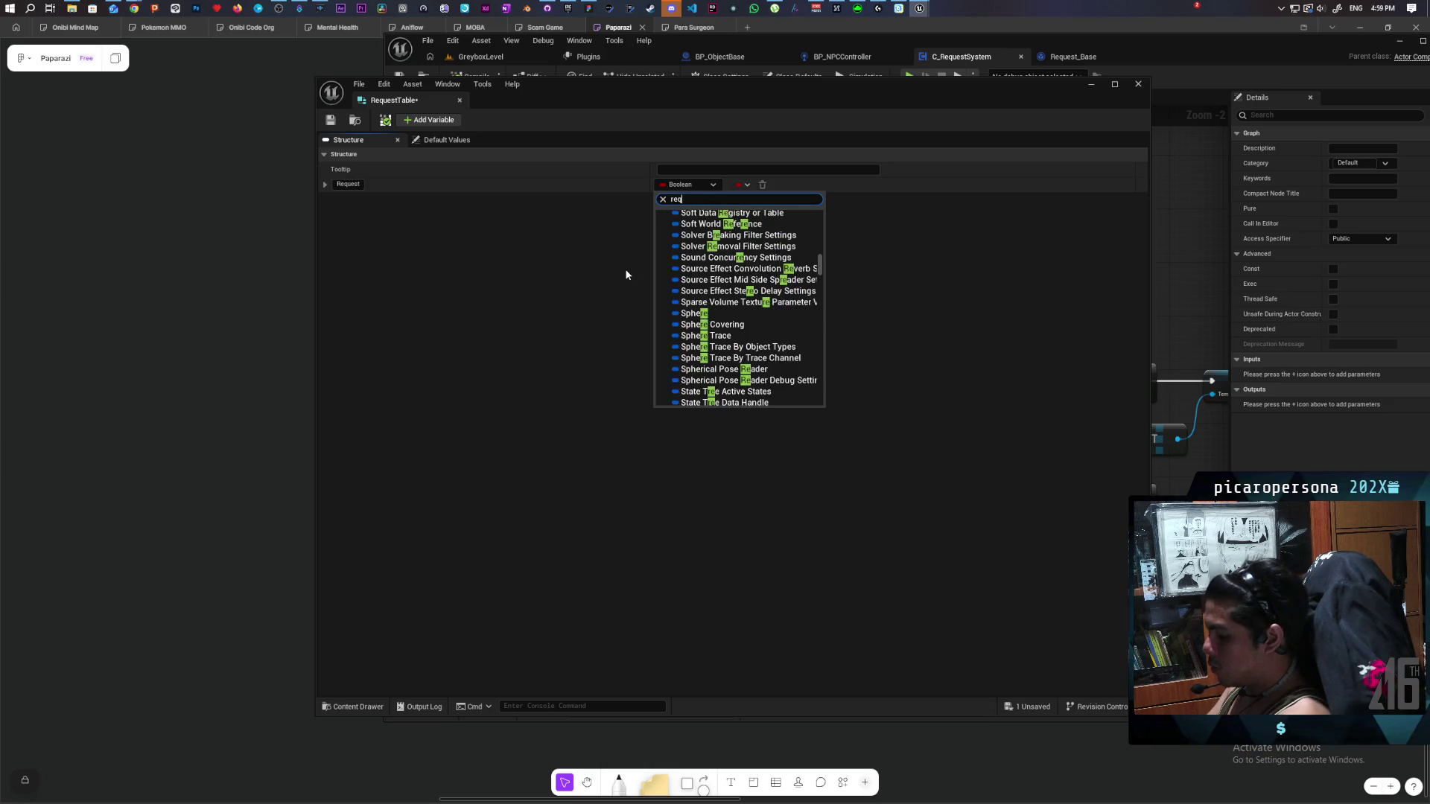
pyautogui.press('BackSpace')
pyautogui.press('BackSpace')
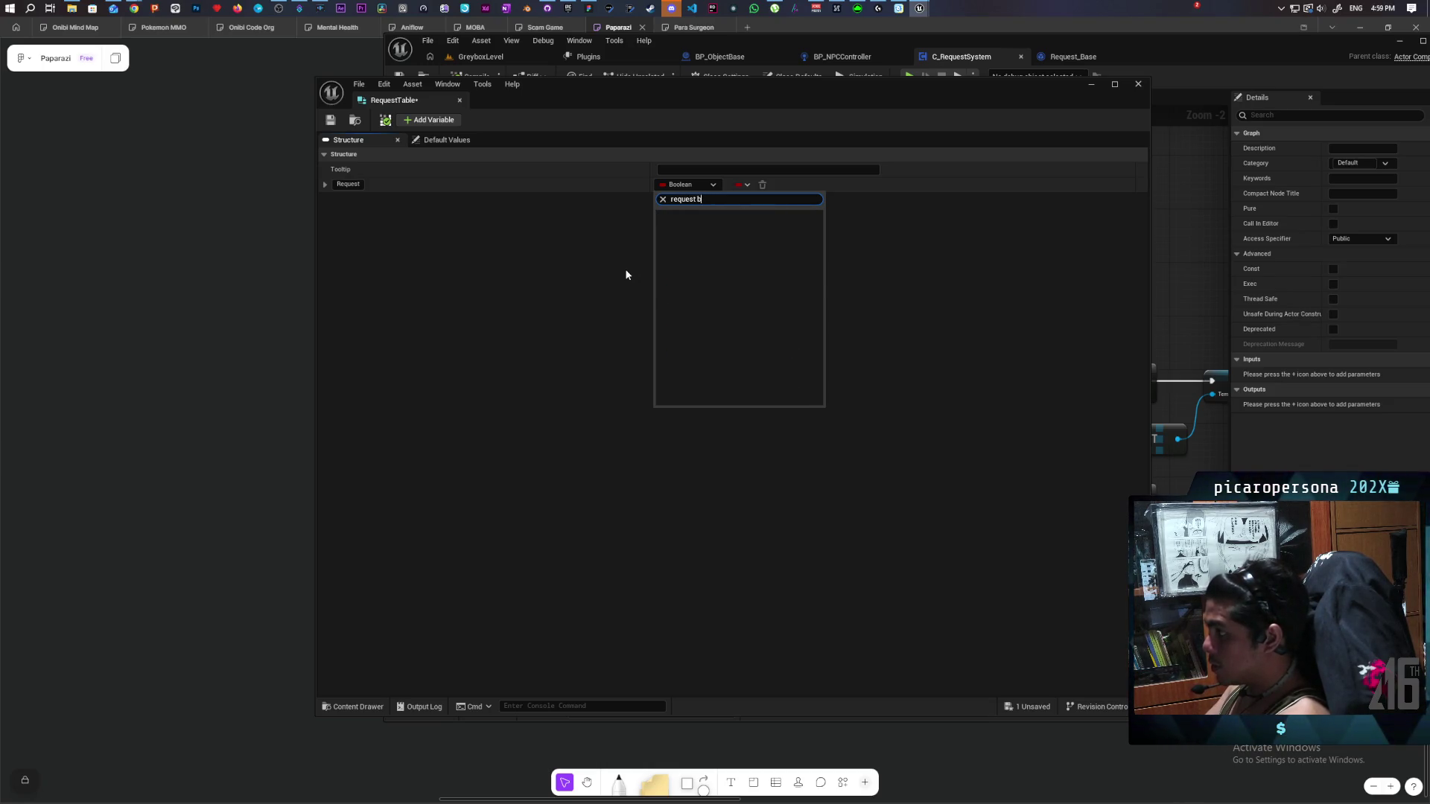
pyautogui.write('base')
pyautogui.press('BackSpace')
pyautogui.press('BackSpace')
pyautogui.press('BackSpace')
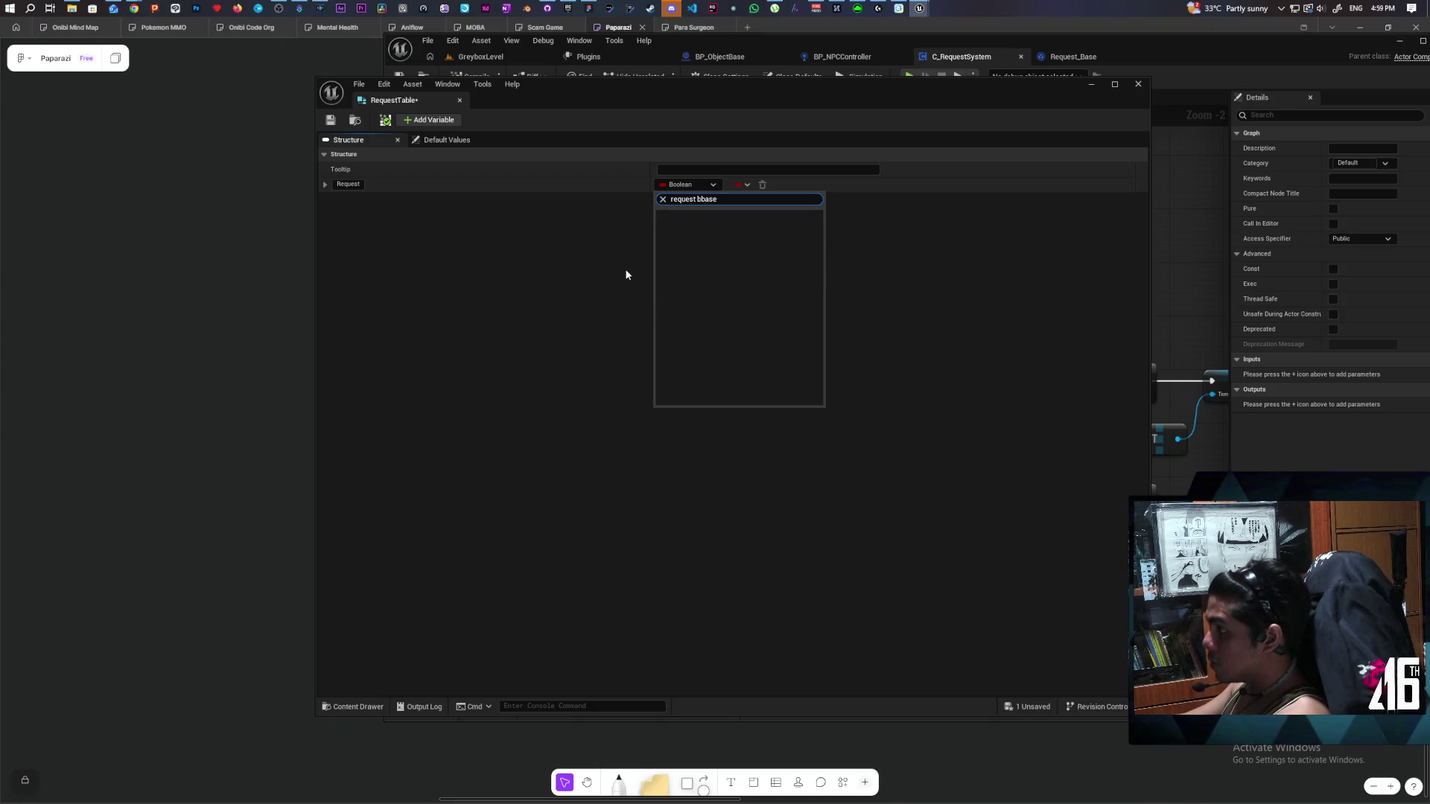
pyautogui.write('ase')
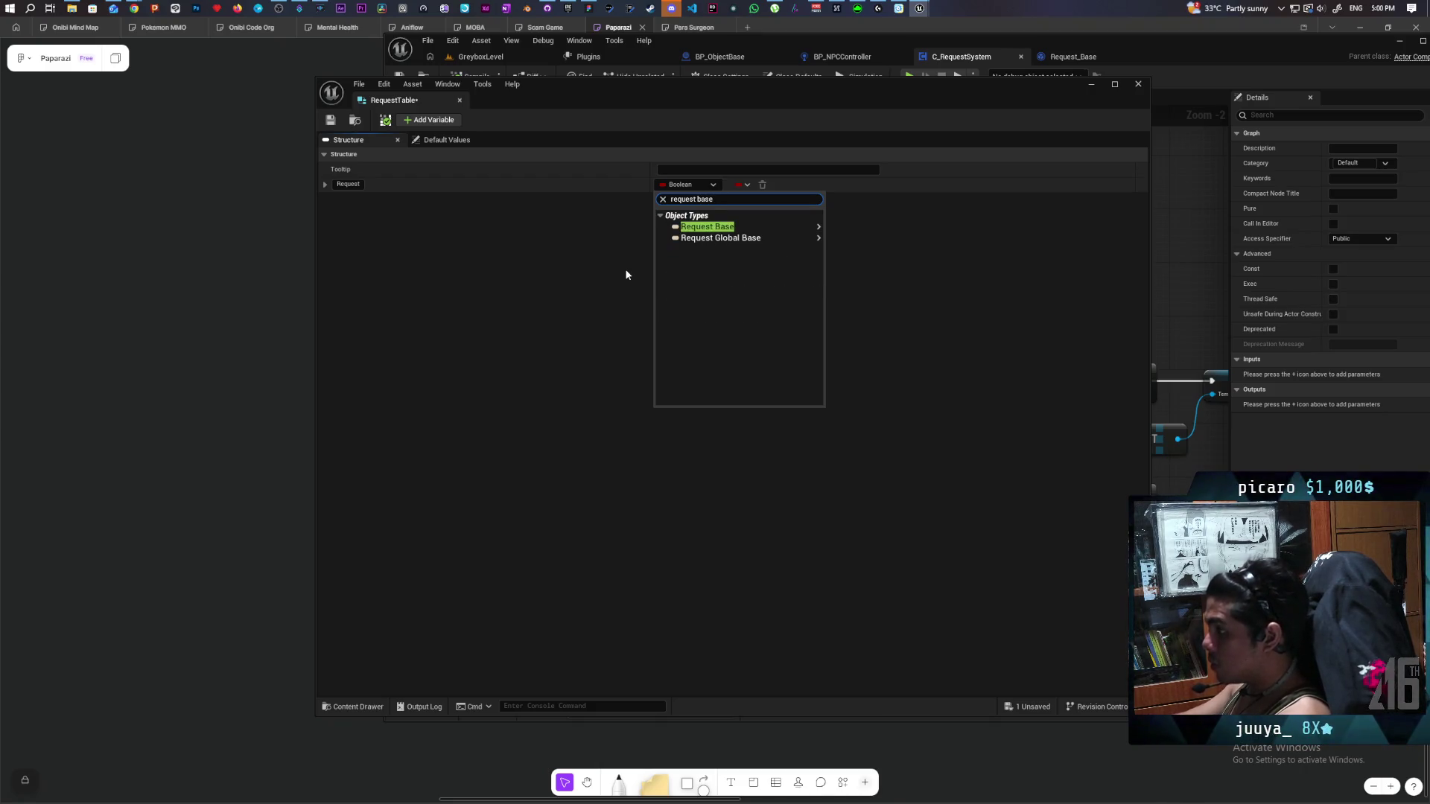
pyautogui.click(775, 227)
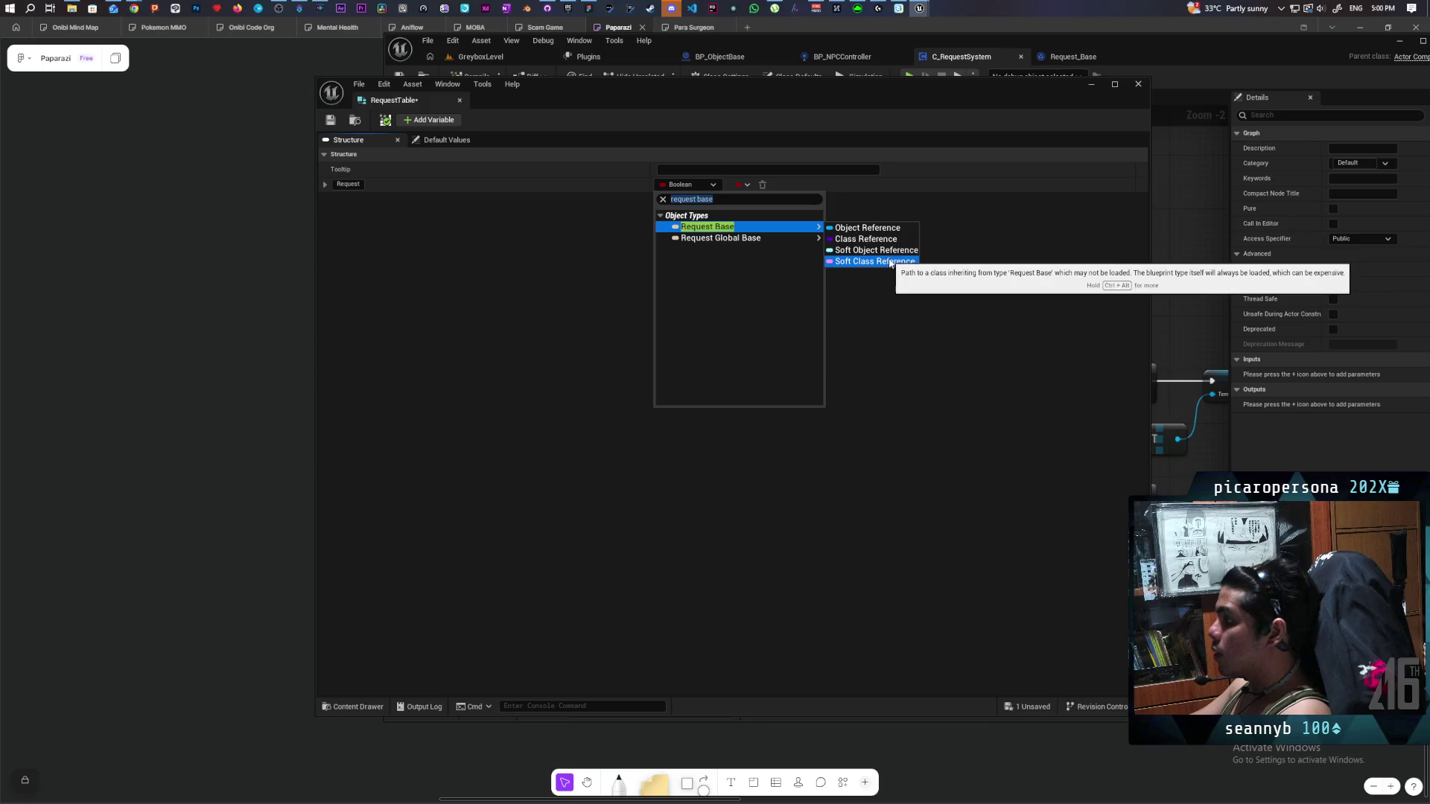
pyautogui.click(895, 263)
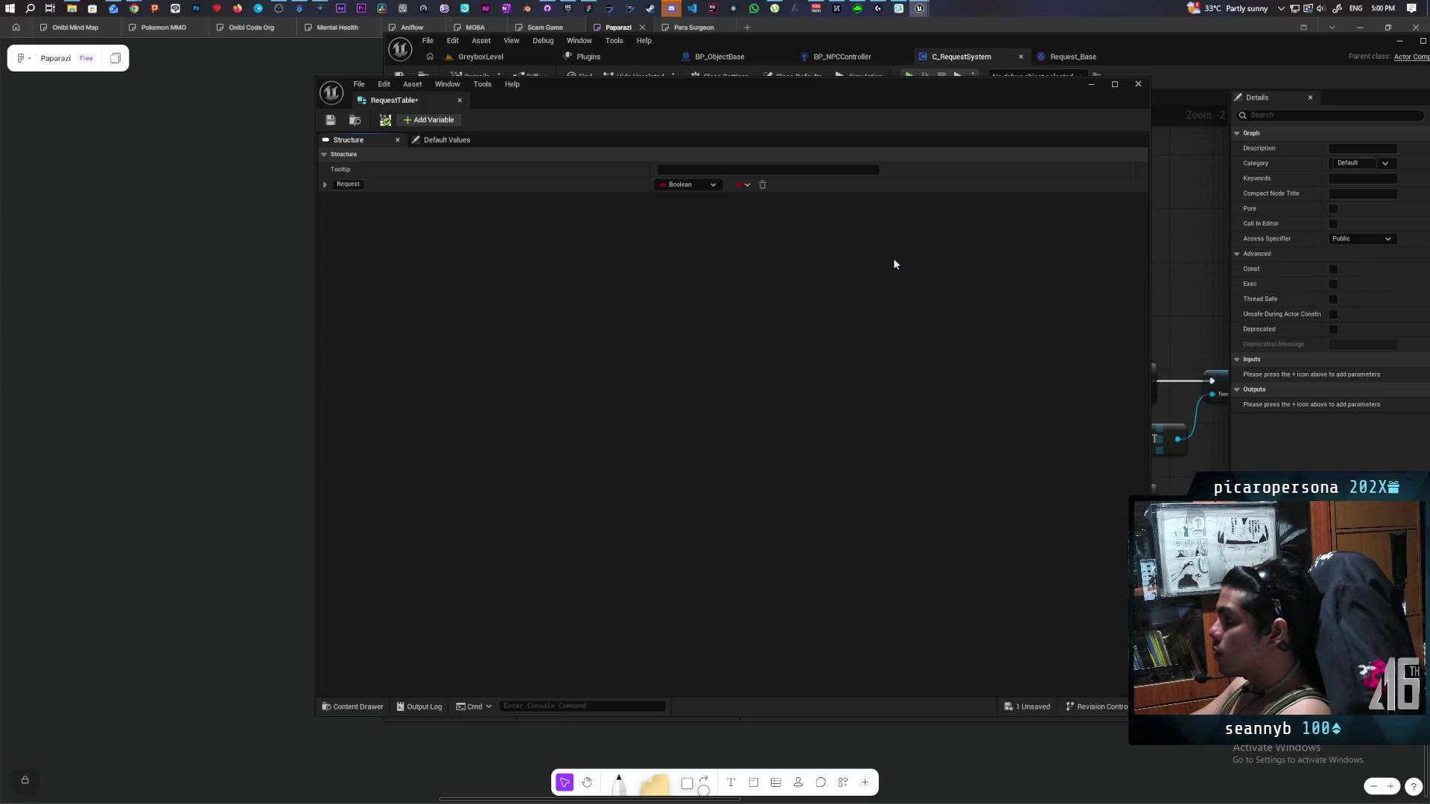
pyautogui.hotkey('ctrl', 's')
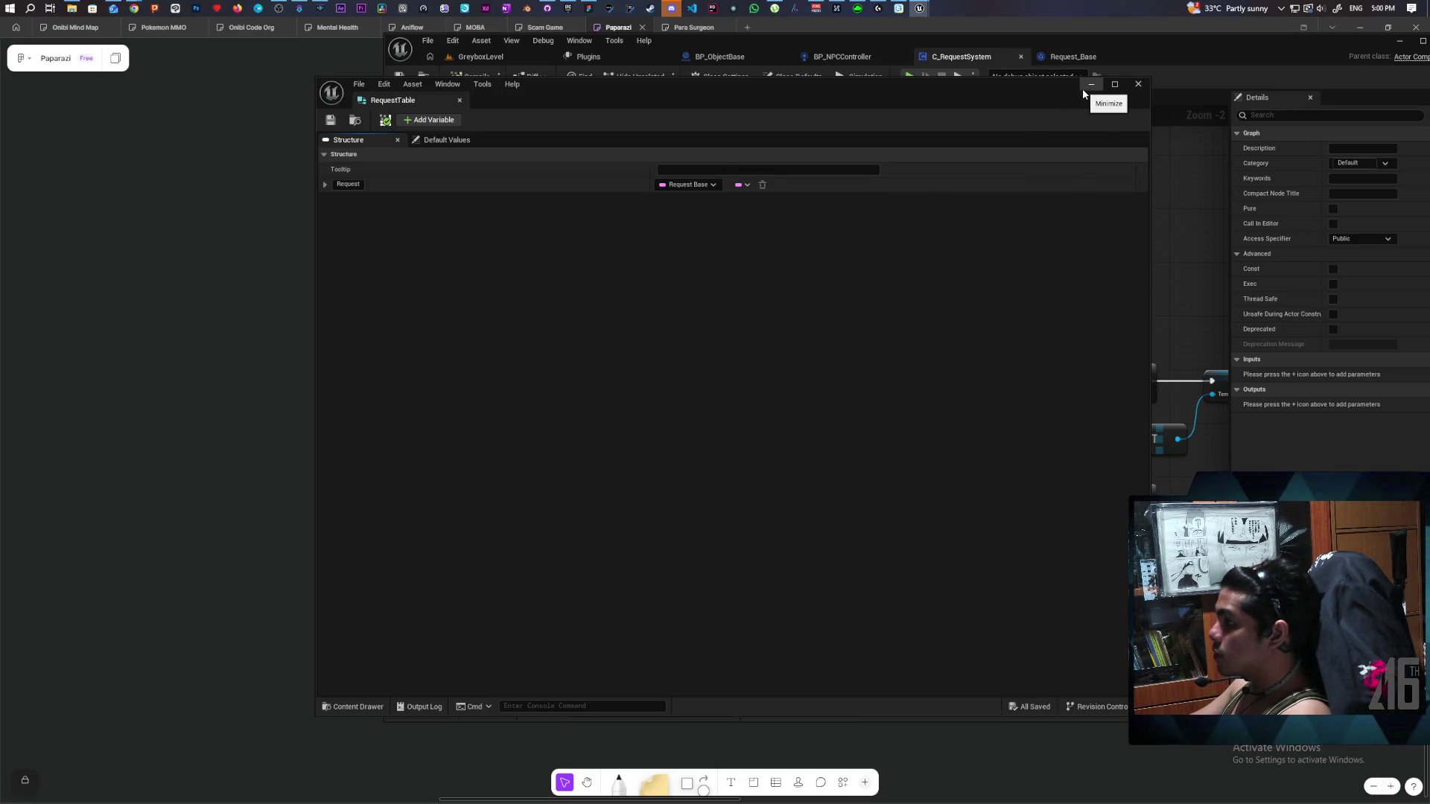
# Close the struct editor and create a Data Table in the Data folder using the RequestTable row structure.
pyautogui.moveTo(713, 96); pyautogui.dragTo(567, 152)
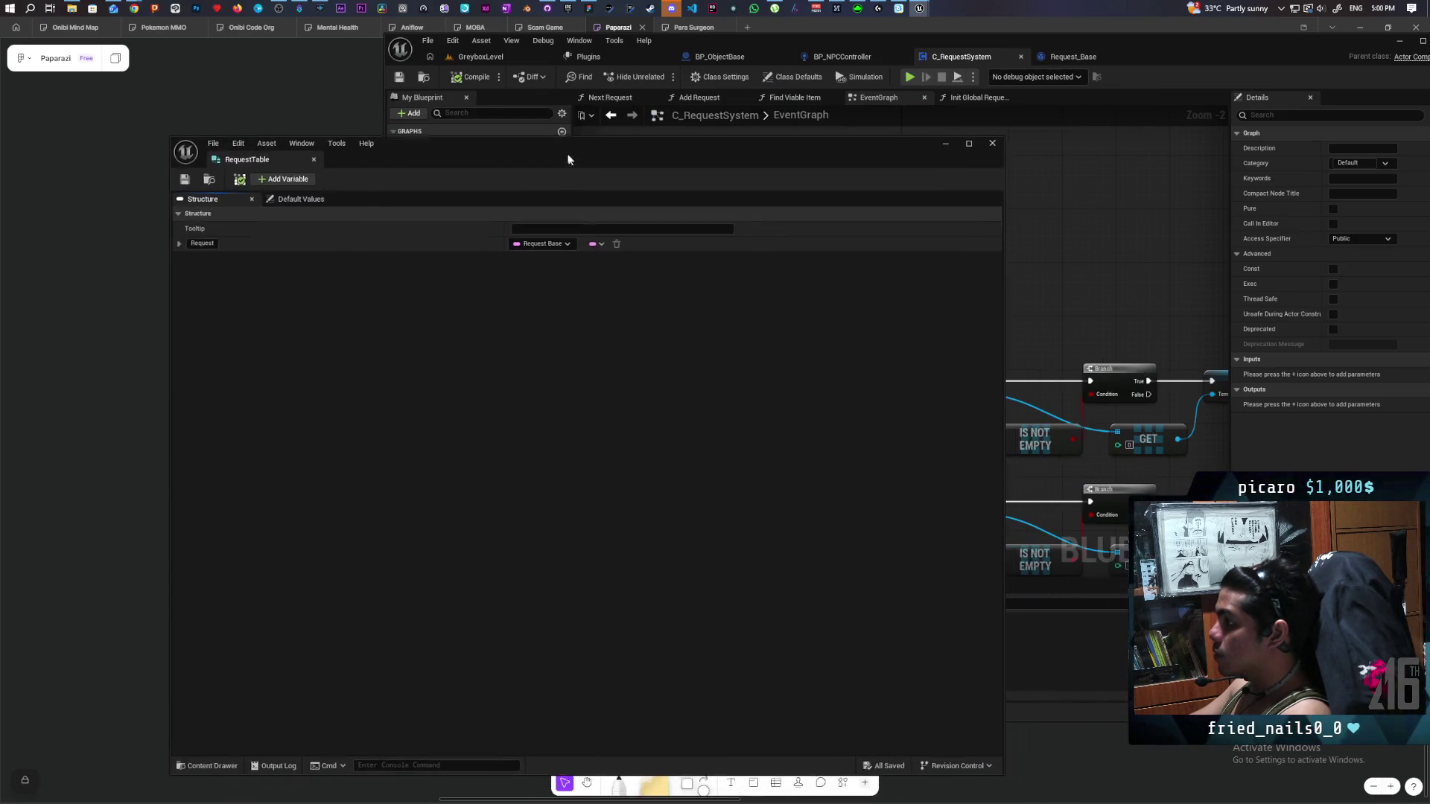
pyautogui.click(994, 142)
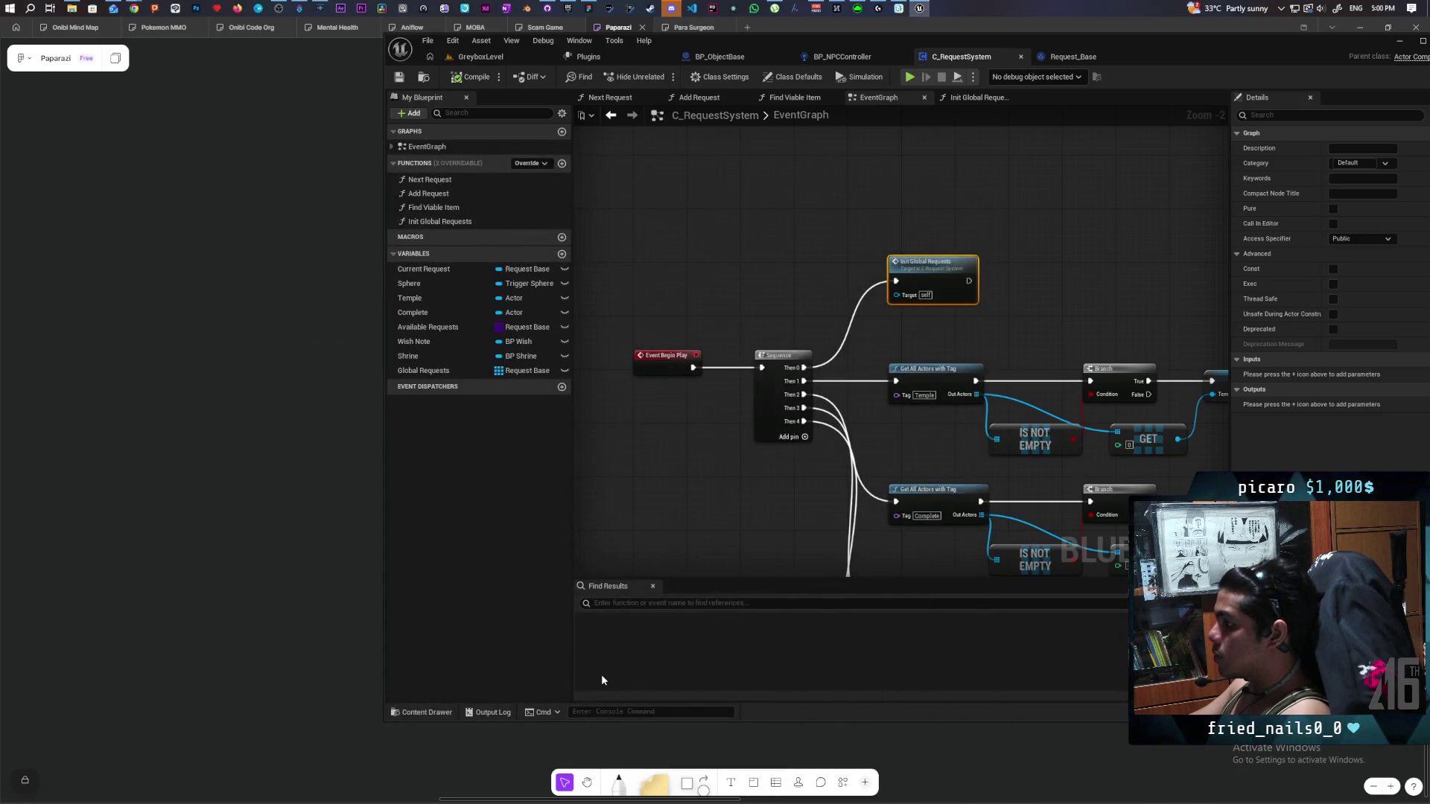
pyautogui.click(422, 712)
pyautogui.rightClick(651, 600)
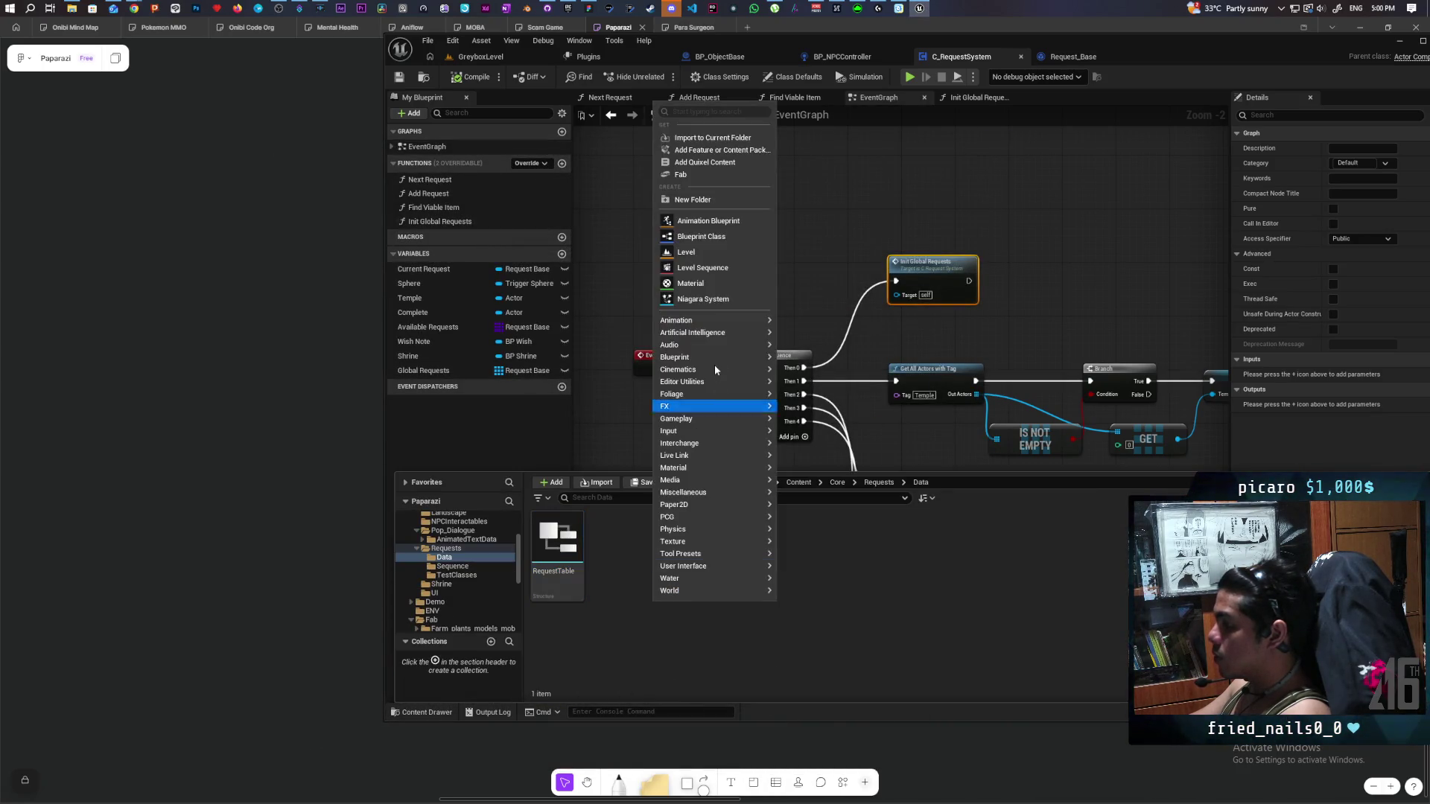
pyautogui.moveTo(714, 431)
pyautogui.moveTo(722, 492)
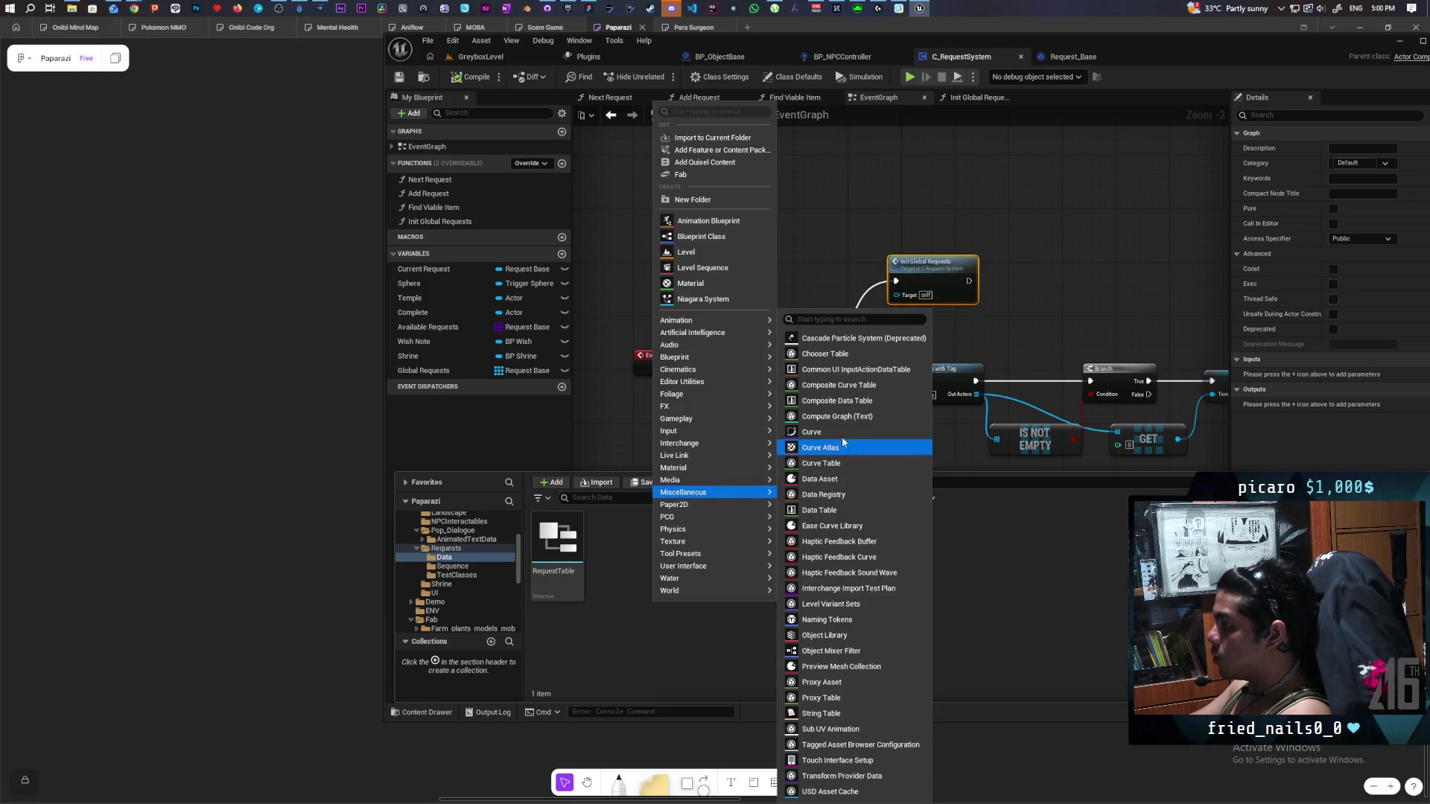
pyautogui.click(833, 511)
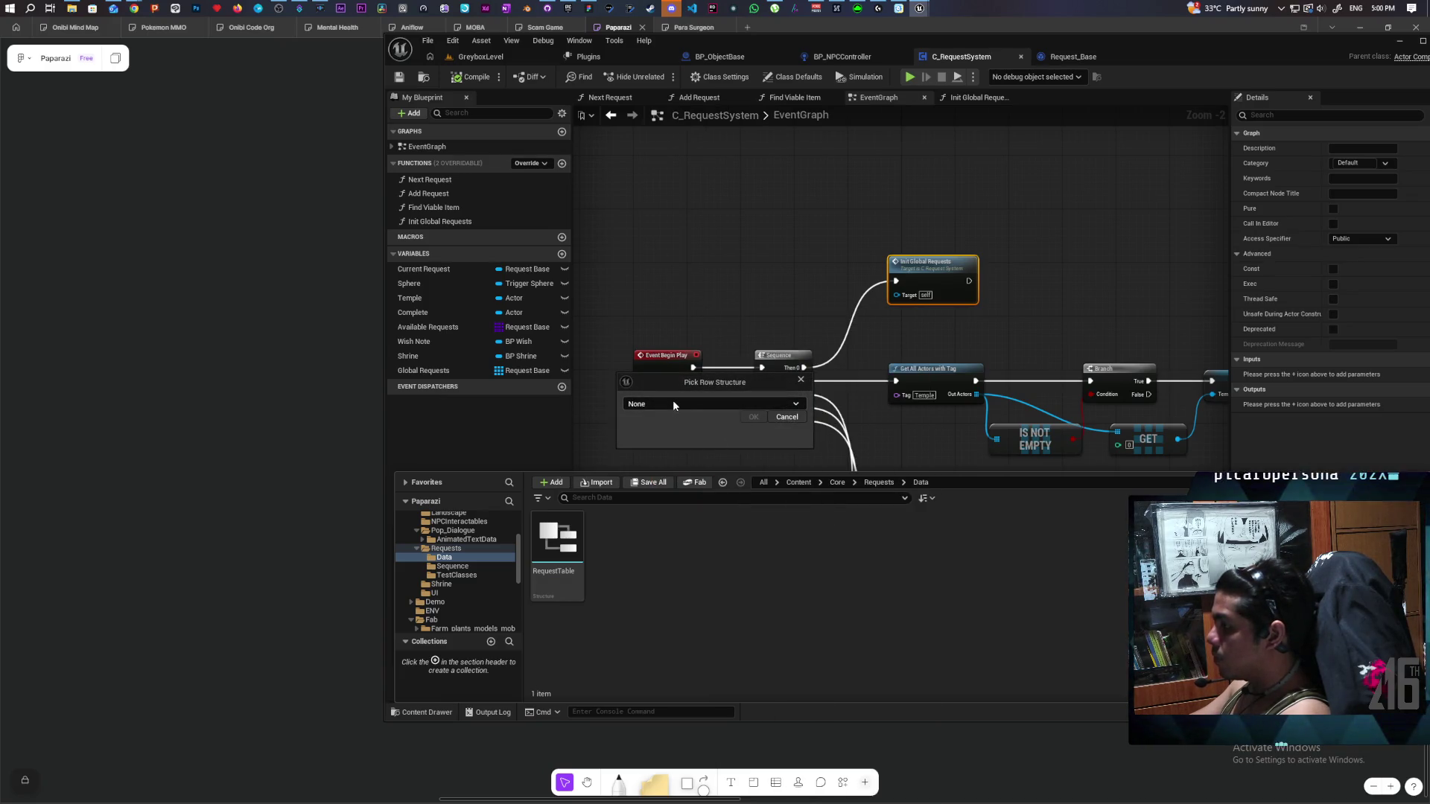
pyautogui.click(673, 402)
pyautogui.write('request')
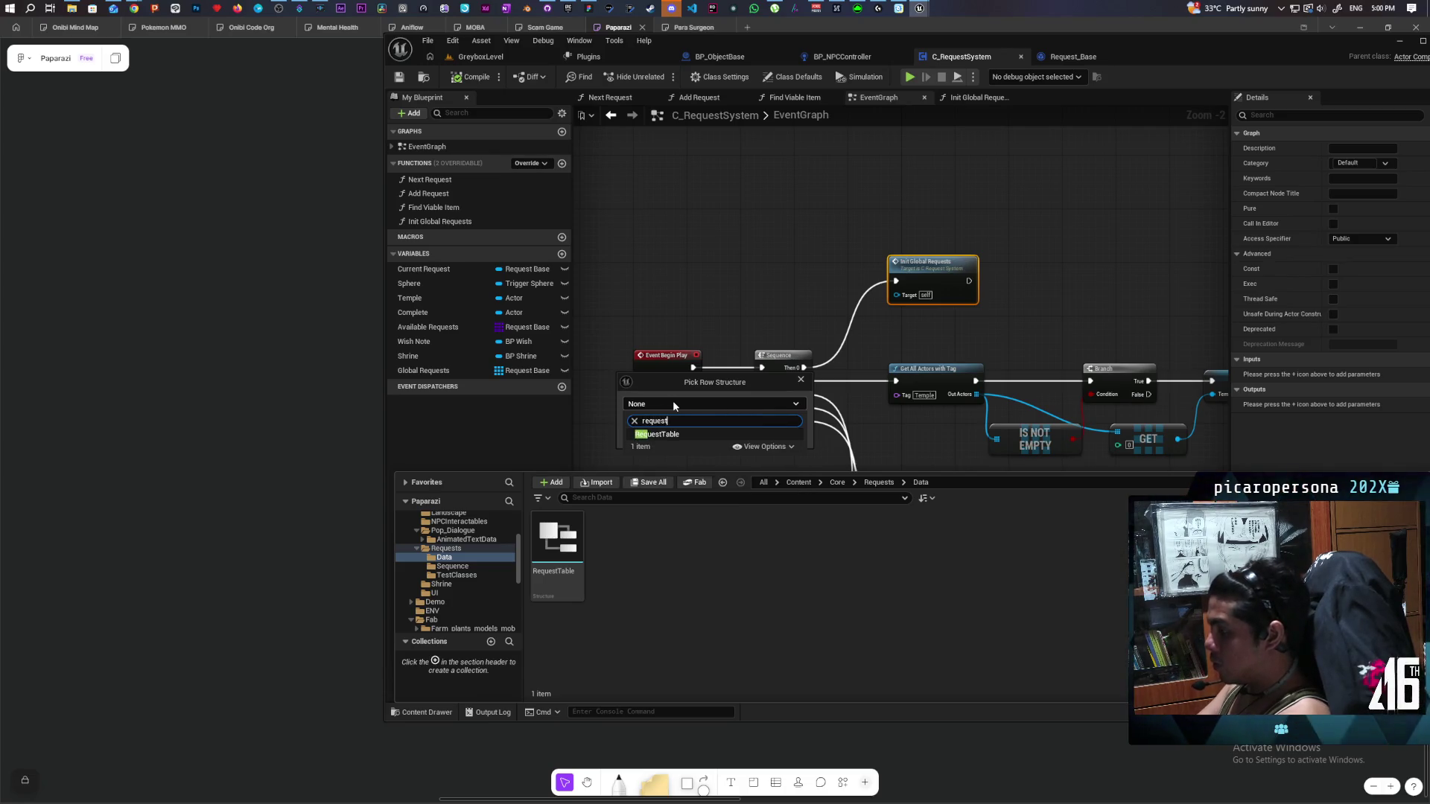
pyautogui.click(668, 435)
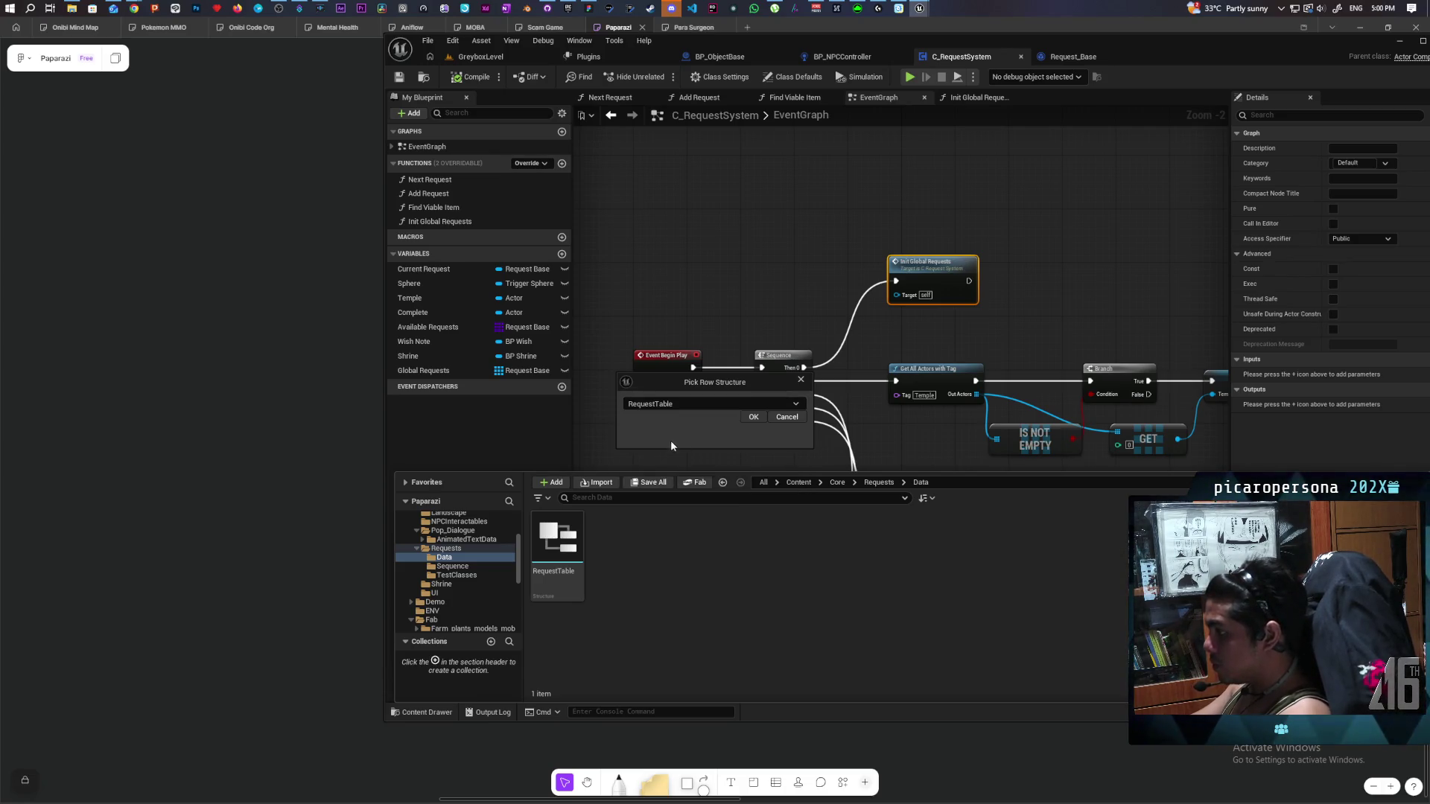
pyautogui.click(752, 417)
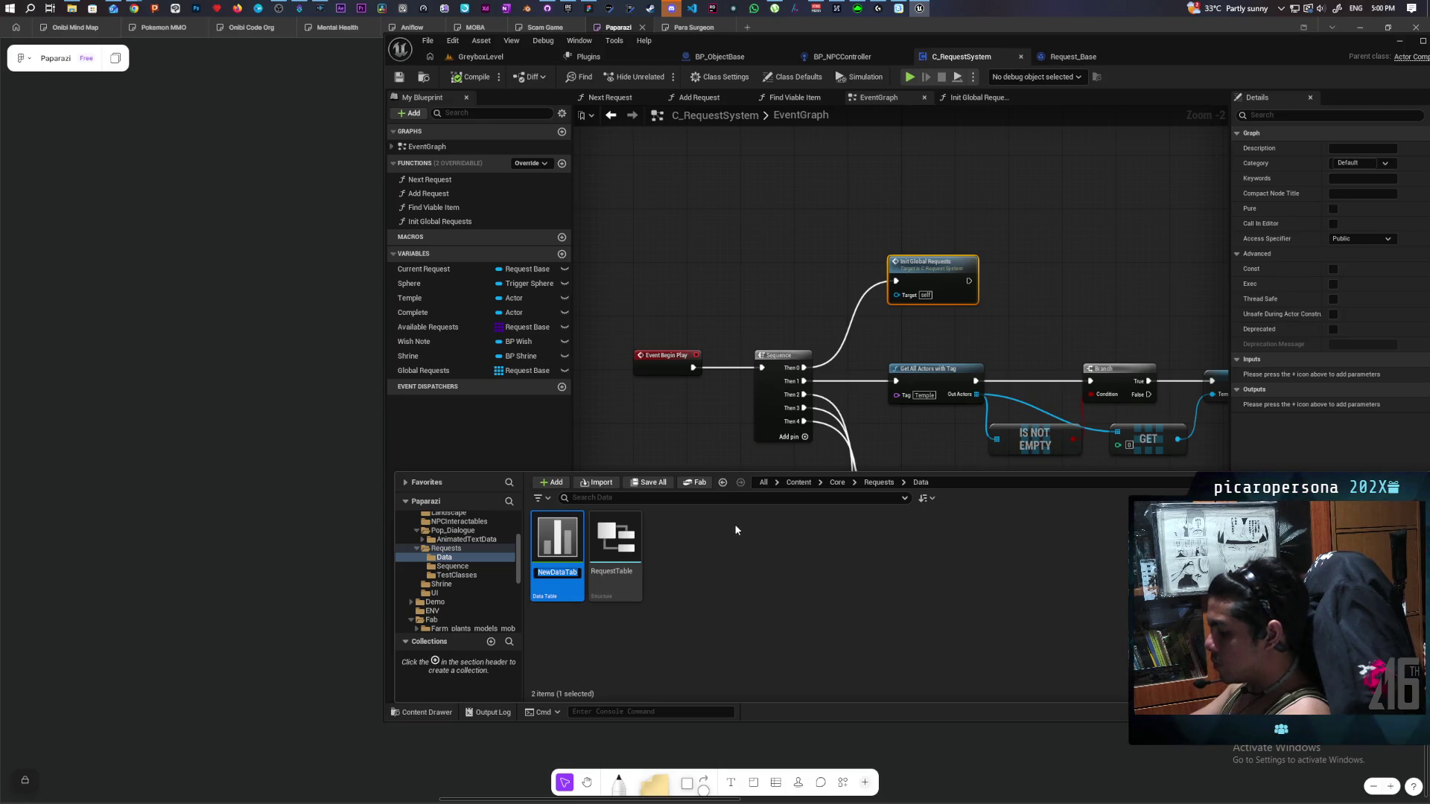
# Enter DT_GlobalRequests as the new table's name, then save the asset.
pyautogui.write('DT_')
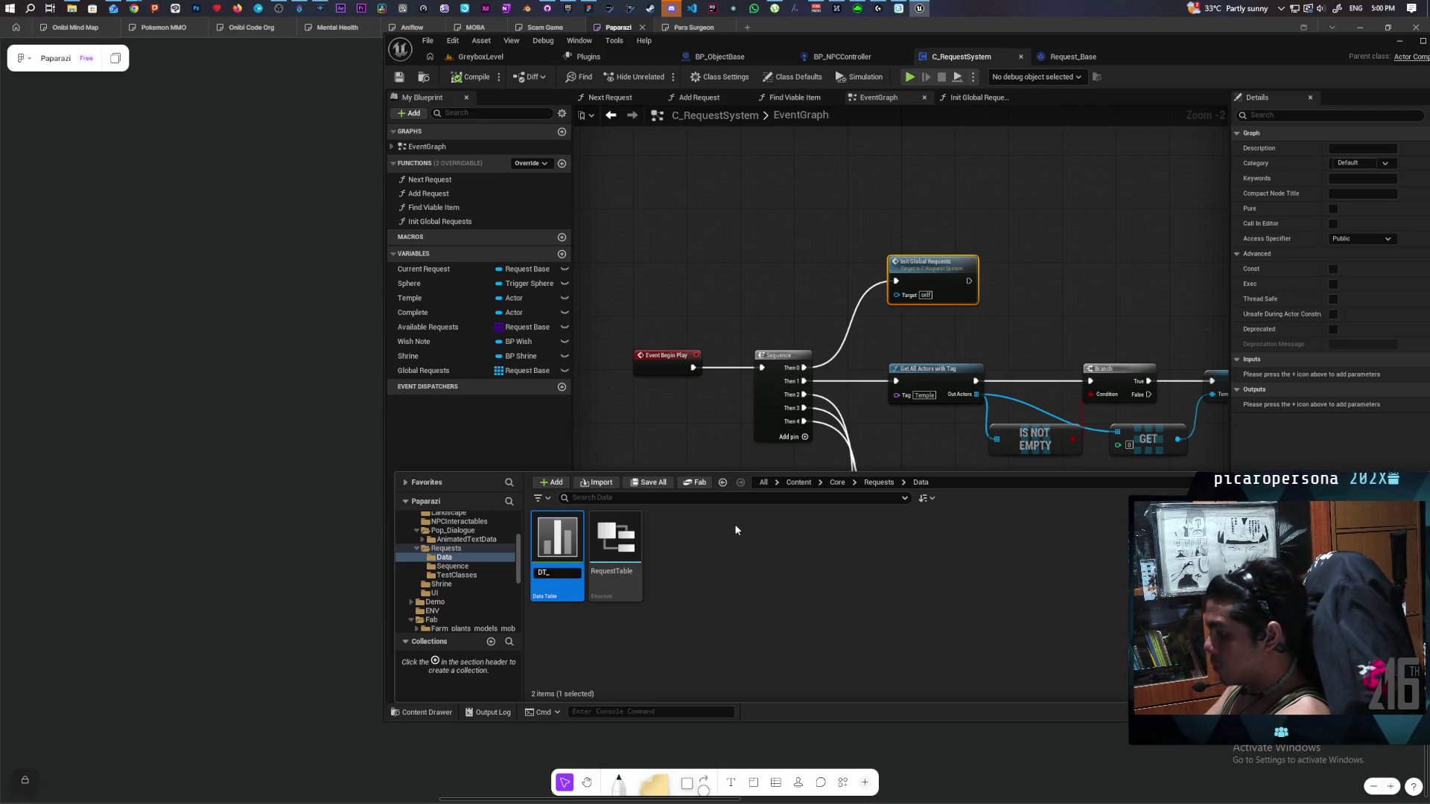
pyautogui.write('Glab')
pyautogui.press('BackSpace')
pyautogui.press('BackSpace')
pyautogui.press('BackSpace')
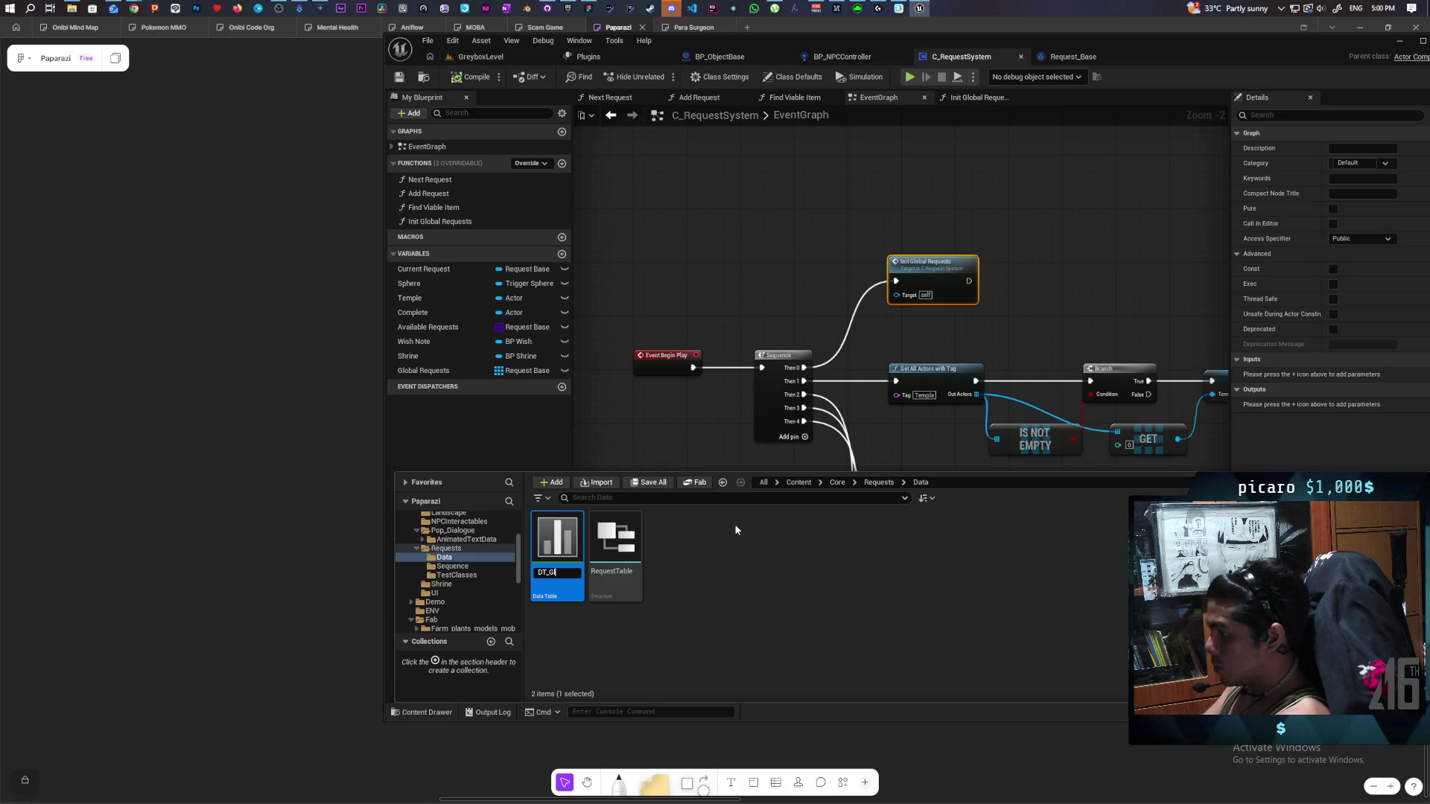
pyautogui.write('obal')
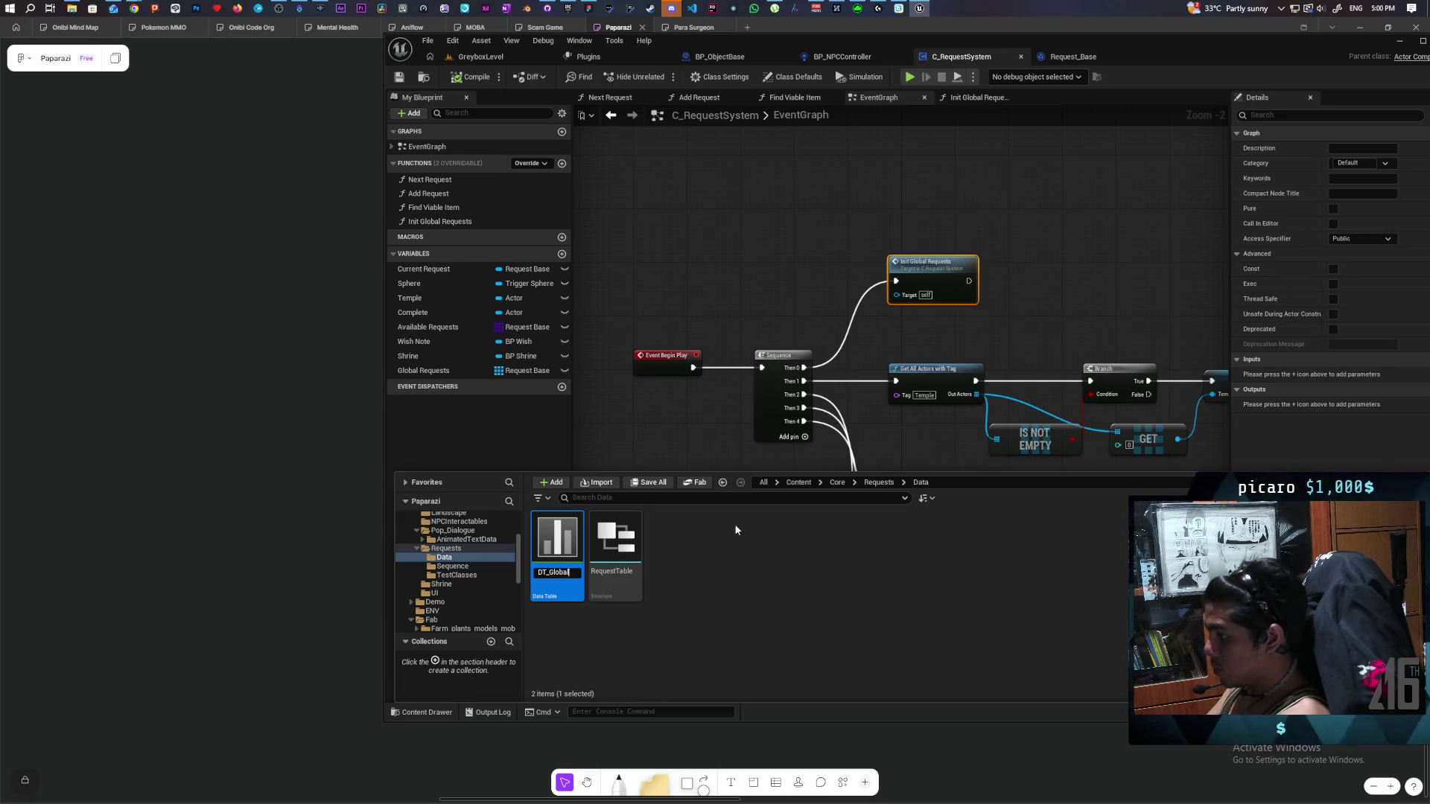
pyautogui.write('Requests')
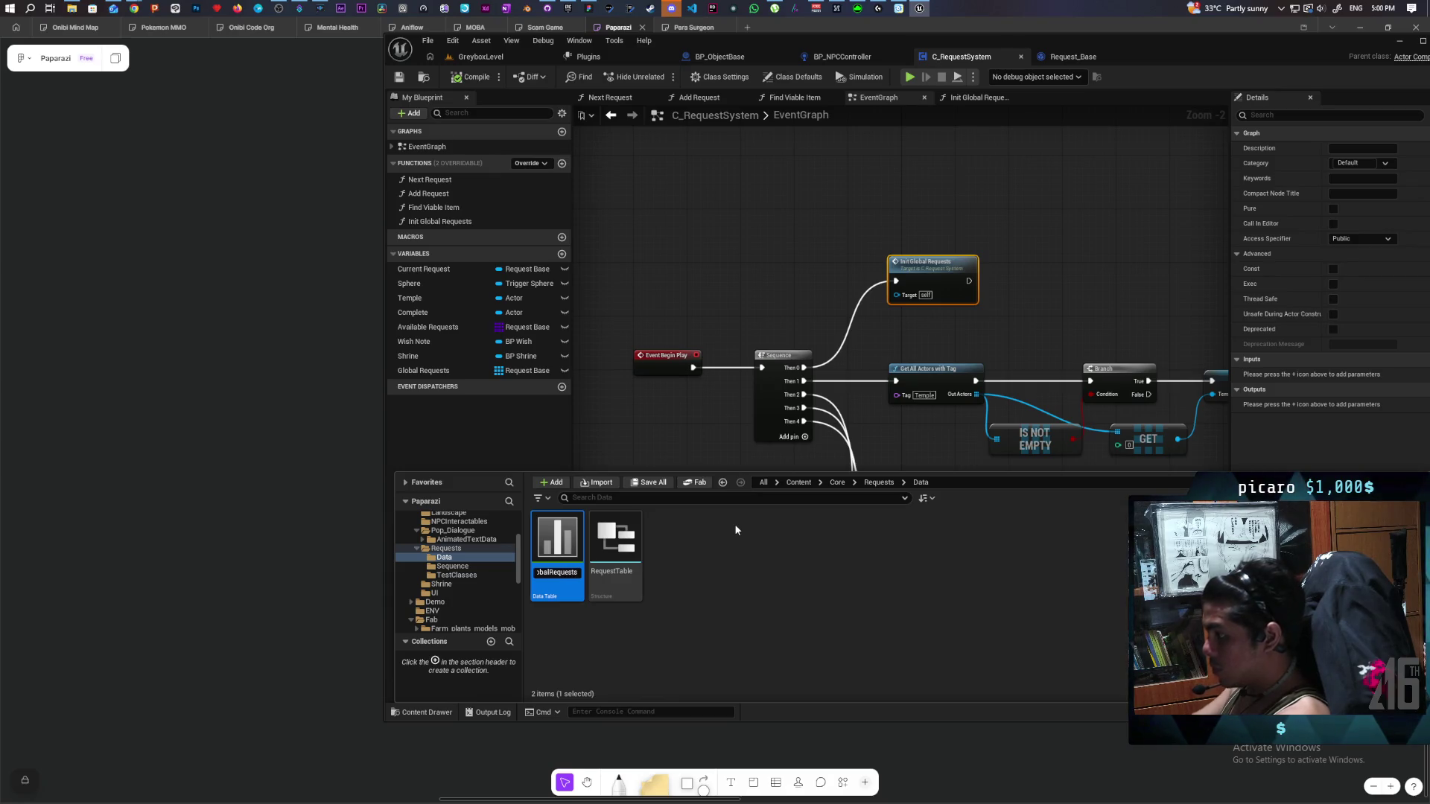
pyautogui.press('Return')
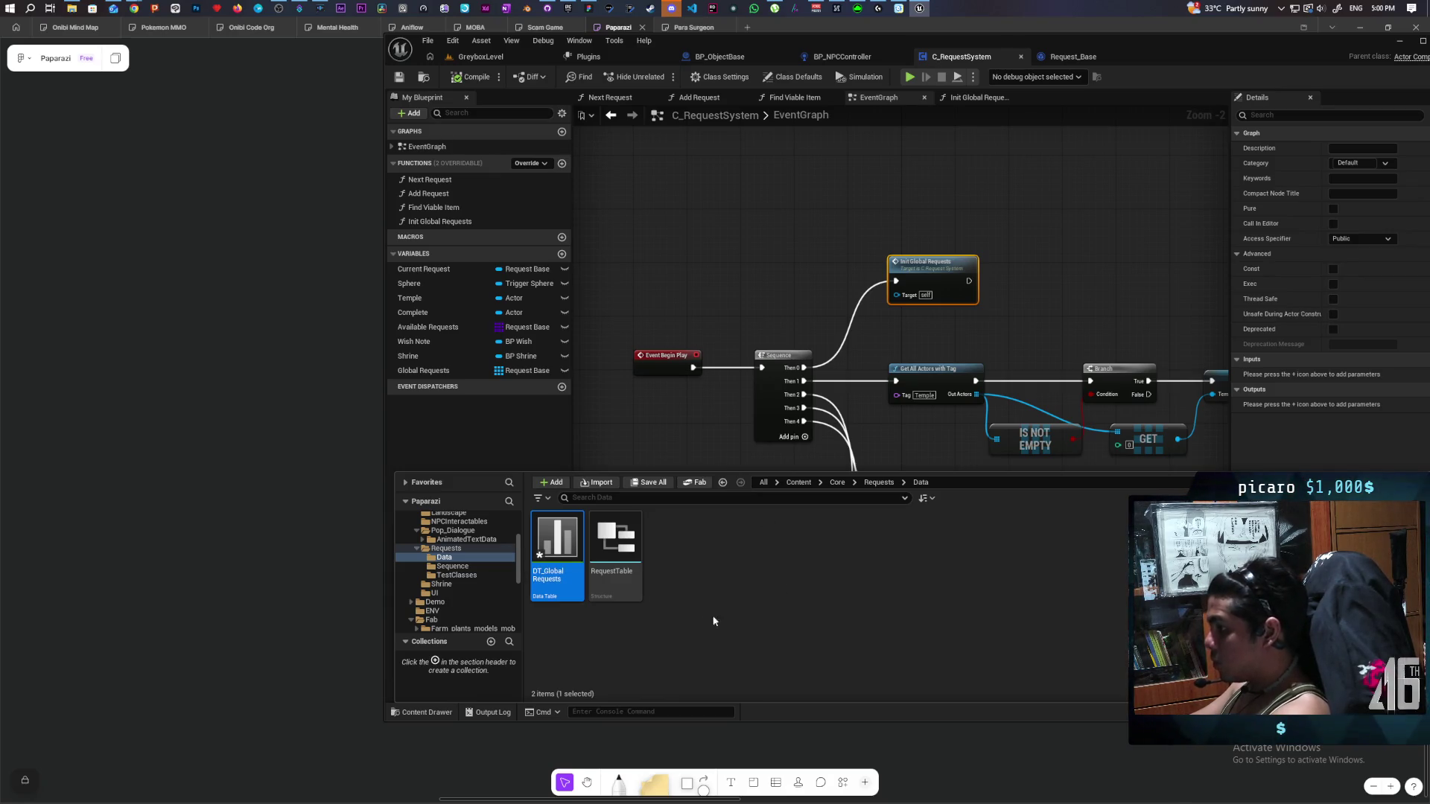
pyautogui.hotkey('ctrl', 's')
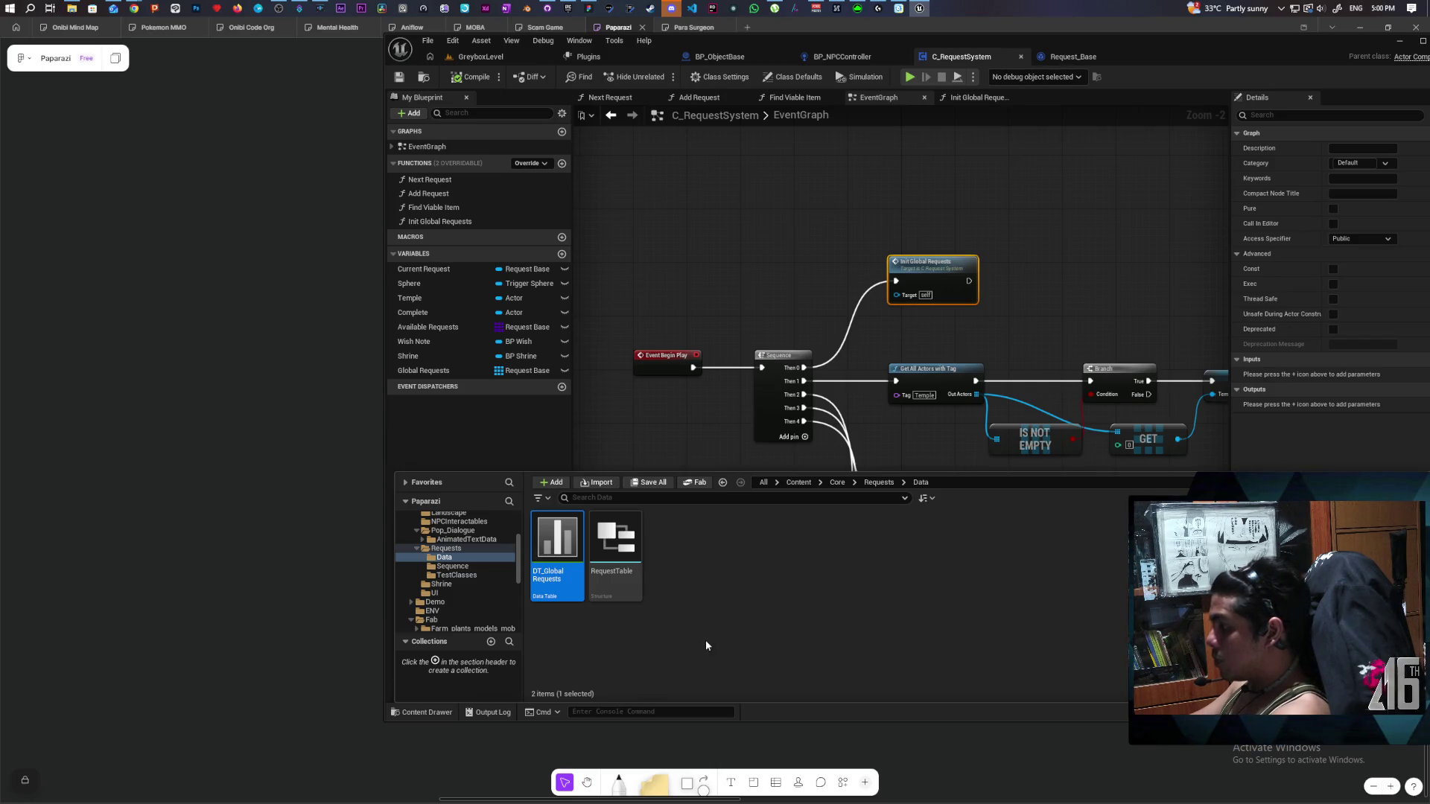
# In Init Global Requests, add a Get Data Table Row node from the loop's Array Element.
pyautogui.doubleClick(920, 287)
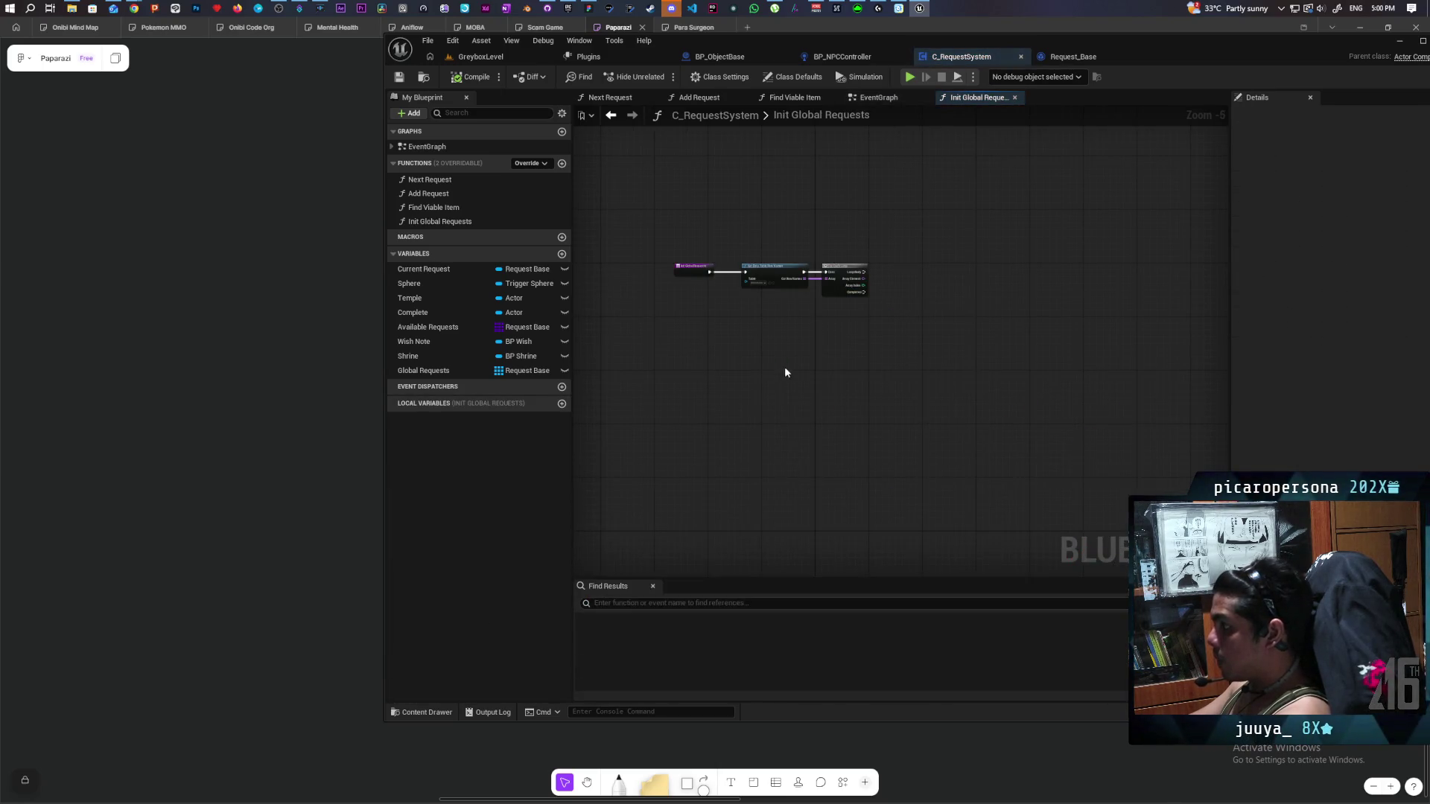
pyautogui.scroll(6, 732, 284)
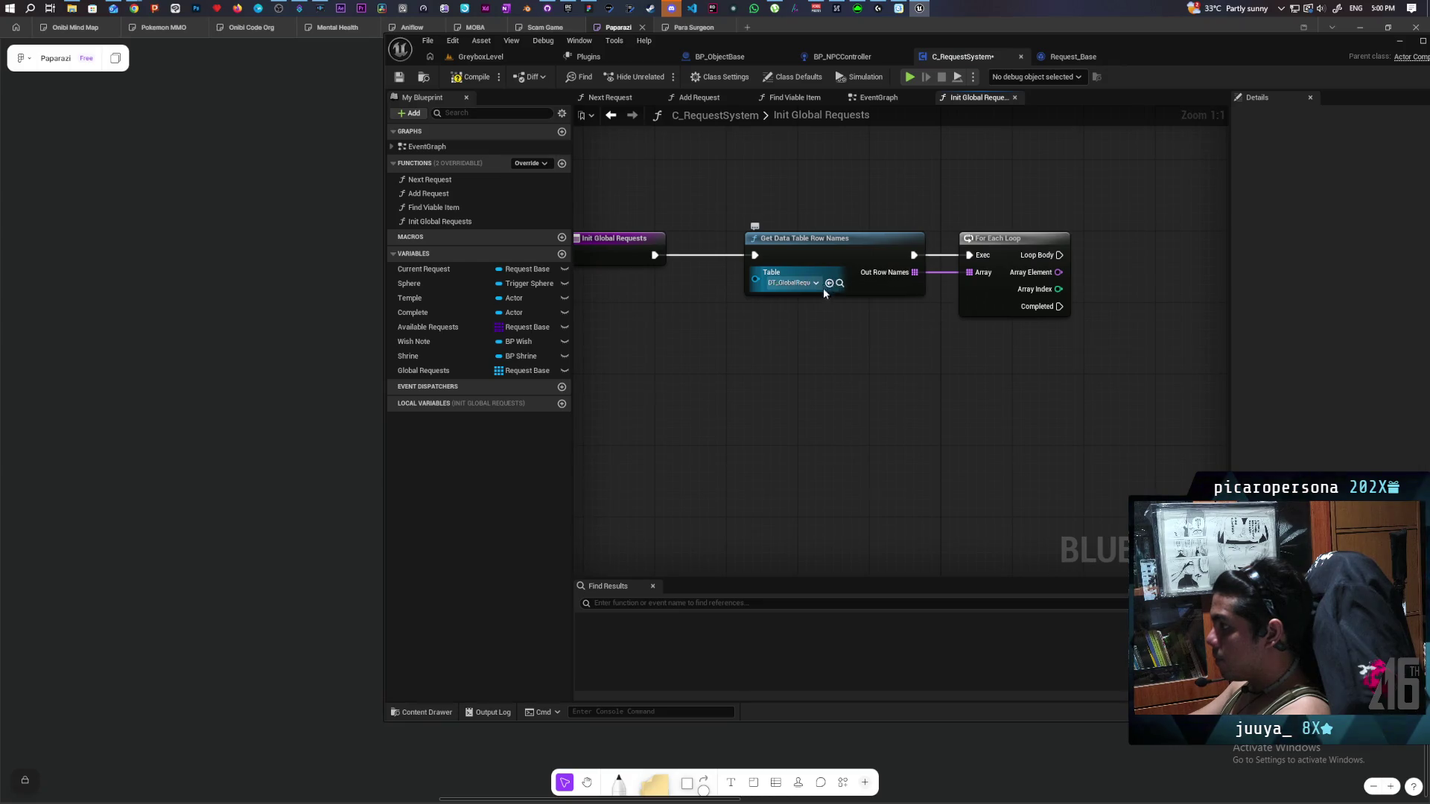
pyautogui.moveTo(824, 287); pyautogui.dragTo(778, 386)
pyautogui.moveTo(957, 303); pyautogui.dragTo(1009, 315)
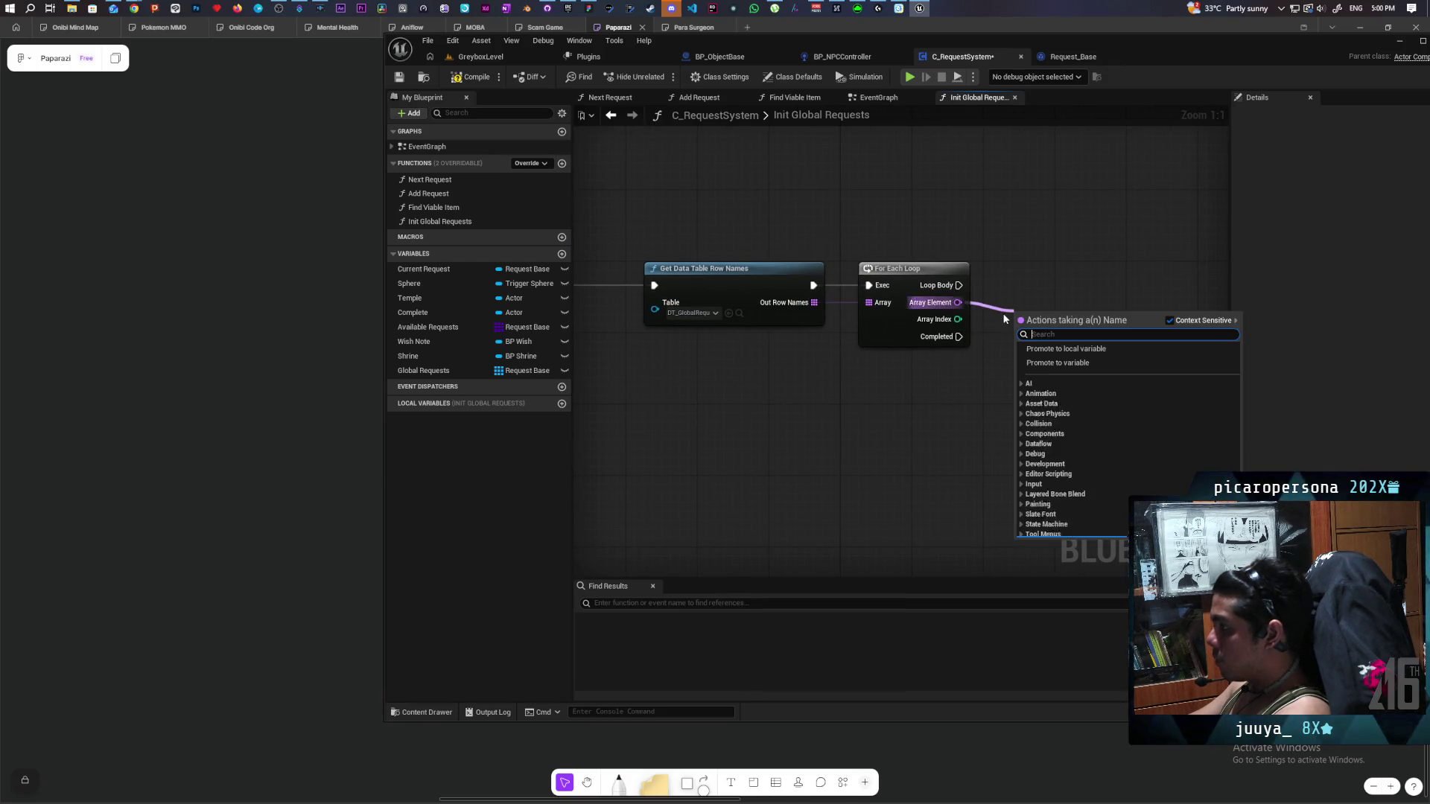
pyautogui.write('get data')
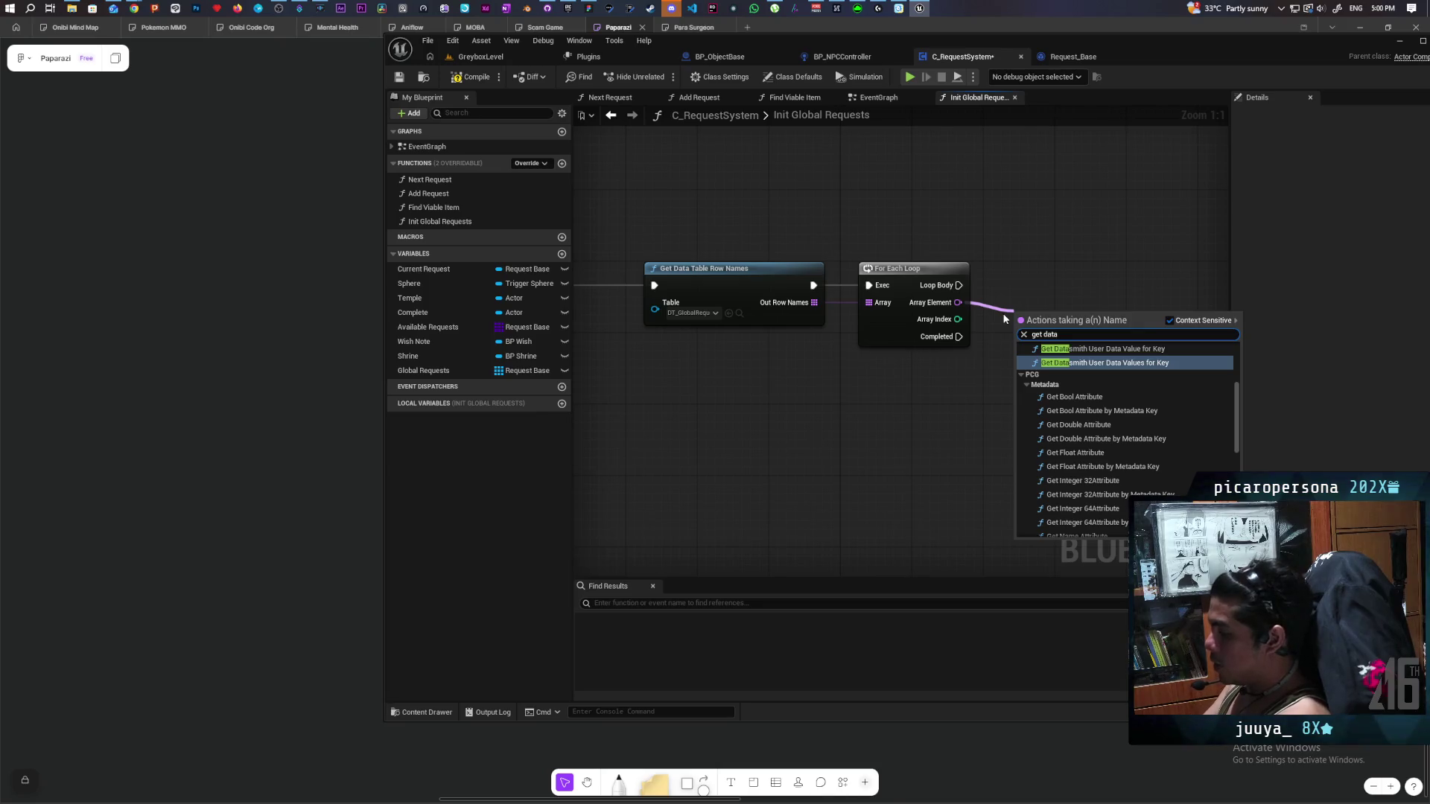
pyautogui.write(' table')
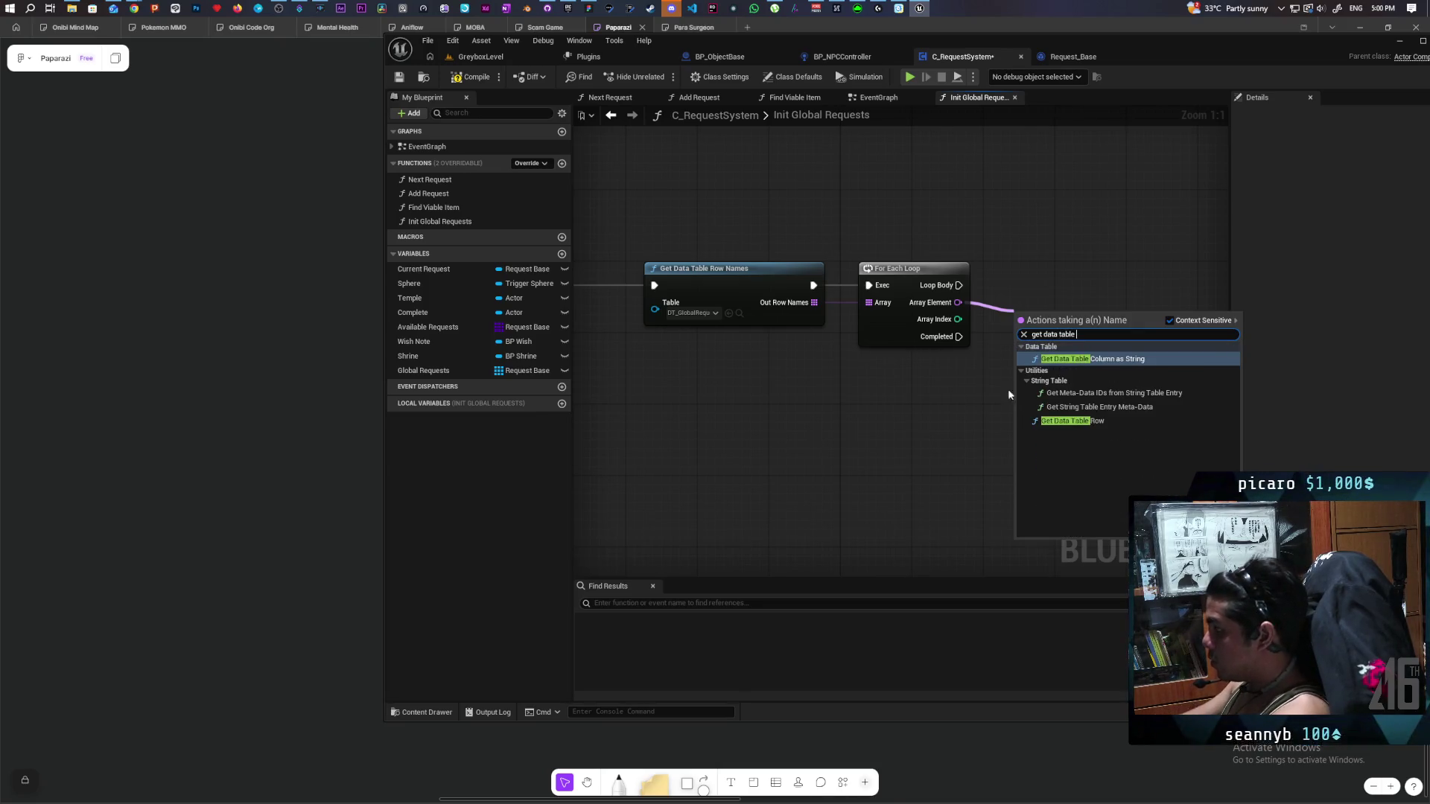
pyautogui.click(1058, 420)
pyautogui.moveTo(986, 404); pyautogui.dragTo(794, 445)
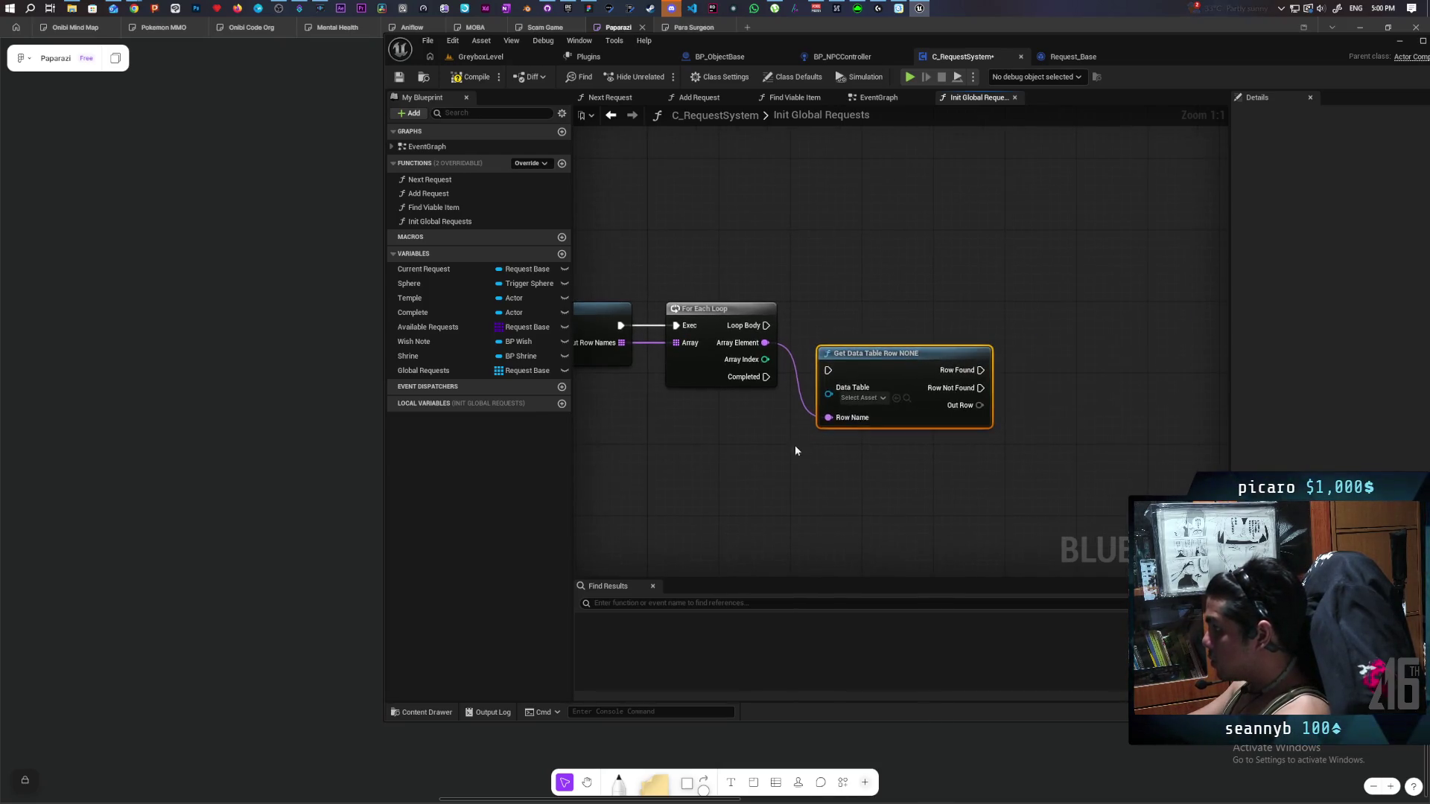
# Point the node at DT_GlobalRequests, drive it from Loop Body, and save the blueprint.
pyautogui.click(896, 398)
pyautogui.moveTo(901, 373); pyautogui.dragTo(911, 329)
pyautogui.moveTo(766, 326); pyautogui.dragTo(838, 326)
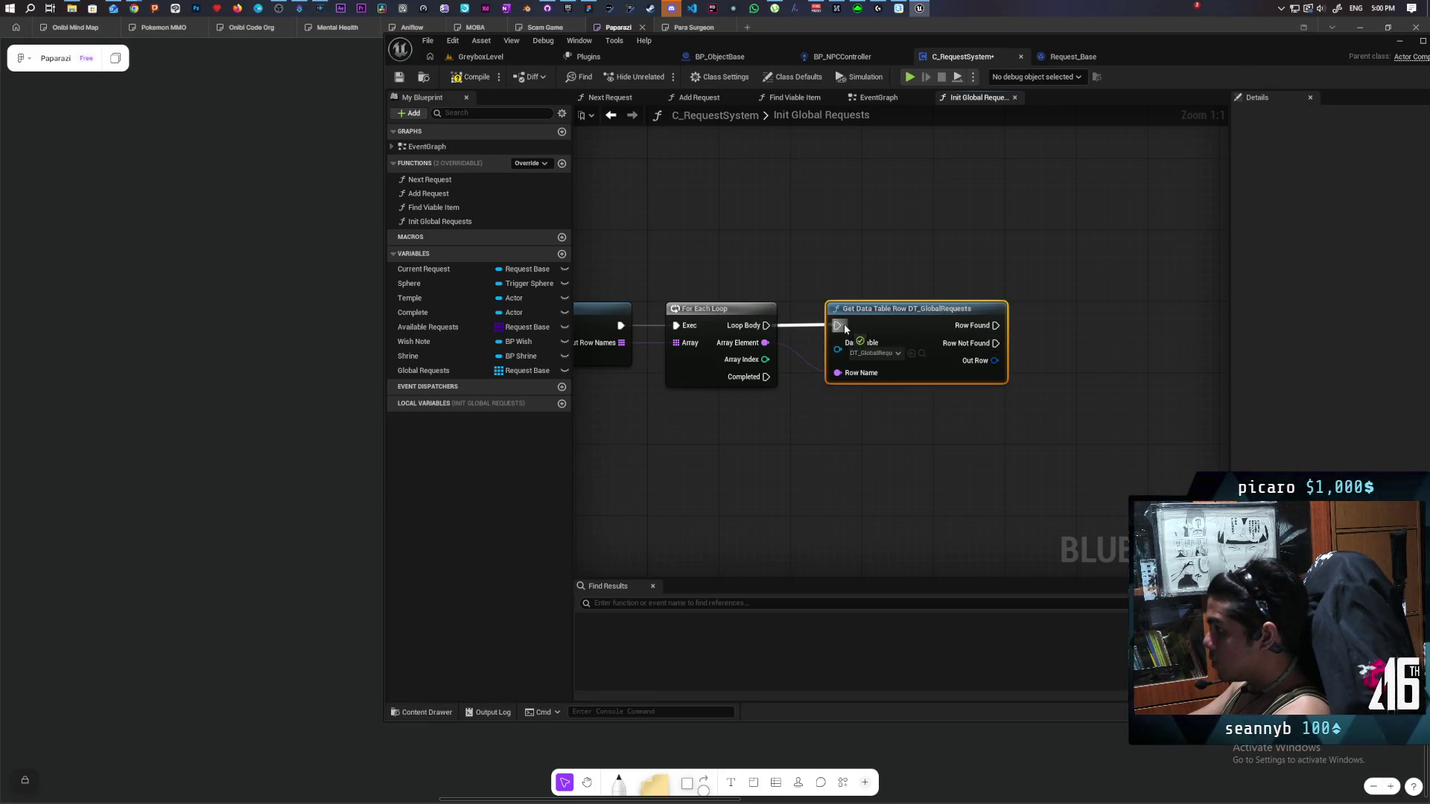
pyautogui.click(400, 77)
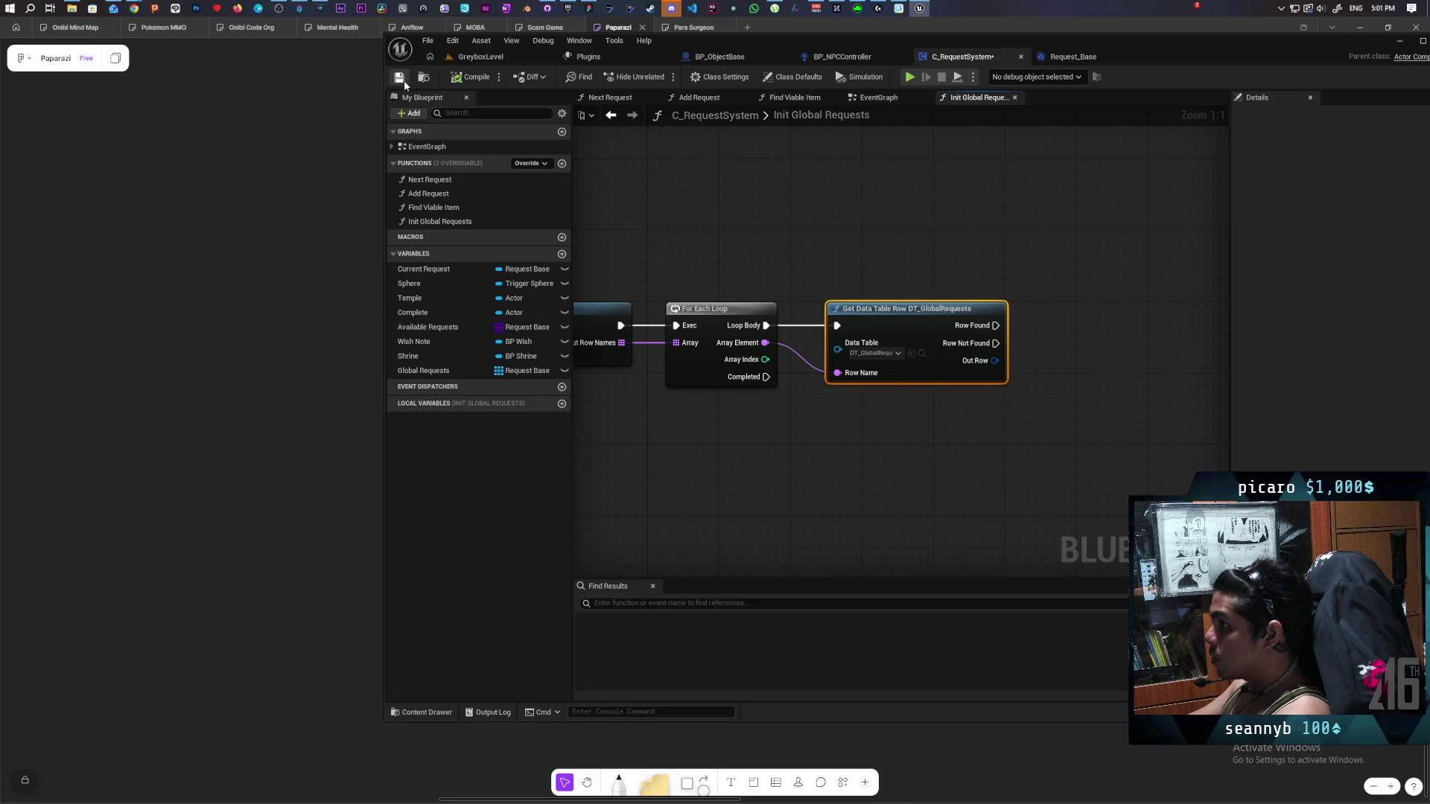
pyautogui.scroll(-2, 717, 261)
pyautogui.moveTo(718, 262)
pyautogui.mouseDown()
pyautogui.moveTo(861, 249)
pyautogui.moveTo(785, 250)
pyautogui.mouseUp()
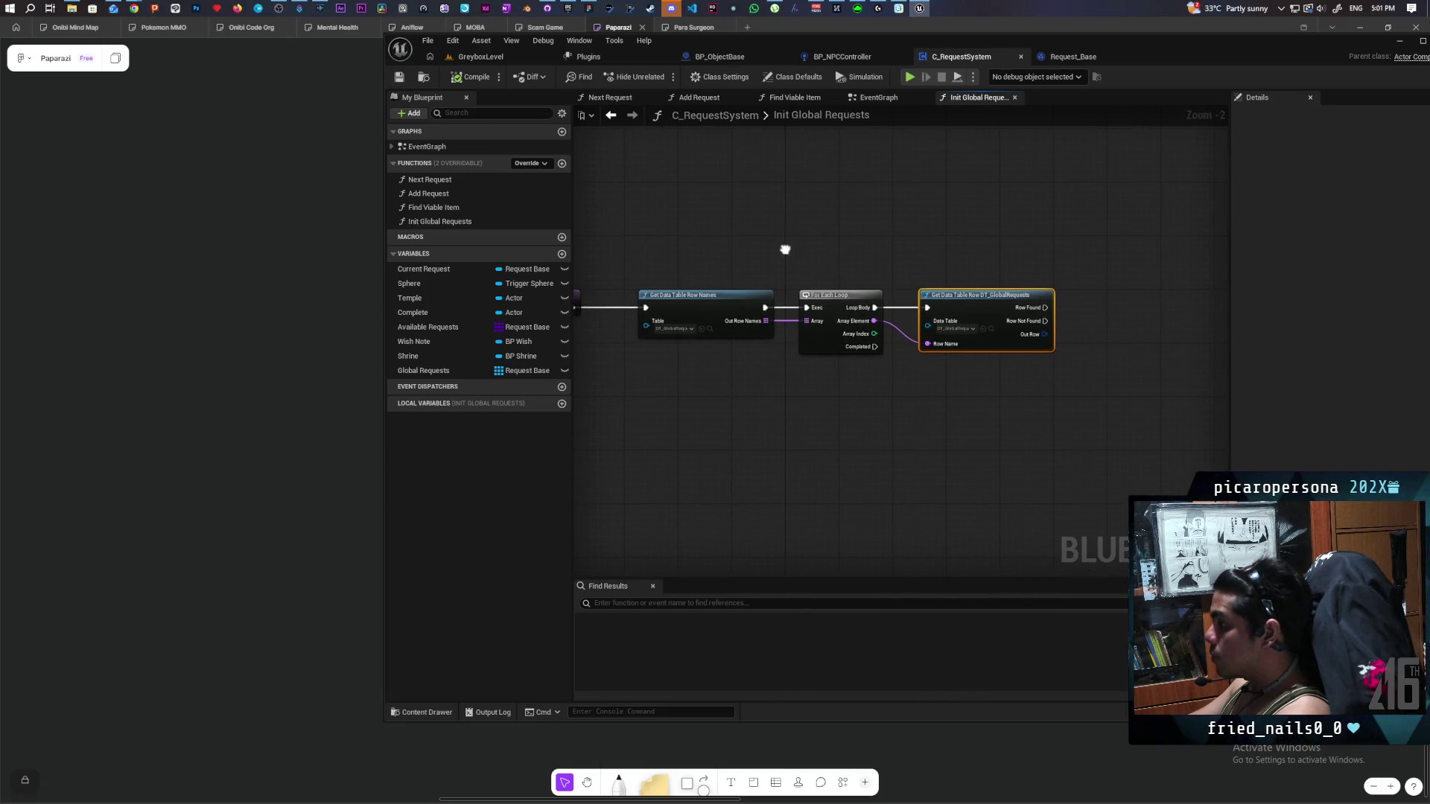
pyautogui.click(419, 712)
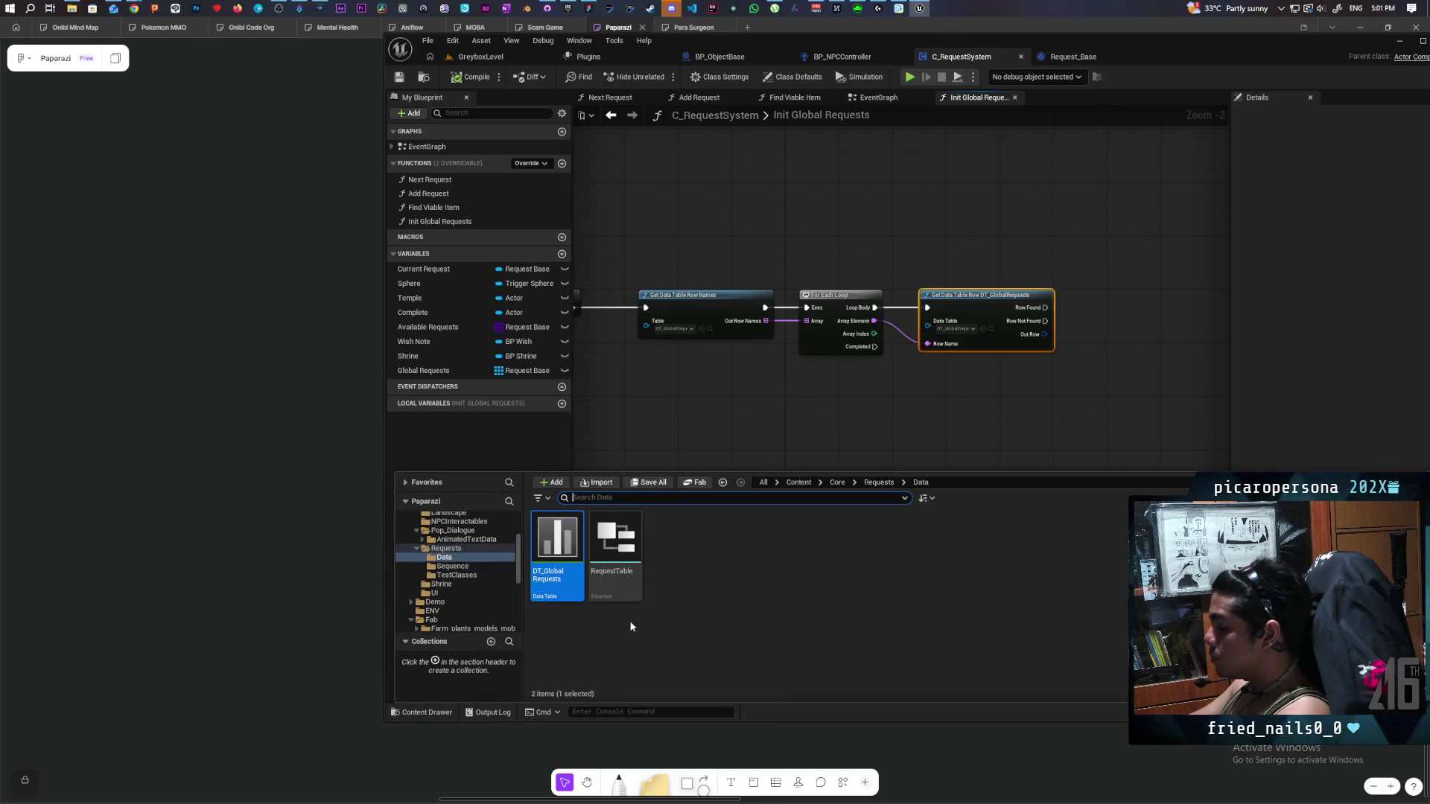
pyautogui.click(561, 595)
# Open DT_GlobalRequests, add a new row, and widen the Row Name and Request columns.
pyautogui.doubleClick(560, 595)
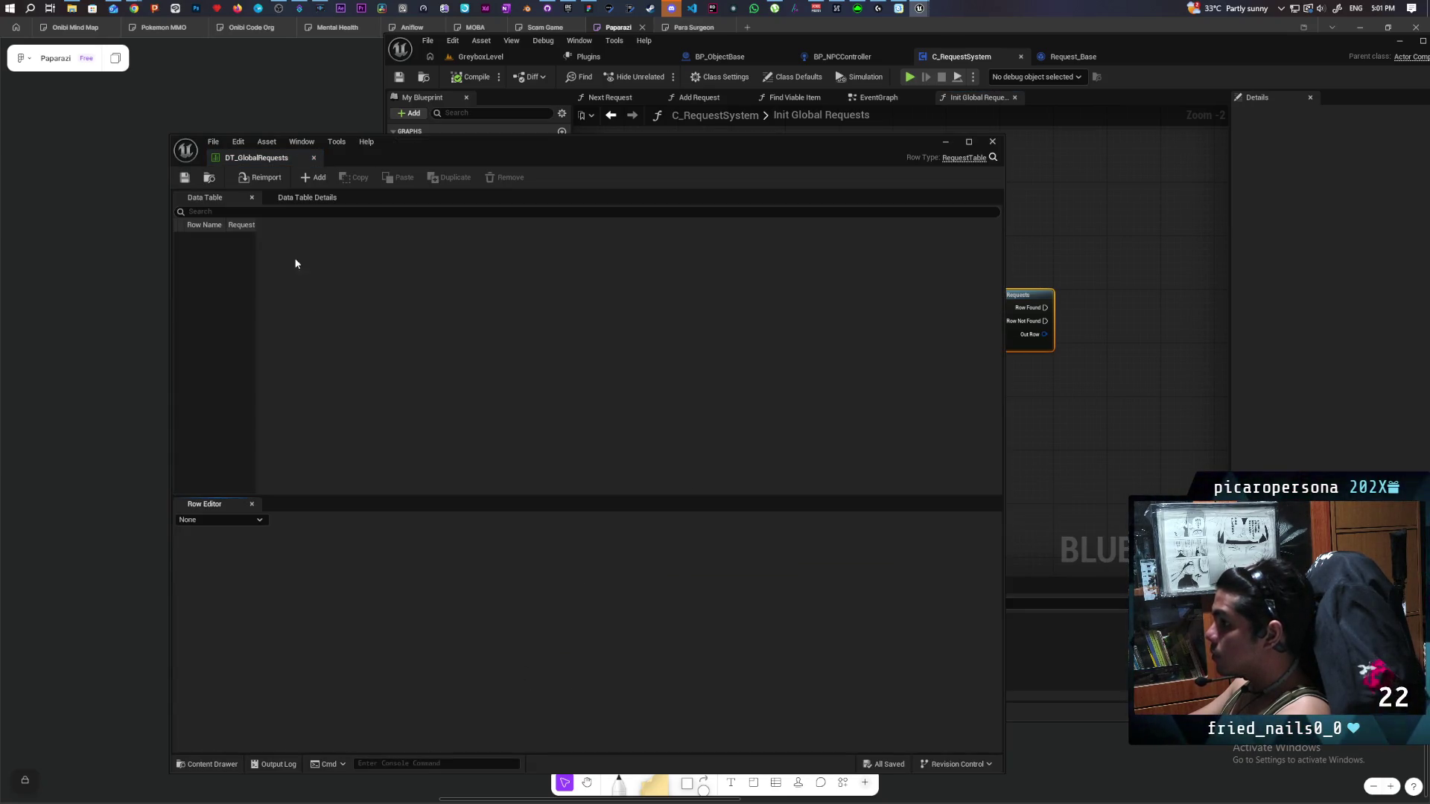
pyautogui.click(314, 179)
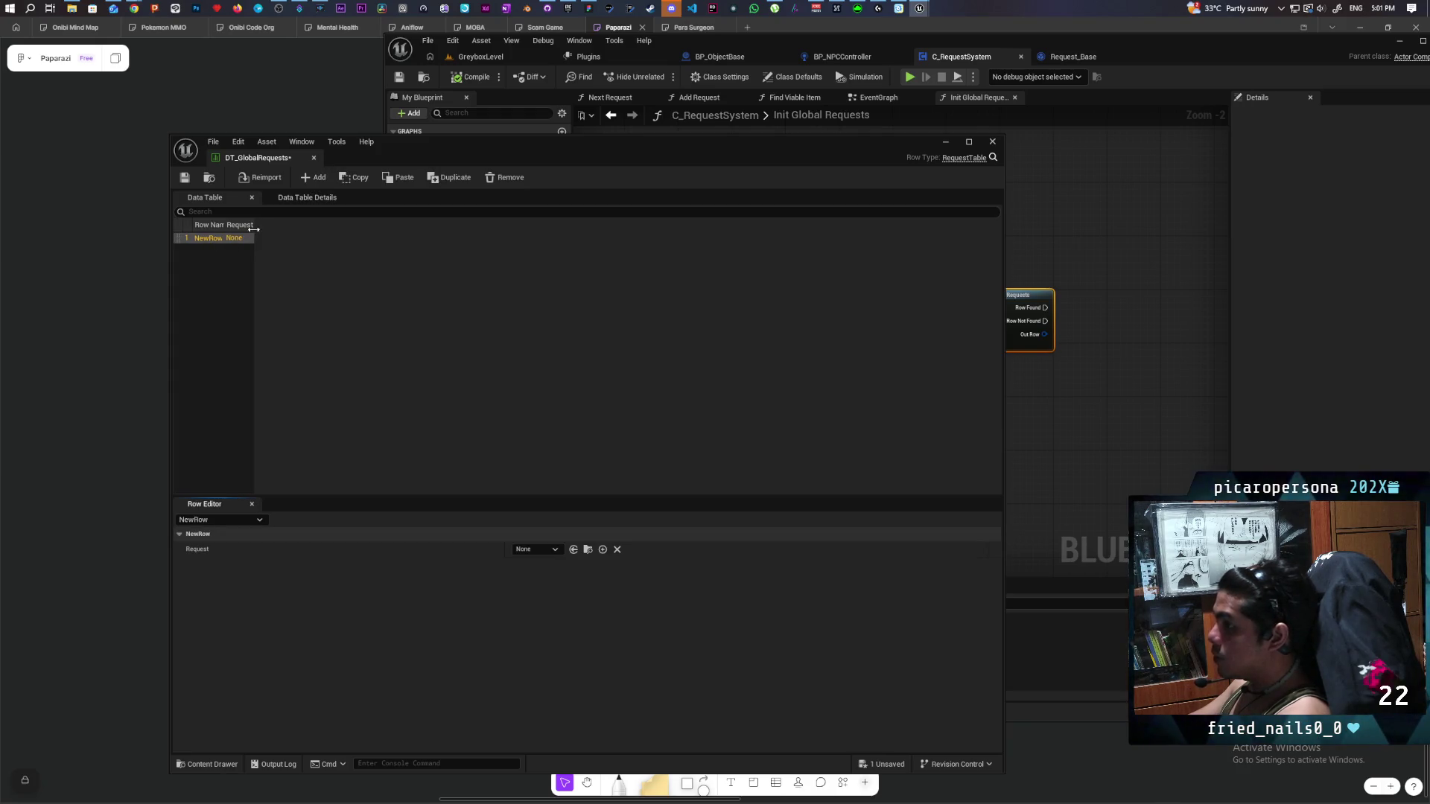
pyautogui.moveTo(253, 225); pyautogui.dragTo(371, 225)
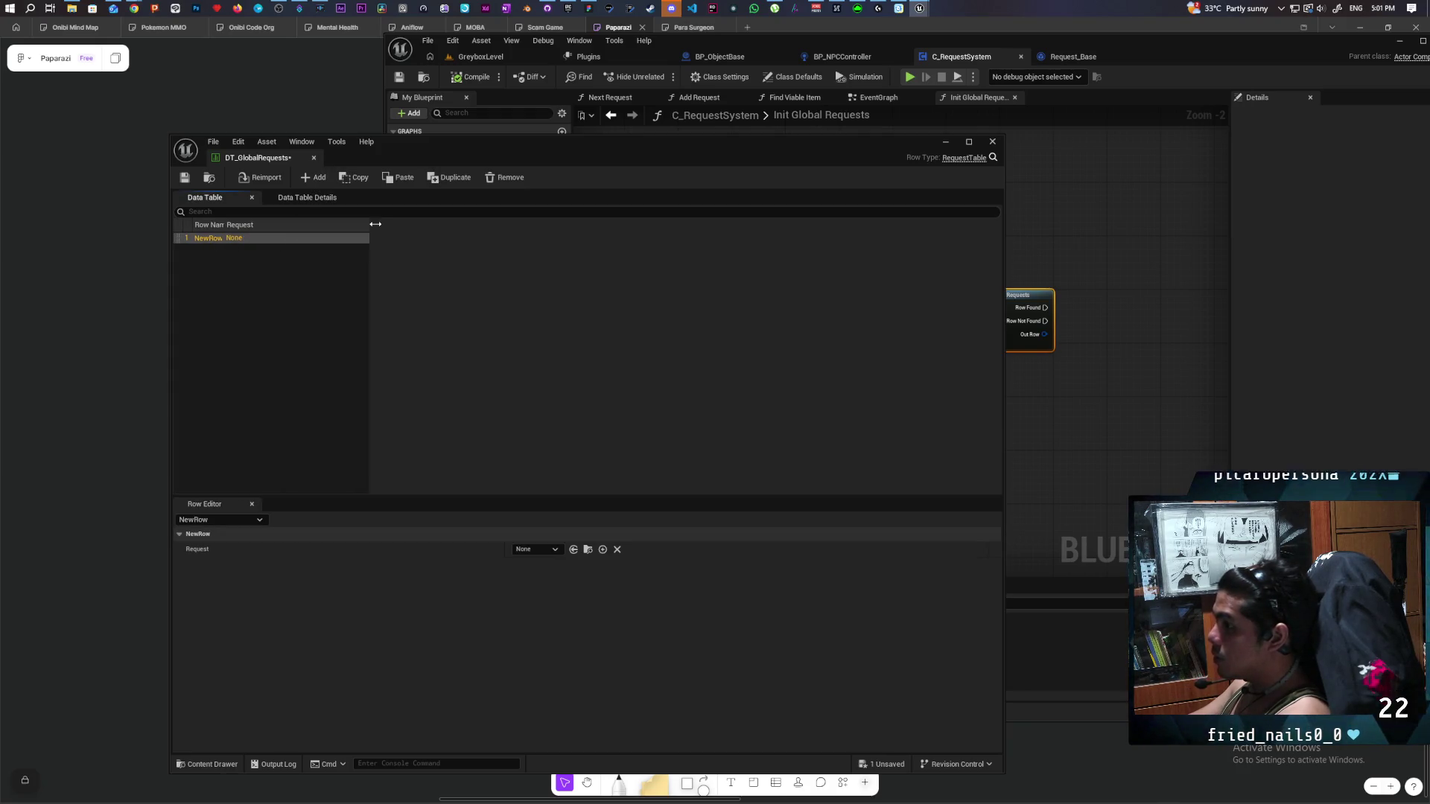
pyautogui.moveTo(225, 225); pyautogui.dragTo(288, 225)
# Rename the new row to FarmersShovel, dismissing the invalid-name messages along the way.
pyautogui.doubleClick(218, 239)
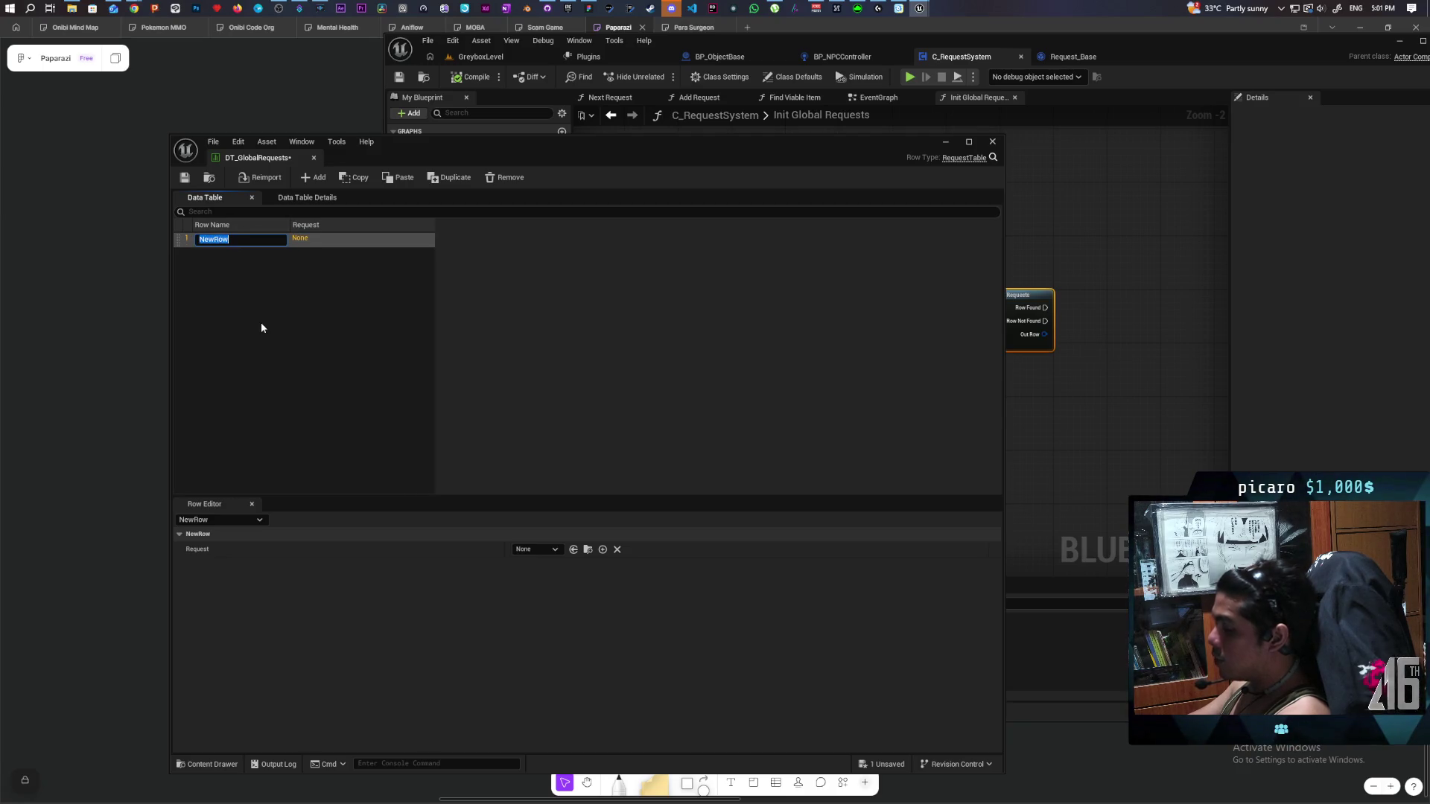
pyautogui.write('Farmer')
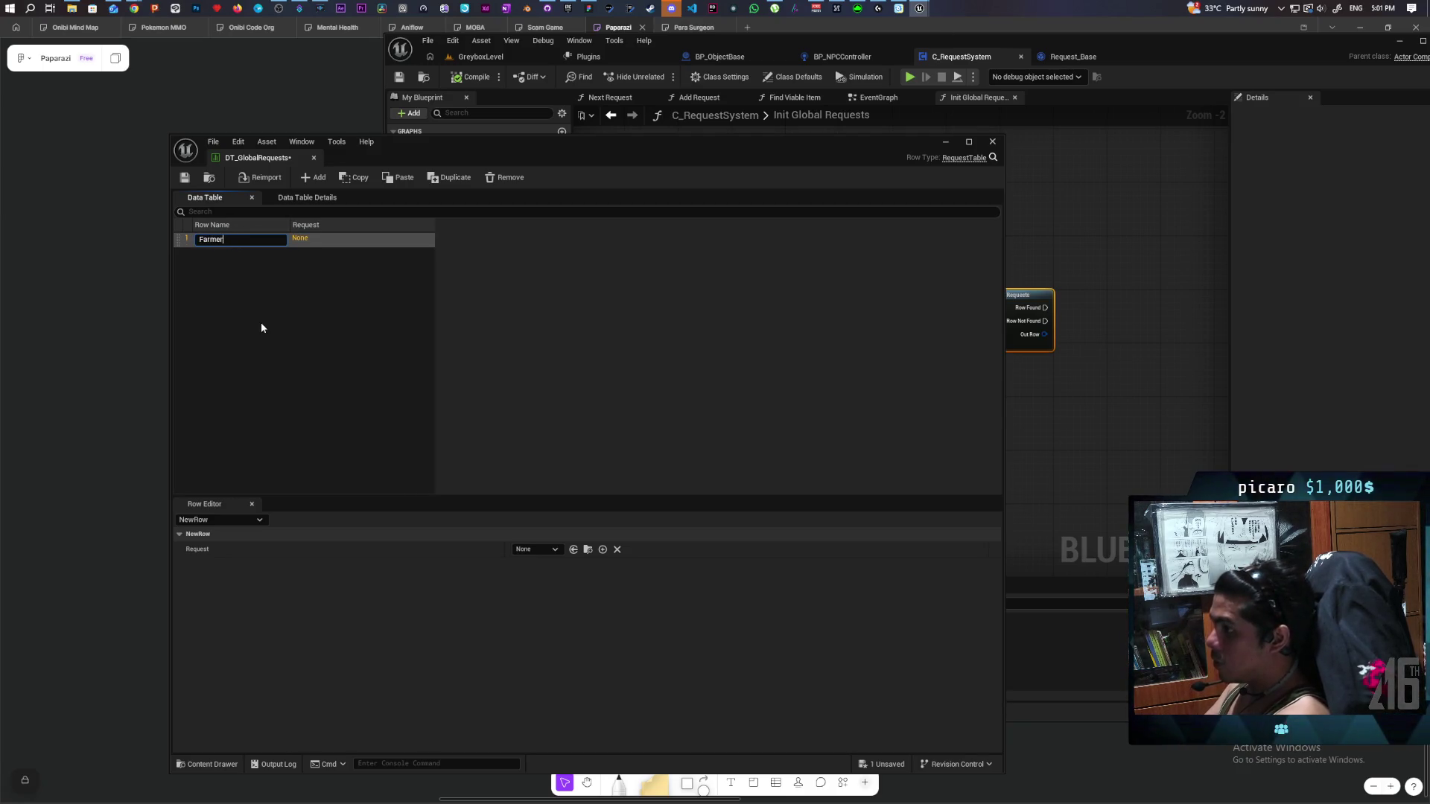
pyautogui.write("'s")
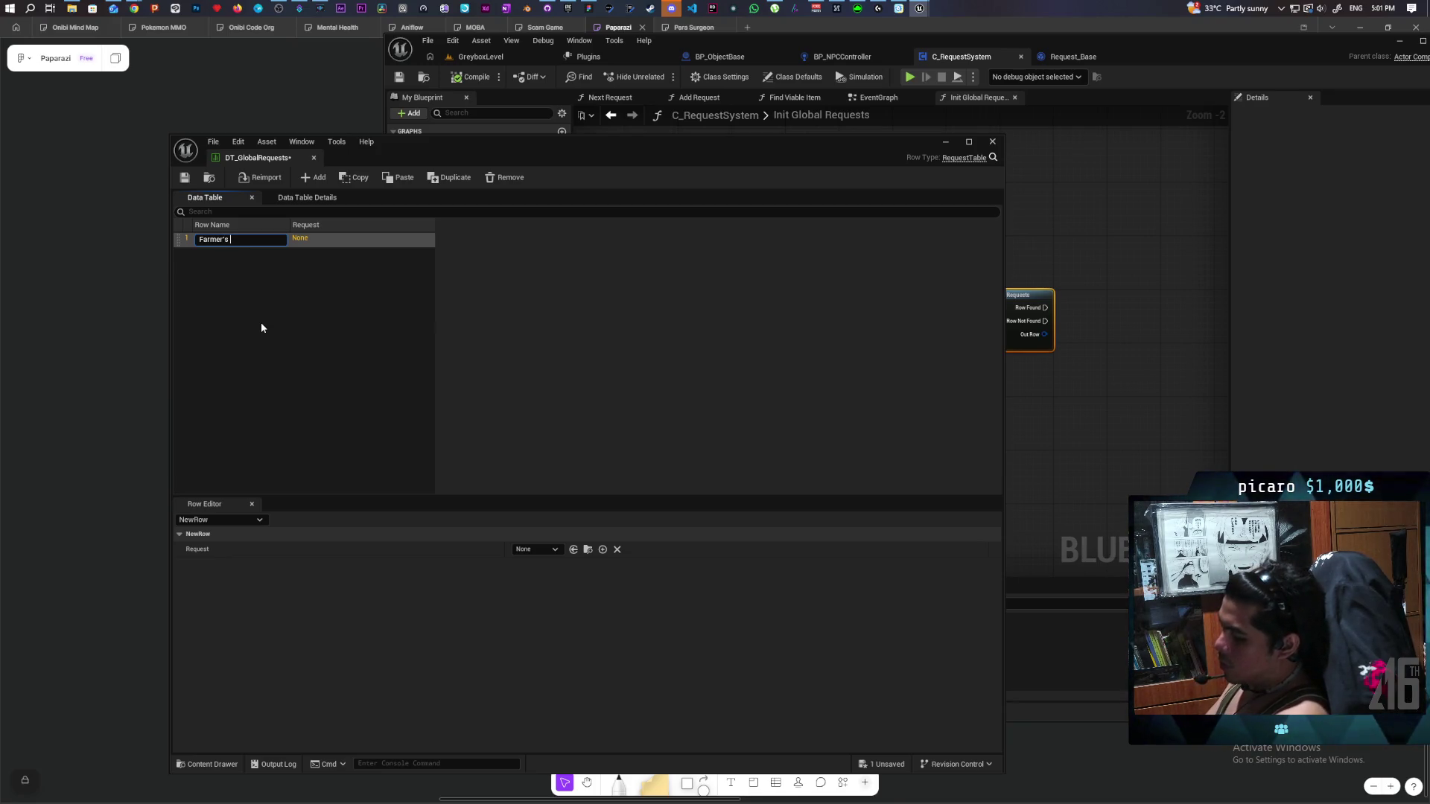
pyautogui.write('SHov')
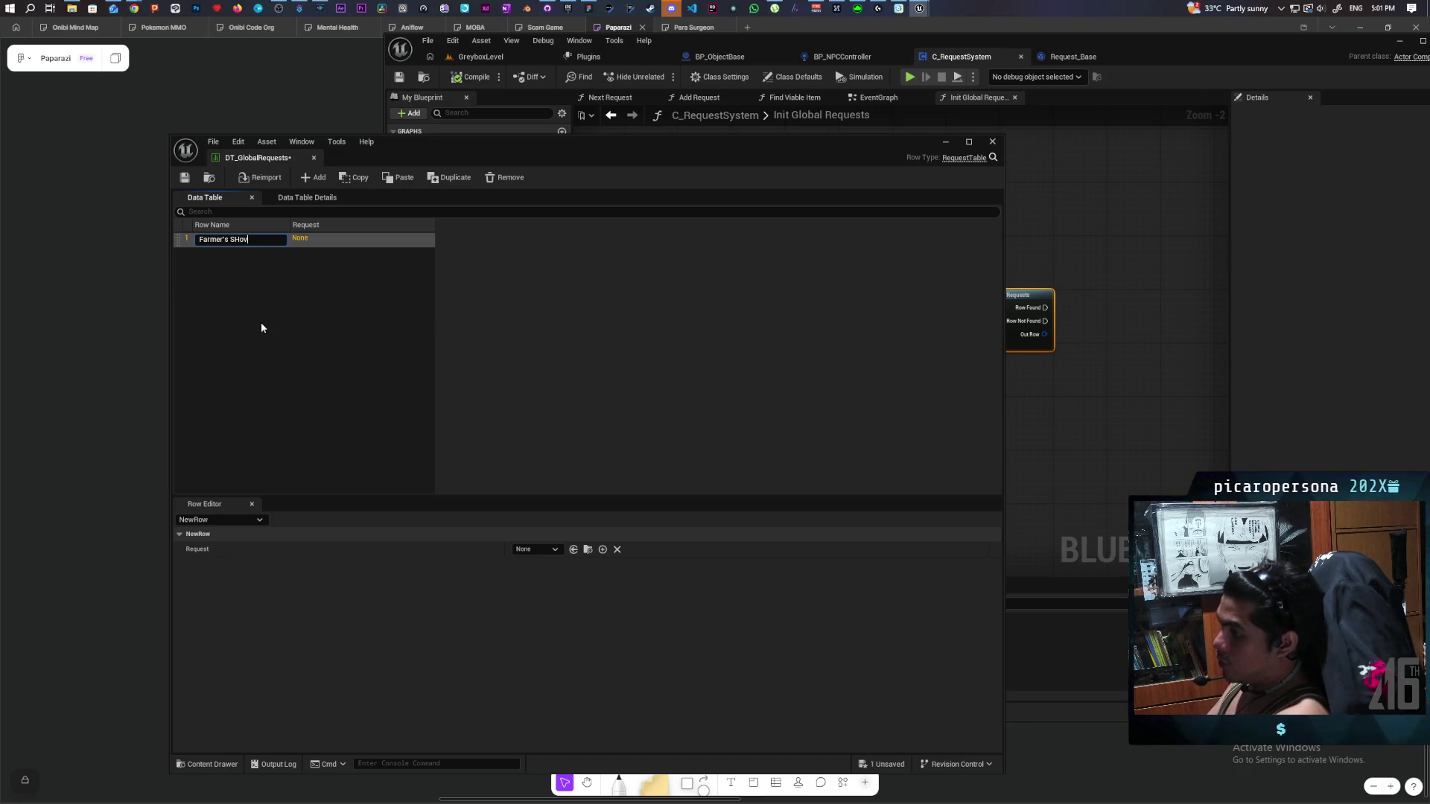
pyautogui.write('hovel')
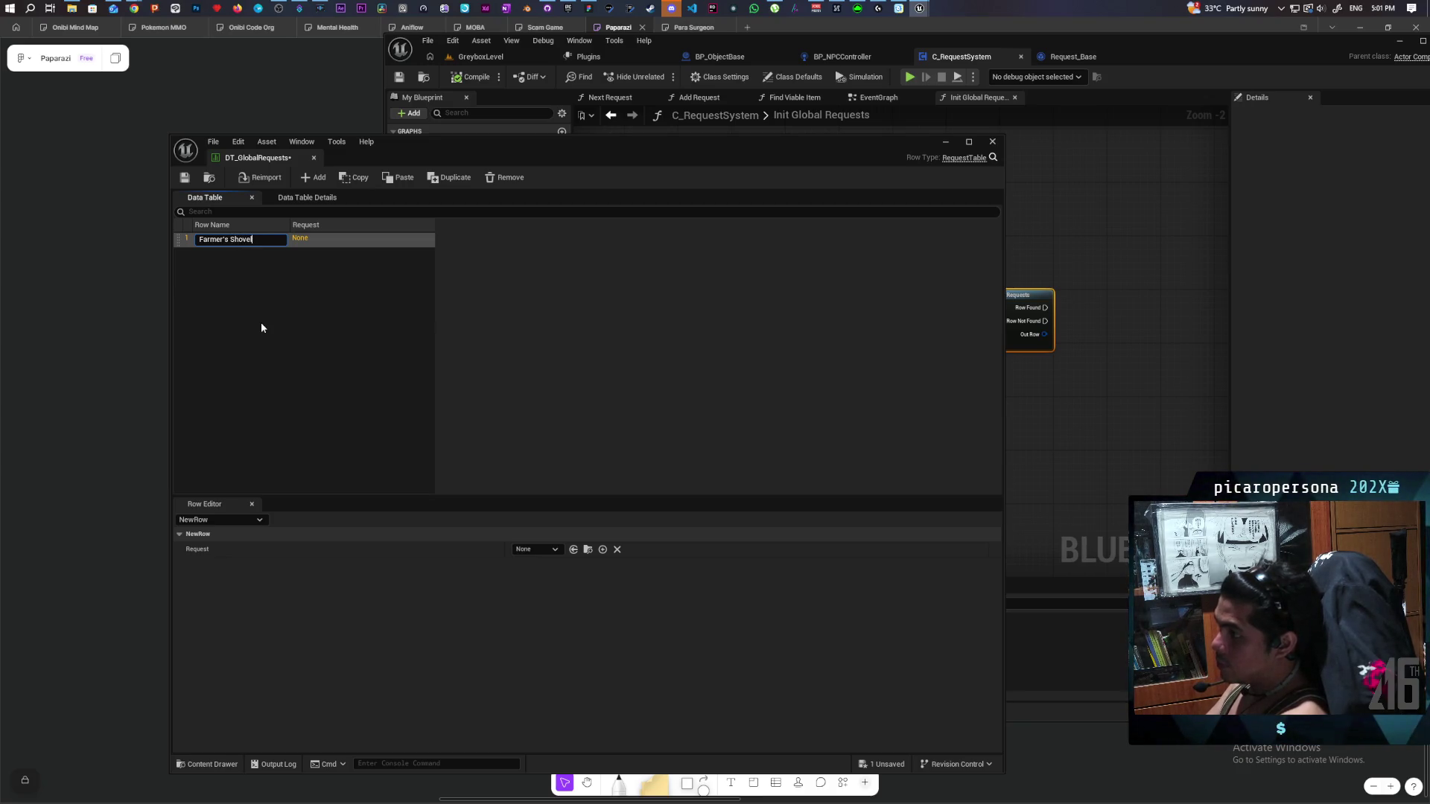
pyautogui.press('Return')
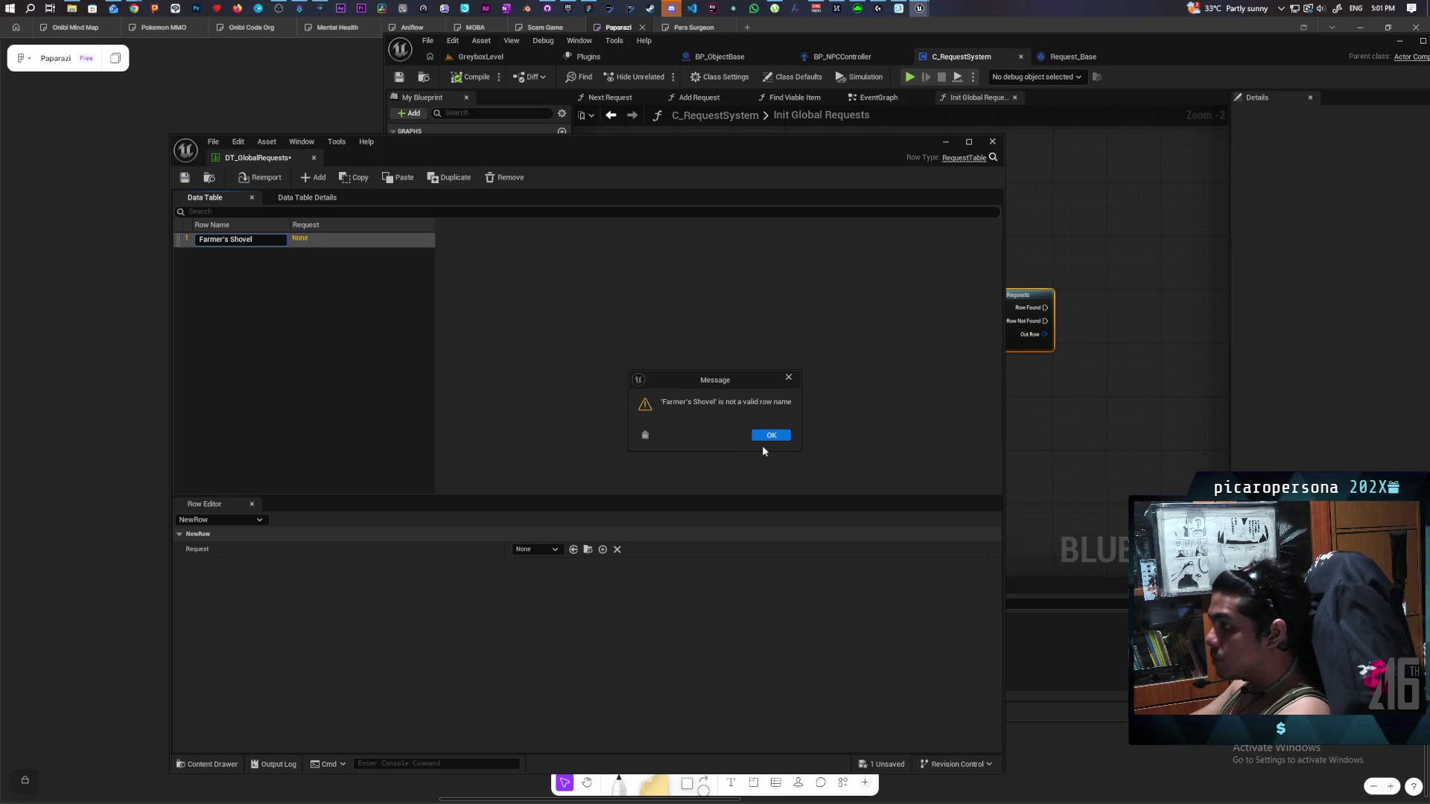
pyautogui.click(769, 437)
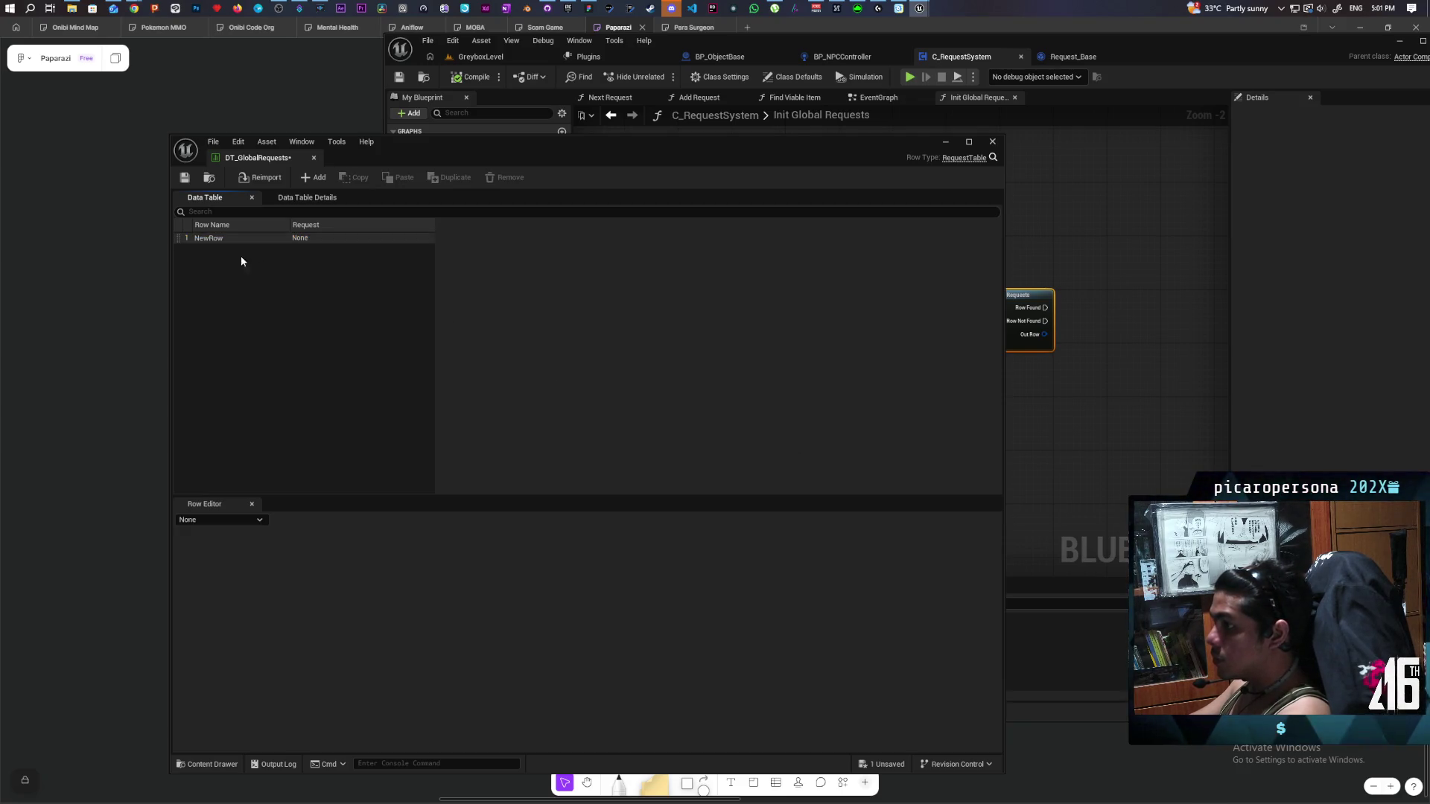
pyautogui.doubleClick(212, 239)
pyautogui.write('fa')
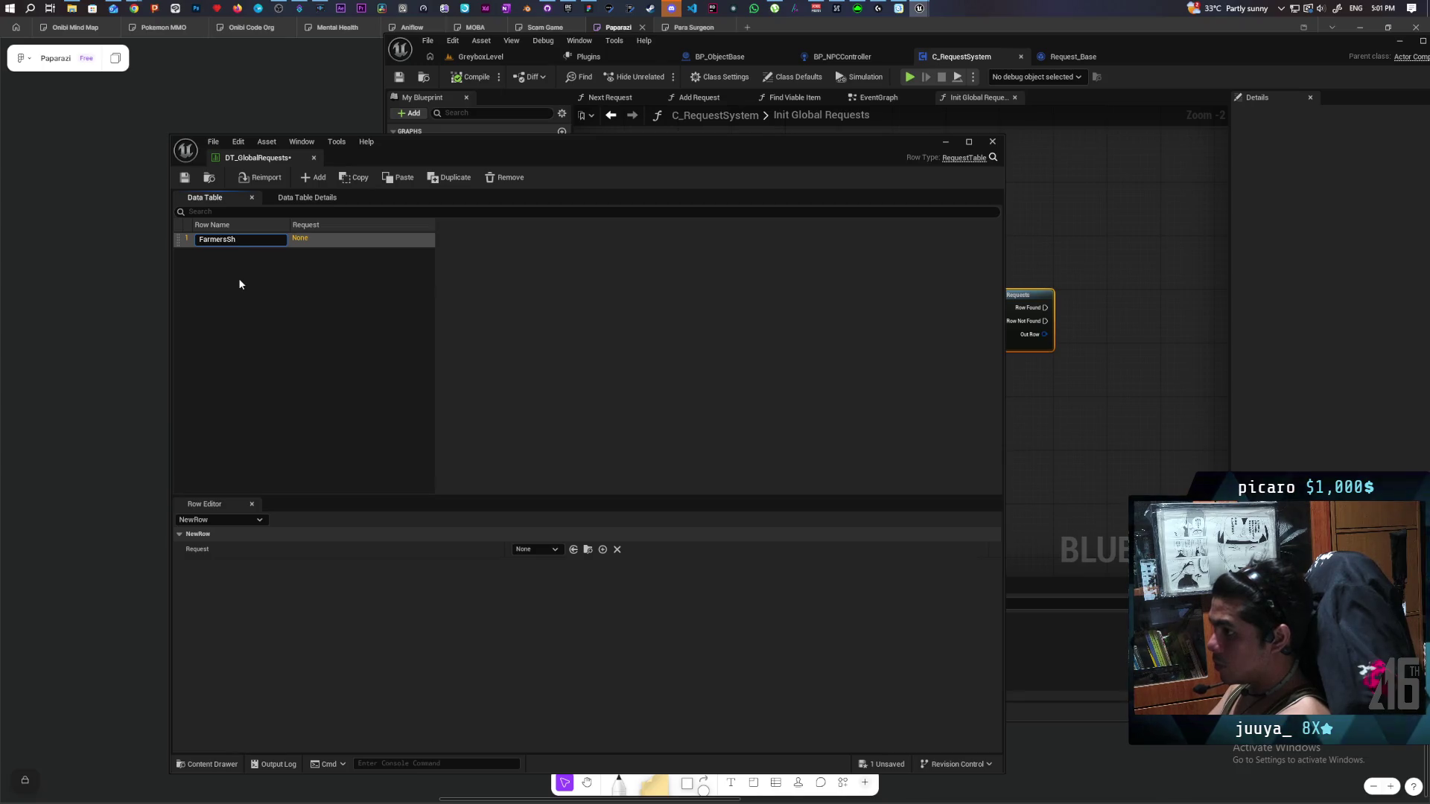
pyautogui.write('el')
pyautogui.press('Return')
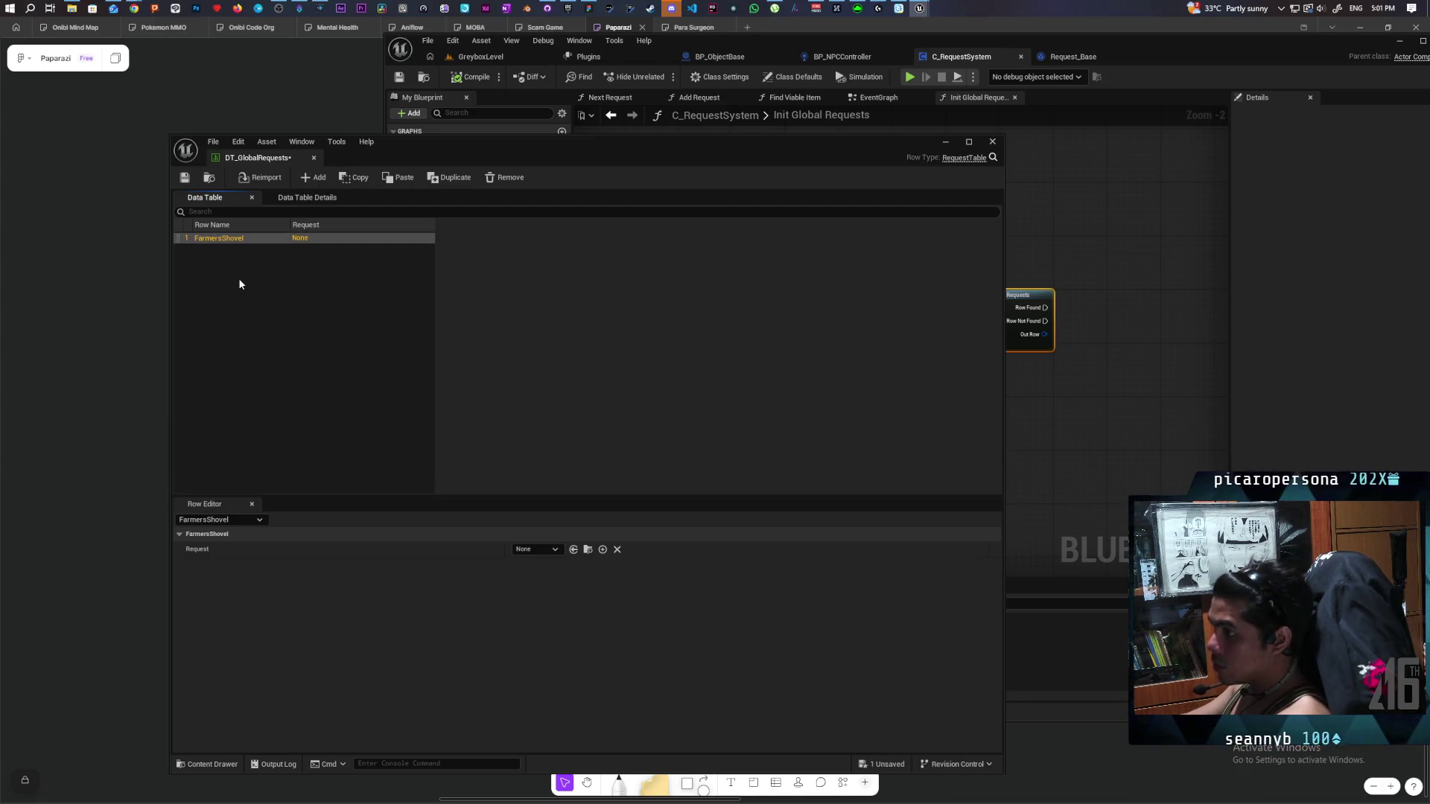
pyautogui.doubleClick(214, 239)
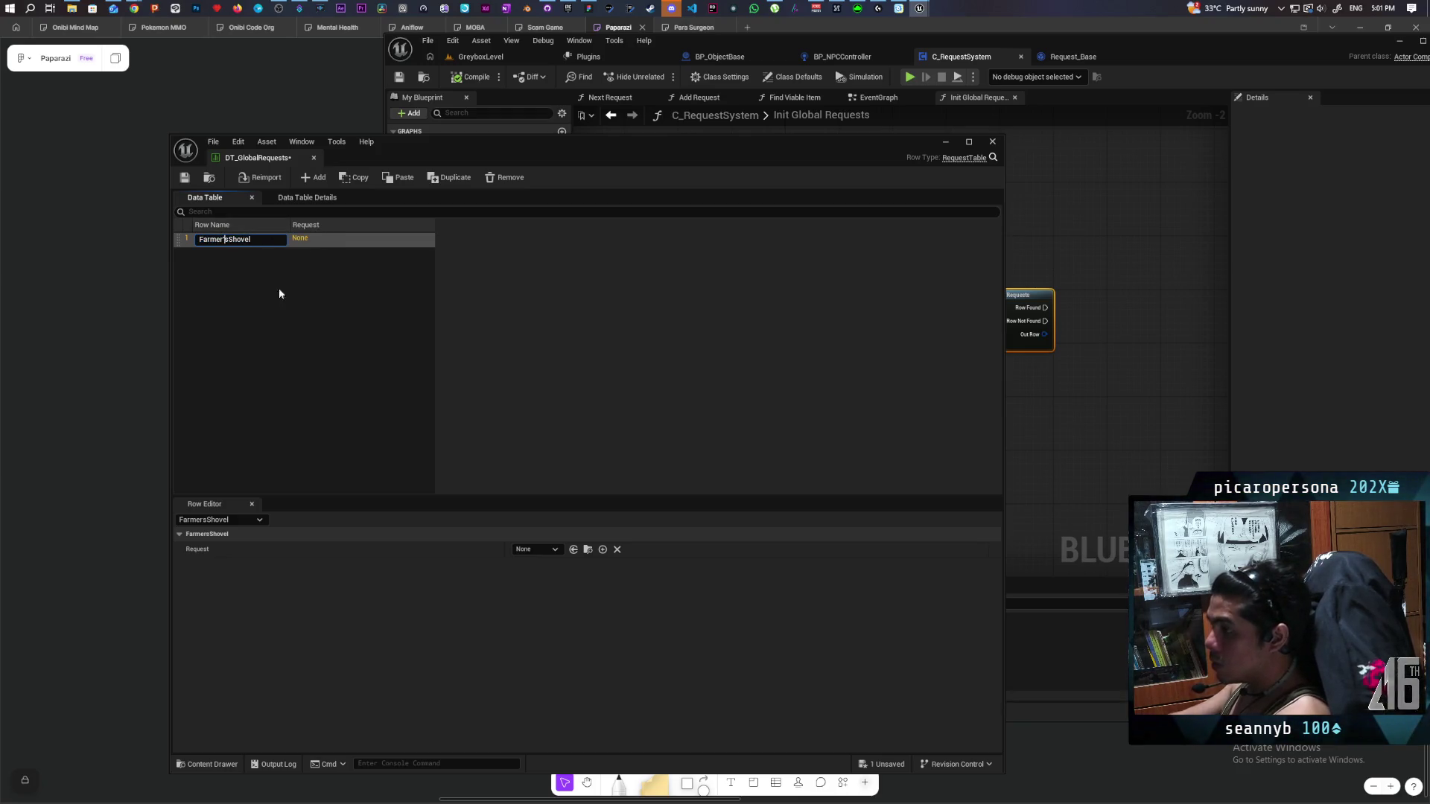
pyautogui.press('Return')
pyautogui.click(769, 435)
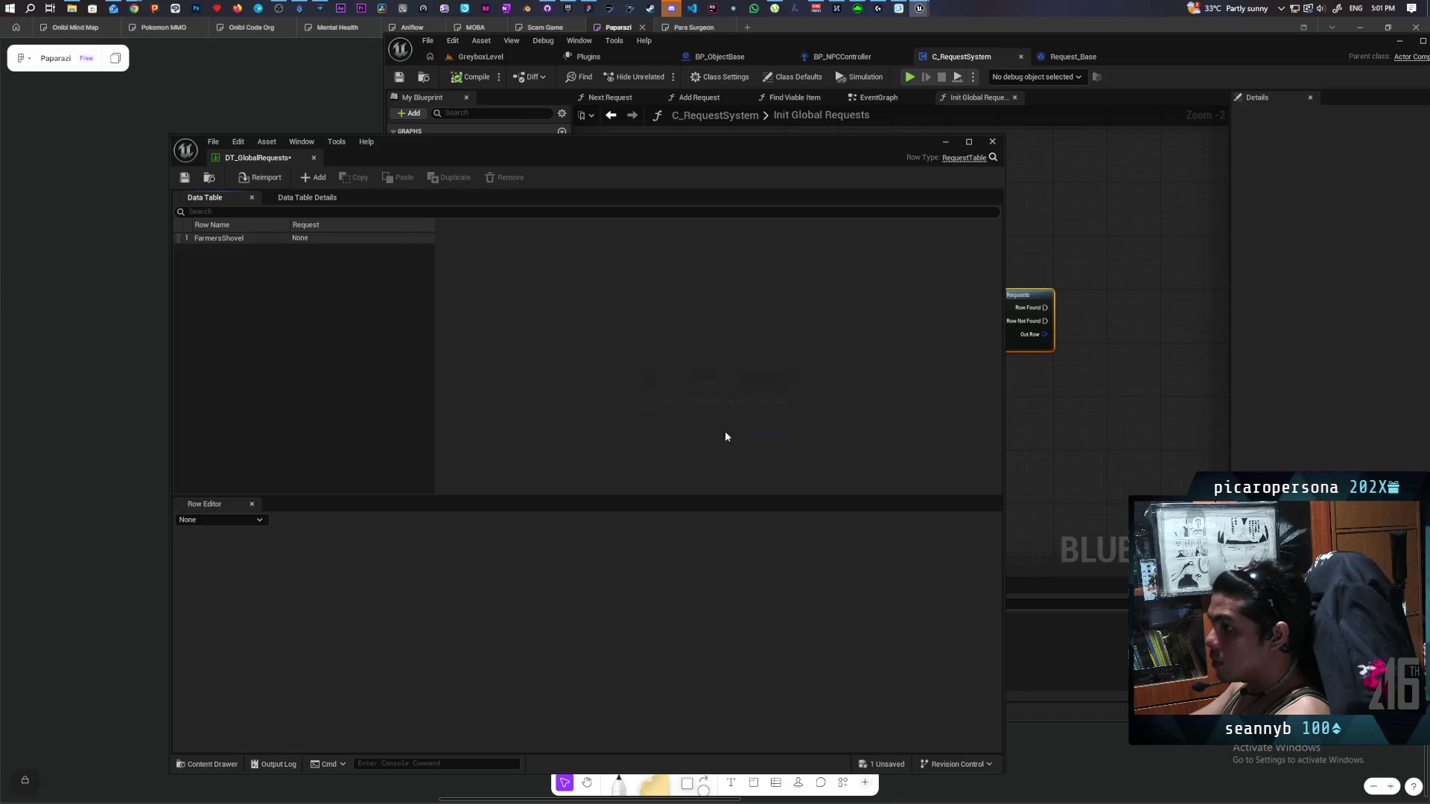
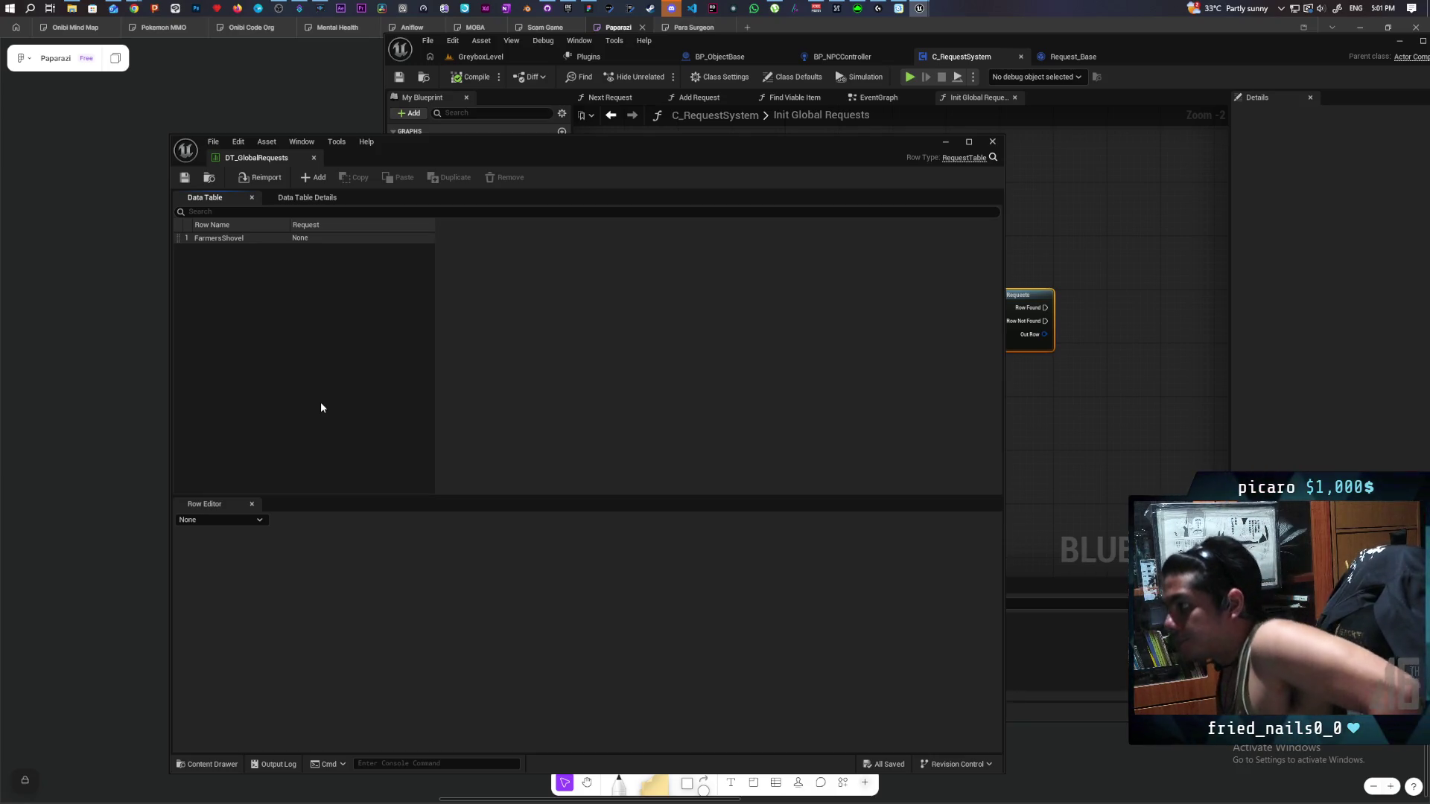
# Open the Content Drawer and create a folder named TestClasses inside Requests/Data.
pyautogui.click(176, 763)
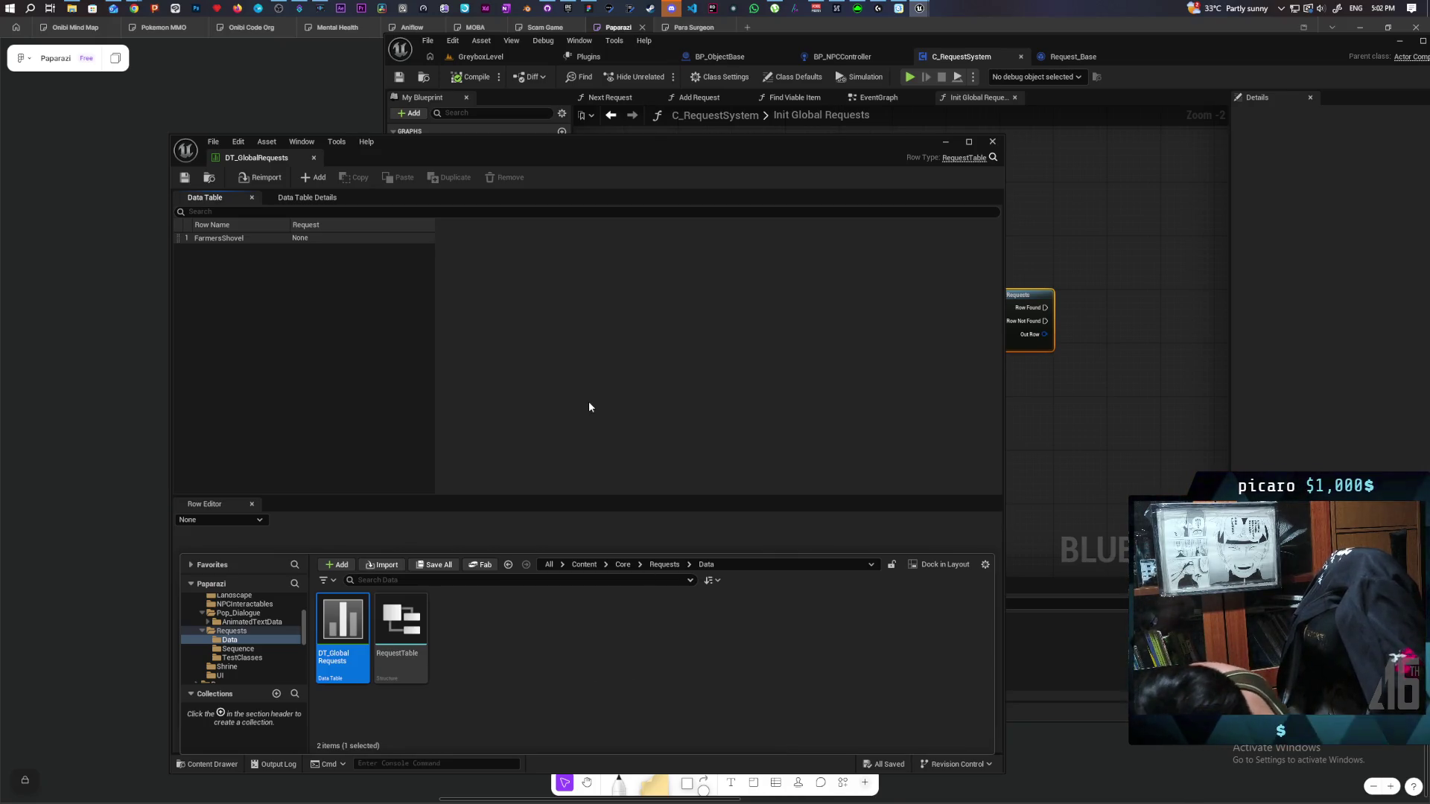
pyautogui.rightClick(529, 643)
pyautogui.click(589, 239)
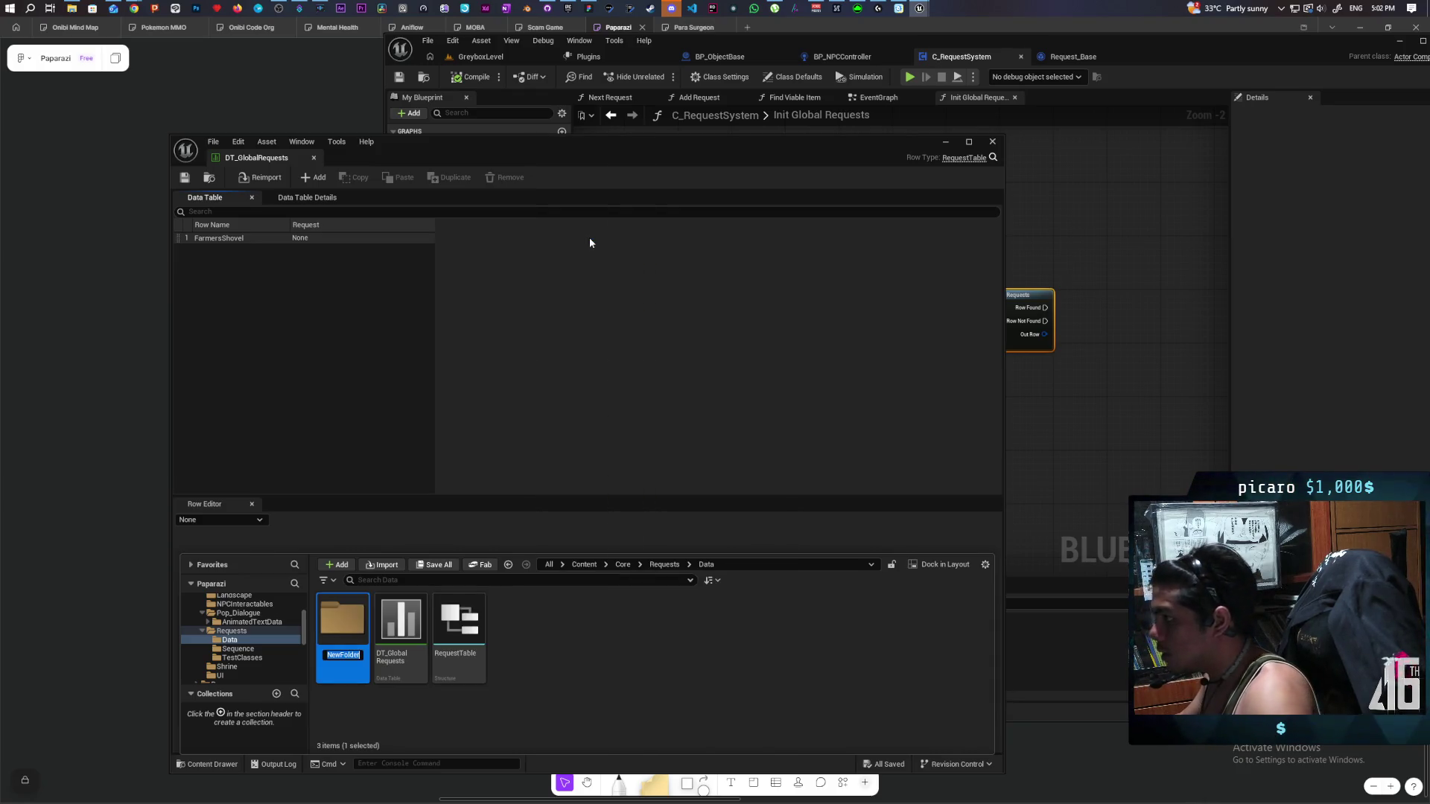
pyautogui.write('Test')
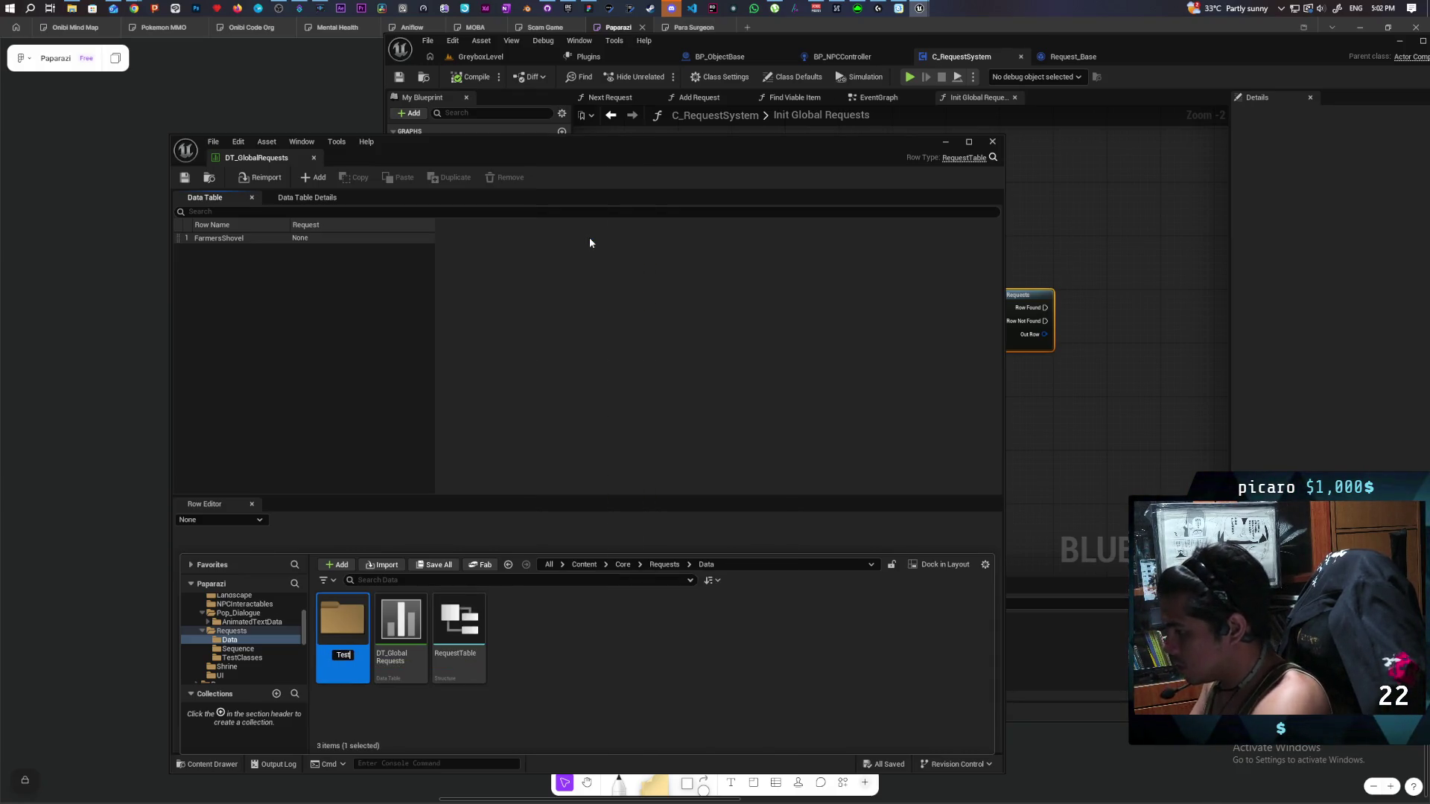
pyautogui.write('Classes')
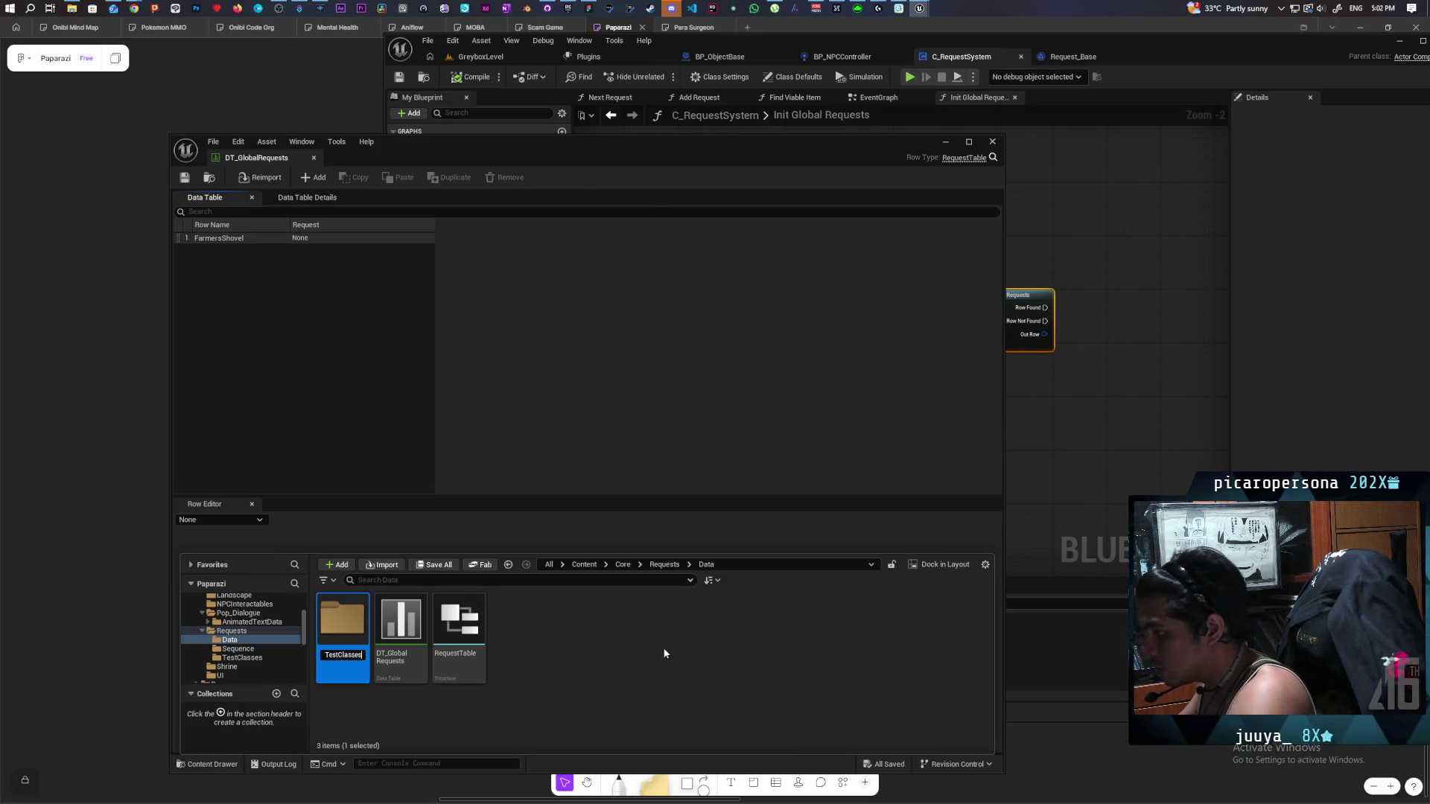
pyautogui.press('Return')
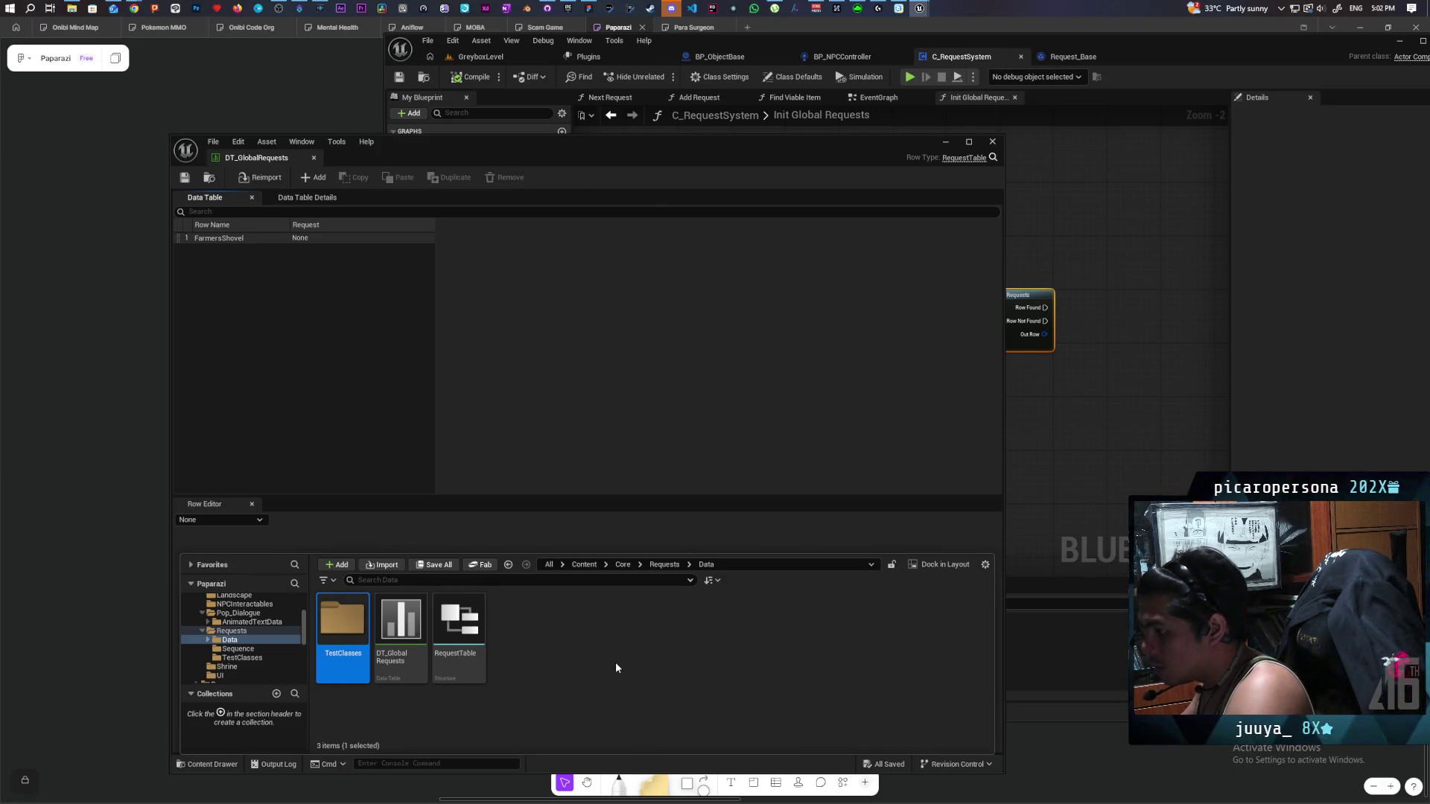
pyautogui.moveTo(550, 11)
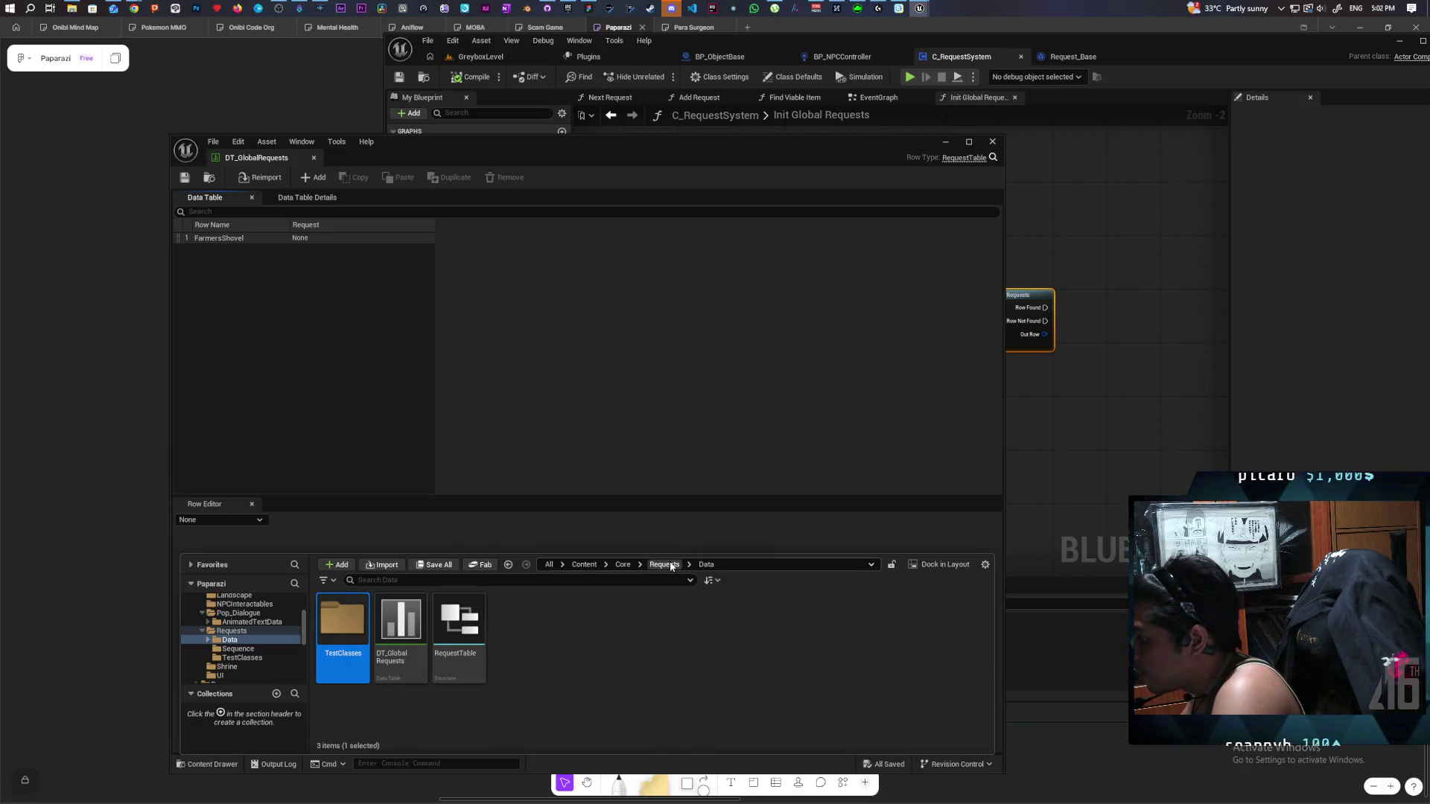
# In TestClasses, create a Blueprint Class with Request_Global_Base as its parent.
pyautogui.doubleClick(344, 629)
pyautogui.rightClick(407, 651)
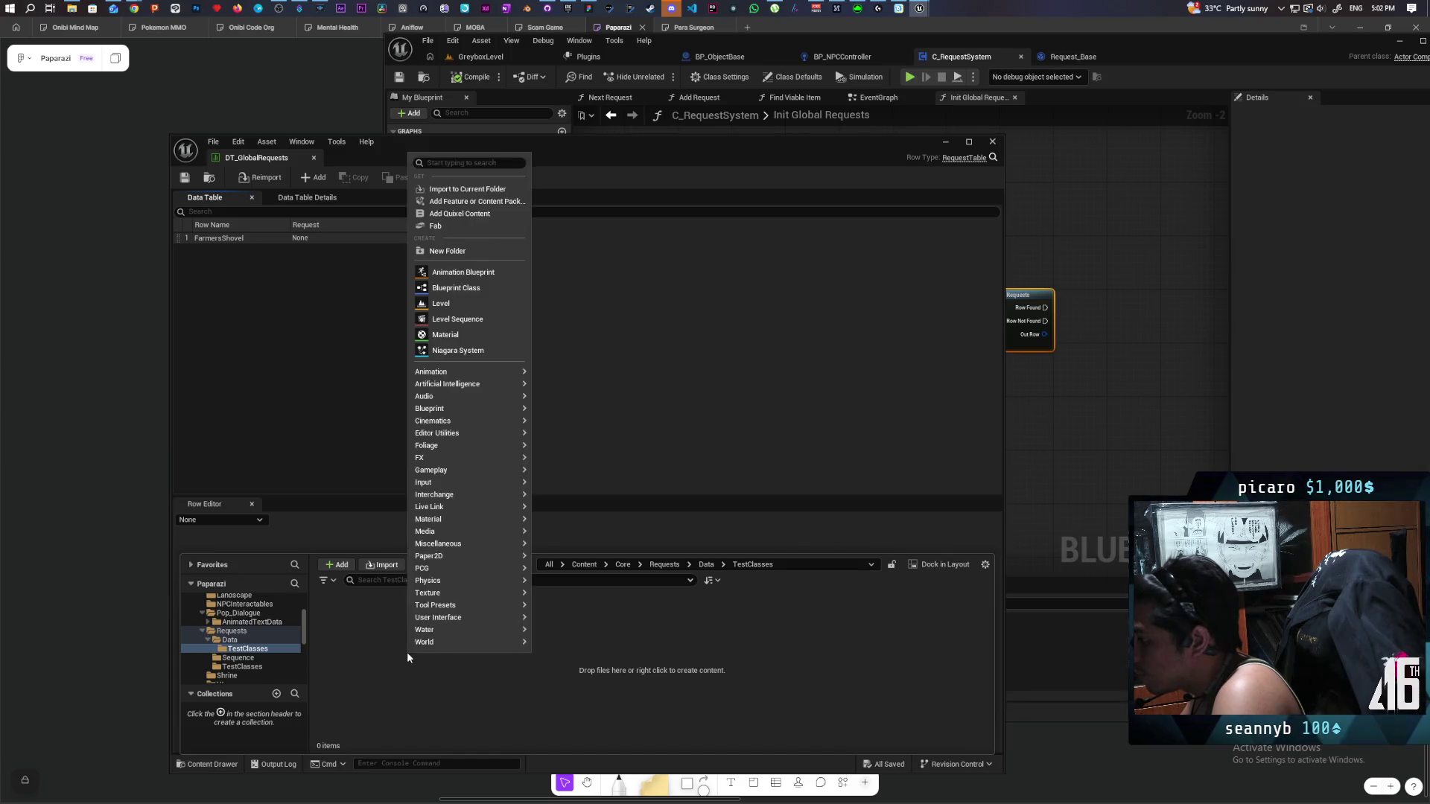
pyautogui.click(472, 334)
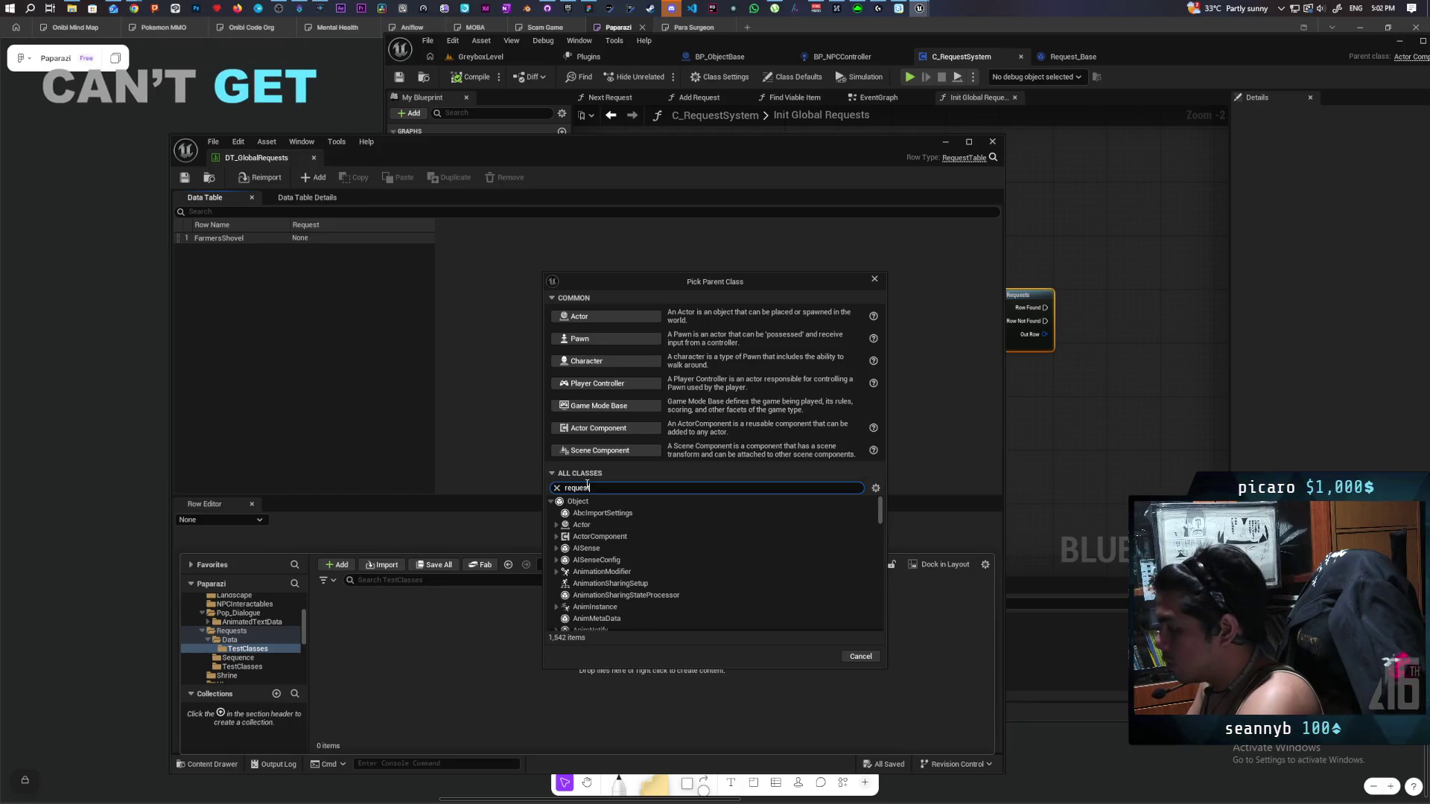
pyautogui.write('request')
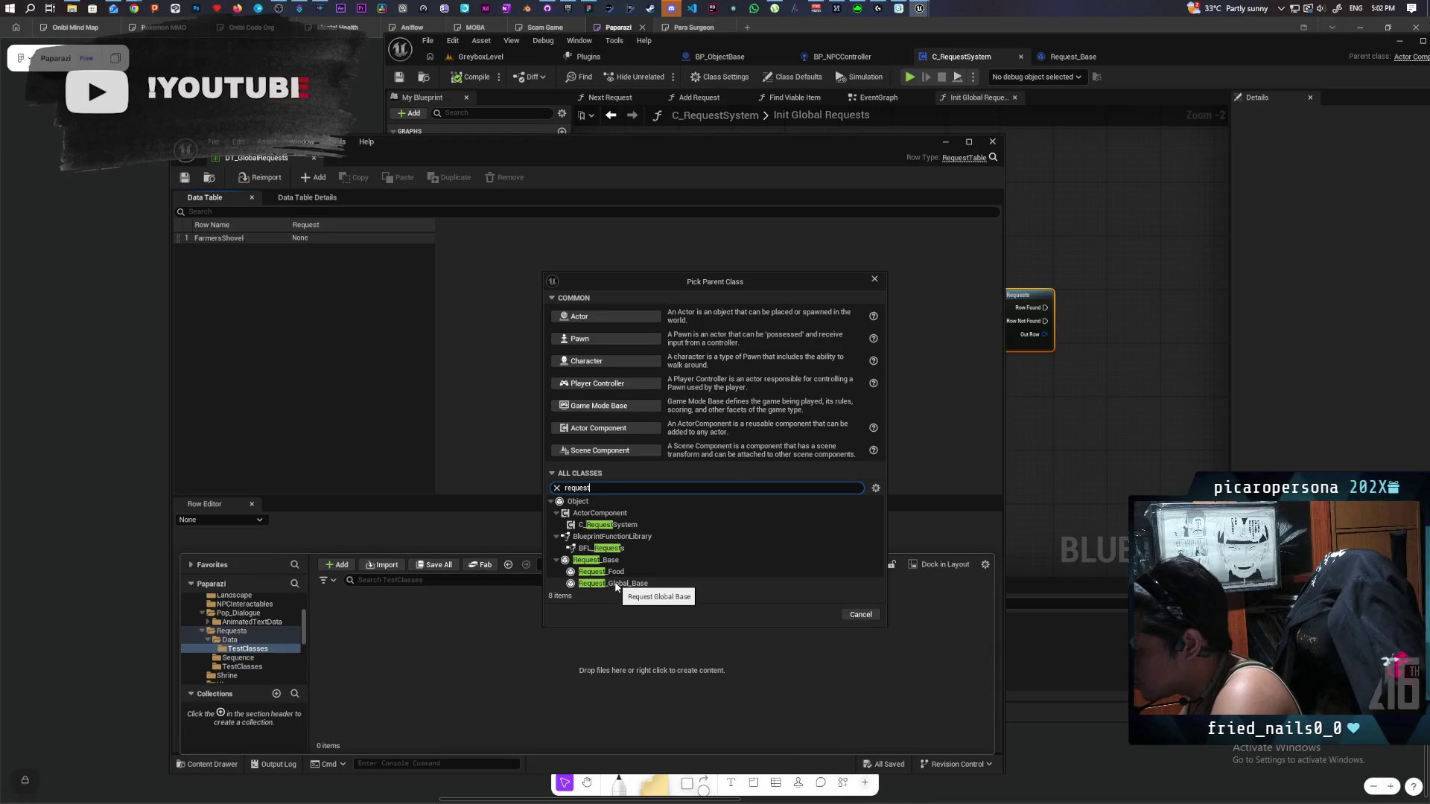
pyautogui.click(616, 585)
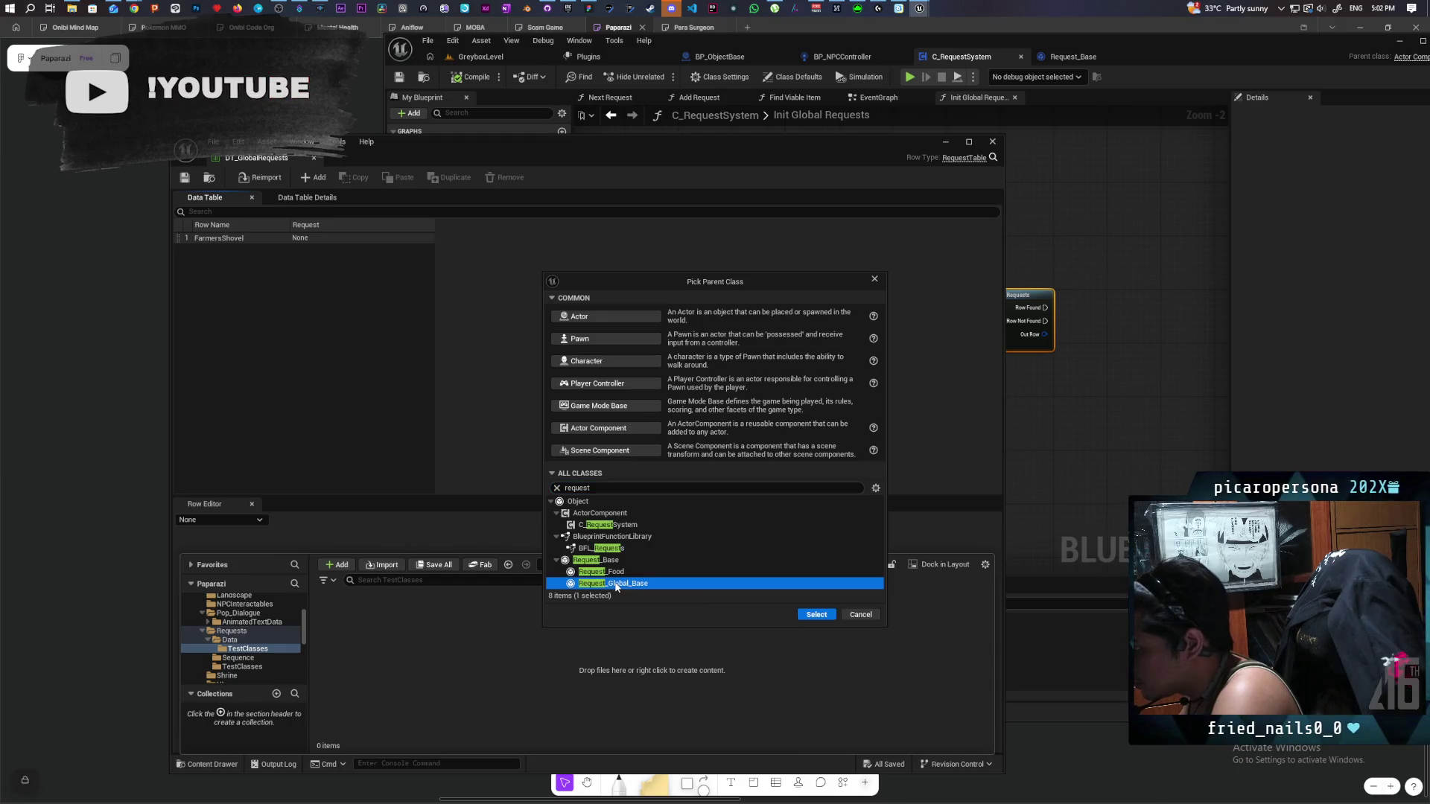
pyautogui.click(812, 615)
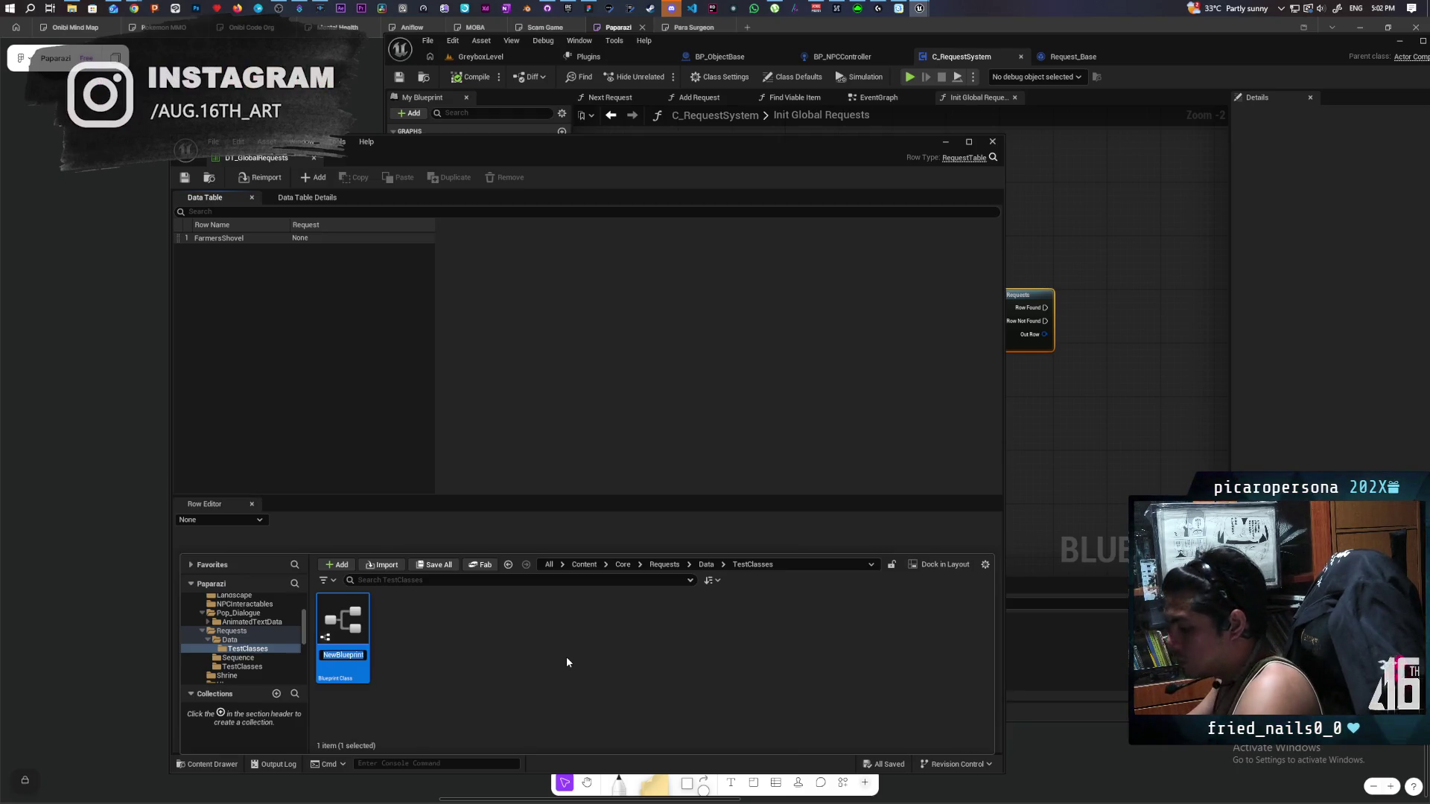
# Name the new blueprint R_FarmersShovel and save it.
pyautogui.write('R_F')
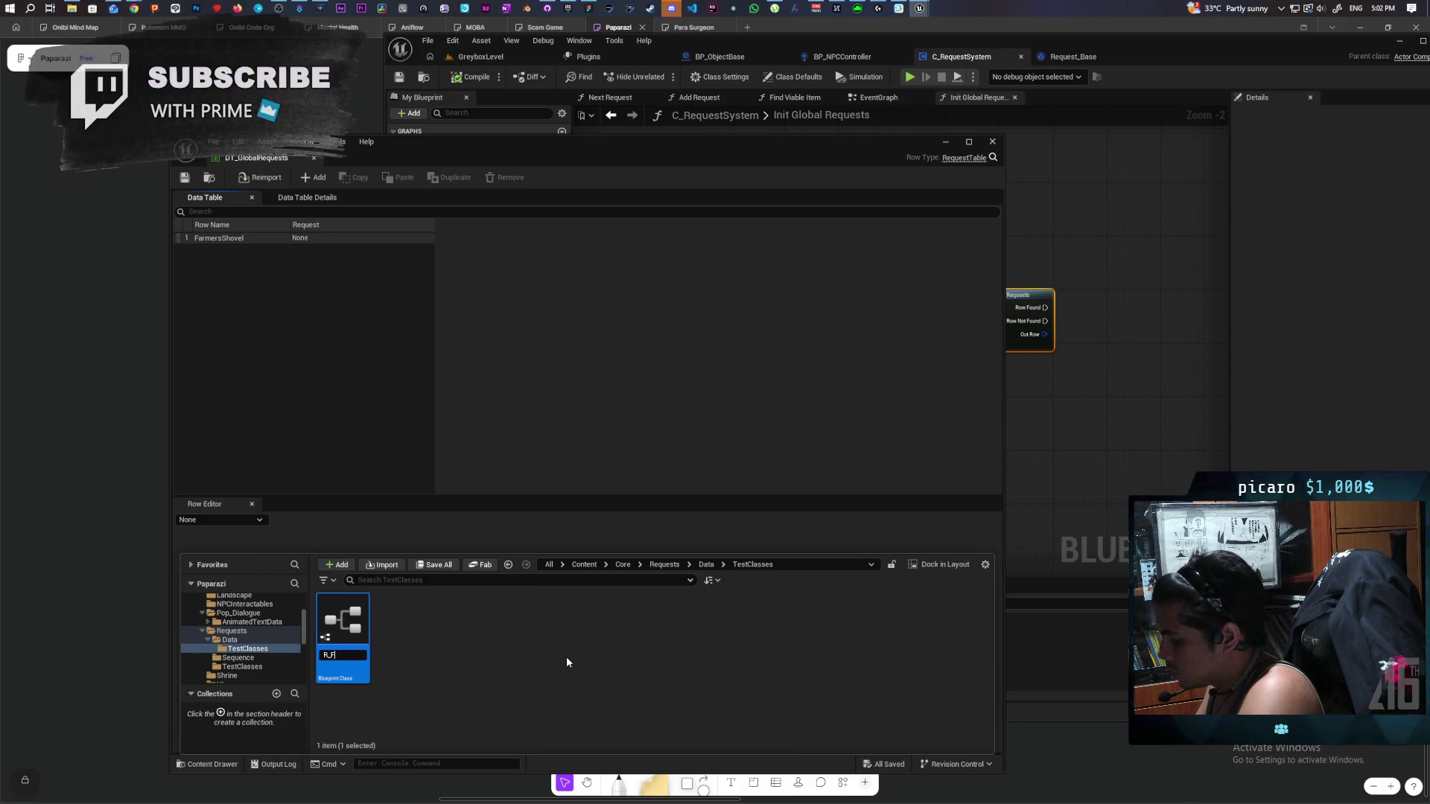
pyautogui.write('rarmer')
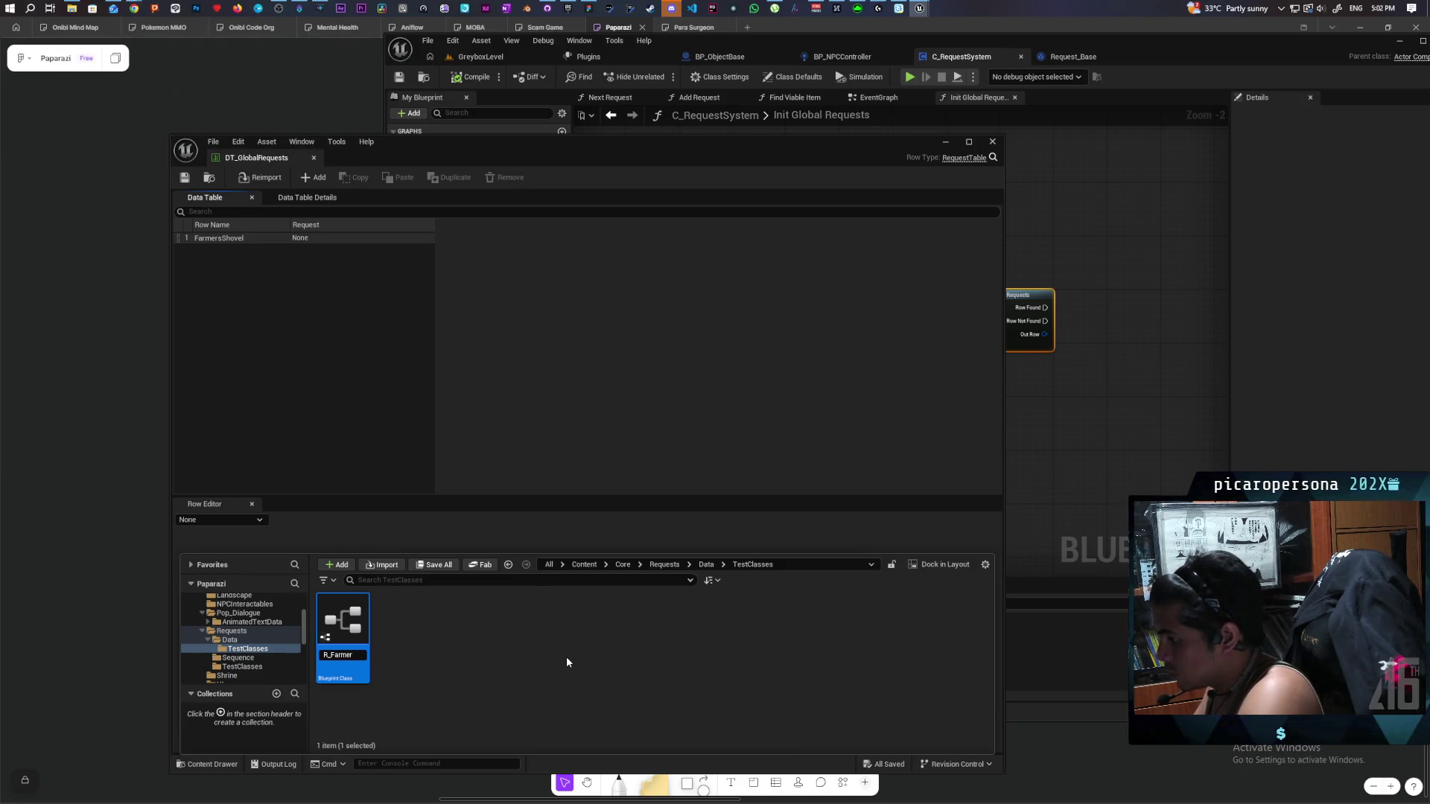
pyautogui.write('Shovel')
pyautogui.press('Return')
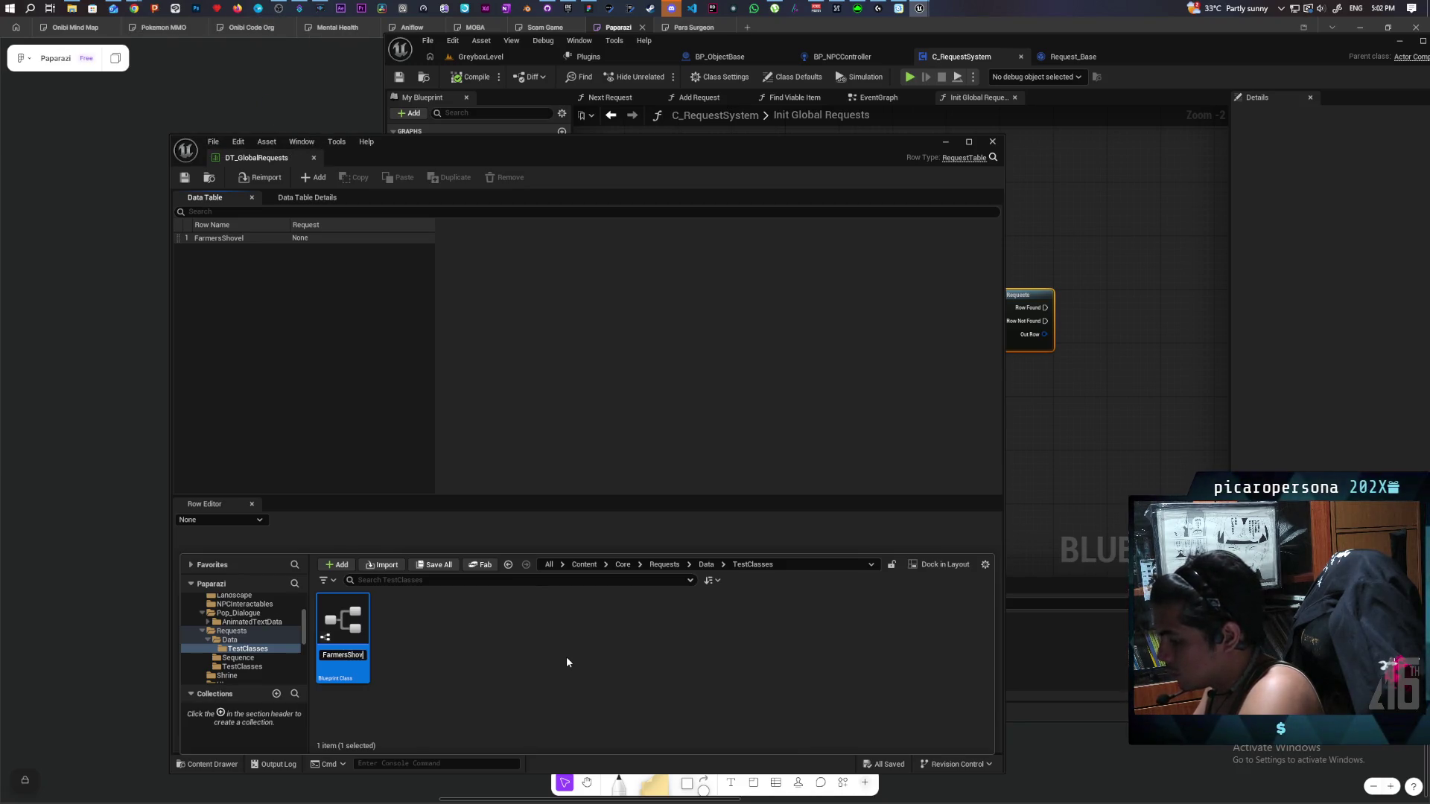
pyautogui.hotkey('ctrl', 's')
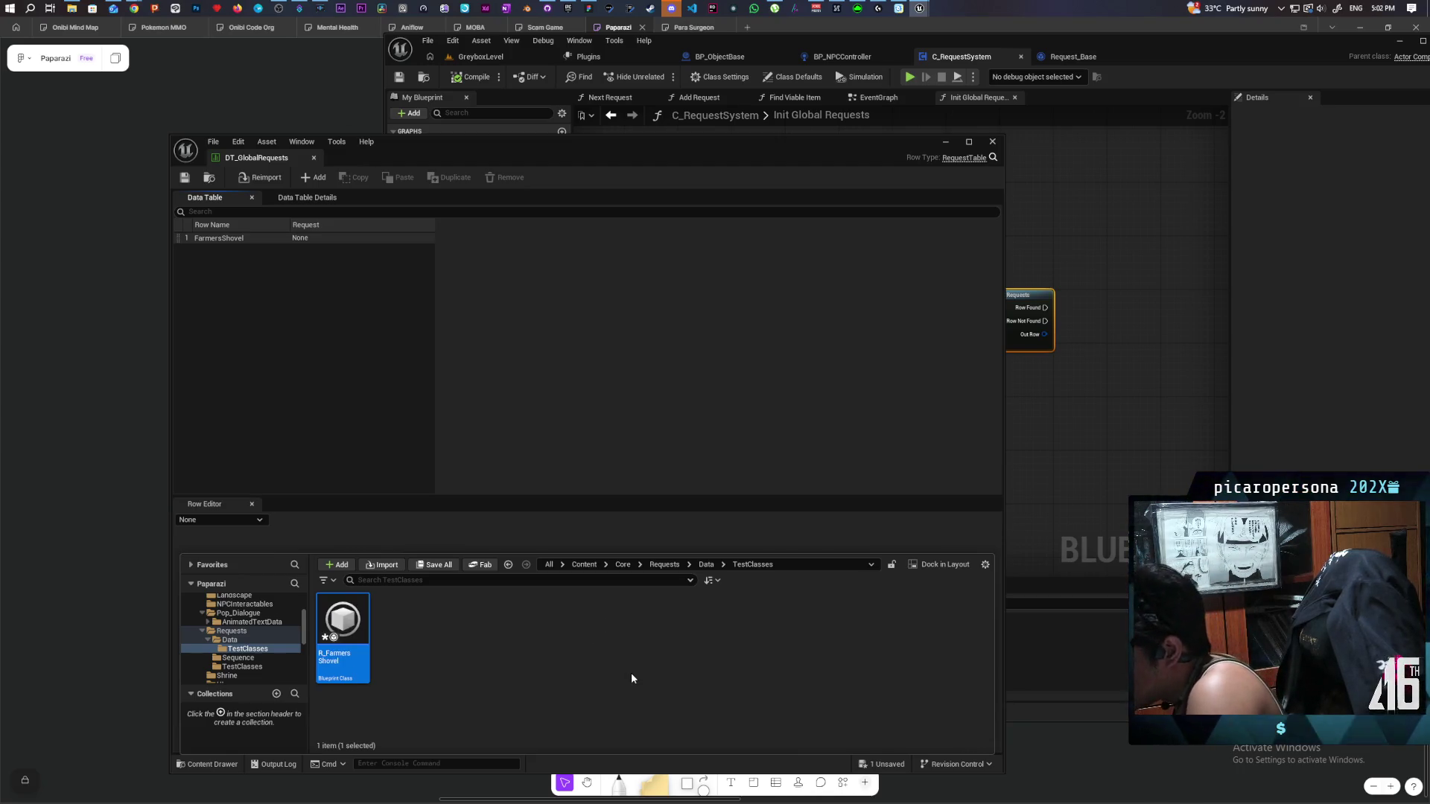
pyautogui.click(637, 668)
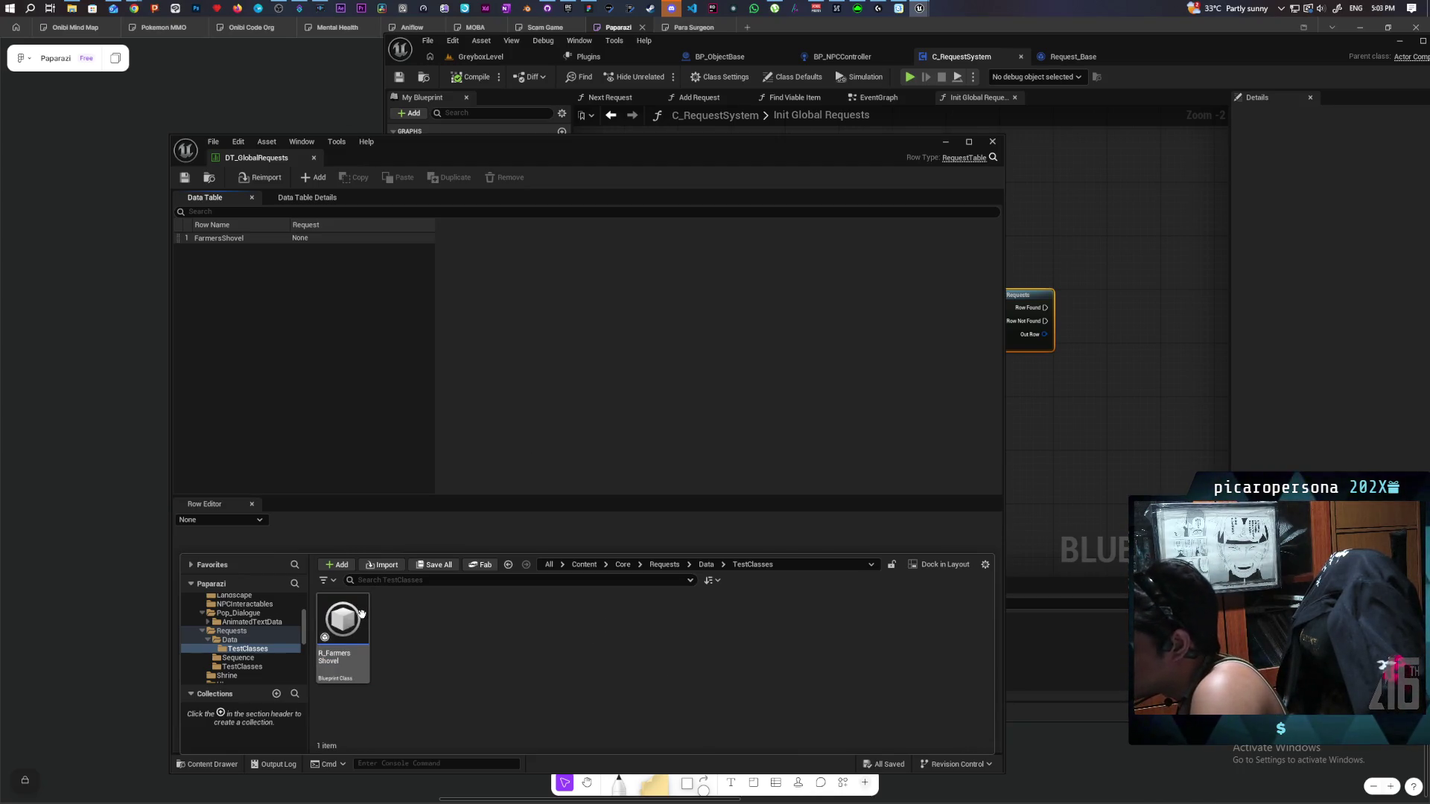
# Set the FarmersShovel row's Request to the selected R_FarmersShovel asset.
pyautogui.click(343, 633)
pyautogui.click(316, 239)
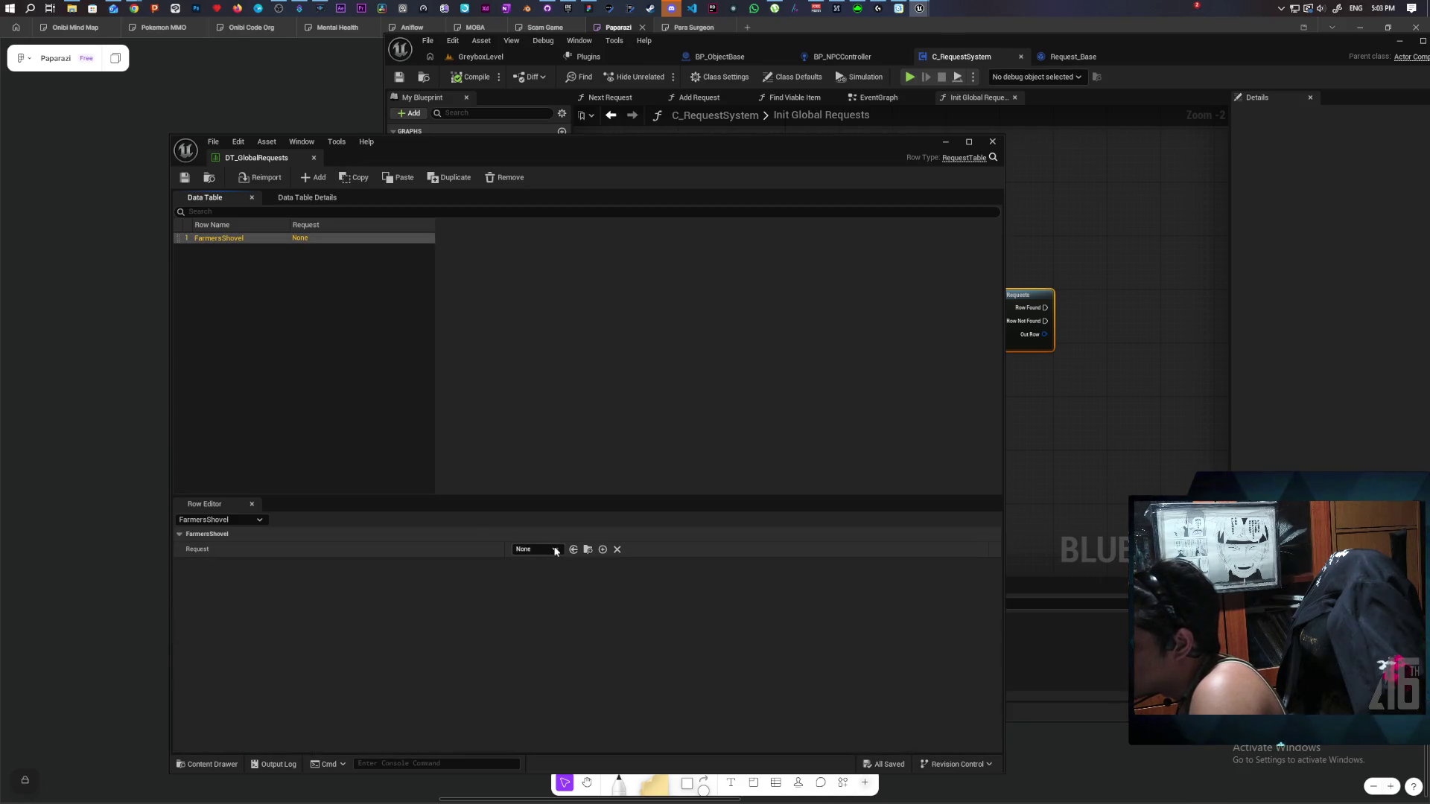
pyautogui.click(589, 549)
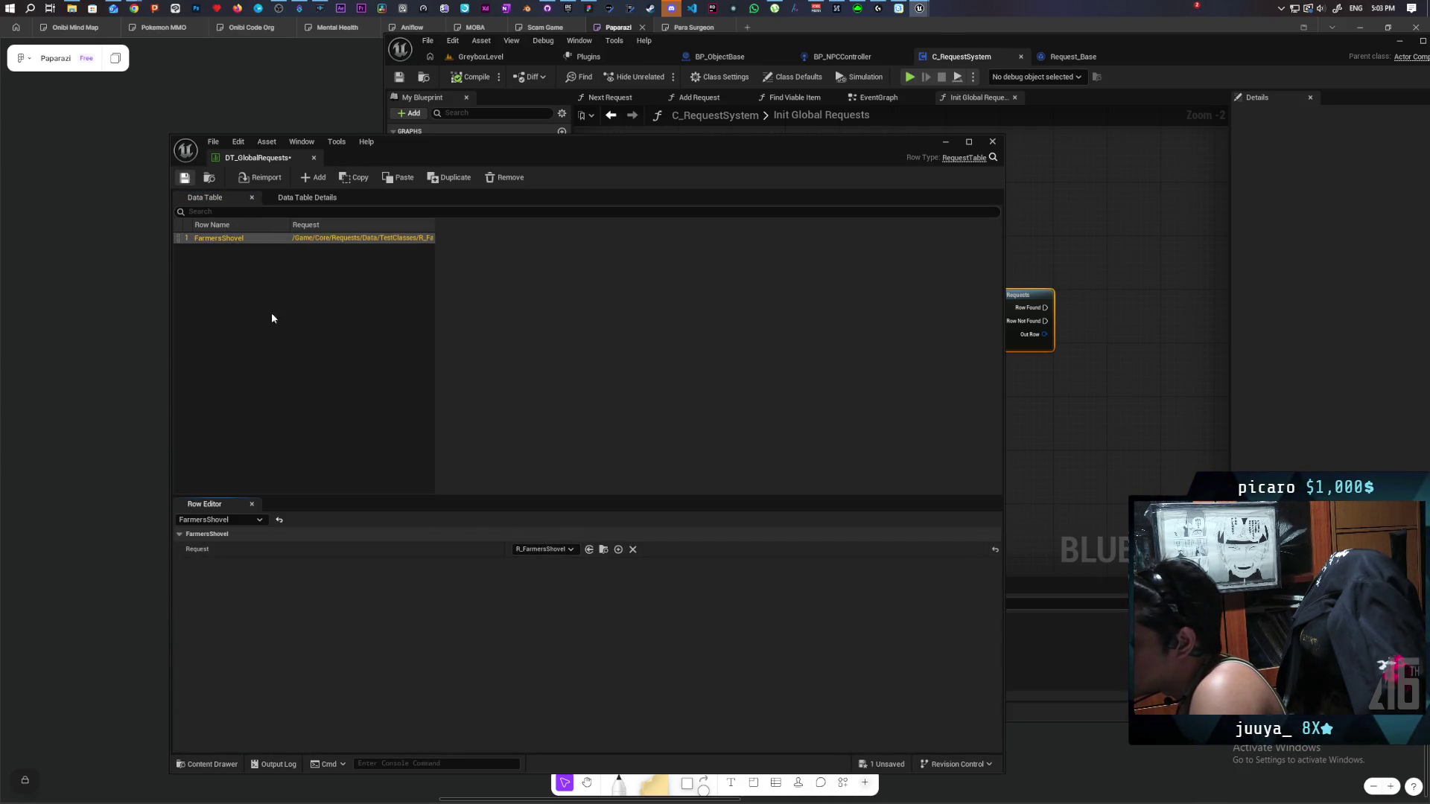
# Browse the Content Drawer folders to locate DT_GlobalRequests.
pyautogui.click(210, 764)
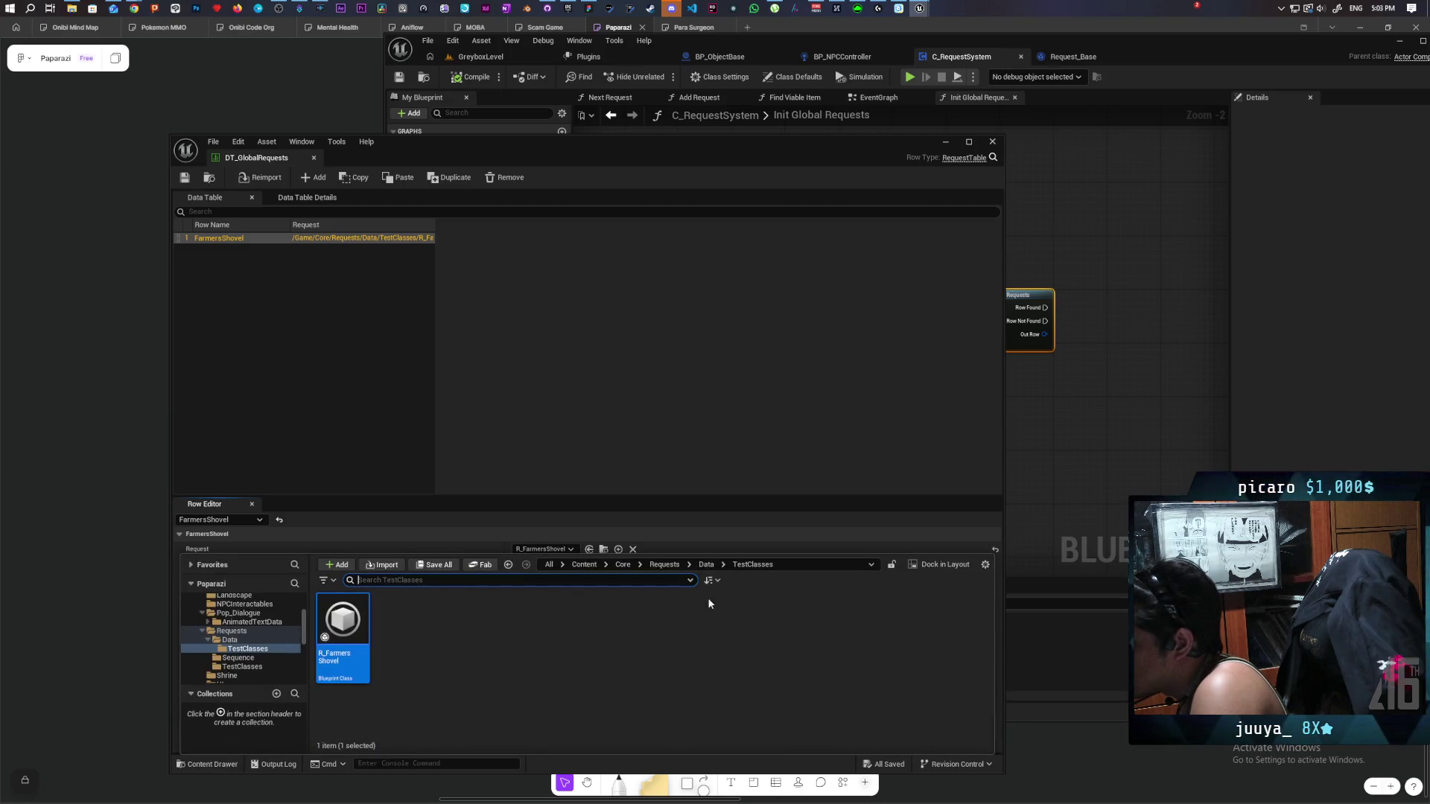
pyautogui.click(706, 565)
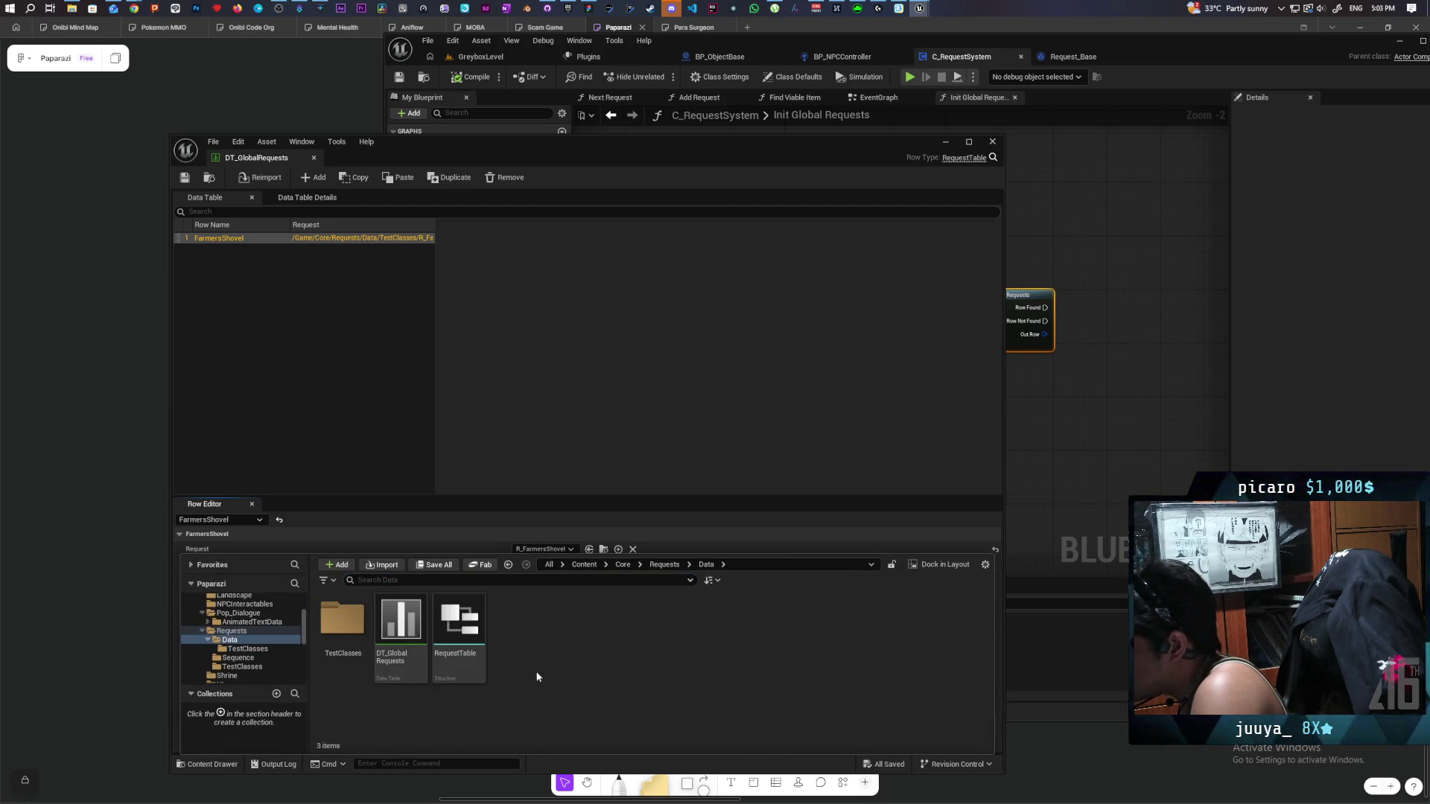
pyautogui.click(664, 565)
pyautogui.doubleClick(459, 625)
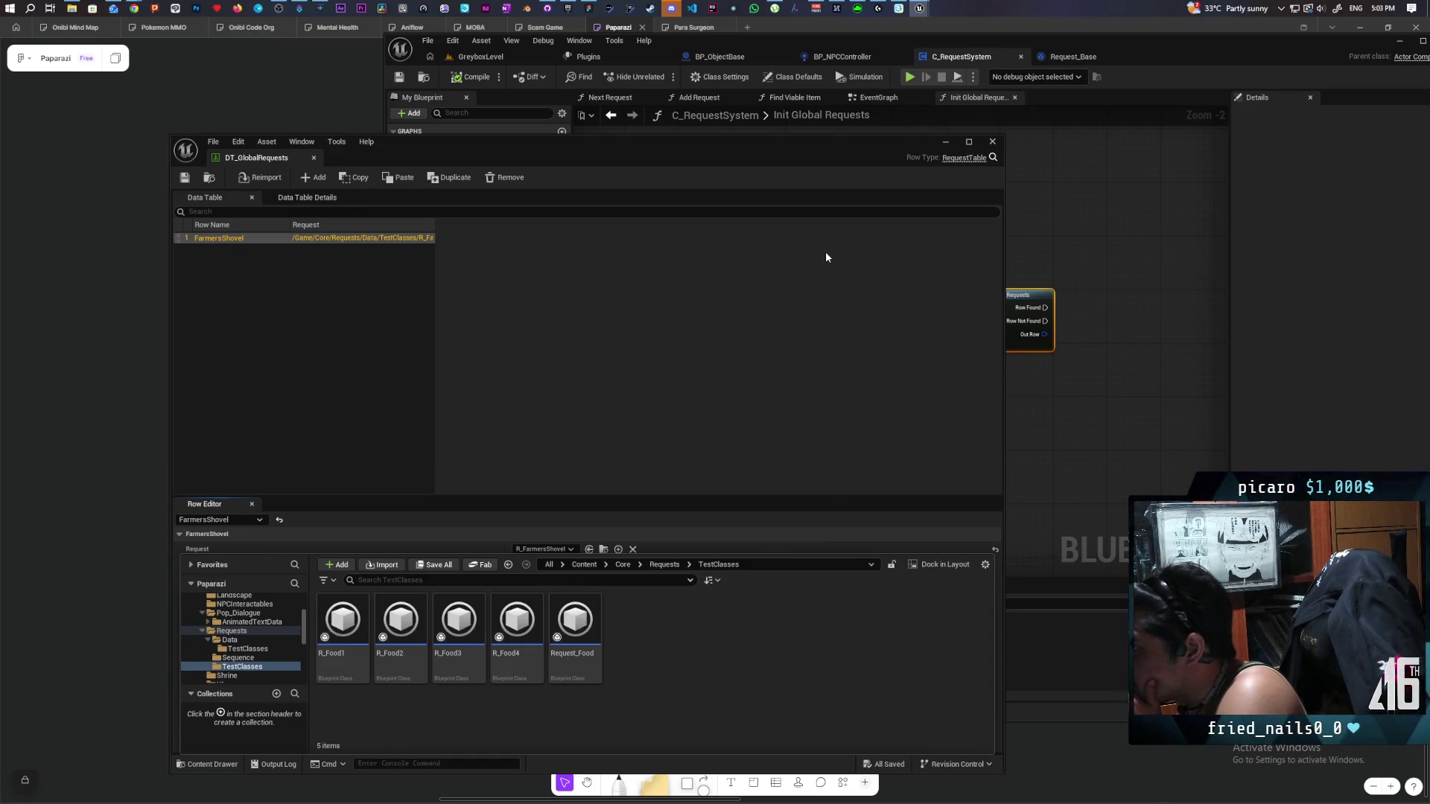
pyautogui.click(242, 158)
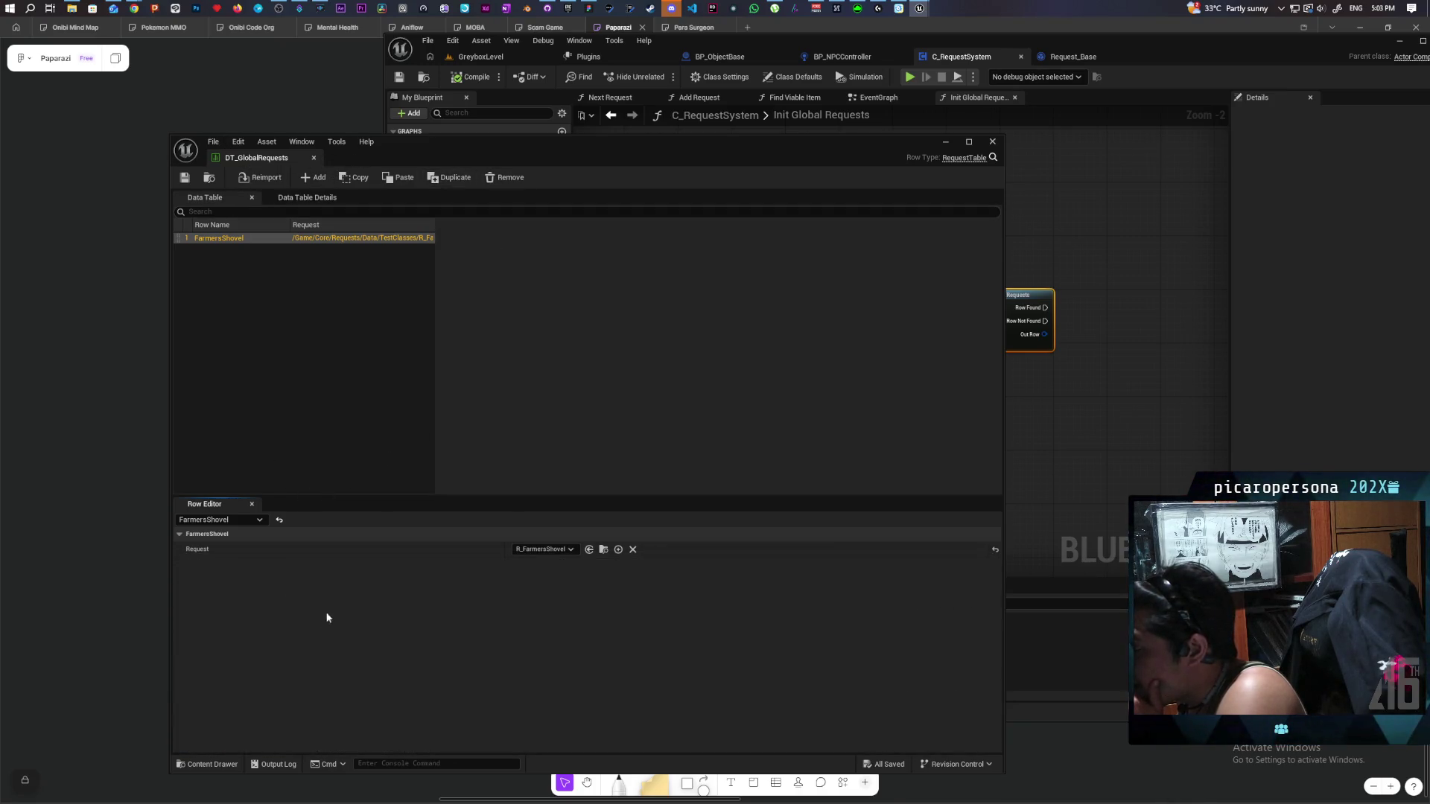
pyautogui.click(214, 765)
pyautogui.click(214, 768)
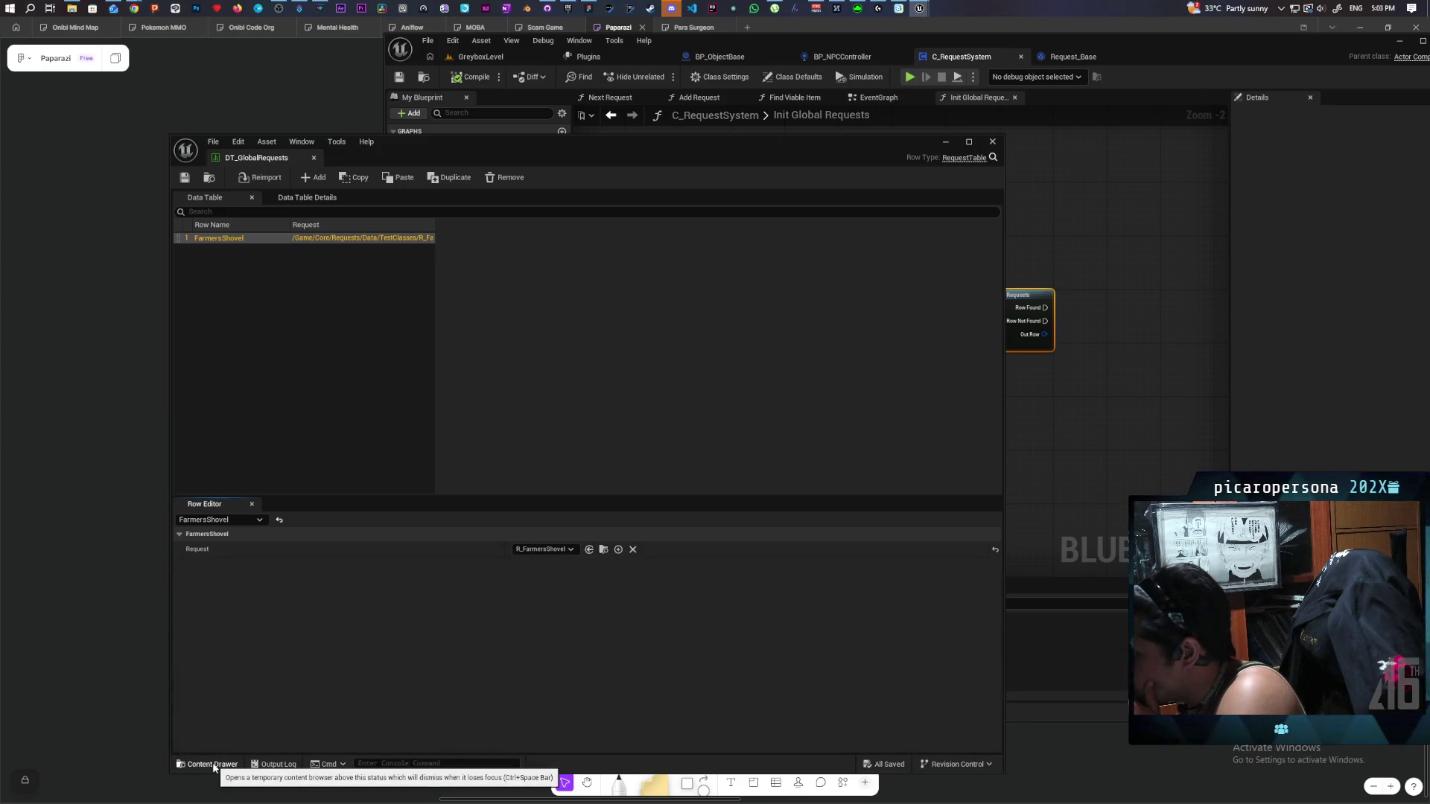
pyautogui.click(214, 765)
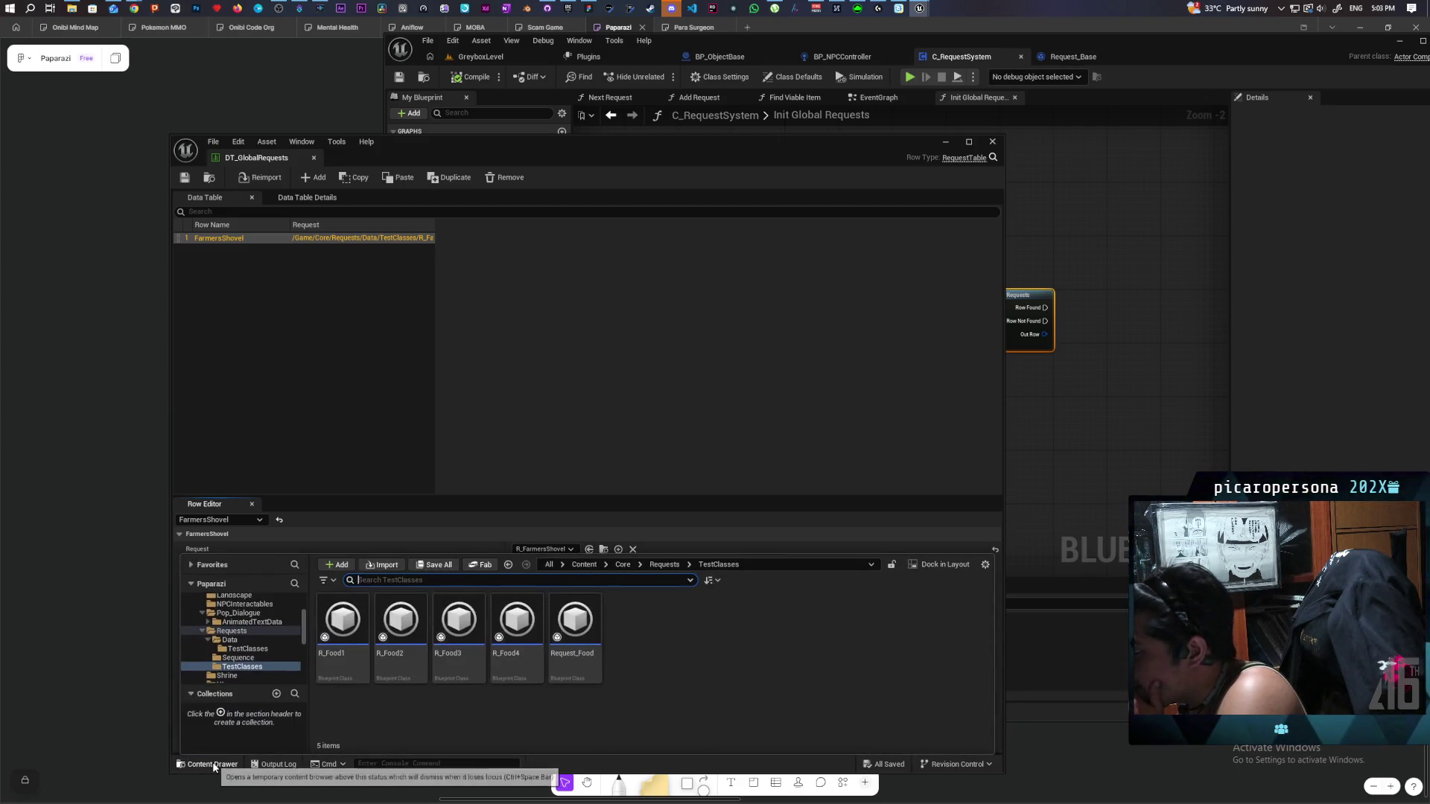
pyautogui.click(214, 768)
pyautogui.click(209, 177)
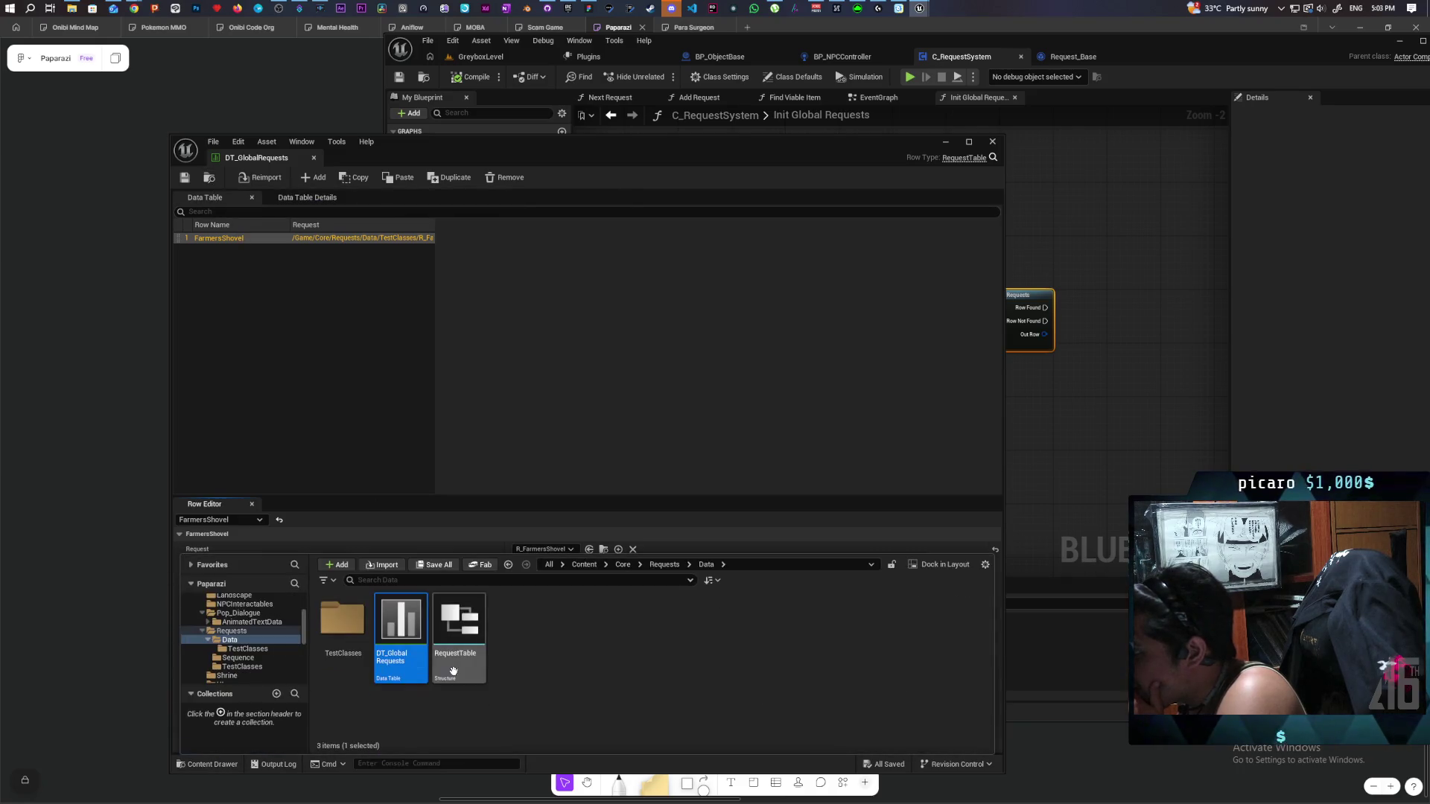
pyautogui.moveTo(414, 617)
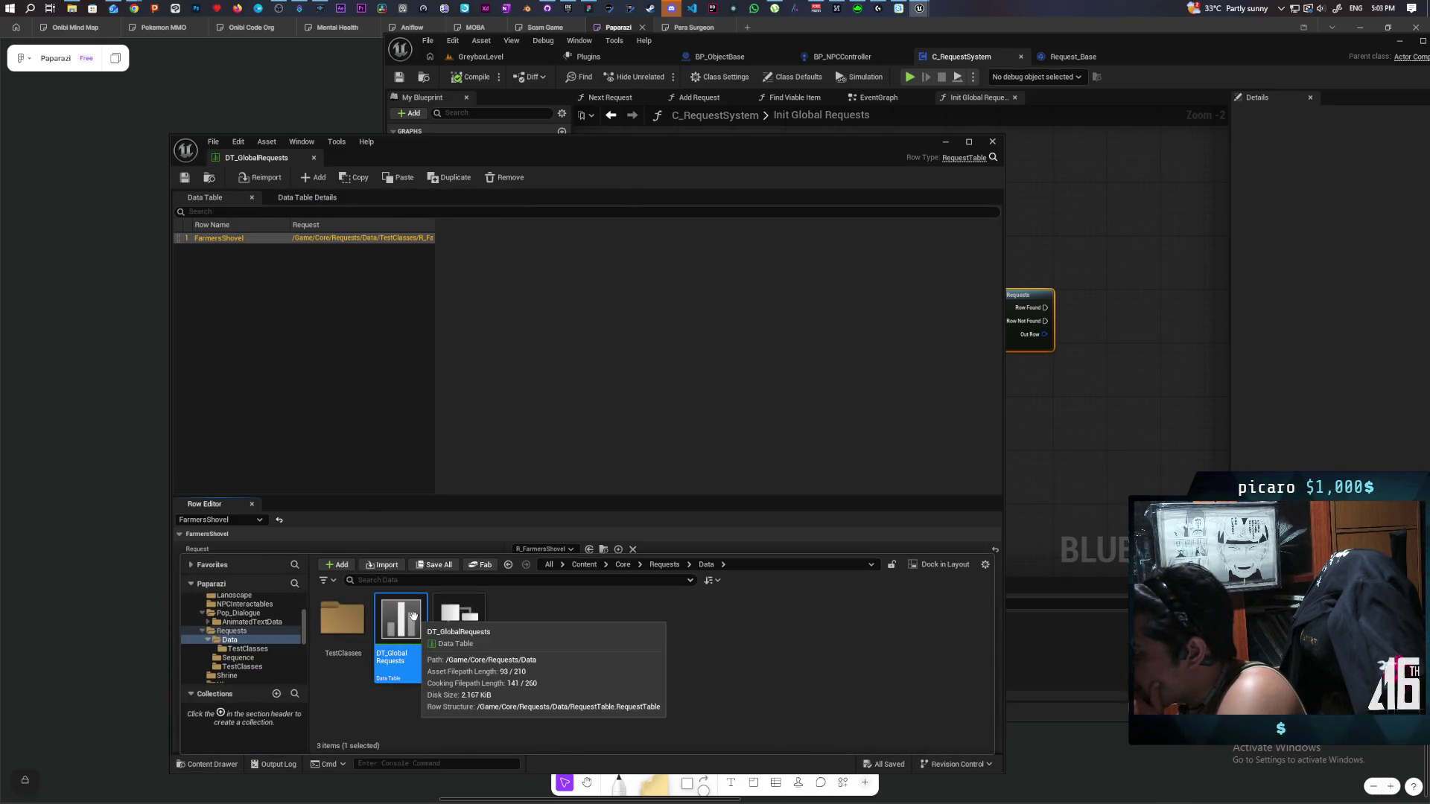
pyautogui.rightClick(414, 616)
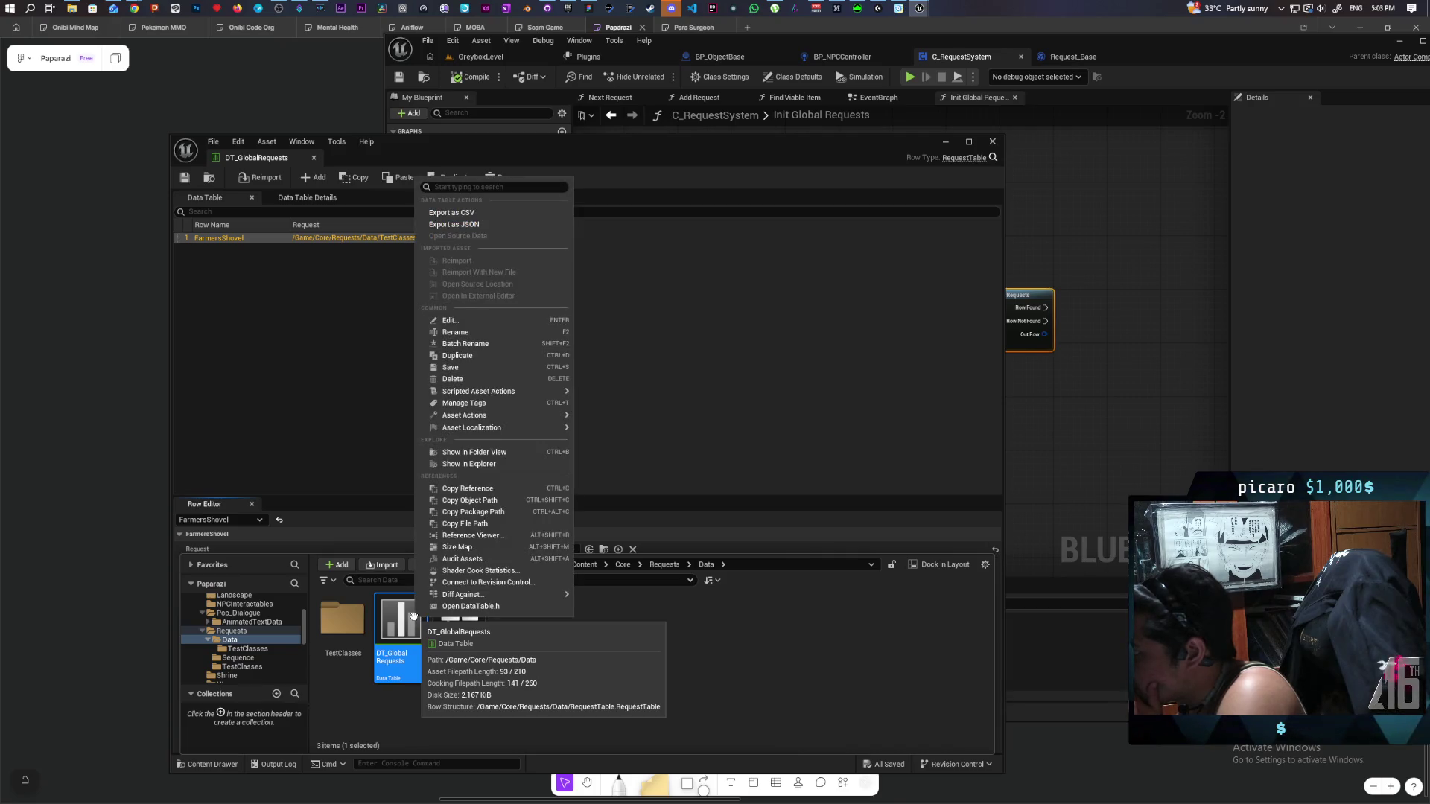
pyautogui.moveTo(536, 395)
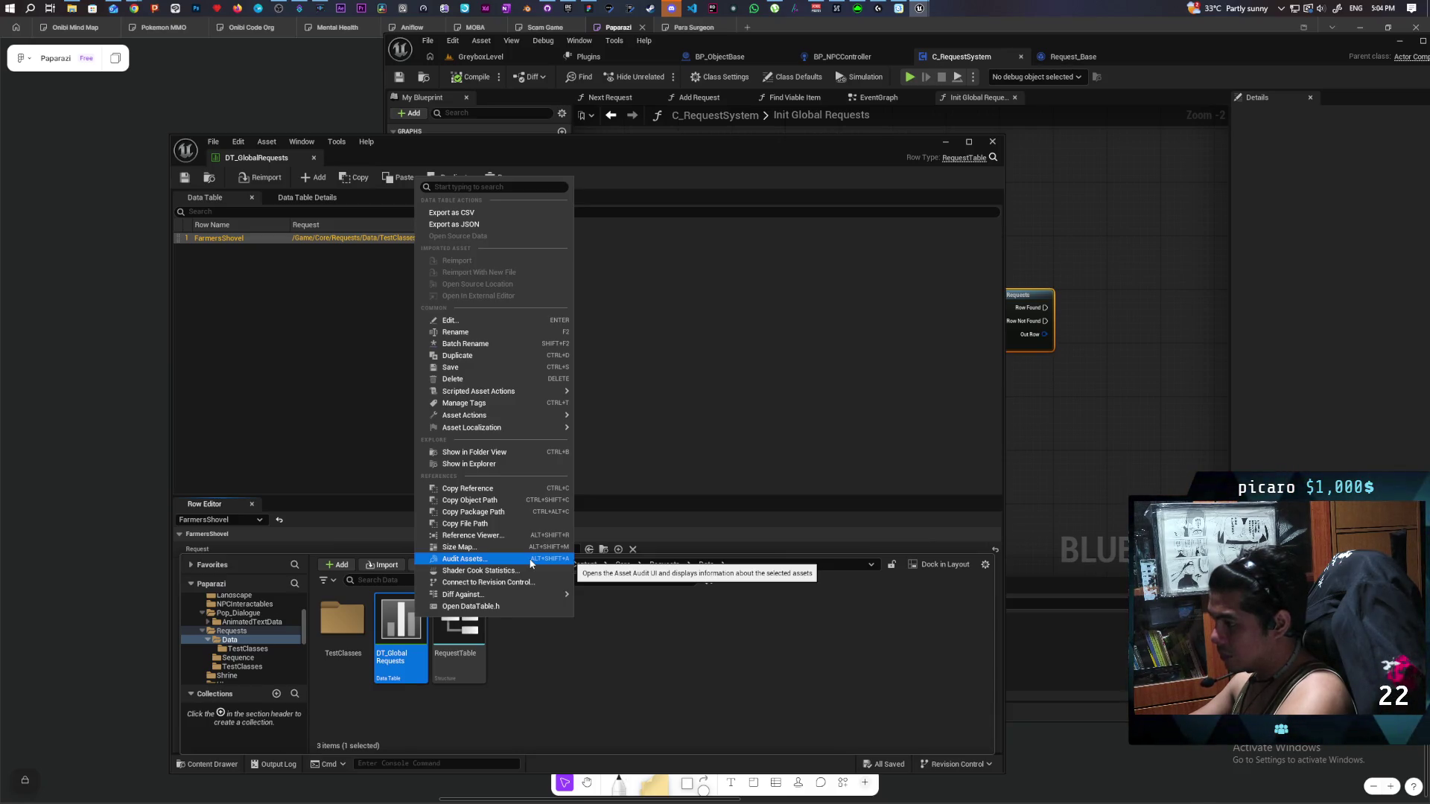
pyautogui.click(573, 701)
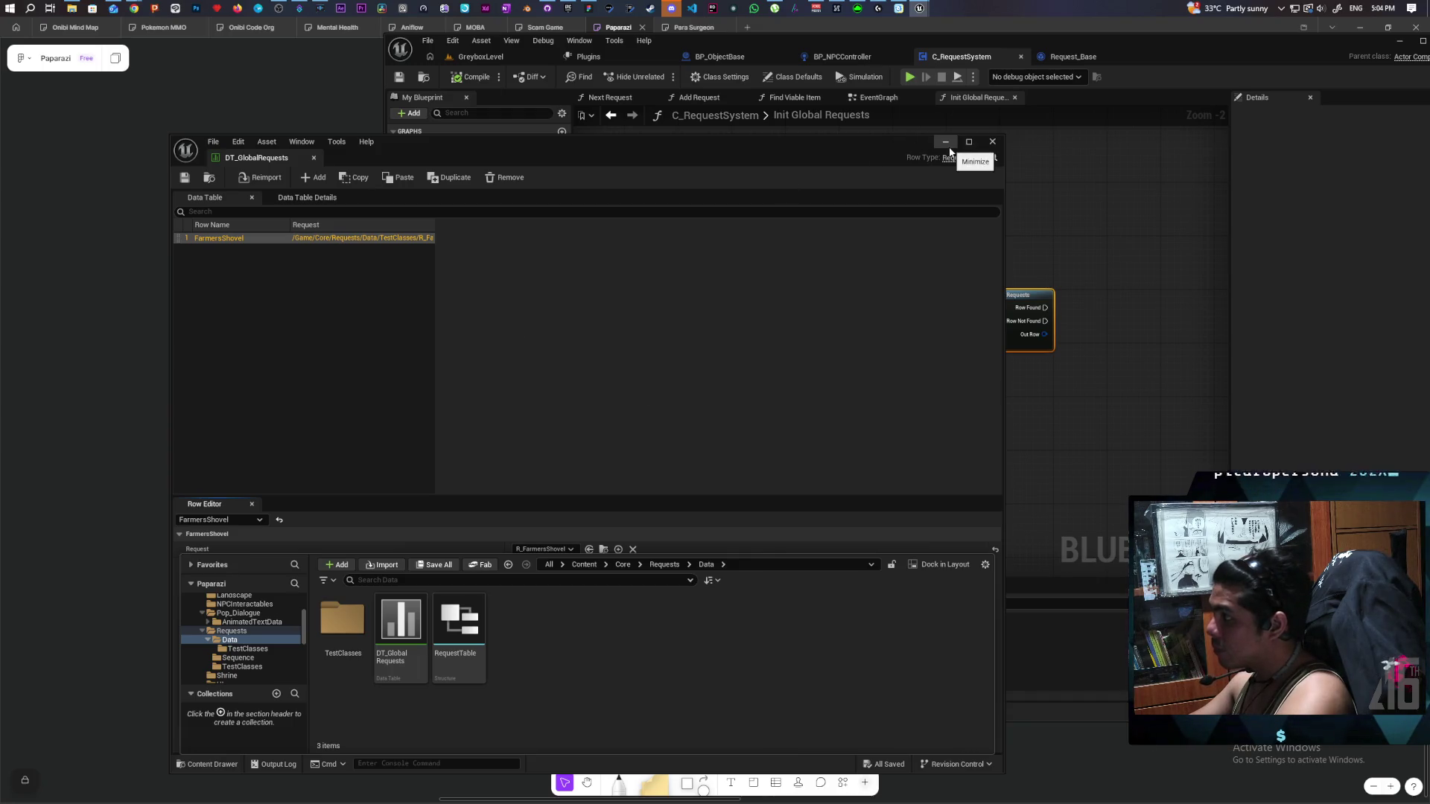
# Close the data table and add a Break Request Table node from the lookup's Out Row.
pyautogui.click(992, 141)
pyautogui.moveTo(678, 209)
pyautogui.mouseDown()
pyautogui.moveTo(916, 211)
pyautogui.moveTo(703, 221)
pyautogui.mouseUp()
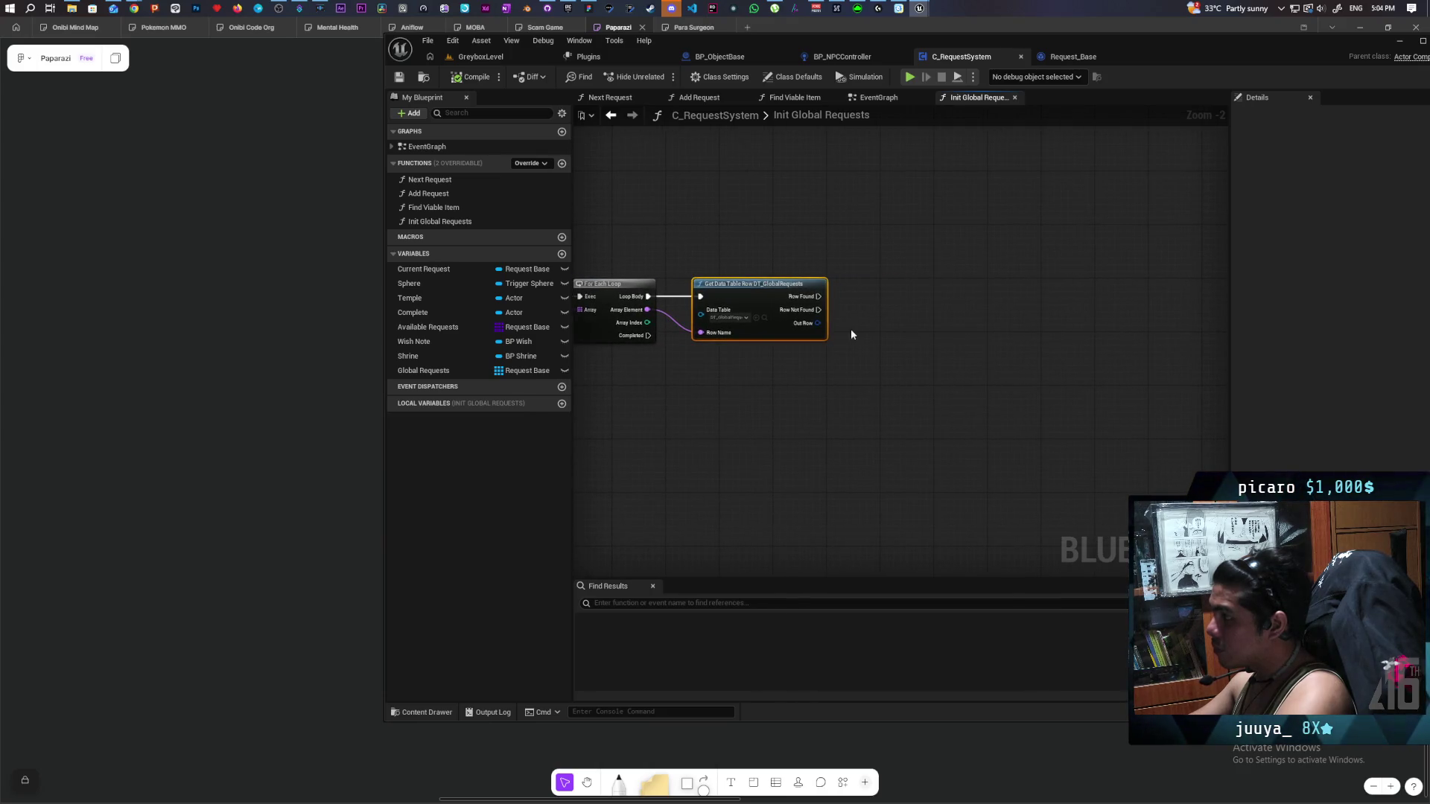
pyautogui.moveTo(819, 325); pyautogui.dragTo(870, 359)
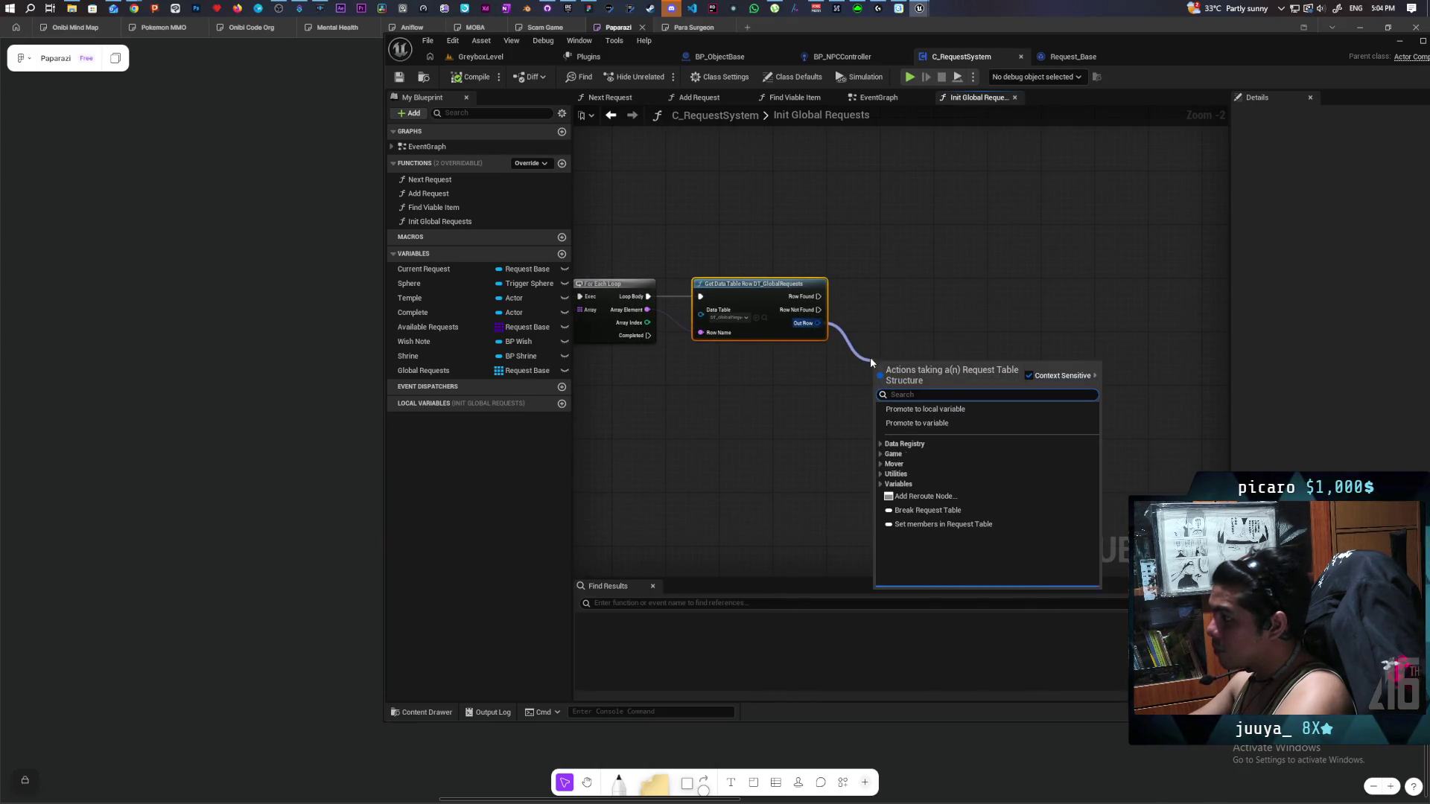
pyautogui.write('break')
pyautogui.press('Return')
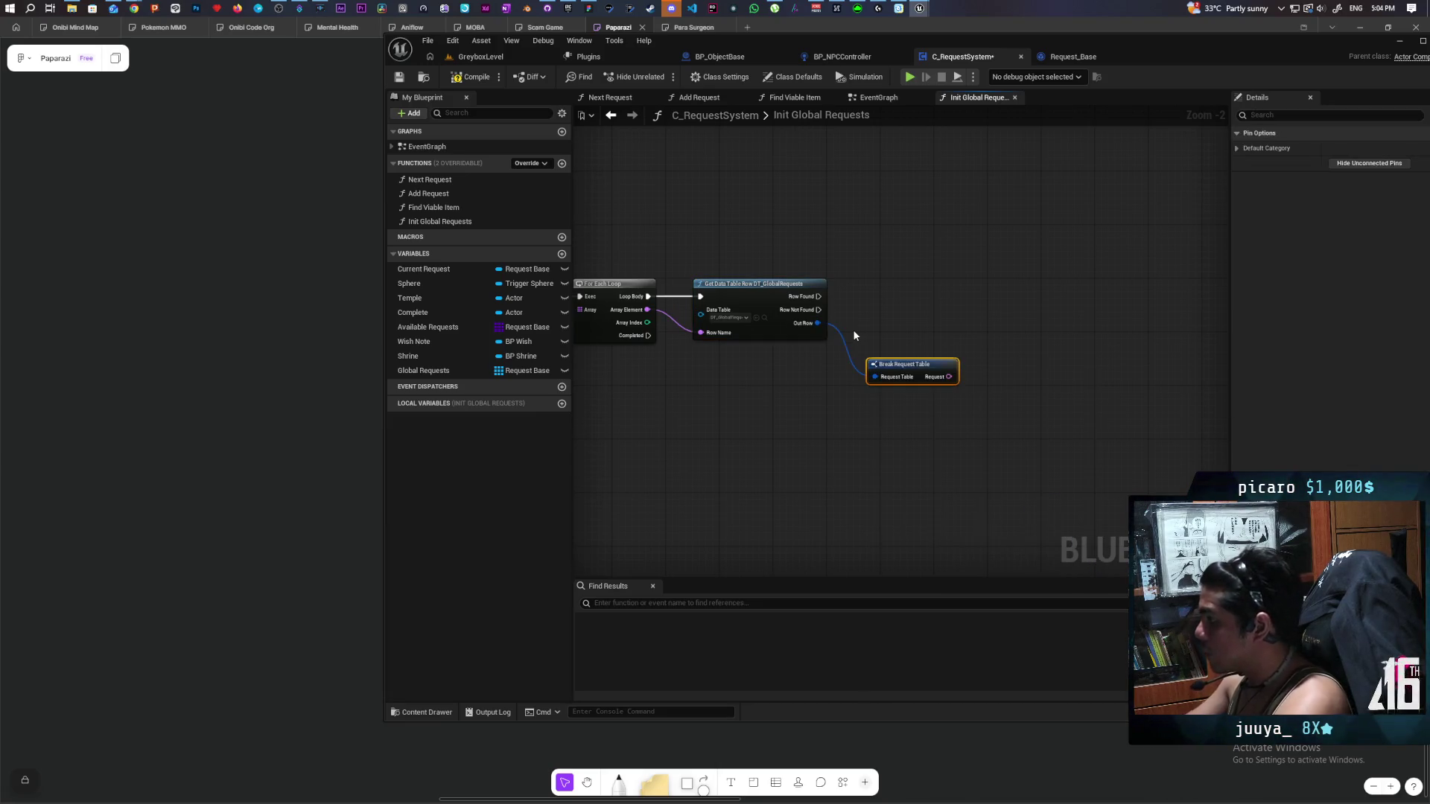
pyautogui.scroll(2, 886, 343)
pyautogui.moveTo(905, 373)
pyautogui.mouseDown()
pyautogui.moveTo(880, 350)
pyautogui.moveTo(876, 307)
pyautogui.moveTo(1032, 324)
pyautogui.mouseUp()
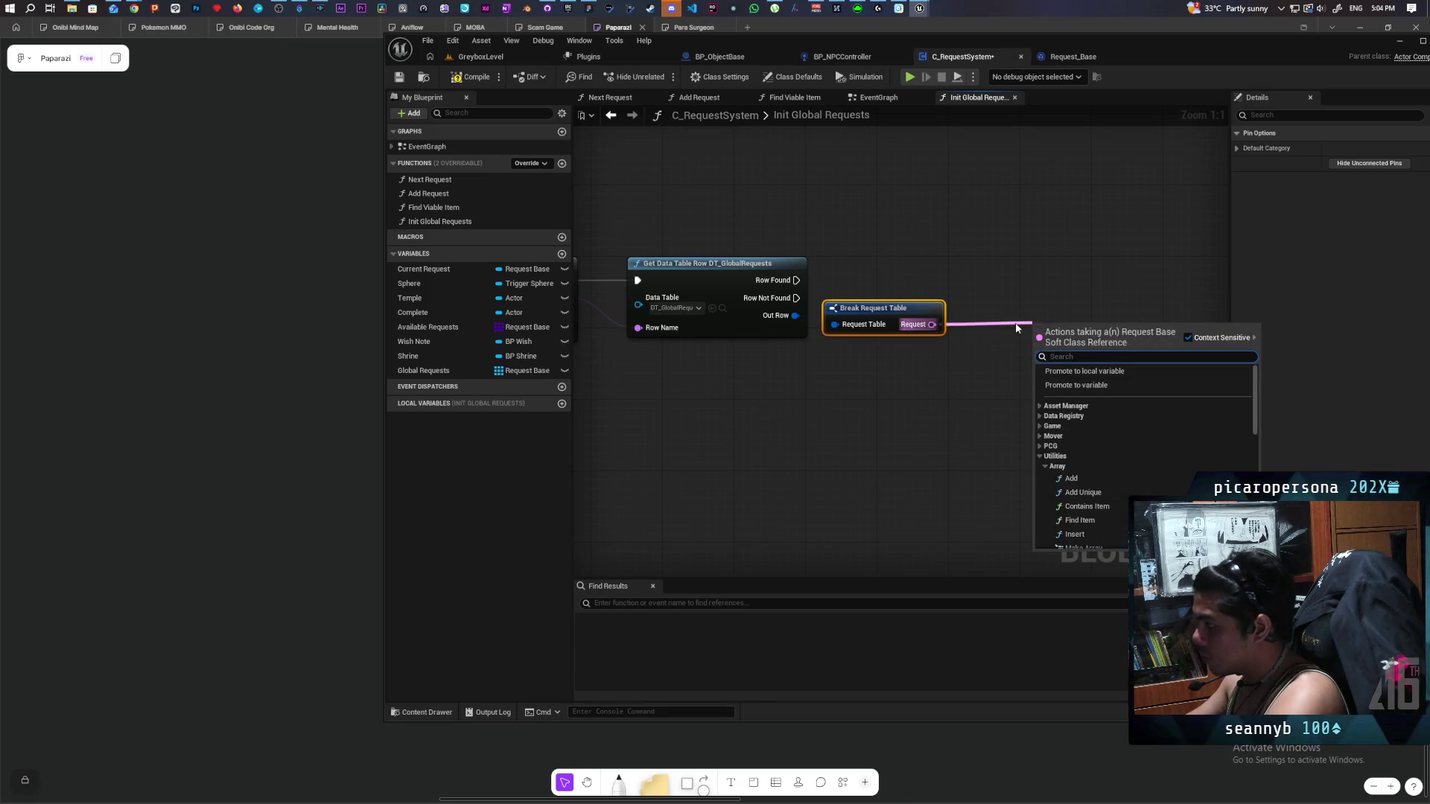
# Add Load Class Asset Blocking from Request and run it from Row Found.
pyautogui.write('load')
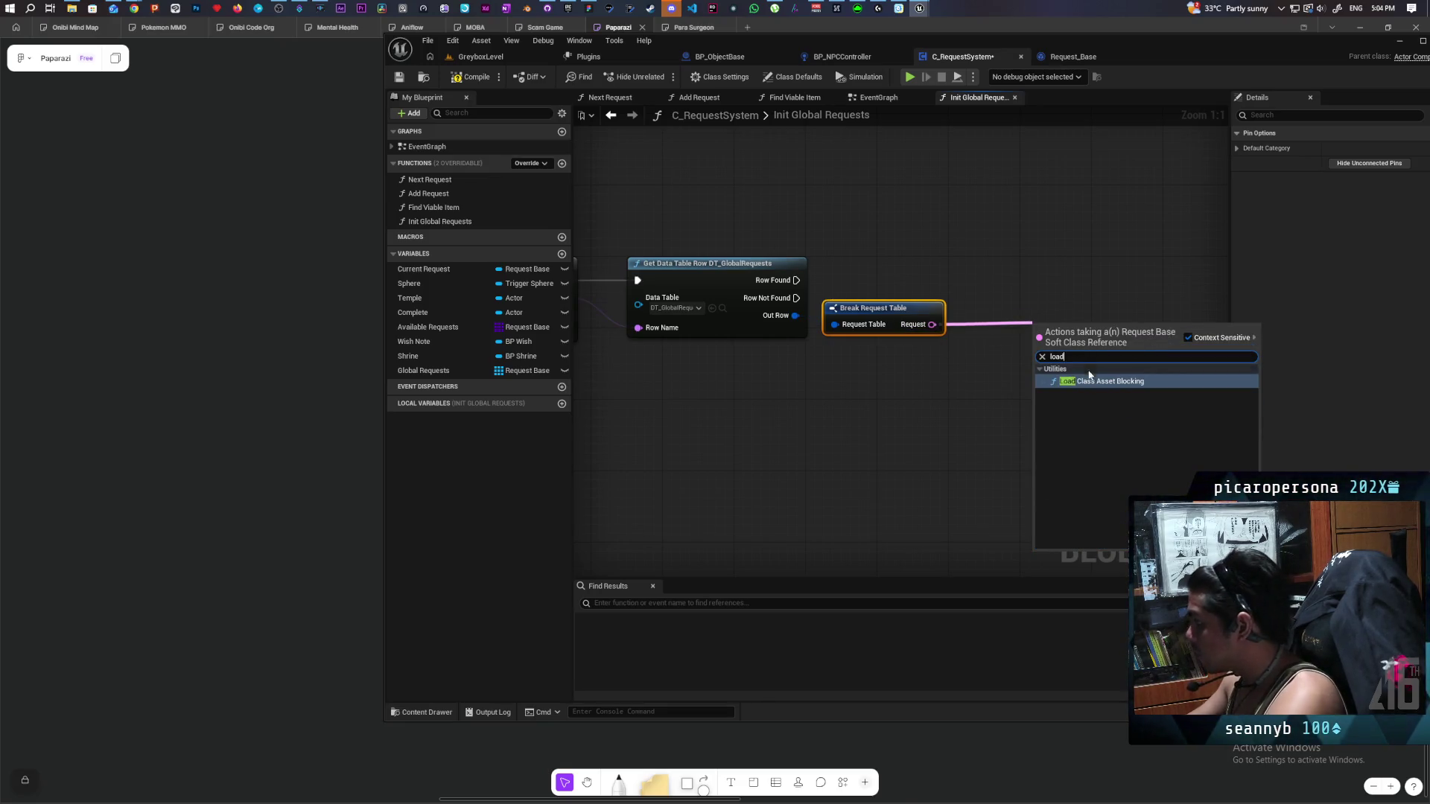
pyautogui.click(1050, 383)
pyautogui.moveTo(1051, 394); pyautogui.dragTo(802, 453)
pyautogui.moveTo(832, 400); pyautogui.dragTo(815, 331)
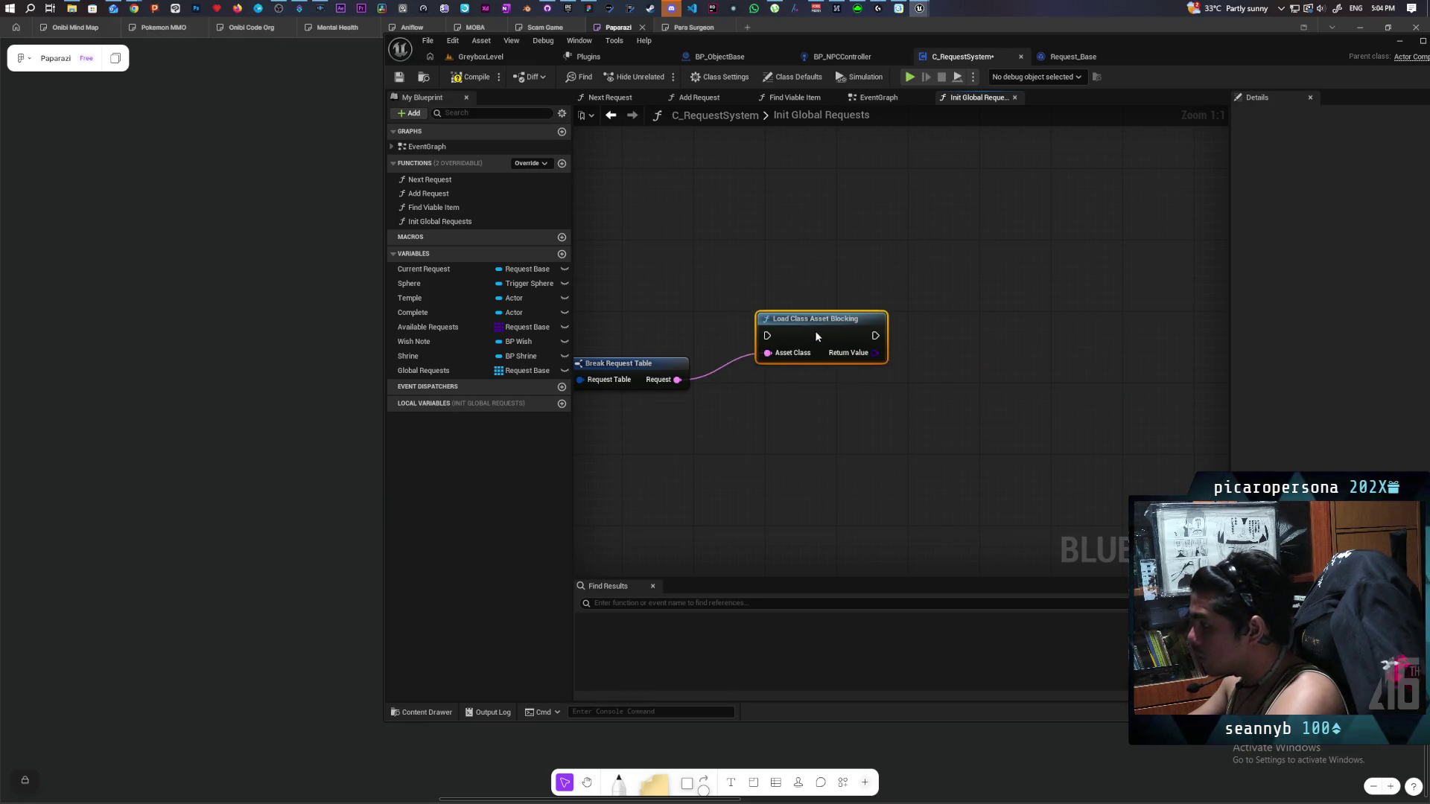
pyautogui.moveTo(706, 284); pyautogui.dragTo(931, 284)
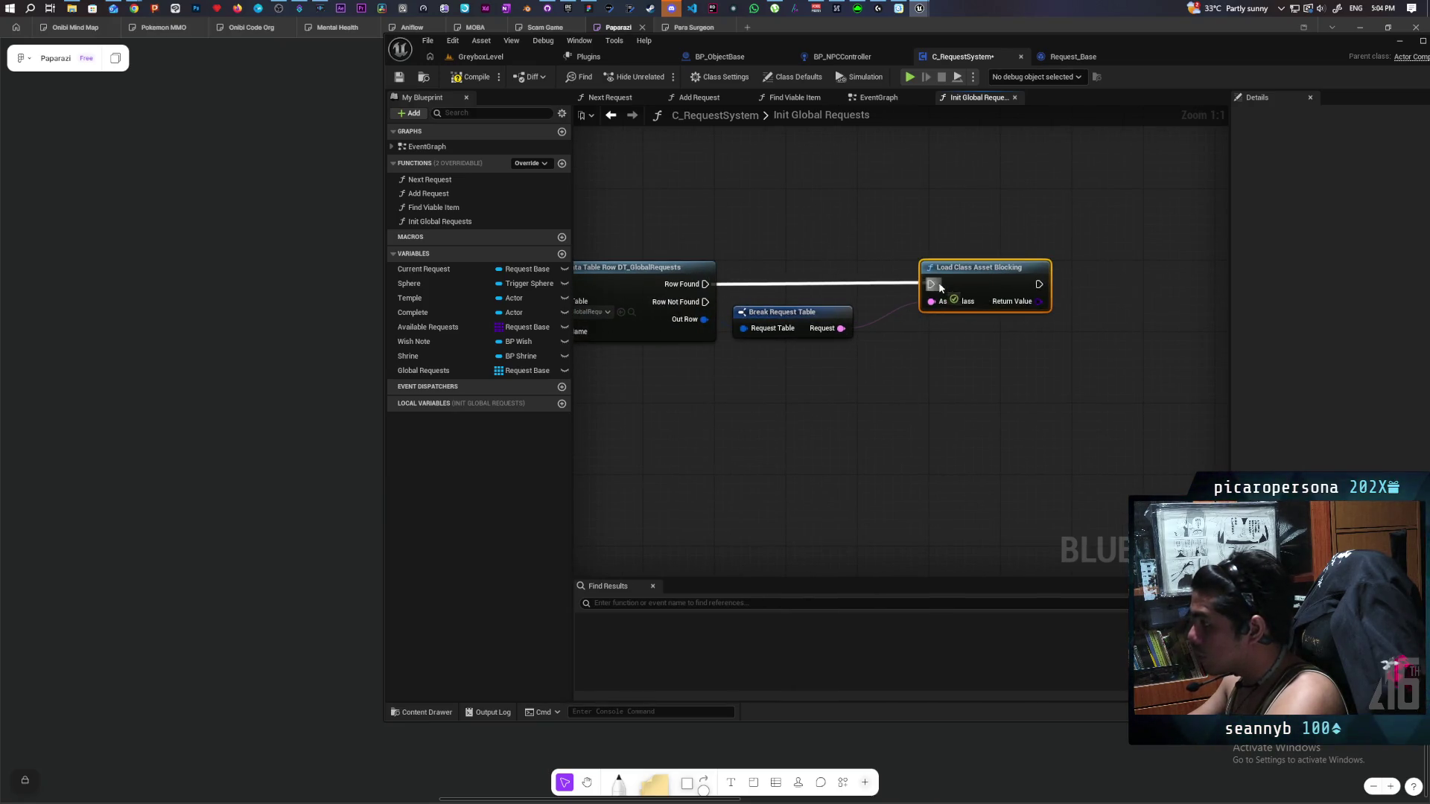
pyautogui.moveTo(987, 384)
pyautogui.mouseDown()
pyautogui.moveTo(818, 384)
pyautogui.moveTo(795, 399)
pyautogui.moveTo(890, 414)
pyautogui.moveTo(837, 411)
pyautogui.moveTo(874, 385)
pyautogui.mouseUp()
# Add a Construct Object node fed by the loaded class, replacing a mistaken Create New Asset node.
pyautogui.write('crea')
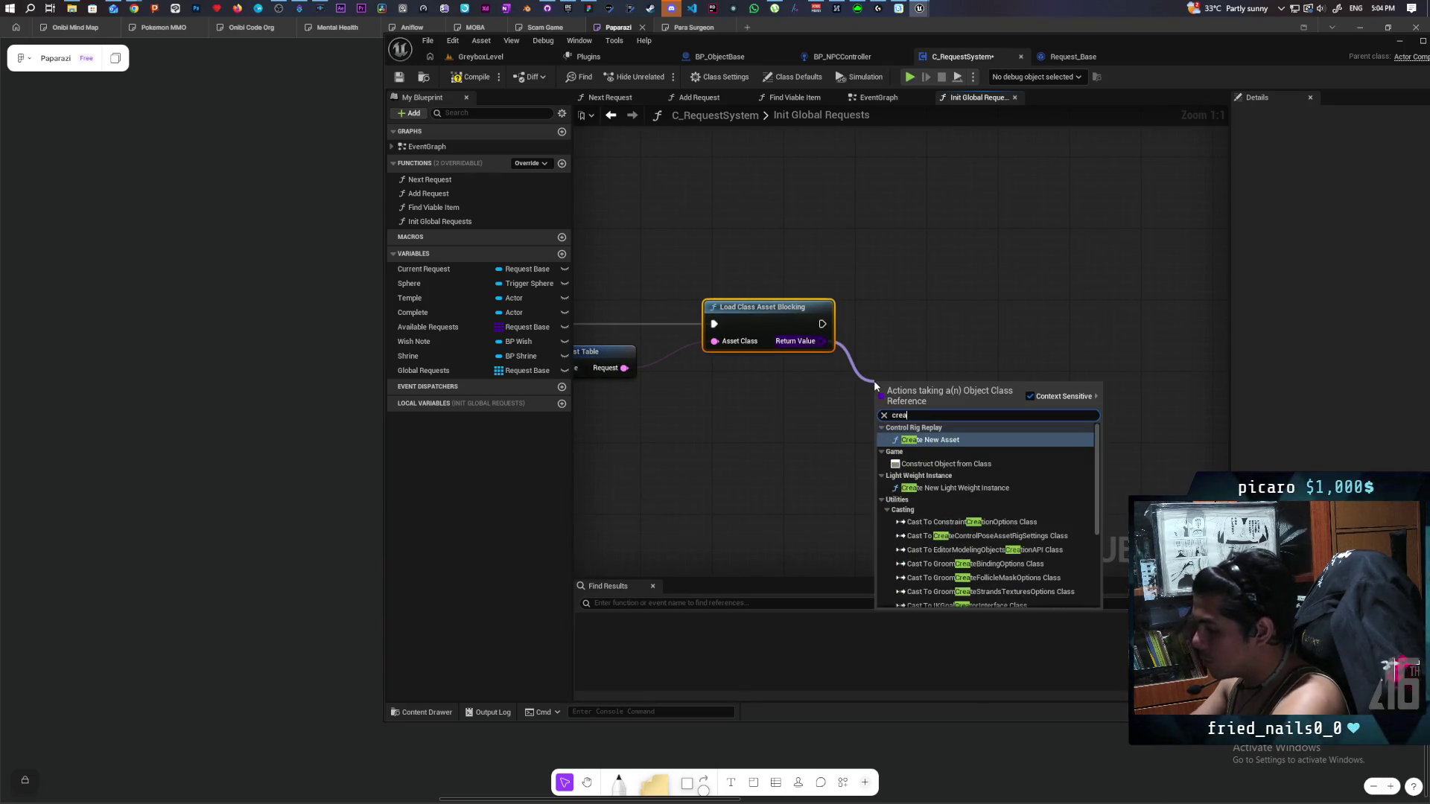
pyautogui.press('Return')
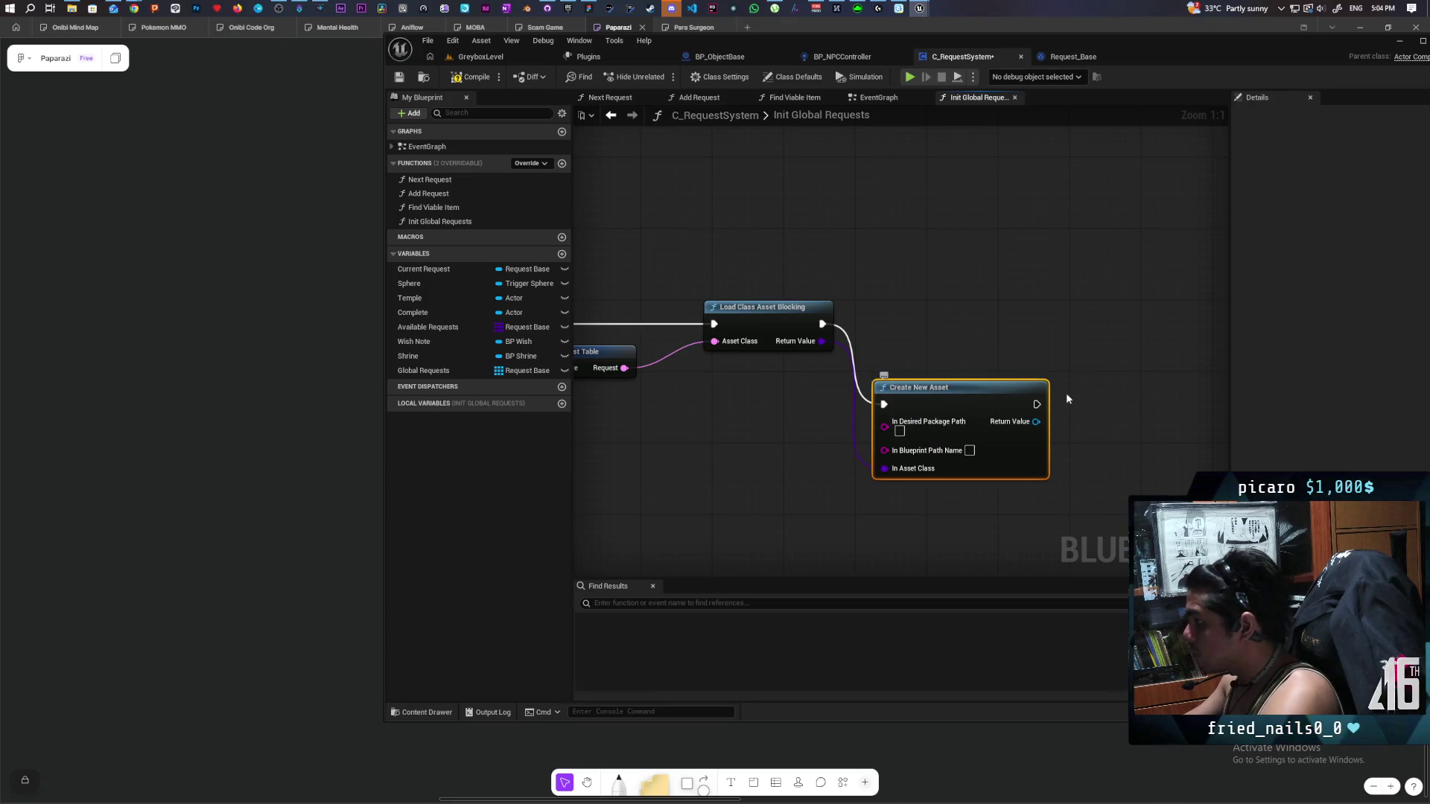
pyautogui.press('Delete')
pyautogui.moveTo(822, 342); pyautogui.dragTo(853, 377)
pyautogui.write('crea')
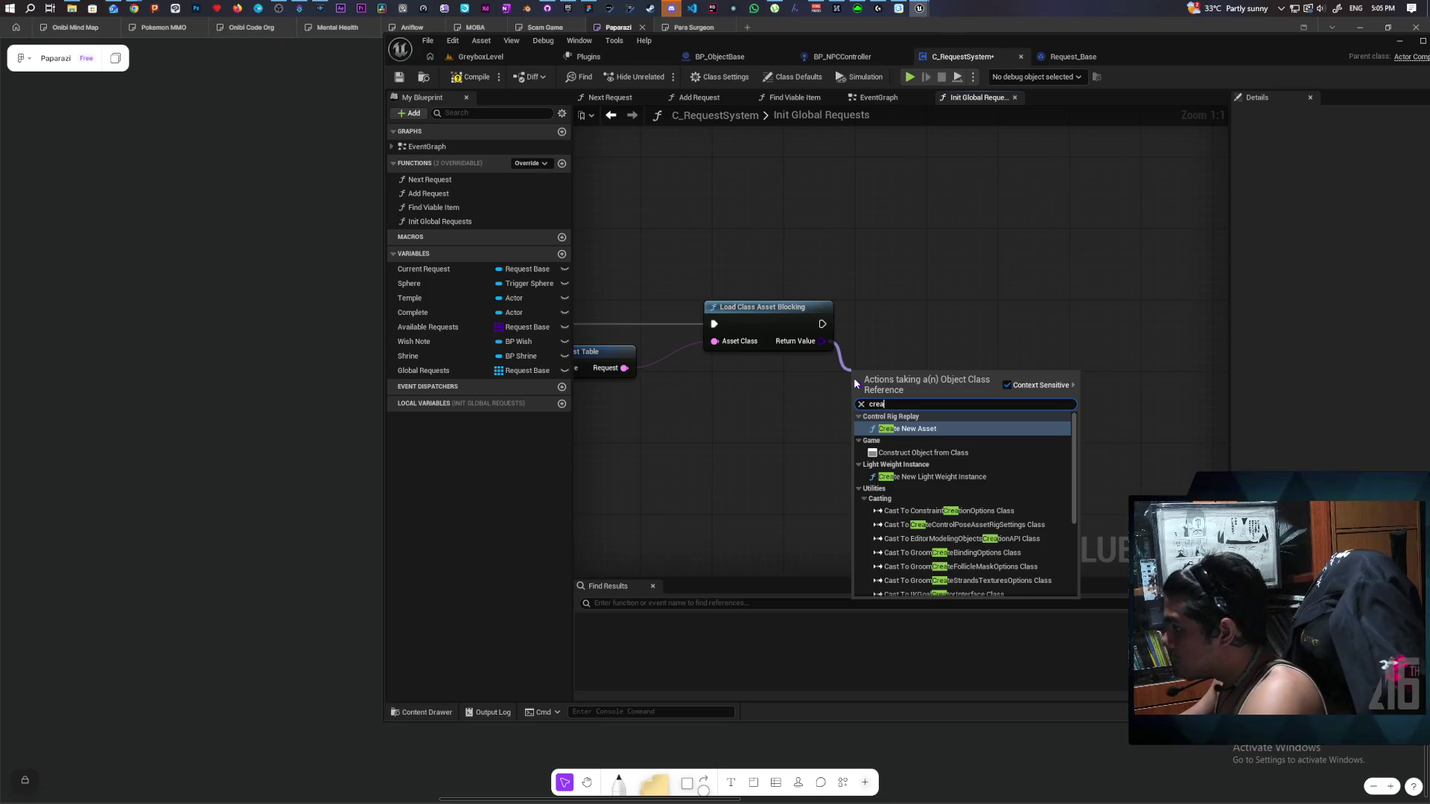
pyautogui.click(939, 452)
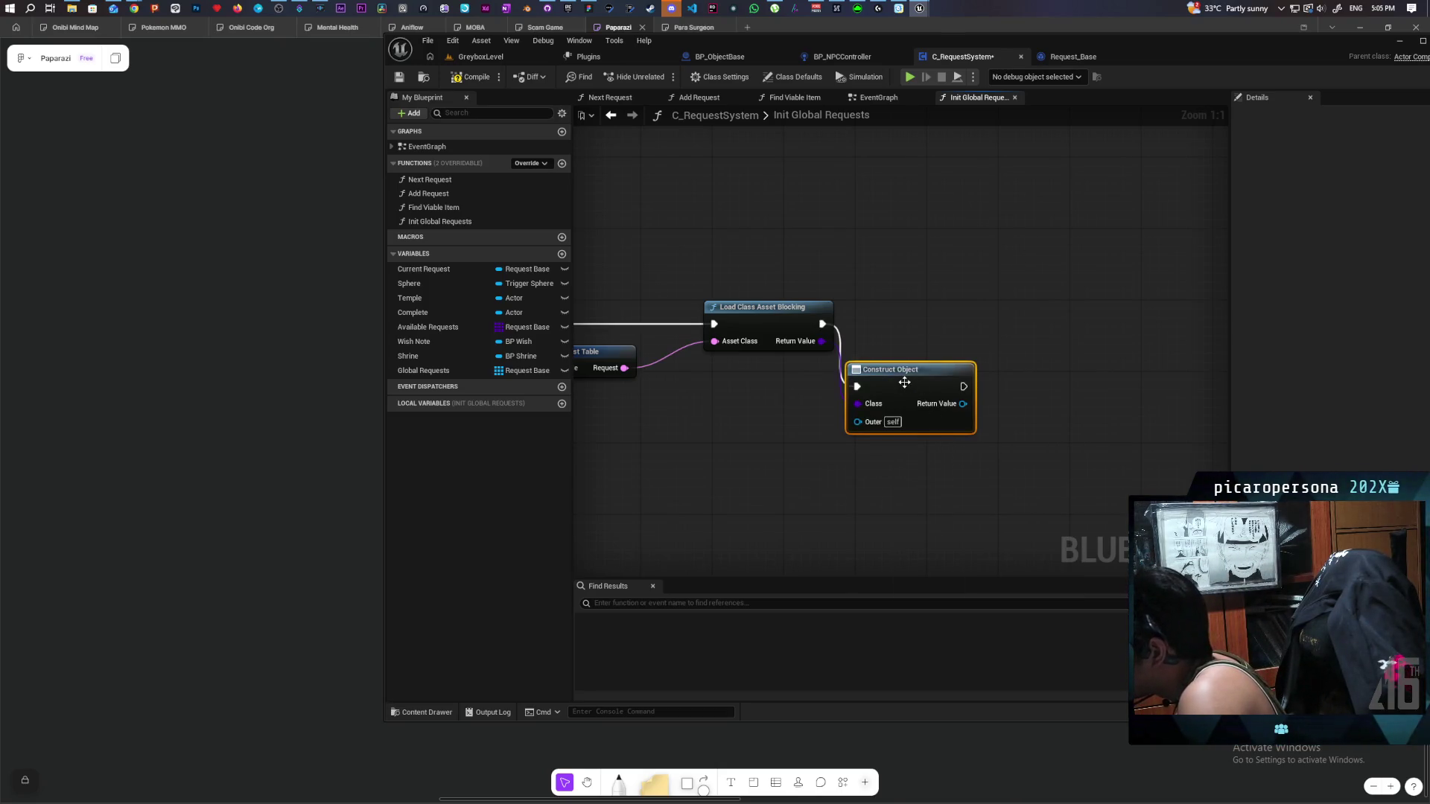
pyautogui.moveTo(904, 382)
pyautogui.mouseDown()
pyautogui.moveTo(918, 315)
pyautogui.moveTo(960, 323)
pyautogui.mouseUp()
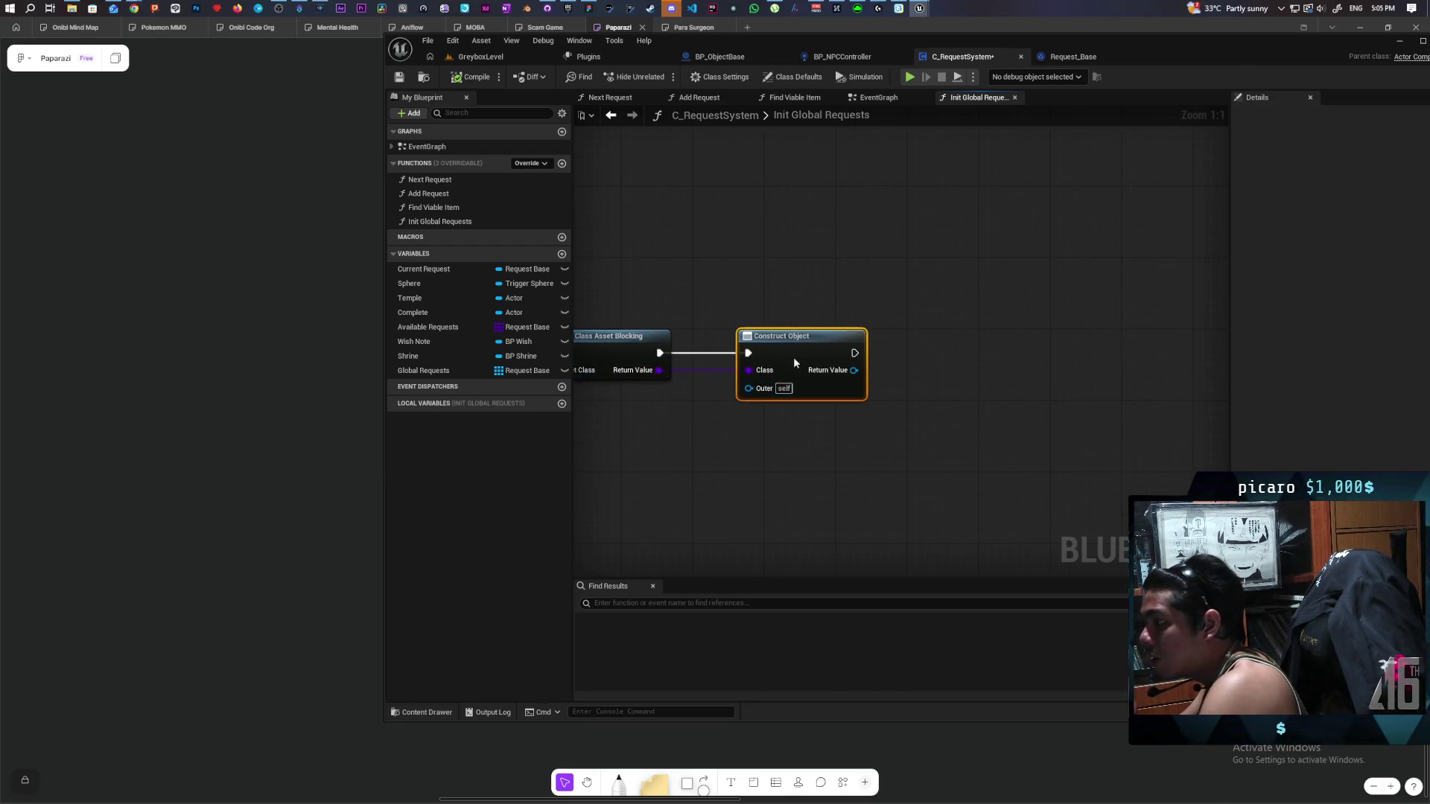
# Insert a Cast To Request_Global_Base Class node on the loaded class, ahead of Construct Object.
pyautogui.moveTo(794, 356); pyautogui.dragTo(966, 360)
pyautogui.moveTo(658, 370); pyautogui.dragTo(703, 417)
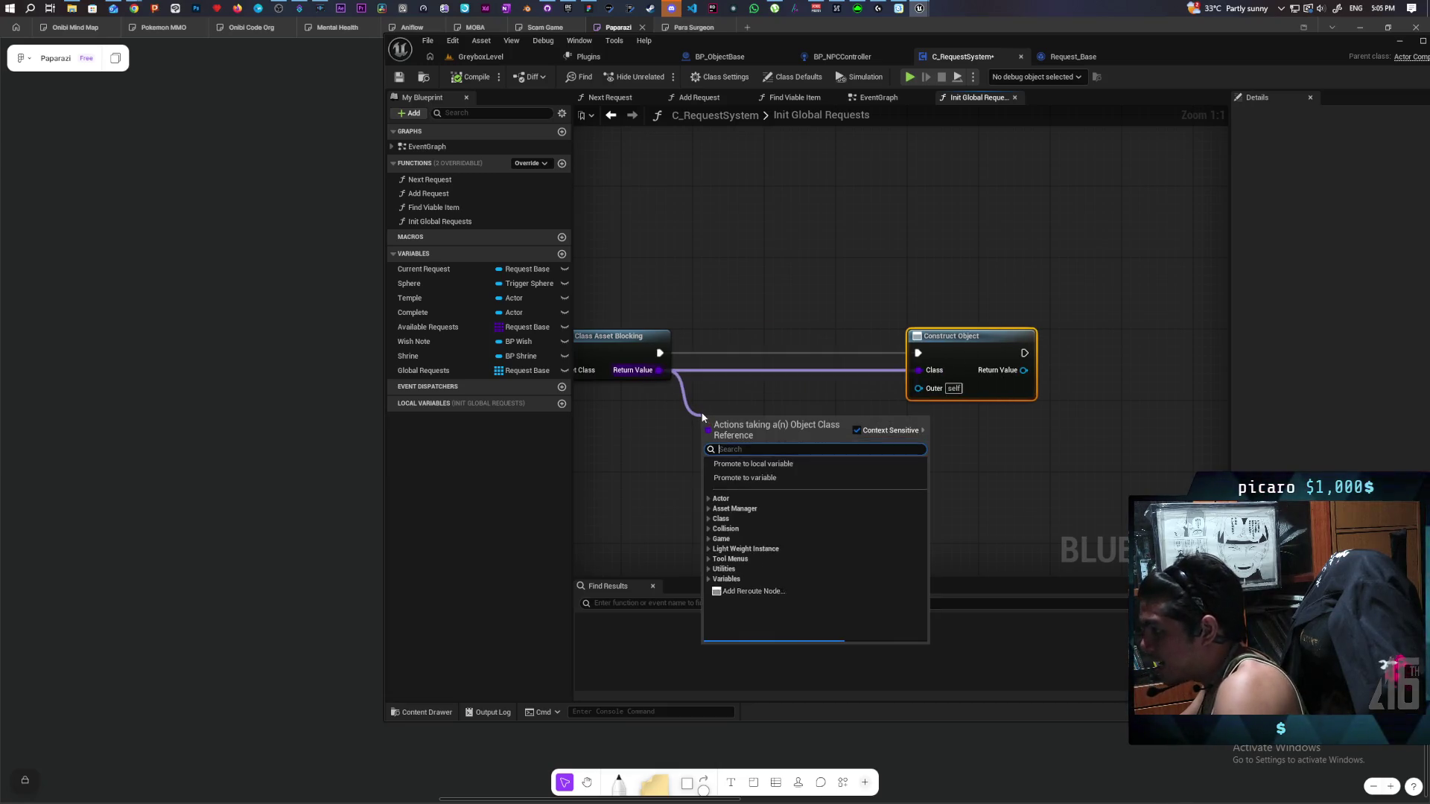
pyautogui.write('cast to')
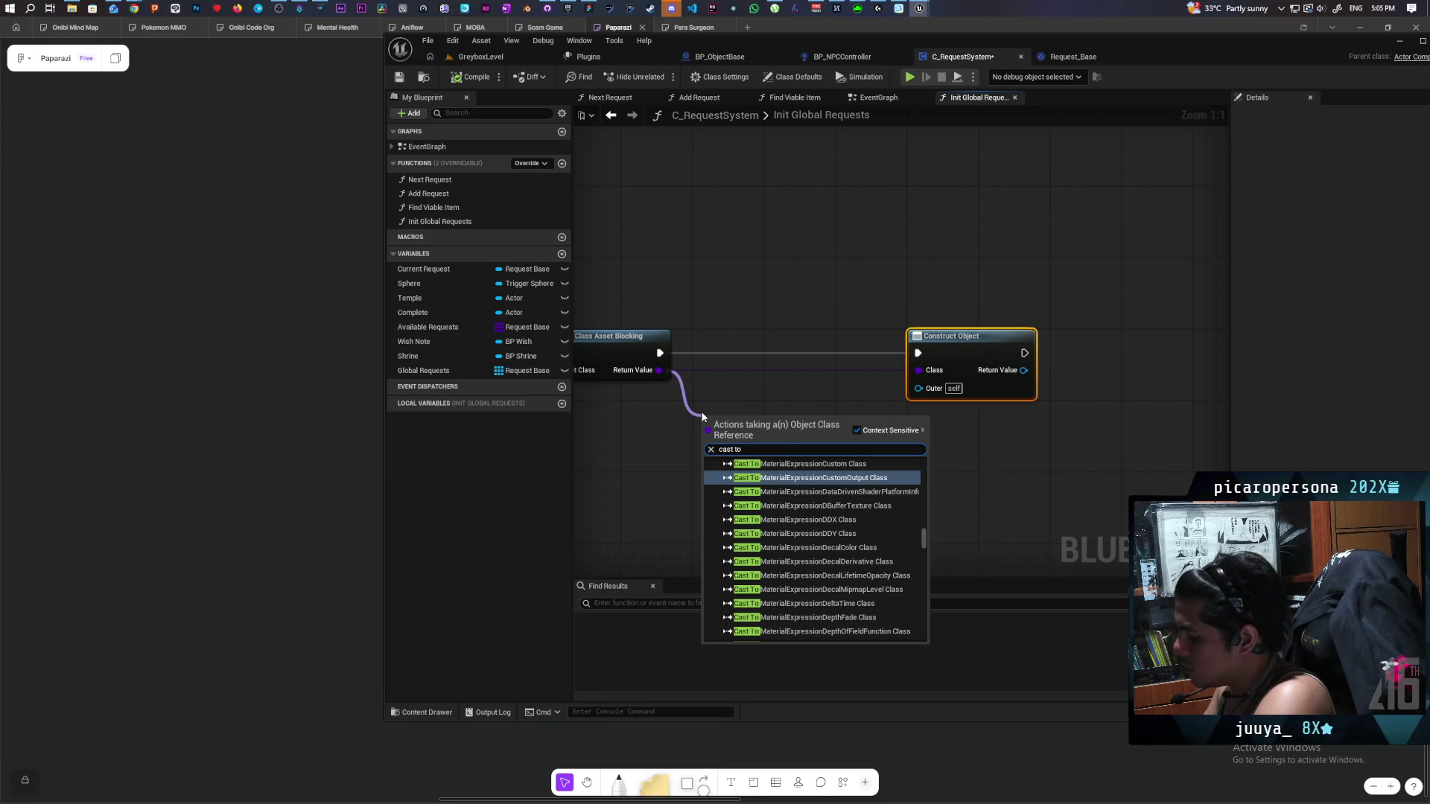
pyautogui.write(' request')
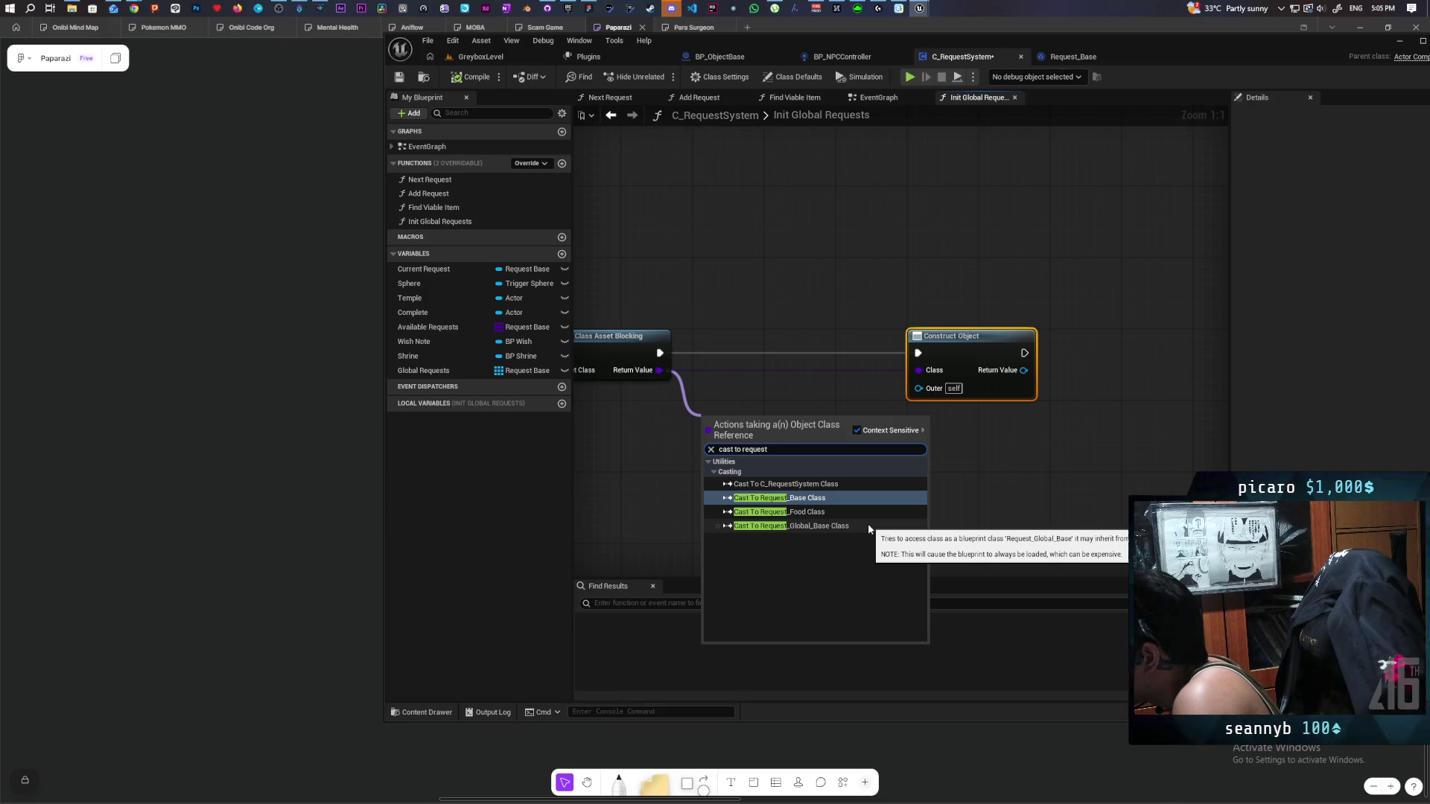
pyautogui.click(868, 524)
pyautogui.moveTo(760, 431); pyautogui.dragTo(757, 359)
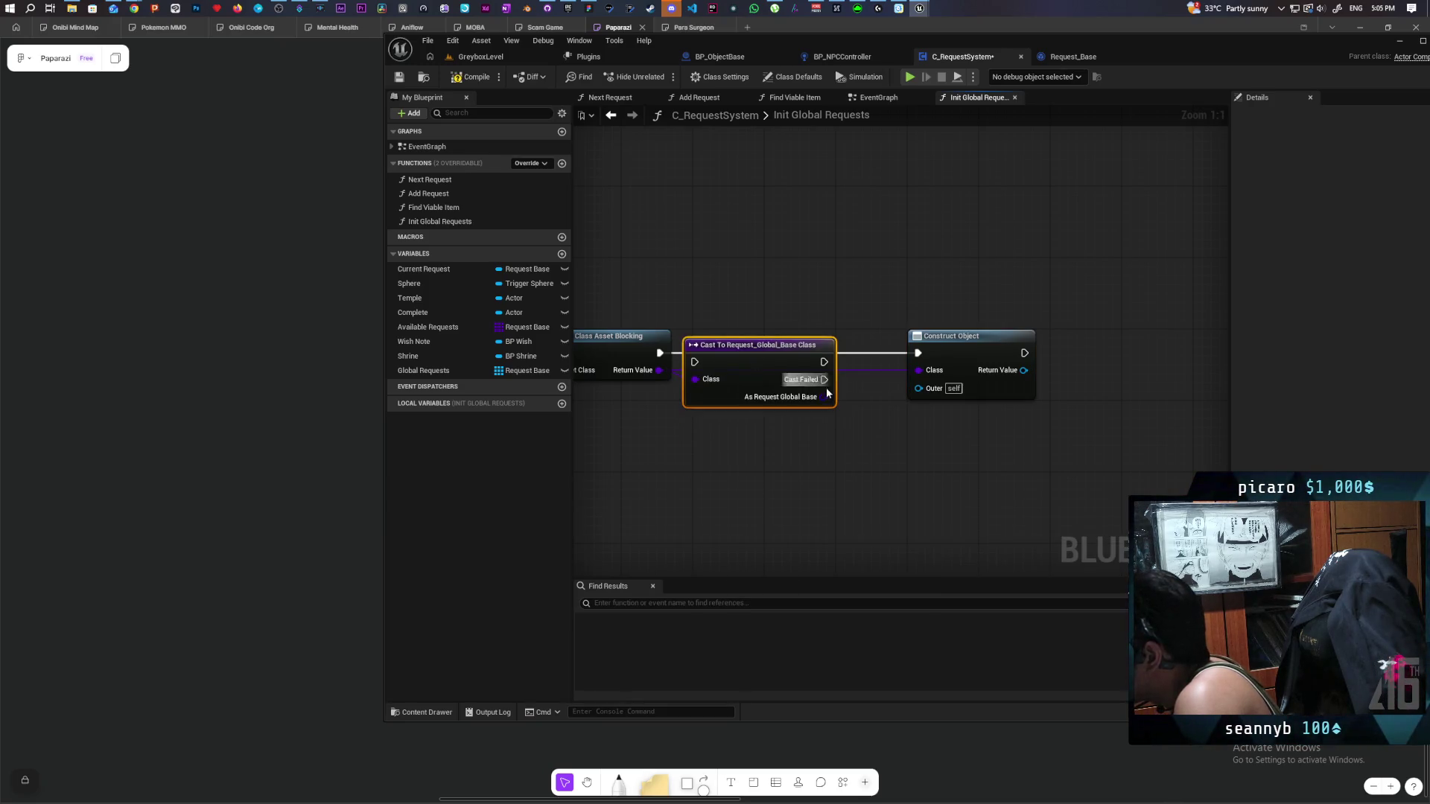
# Feed the cast's class into Construct Object, route execution through the cast, and save.
pyautogui.moveTo(823, 396); pyautogui.dragTo(919, 371)
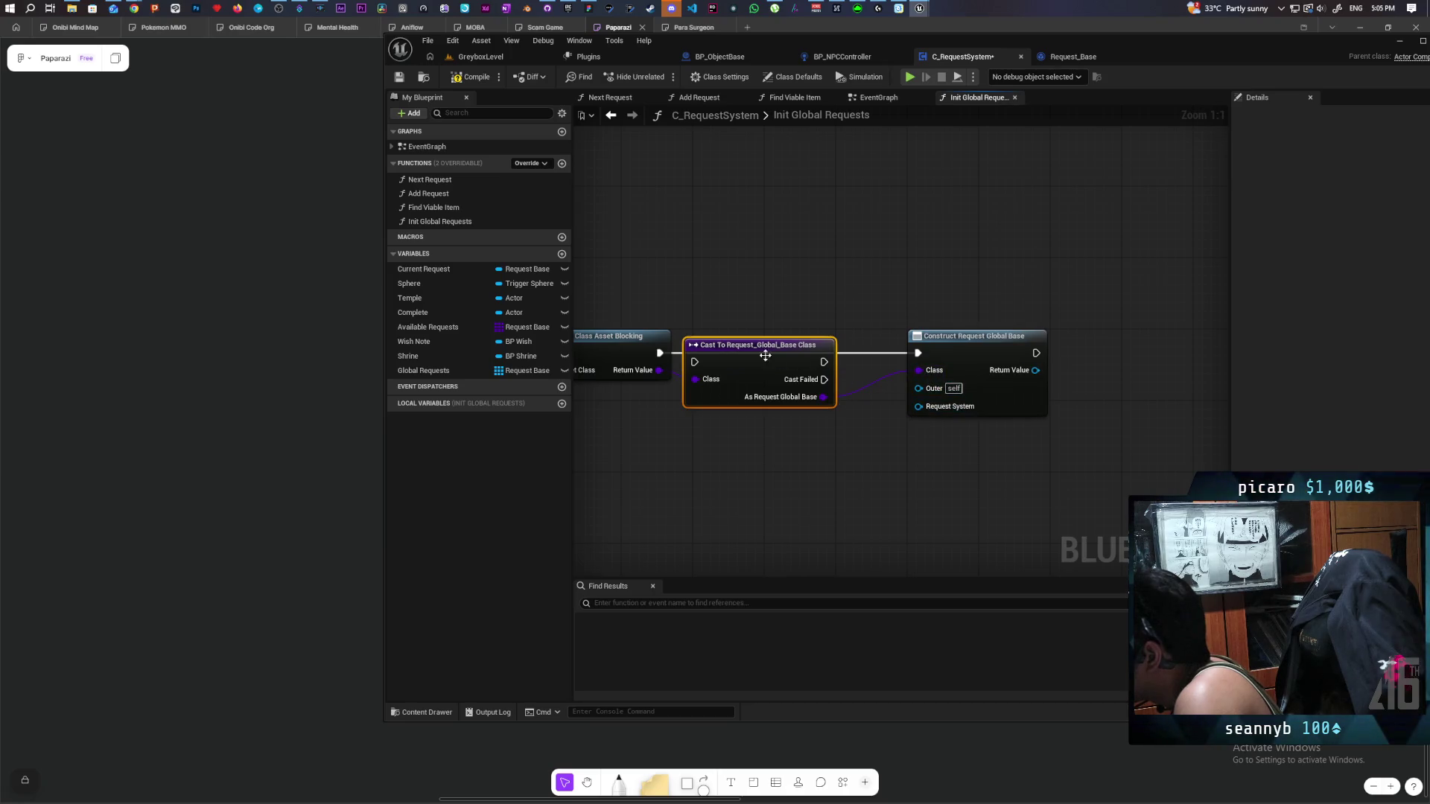
pyautogui.moveTo(765, 355); pyautogui.dragTo(695, 353)
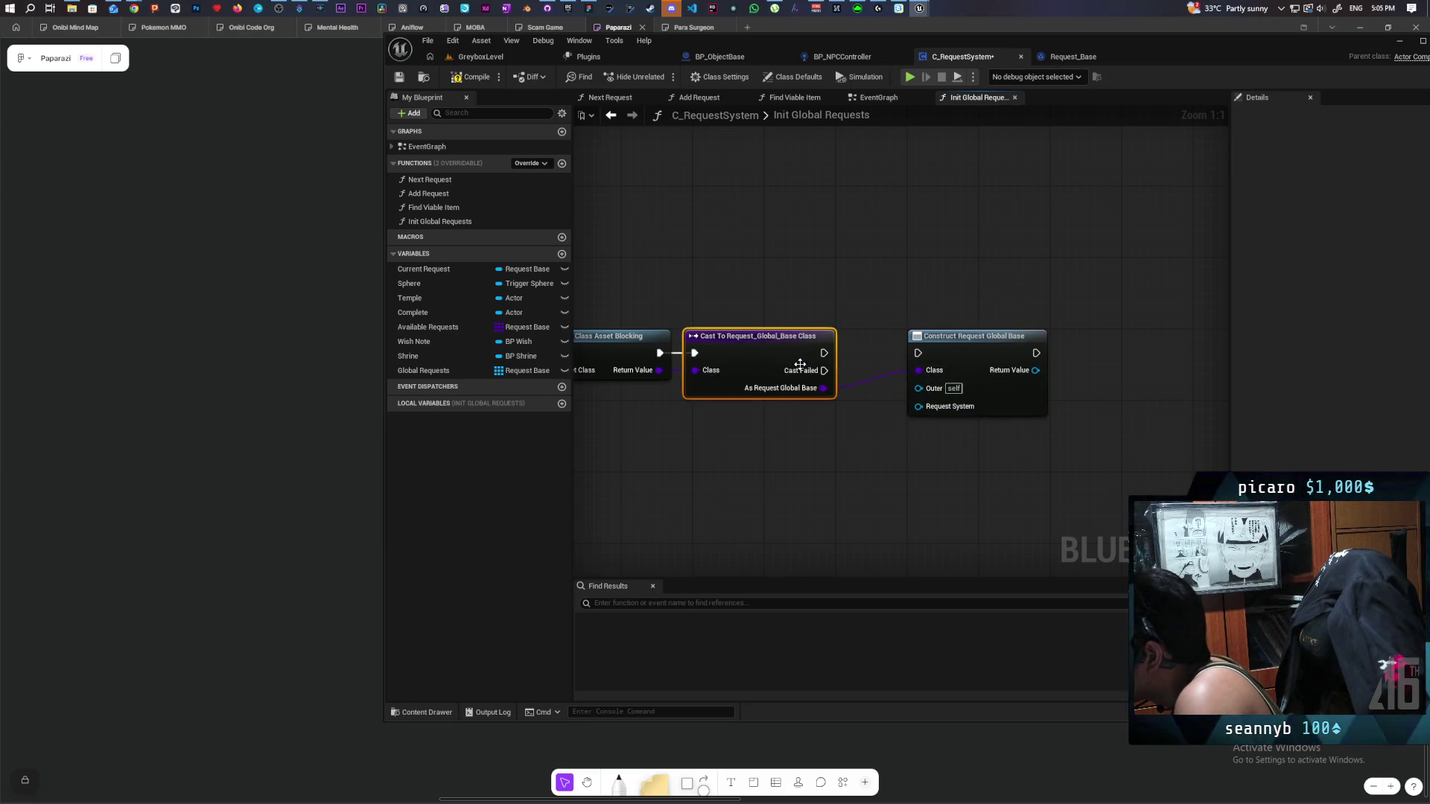
pyautogui.moveTo(824, 353); pyautogui.dragTo(918, 353)
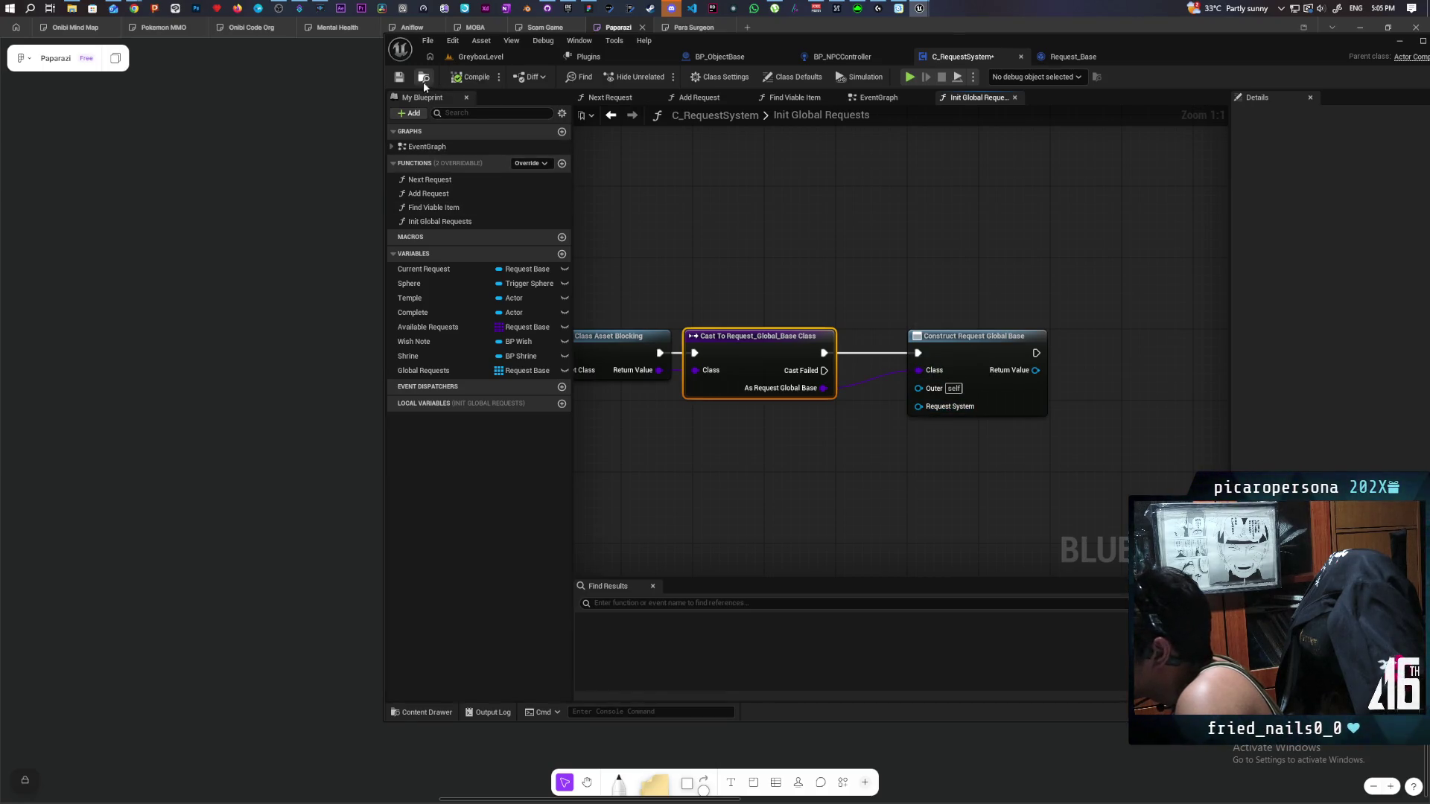
pyautogui.click(399, 77)
# Plug Self into Request System, compile, and place a Global Requests getter.
pyautogui.moveTo(920, 406)
pyautogui.mouseDown()
pyautogui.moveTo(864, 495)
pyautogui.moveTo(840, 500)
pyautogui.moveTo(830, 439)
pyautogui.mouseUp()
pyautogui.write('self')
pyautogui.press('Return')
pyautogui.click(468, 77)
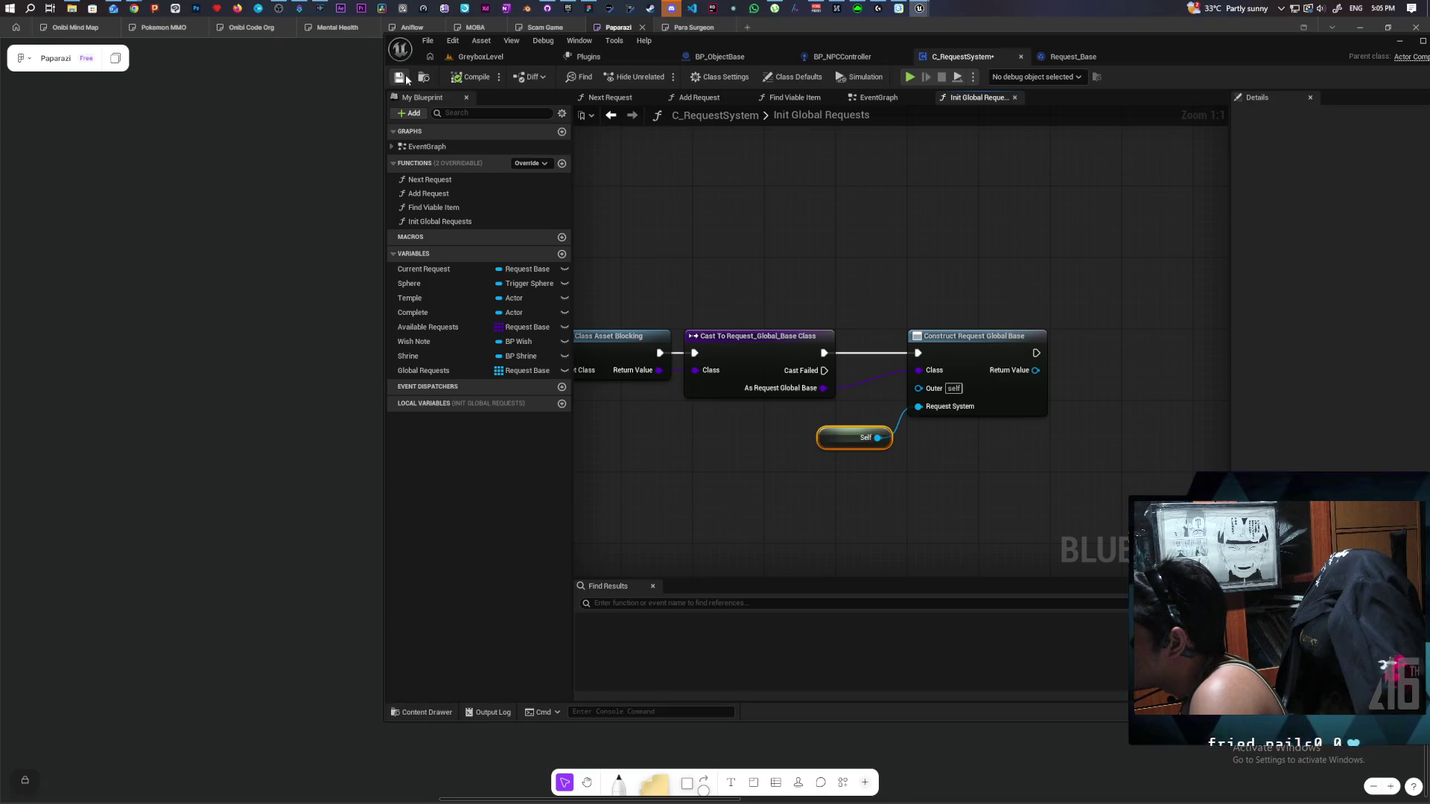
pyautogui.scroll(-3, 931, 269)
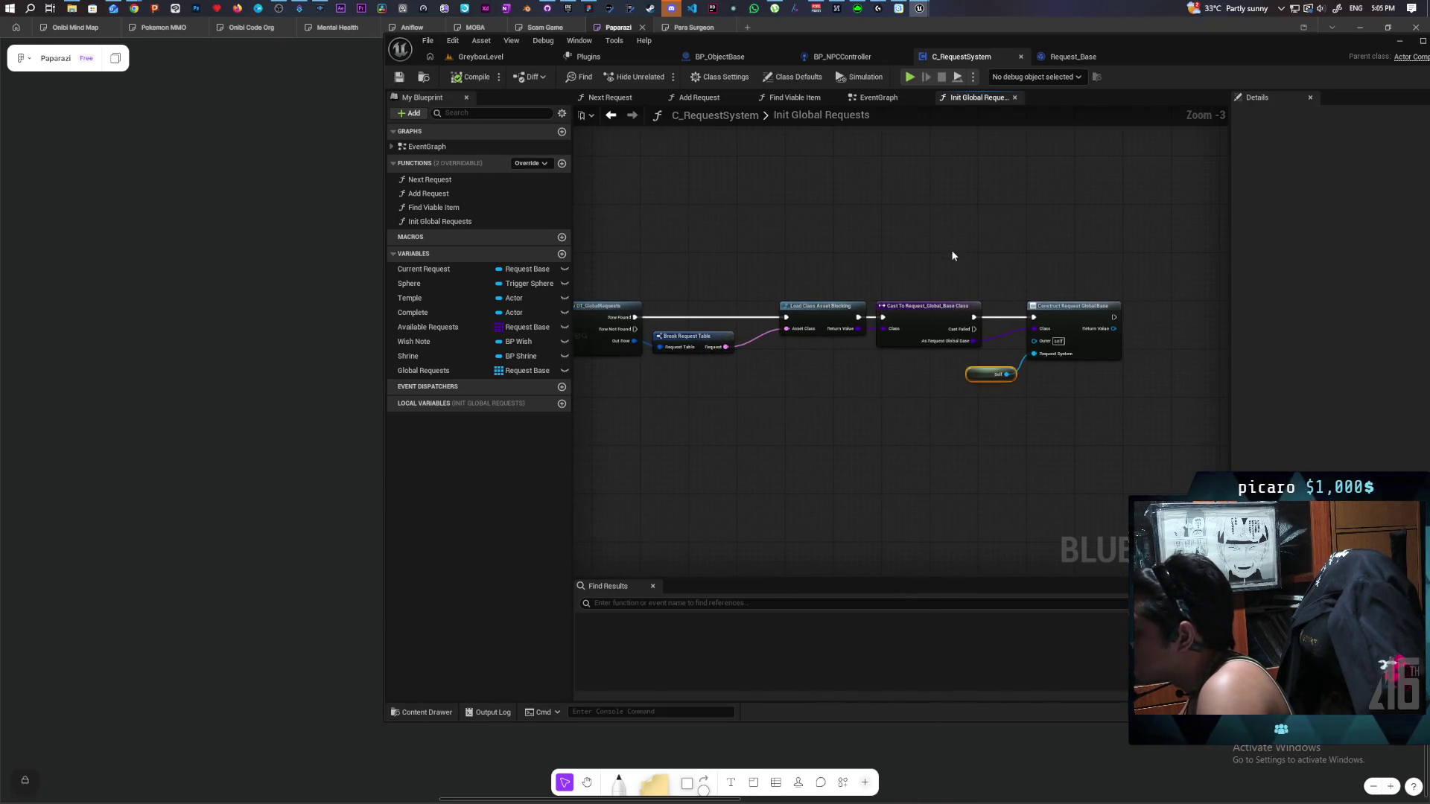
pyautogui.scroll(2, 968, 253)
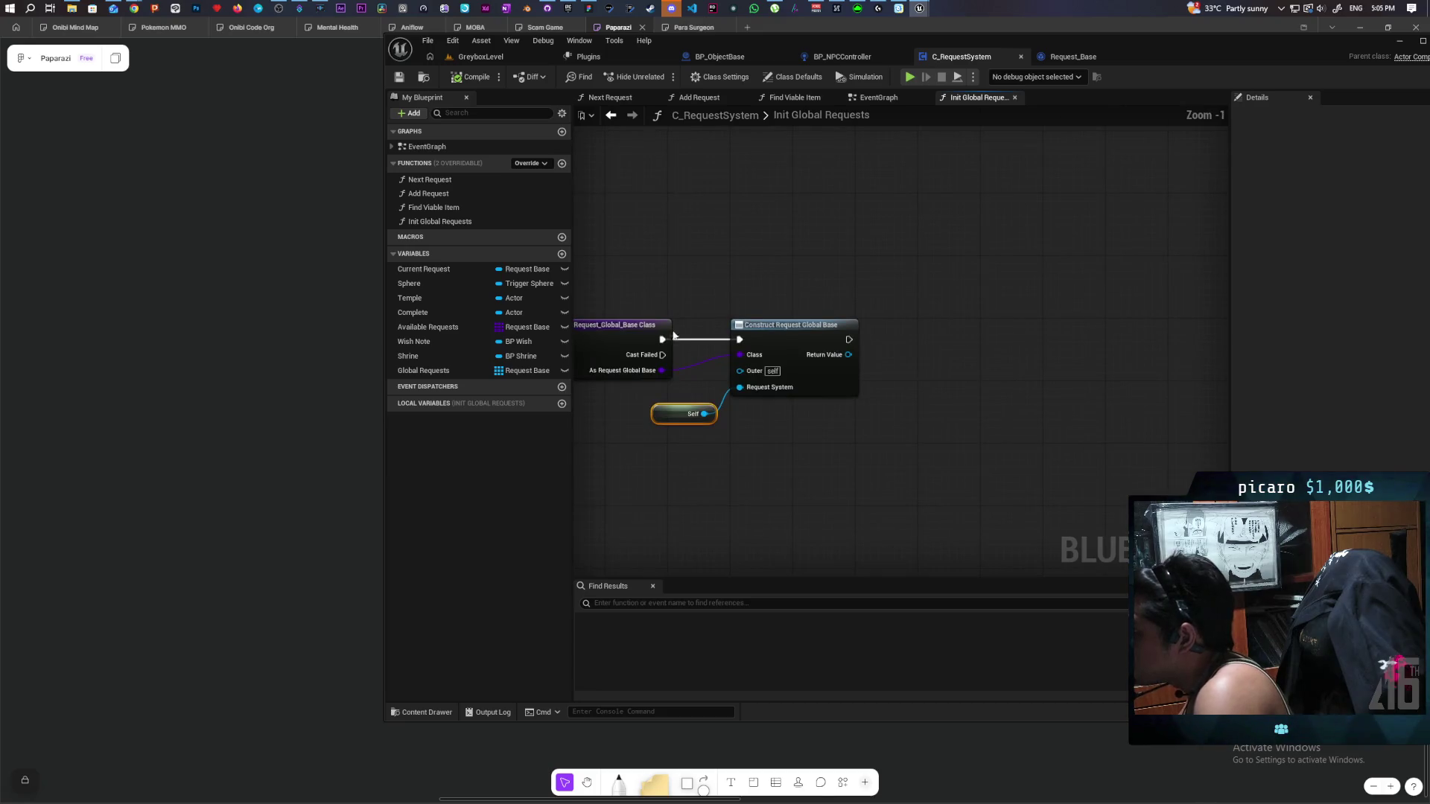
pyautogui.moveTo(450, 371)
pyautogui.mouseDown()
pyautogui.moveTo(833, 271)
pyautogui.moveTo(893, 329)
pyautogui.mouseUp()
# Add the constructed request to Global Requests with an Add Unique node after construction.
pyautogui.write('add uni')
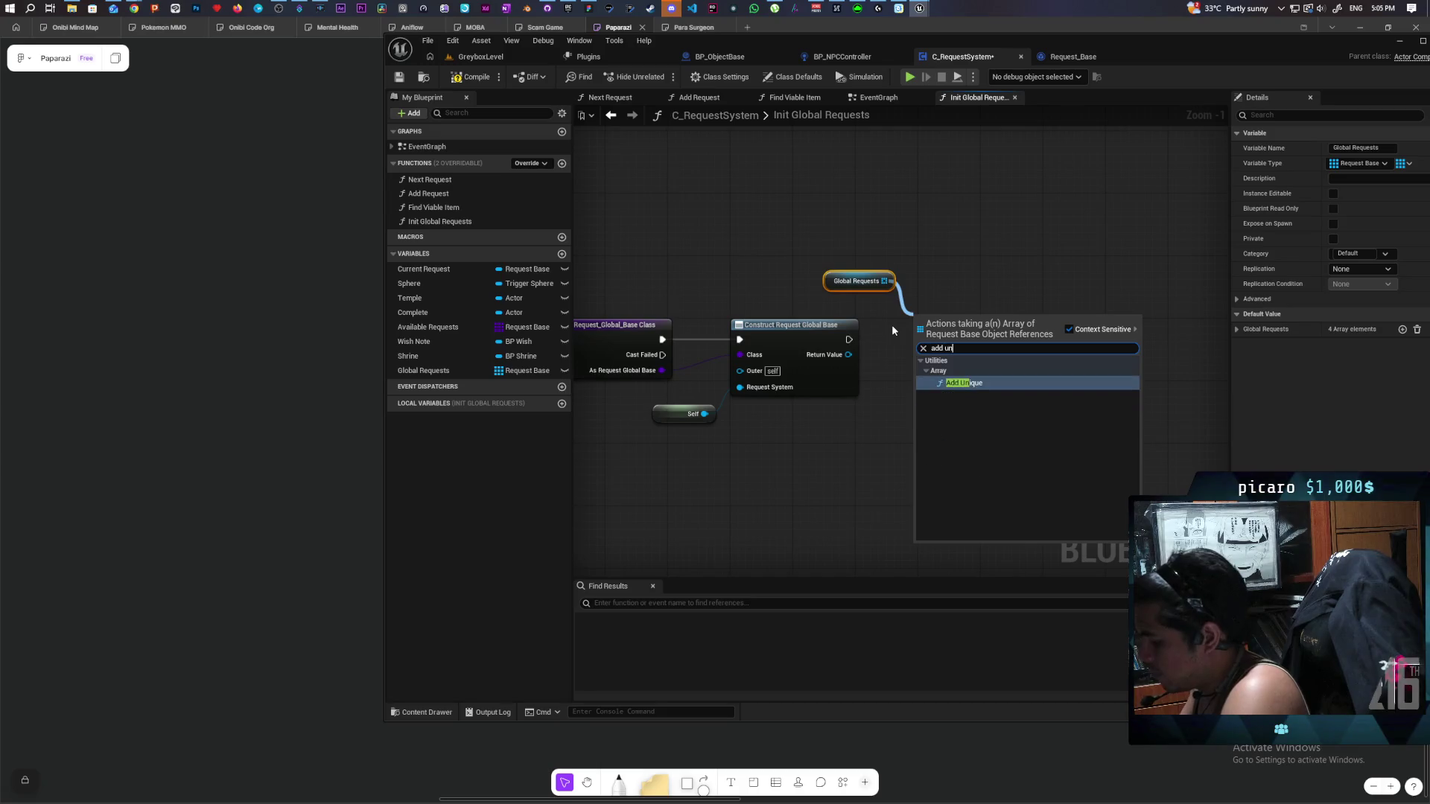
pyautogui.press('Return')
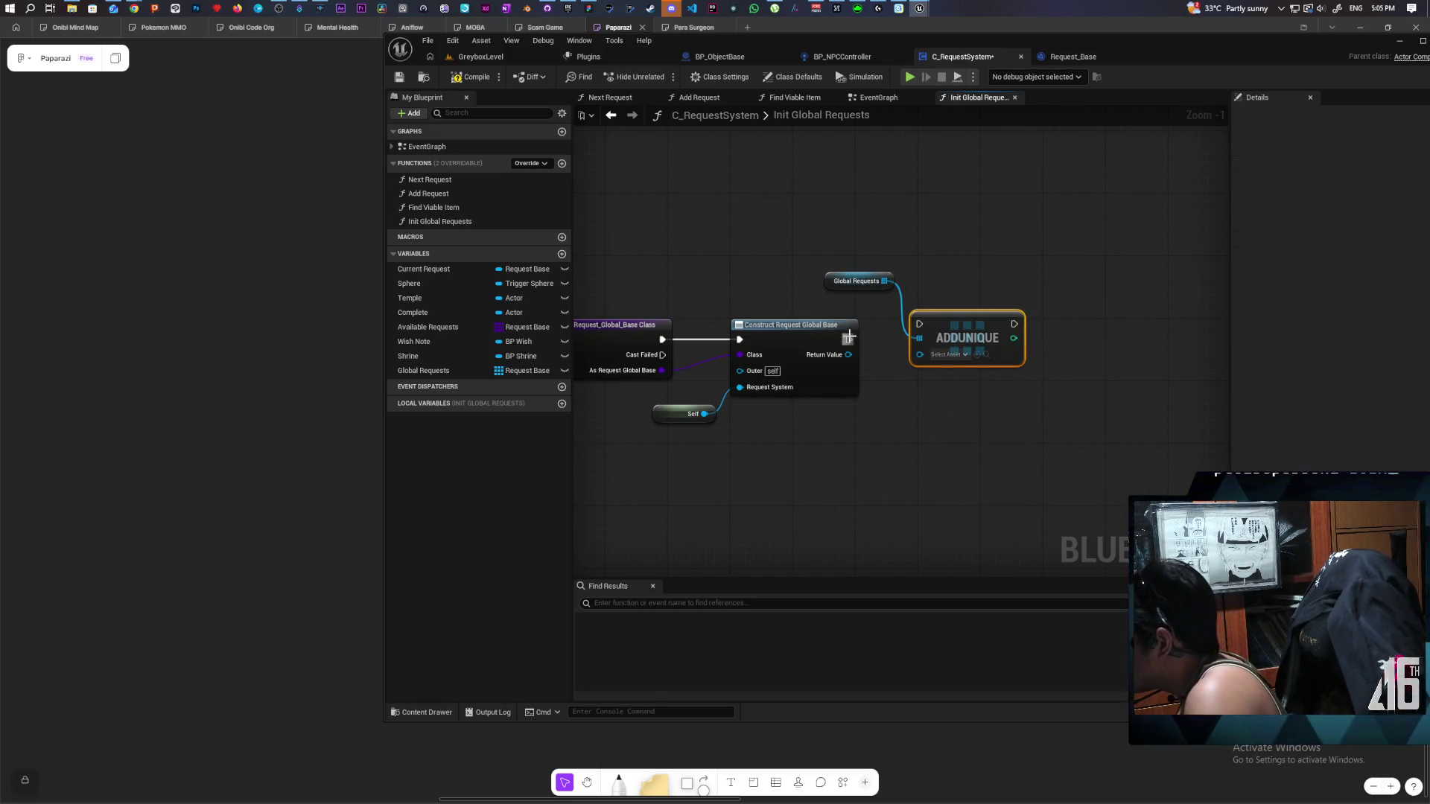
pyautogui.moveTo(849, 339)
pyautogui.mouseDown()
pyautogui.moveTo(911, 334)
pyautogui.moveTo(849, 355)
pyautogui.mouseUp()
pyautogui.moveTo(949, 338); pyautogui.dragTo(865, 358)
# Call Init on the constructed request with Self as World Context Object, then compile.
pyautogui.moveTo(779, 365)
pyautogui.mouseDown()
pyautogui.moveTo(903, 439)
pyautogui.moveTo(1020, 317)
pyautogui.mouseUp()
pyautogui.write('init')
pyautogui.press('Return')
pyautogui.moveTo(922, 350)
pyautogui.mouseDown()
pyautogui.moveTo(1016, 346)
pyautogui.moveTo(927, 433)
pyautogui.mouseUp()
pyautogui.write('self')
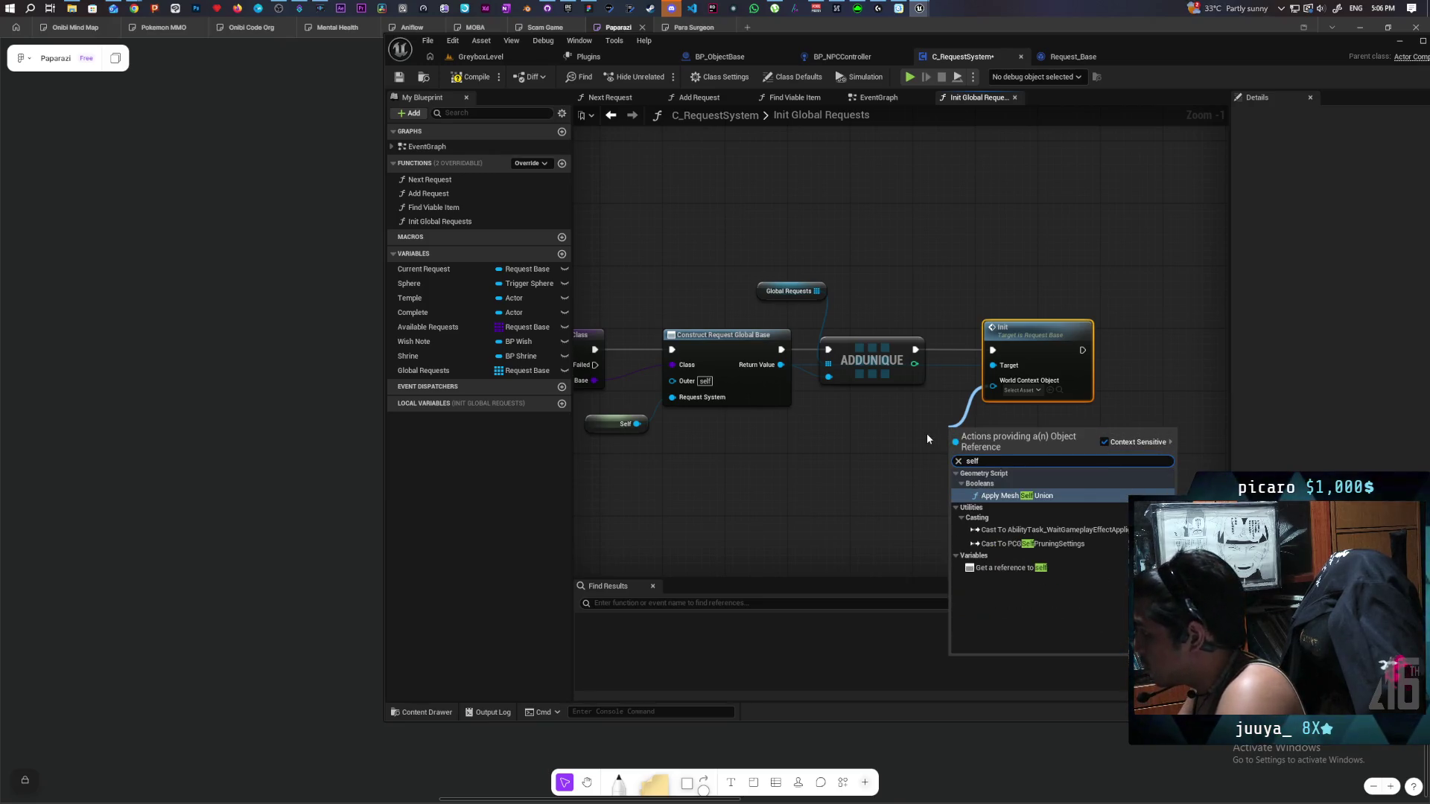
pyautogui.click(998, 568)
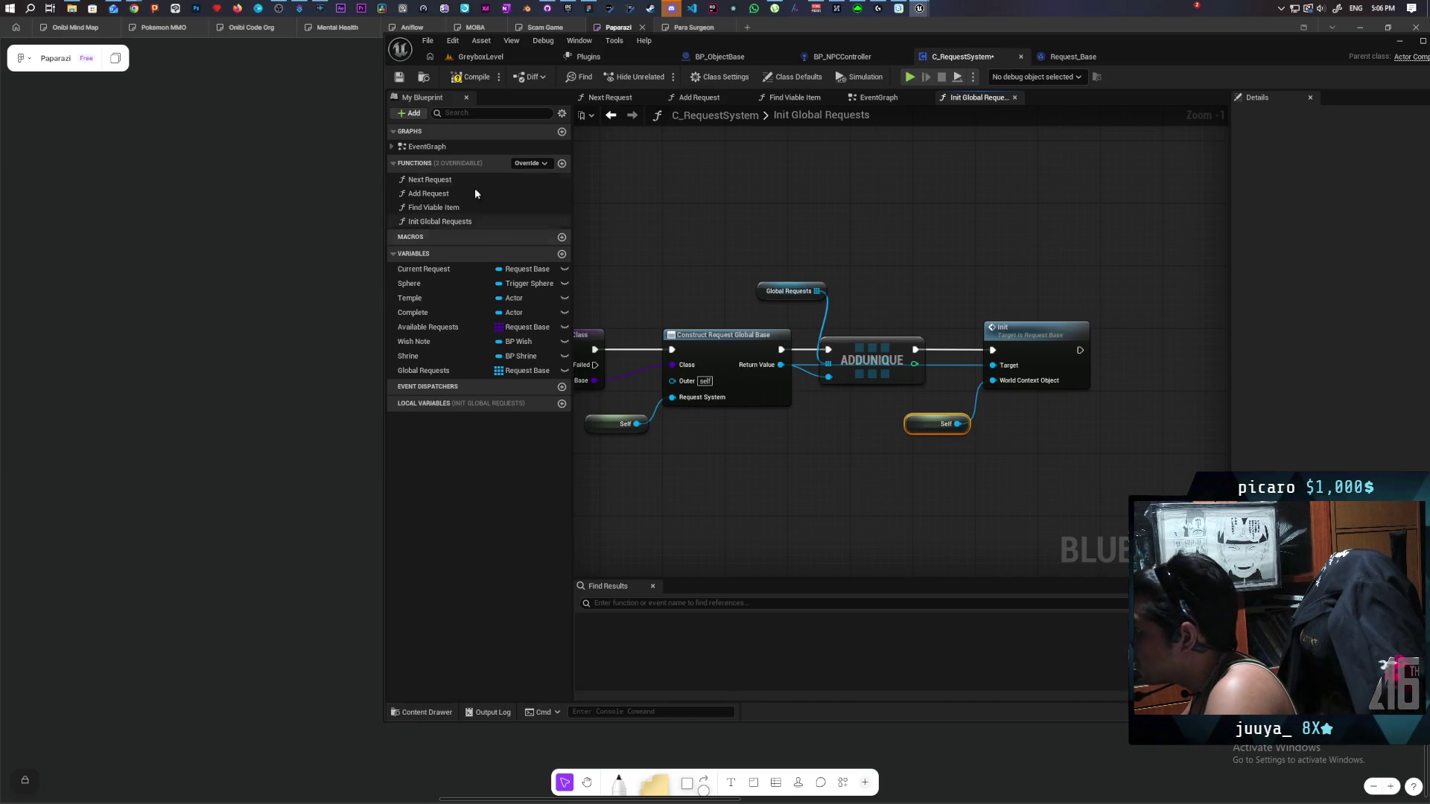
pyautogui.click(469, 77)
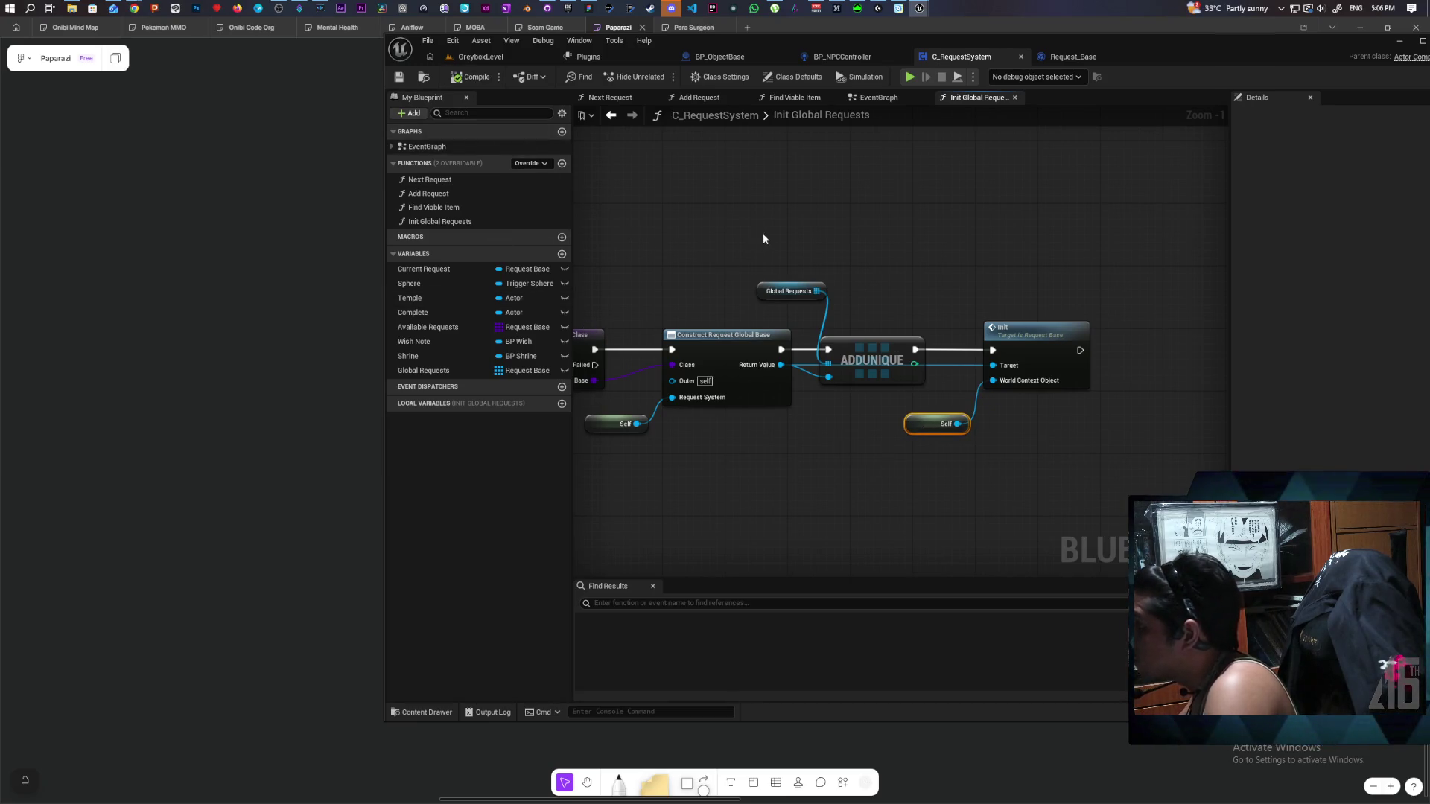
# Pan along the chain, nudge Load Class Asset Blocking left, and open Init's definition.
pyautogui.scroll(-3, 763, 238)
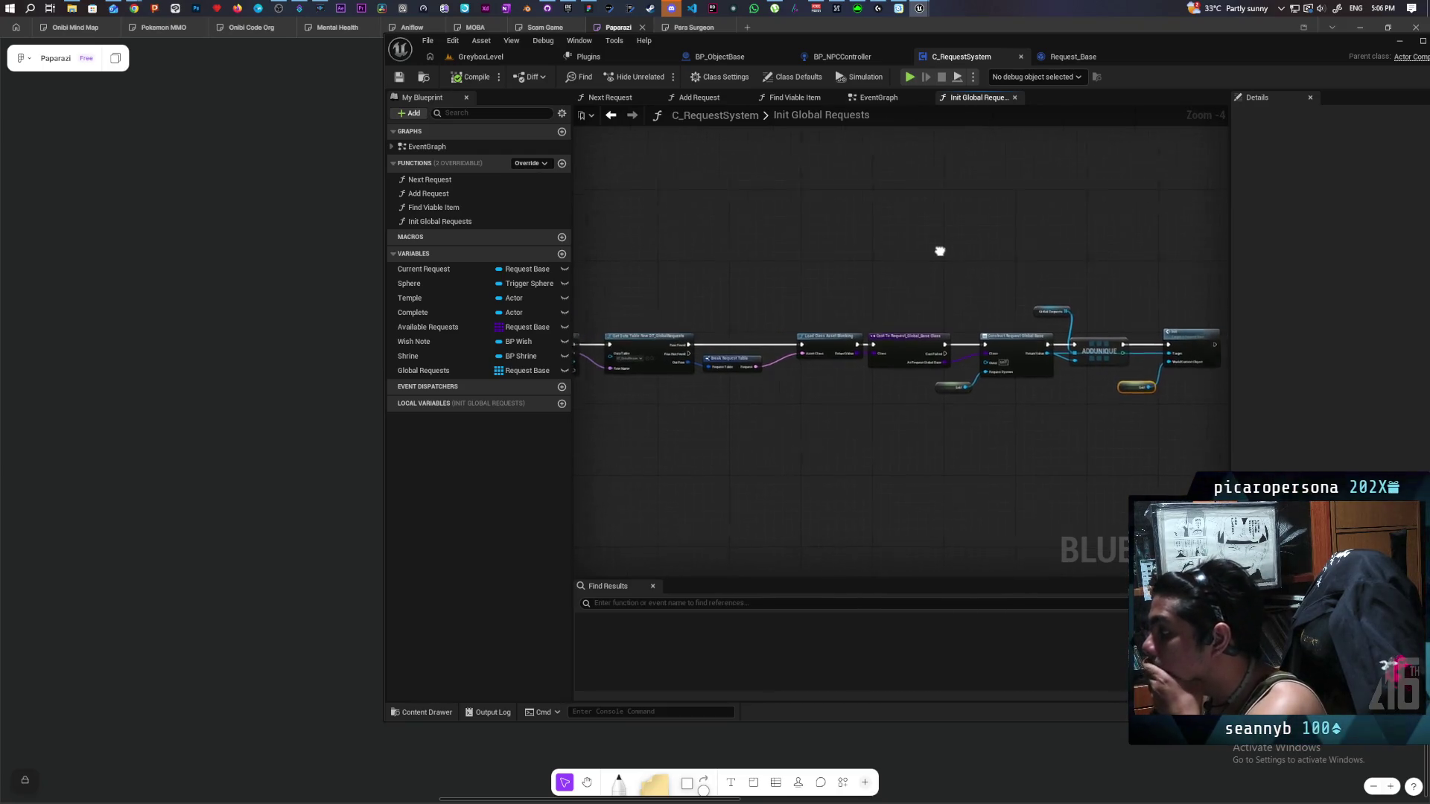
pyautogui.moveTo(940, 251)
pyautogui.mouseDown()
pyautogui.moveTo(1005, 252)
pyautogui.moveTo(750, 269)
pyautogui.mouseUp()
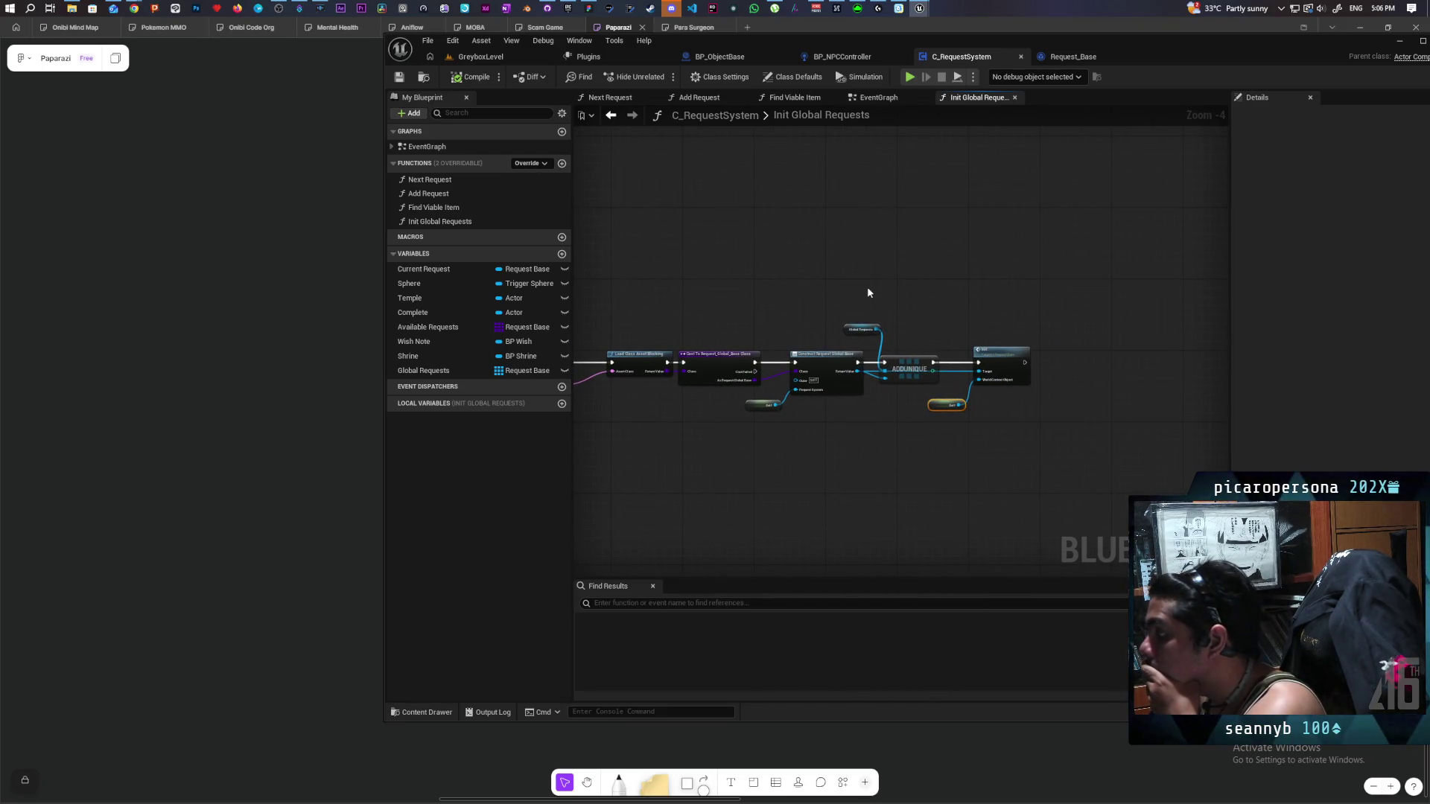
pyautogui.moveTo(905, 462)
pyautogui.mouseDown()
pyautogui.moveTo(1130, 444)
pyautogui.moveTo(982, 423)
pyautogui.mouseUp()
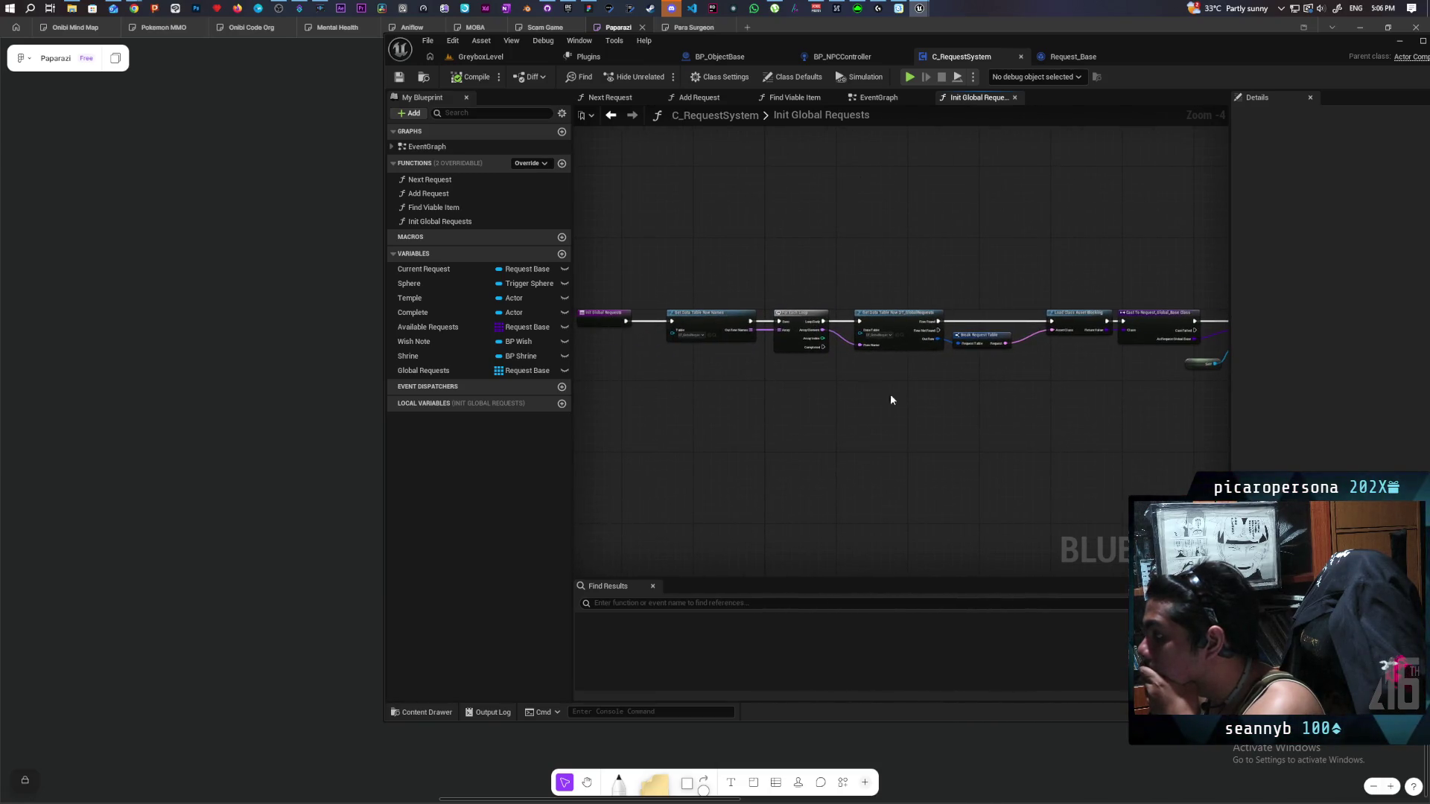
pyautogui.moveTo(882, 385)
pyautogui.mouseDown()
pyautogui.moveTo(919, 382)
pyautogui.moveTo(803, 377)
pyautogui.mouseUp()
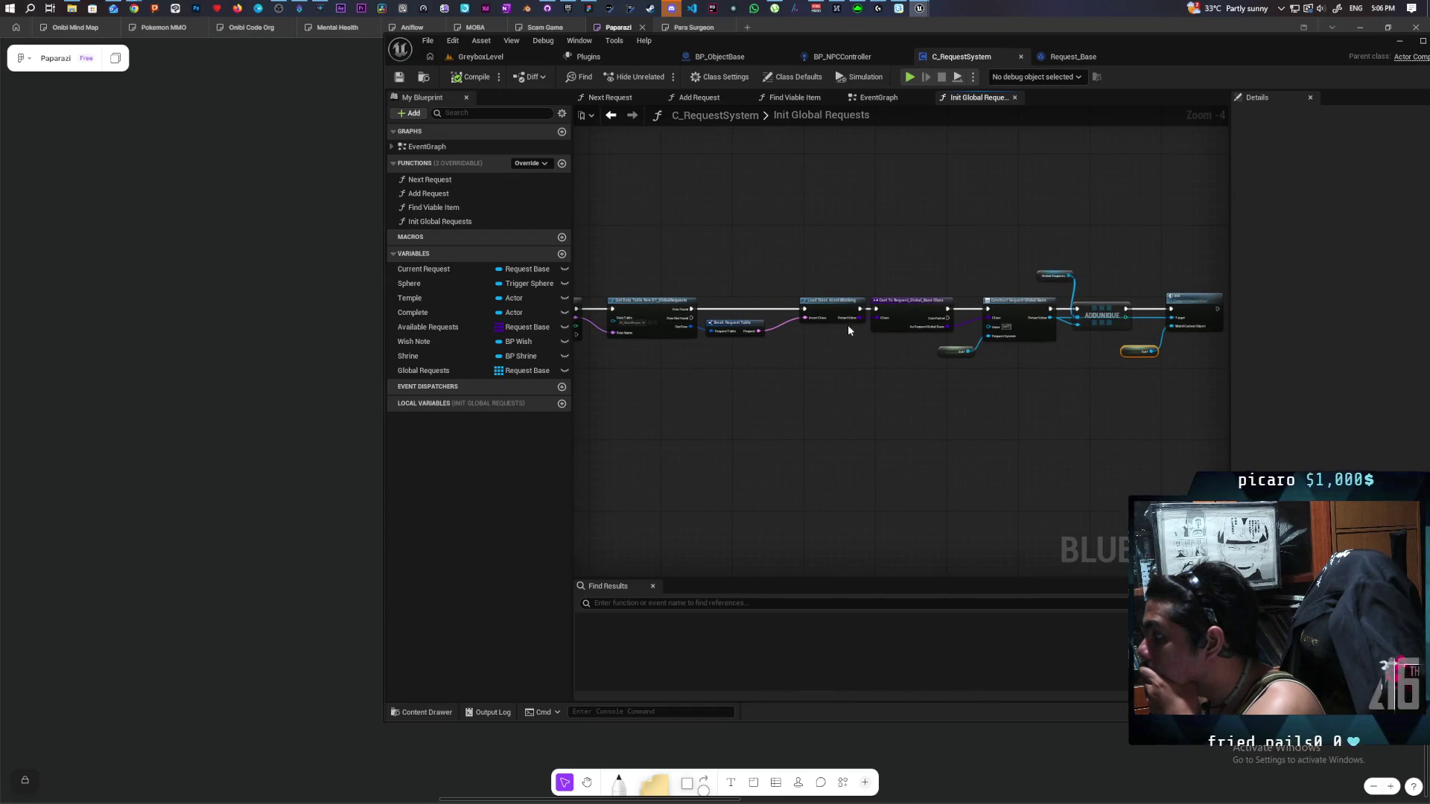
pyautogui.moveTo(836, 314); pyautogui.dragTo(812, 313)
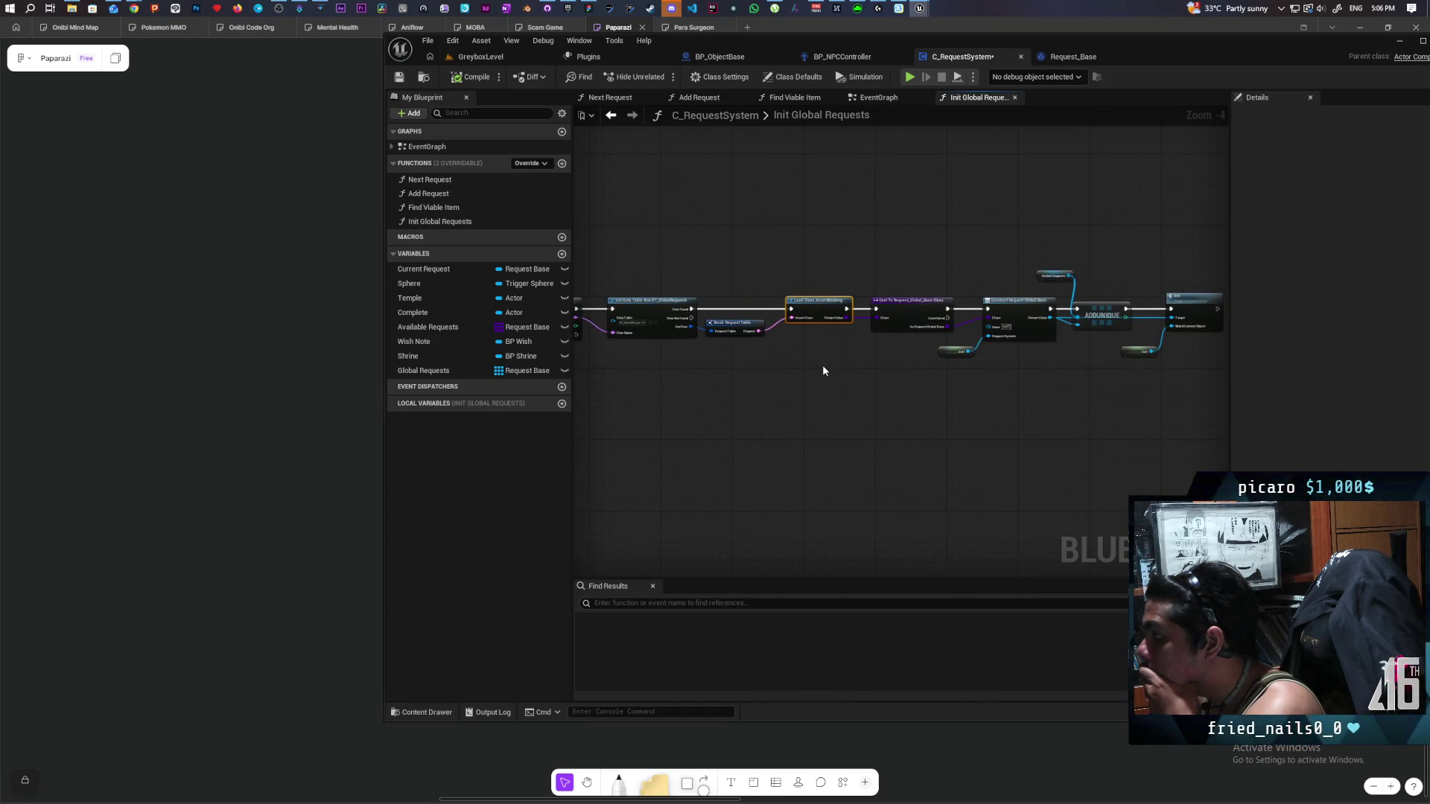
pyautogui.scroll(1, 837, 360)
pyautogui.moveTo(970, 407); pyautogui.dragTo(787, 420)
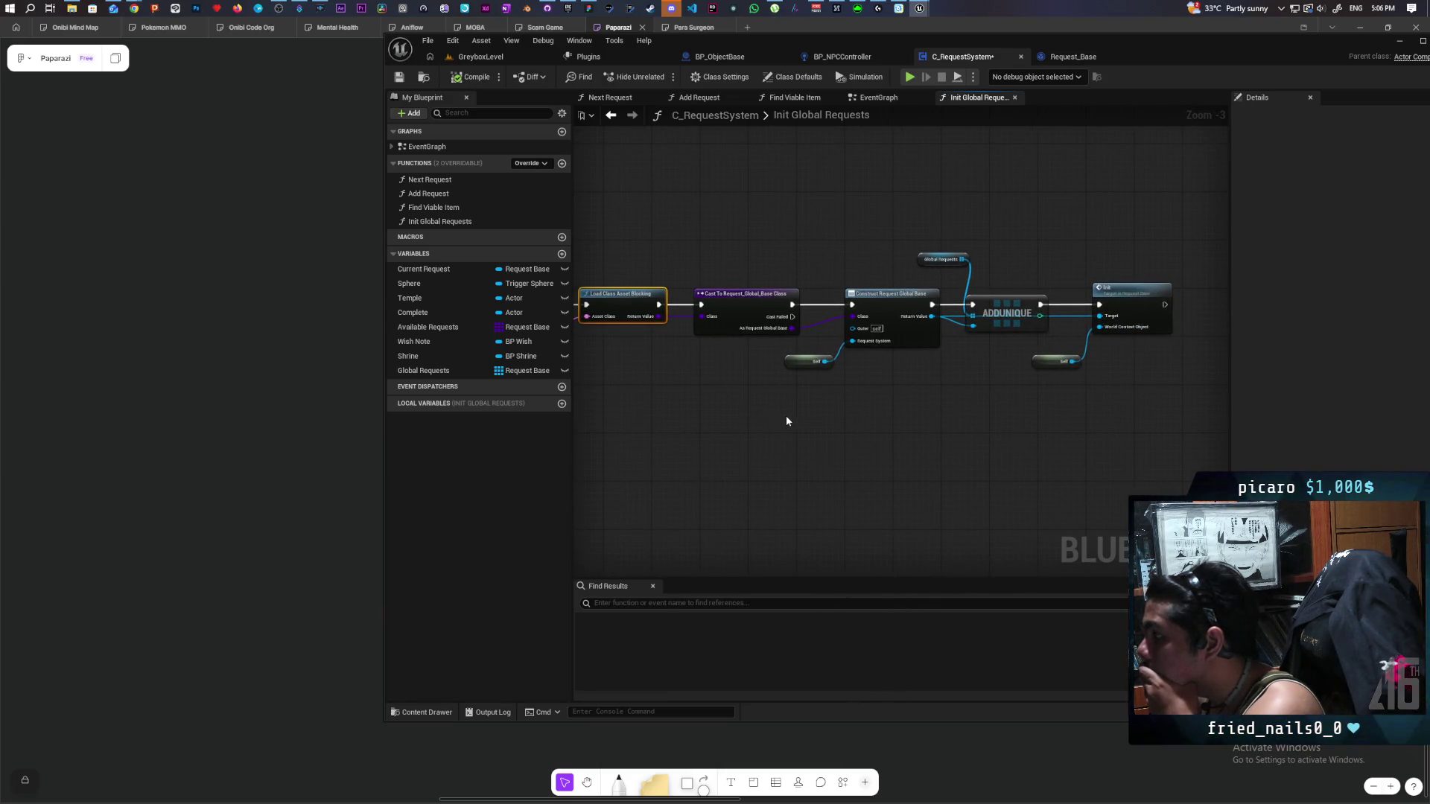
pyautogui.moveTo(978, 429); pyautogui.dragTo(867, 430)
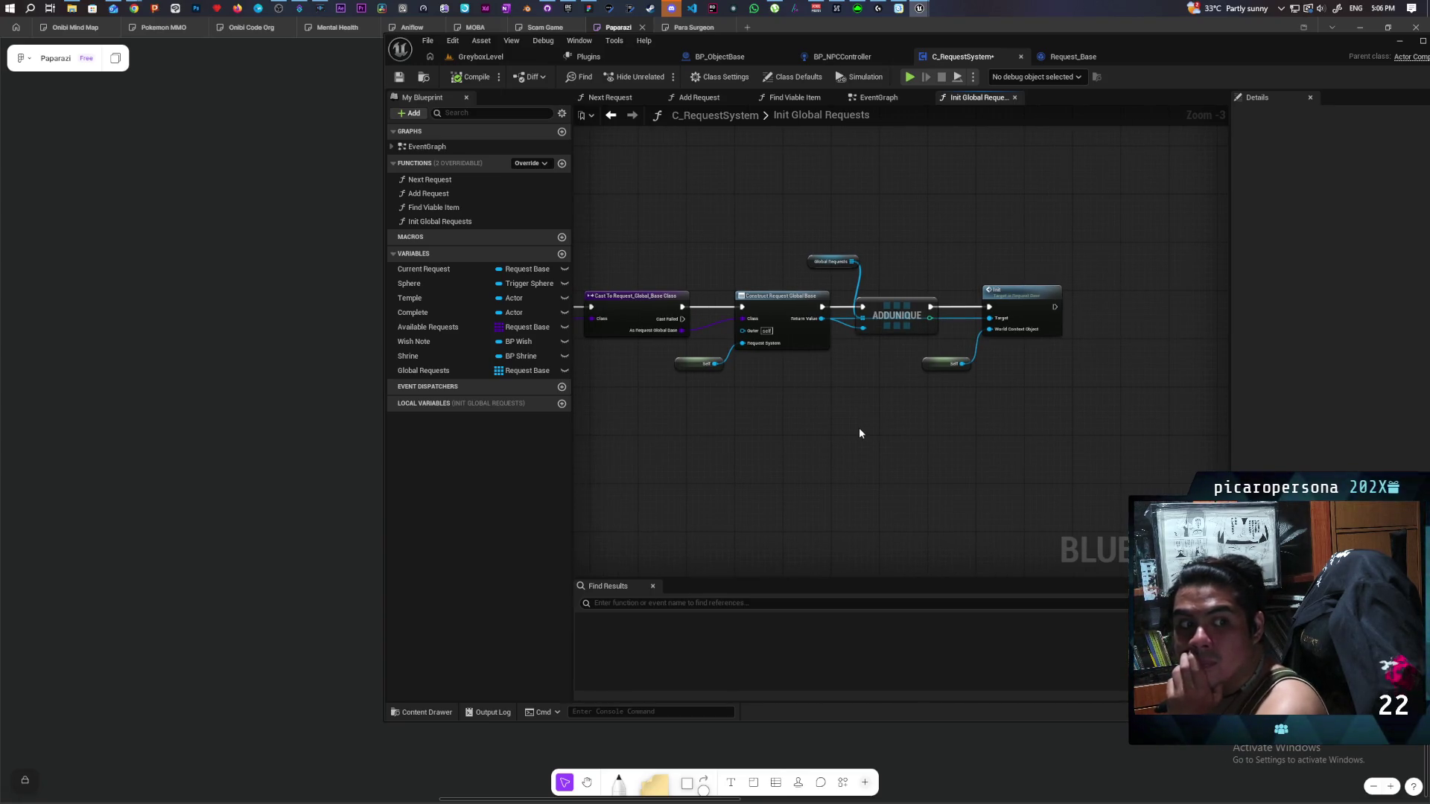
pyautogui.doubleClick(1024, 313)
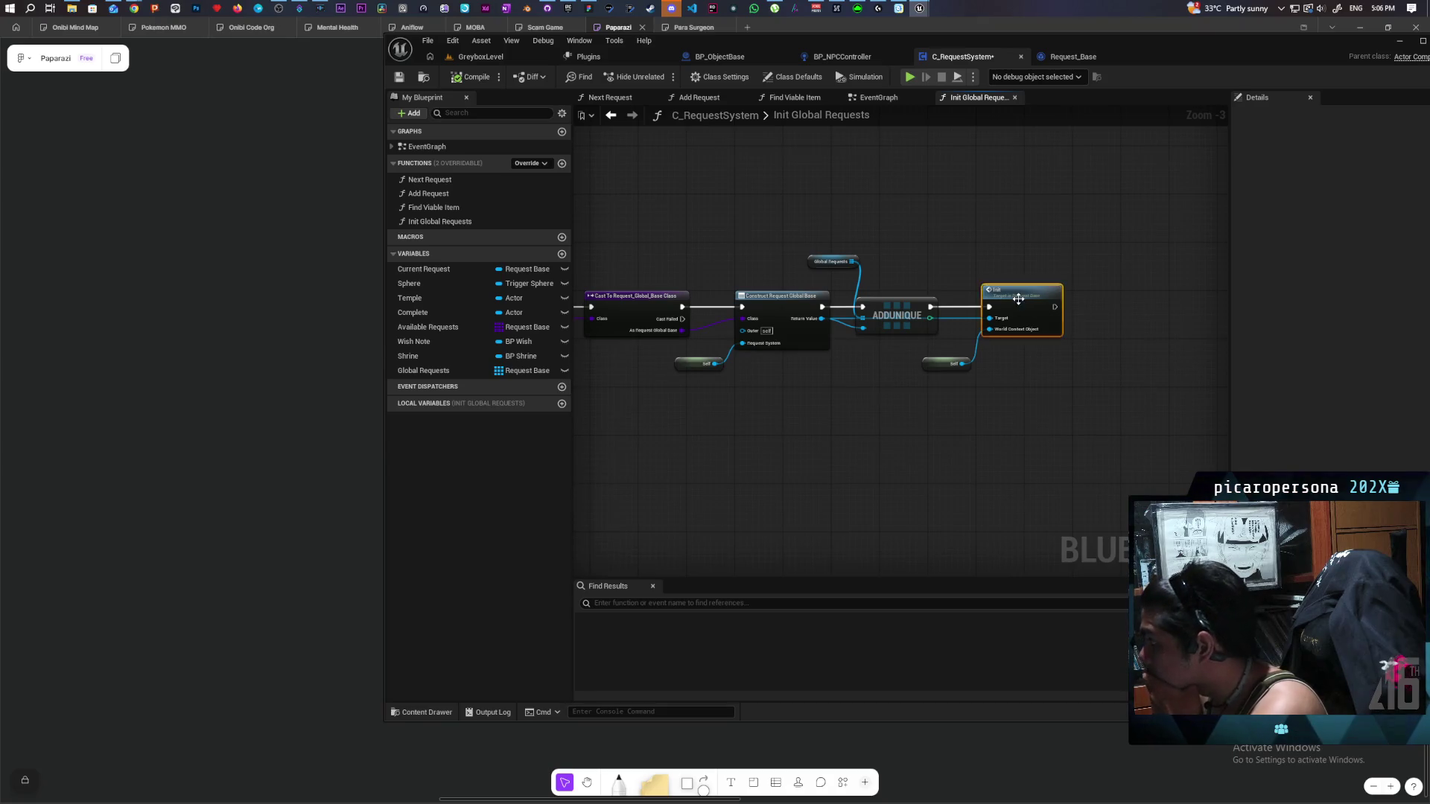
# Zoom and pan around the Request_Base EventGraph to inspect the Init request comment block.
pyautogui.scroll(-3, 730, 303)
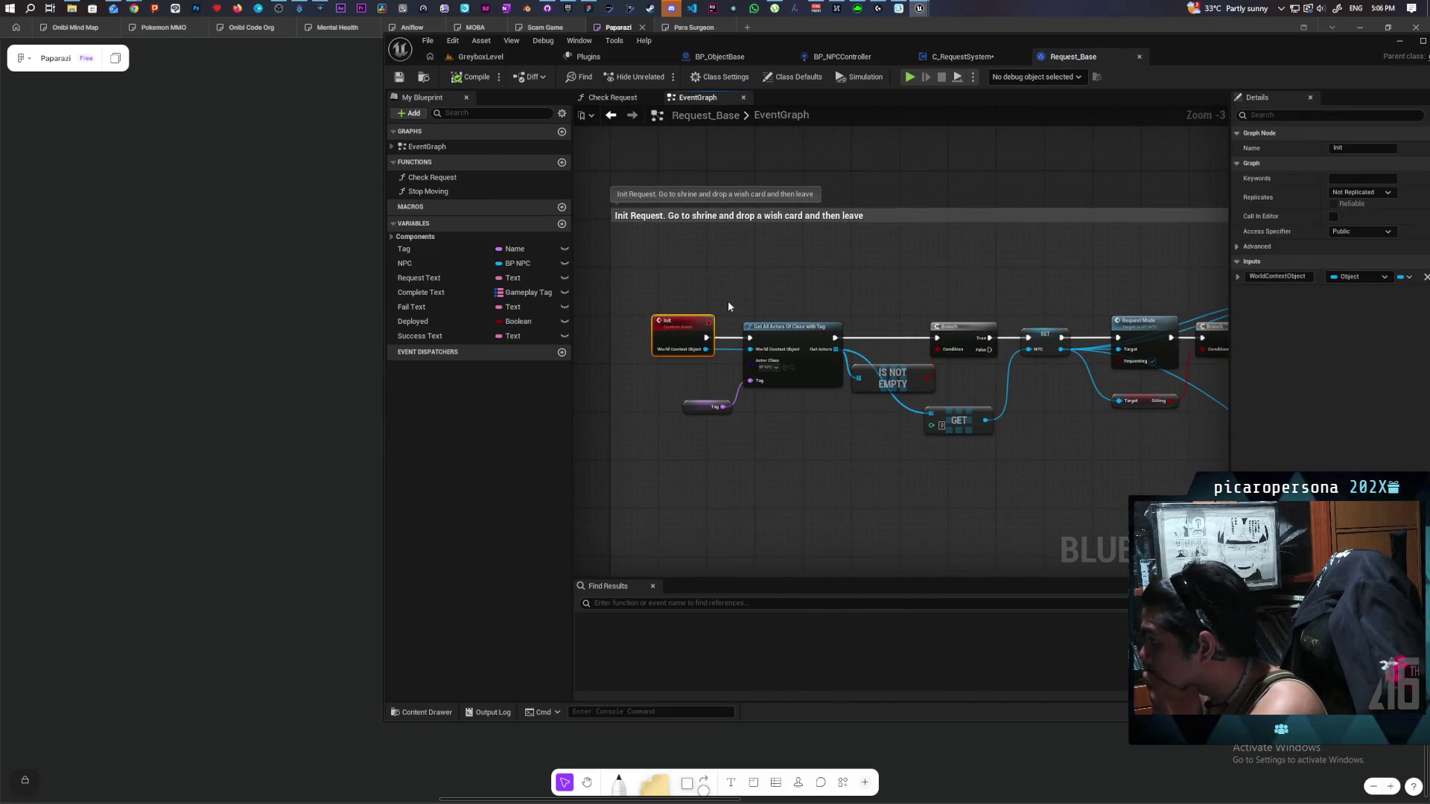
pyautogui.scroll(-4, 857, 279)
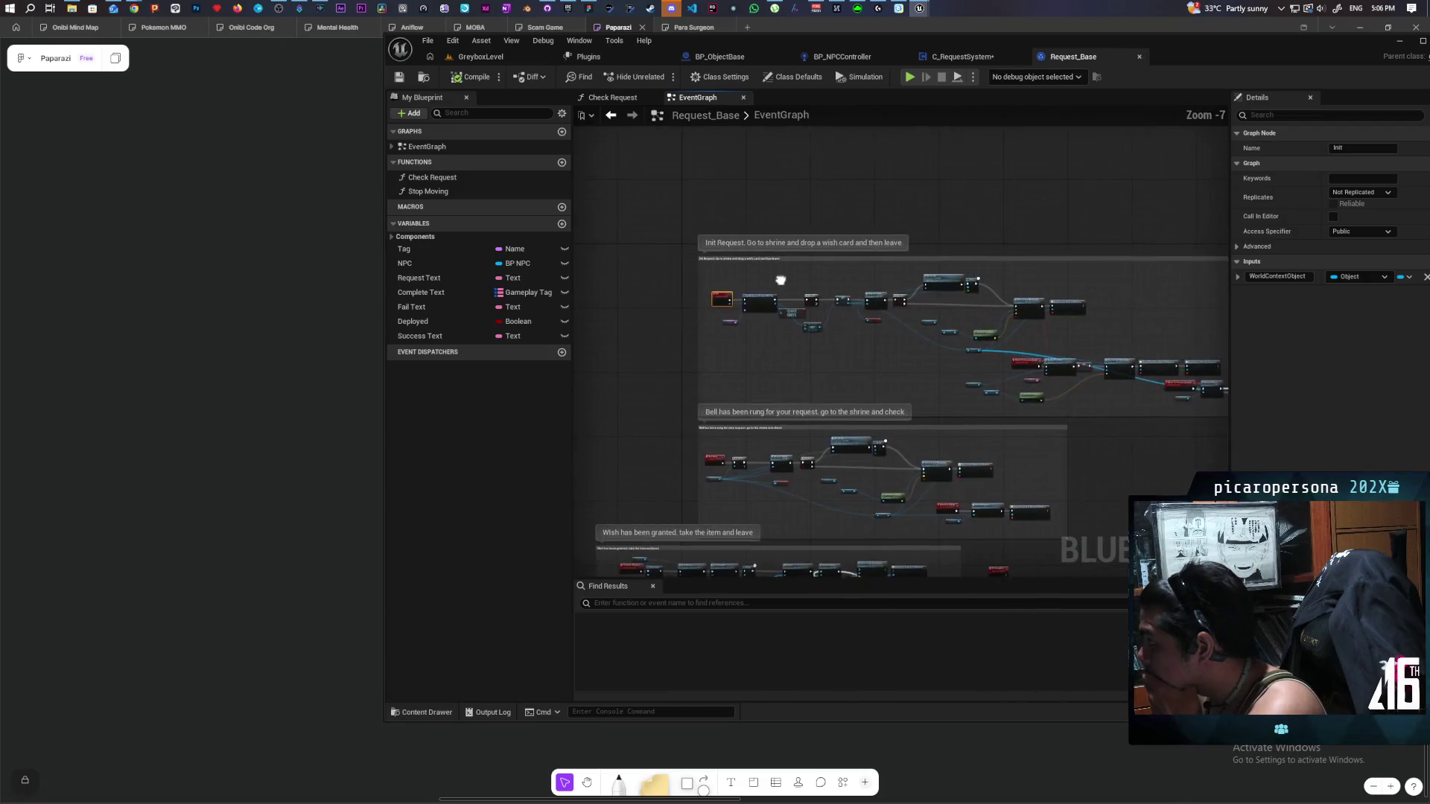
pyautogui.moveTo(683, 251); pyautogui.dragTo(741, 201)
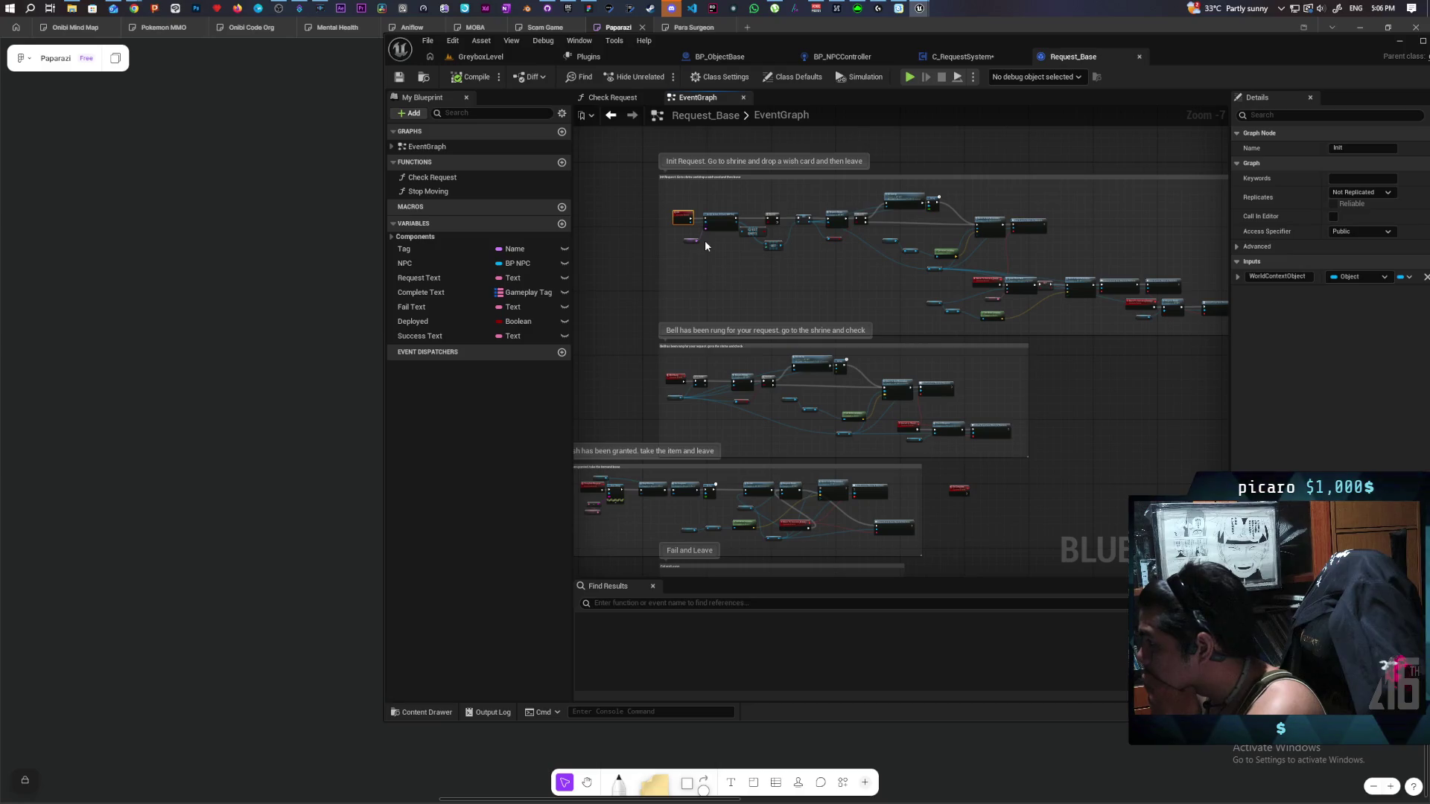
pyautogui.scroll(4, 705, 240)
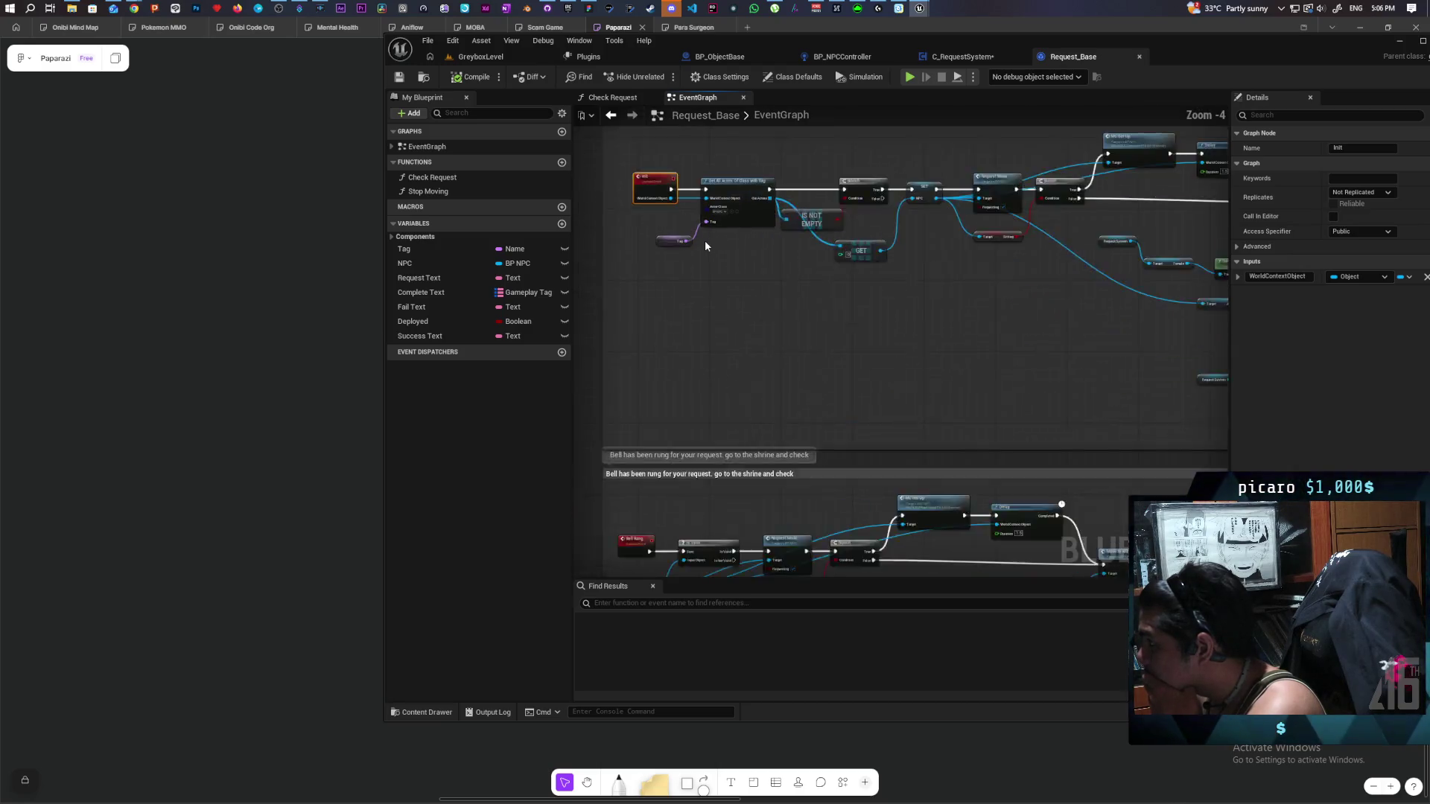
pyautogui.moveTo(705, 240)
pyautogui.mouseDown()
pyautogui.moveTo(686, 457)
pyautogui.moveTo(686, 438)
pyautogui.moveTo(712, 479)
pyautogui.mouseUp()
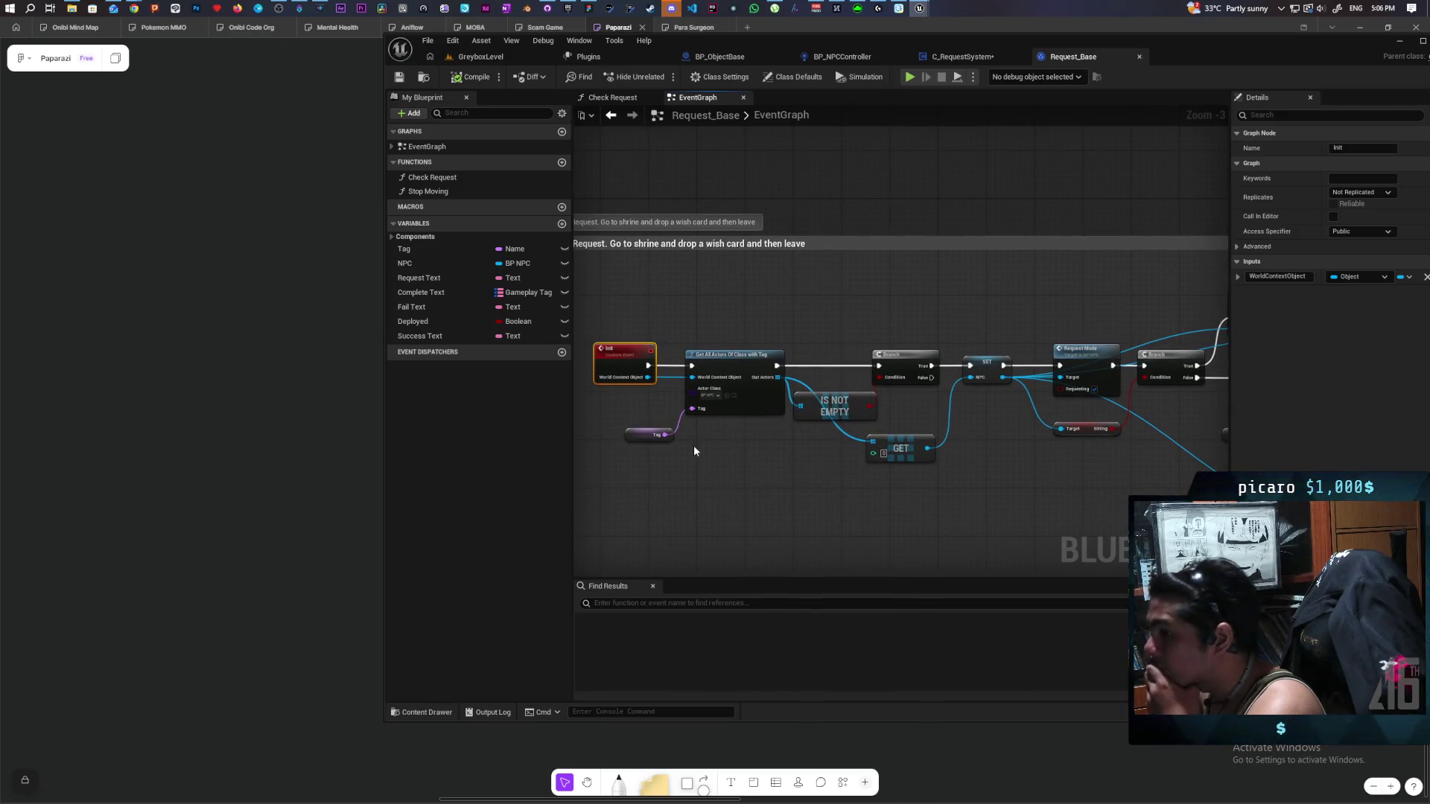
# Back in Init Global Requests, move the ADDUNIQUE, Init and Self nodes to the right.
pyautogui.click(961, 57)
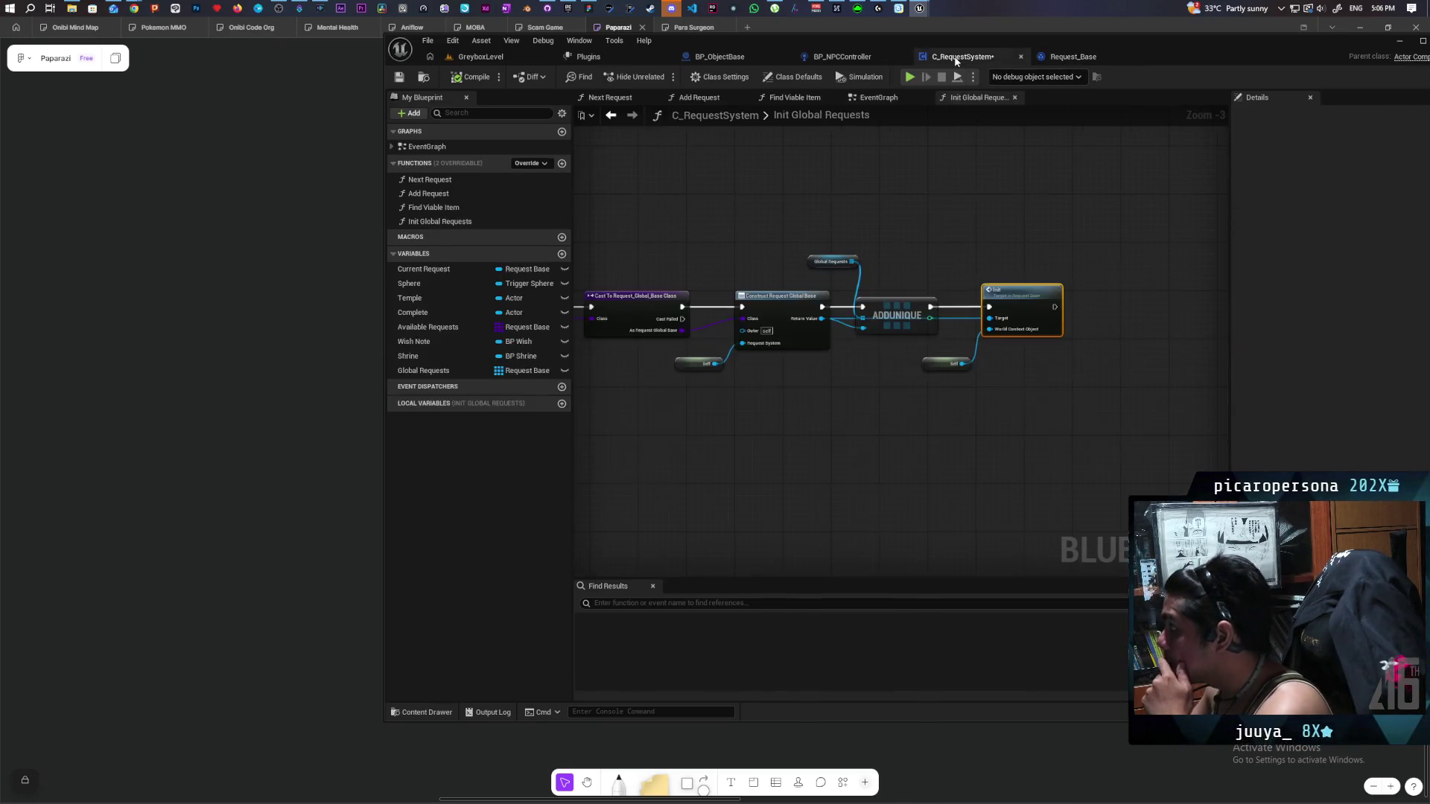
pyautogui.moveTo(1155, 198)
pyautogui.mouseDown()
pyautogui.moveTo(875, 231)
pyautogui.moveTo(999, 230)
pyautogui.moveTo(734, 231)
pyautogui.mouseUp()
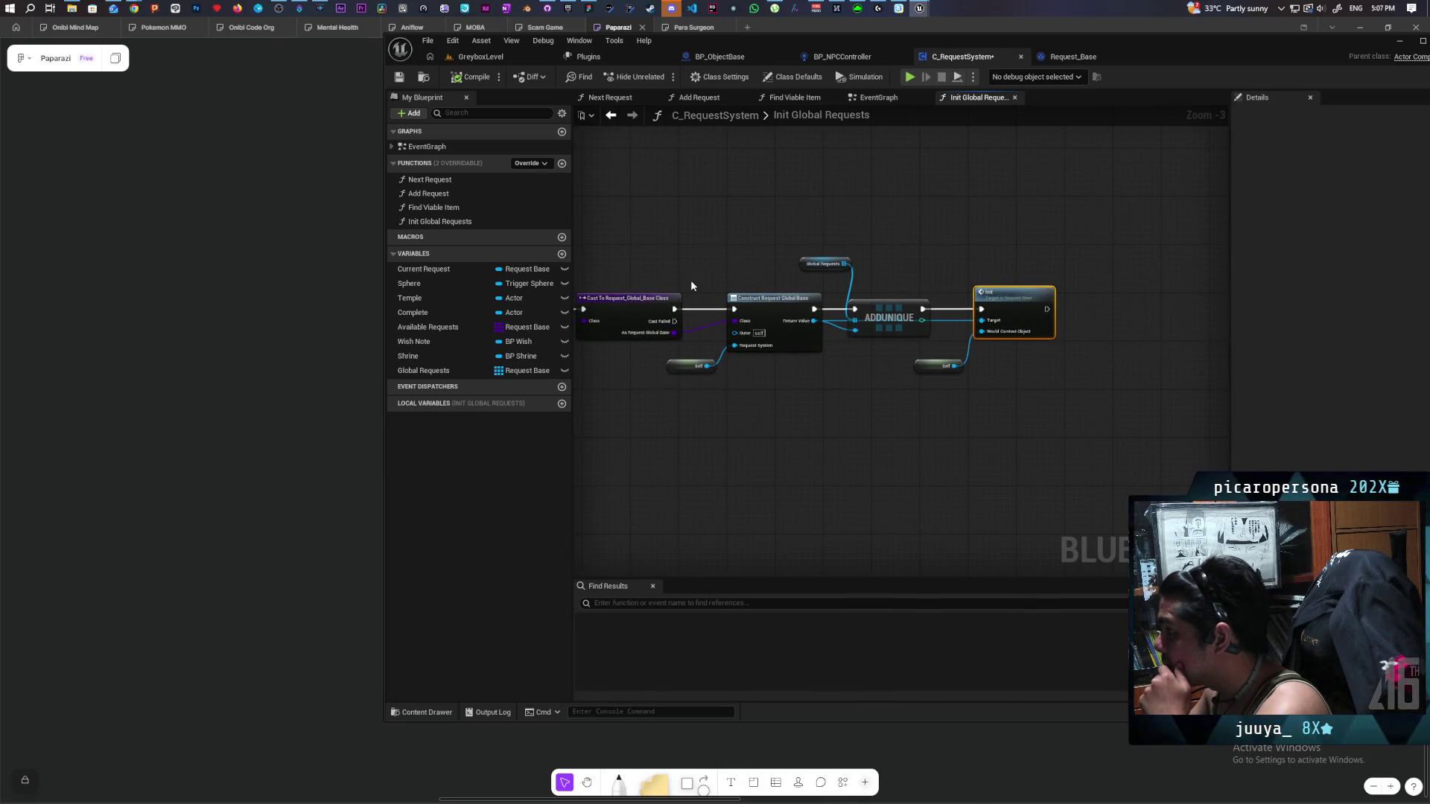
pyautogui.click(745, 313)
pyautogui.moveTo(831, 413); pyautogui.dragTo(753, 404)
pyautogui.moveTo(1032, 225)
pyautogui.mouseDown()
pyautogui.moveTo(793, 411)
pyautogui.moveTo(761, 417)
pyautogui.mouseUp()
pyautogui.moveTo(812, 307); pyautogui.dragTo(1034, 306)
pyautogui.click(827, 346)
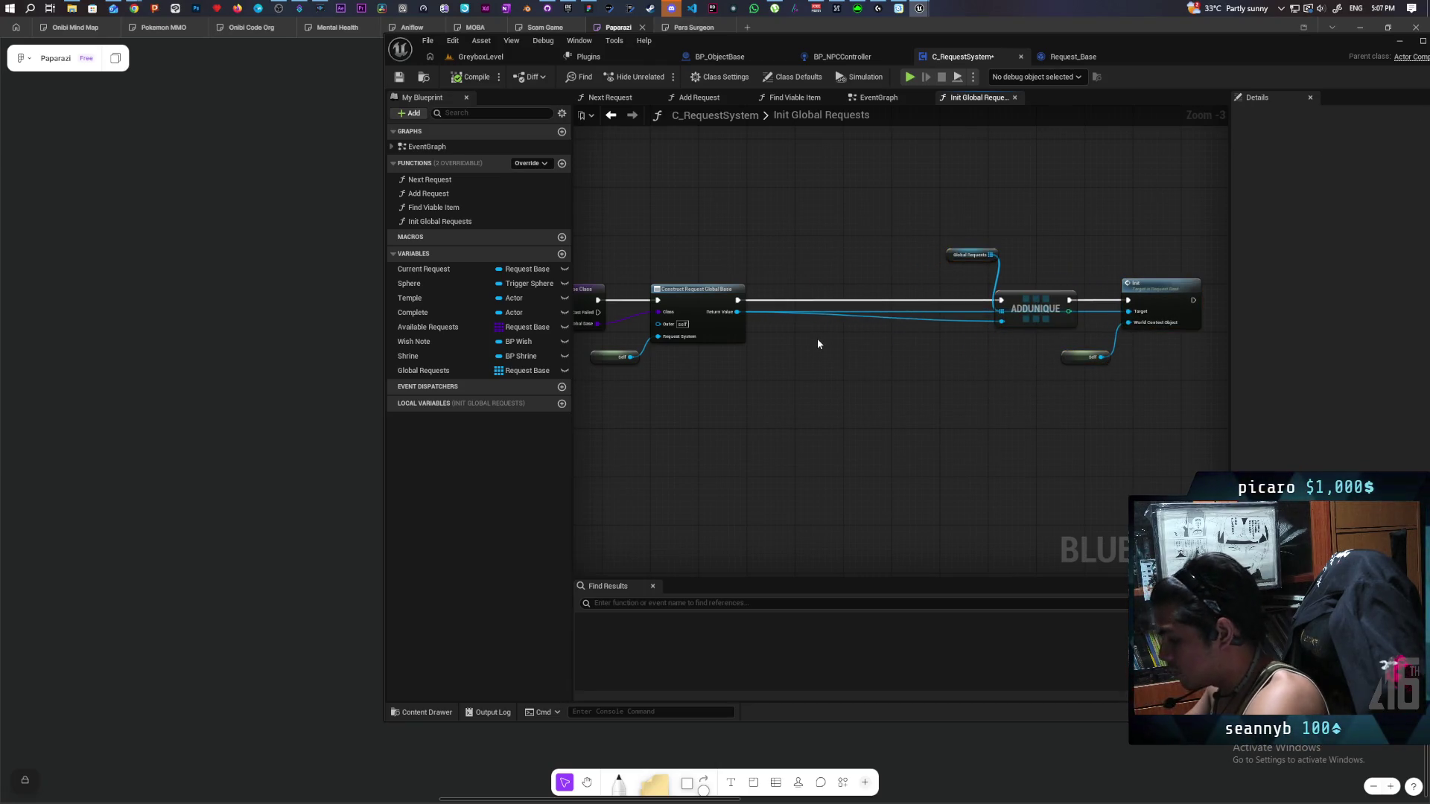
# Add a dark red comment 'Check if request is completed and add if not completed' and save.
pyautogui.press('c')
pyautogui.write('Check if')
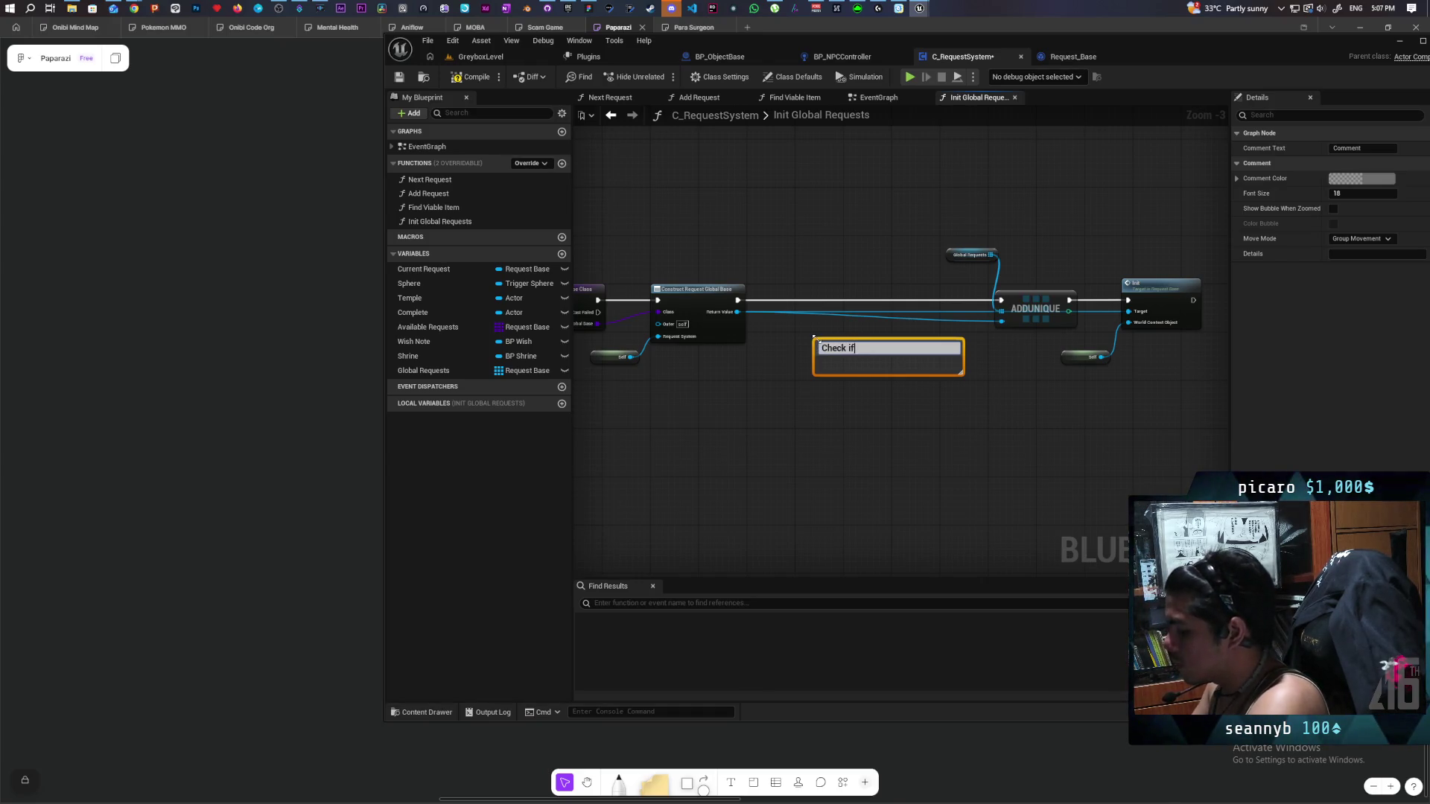
pyautogui.write(' request is completed')
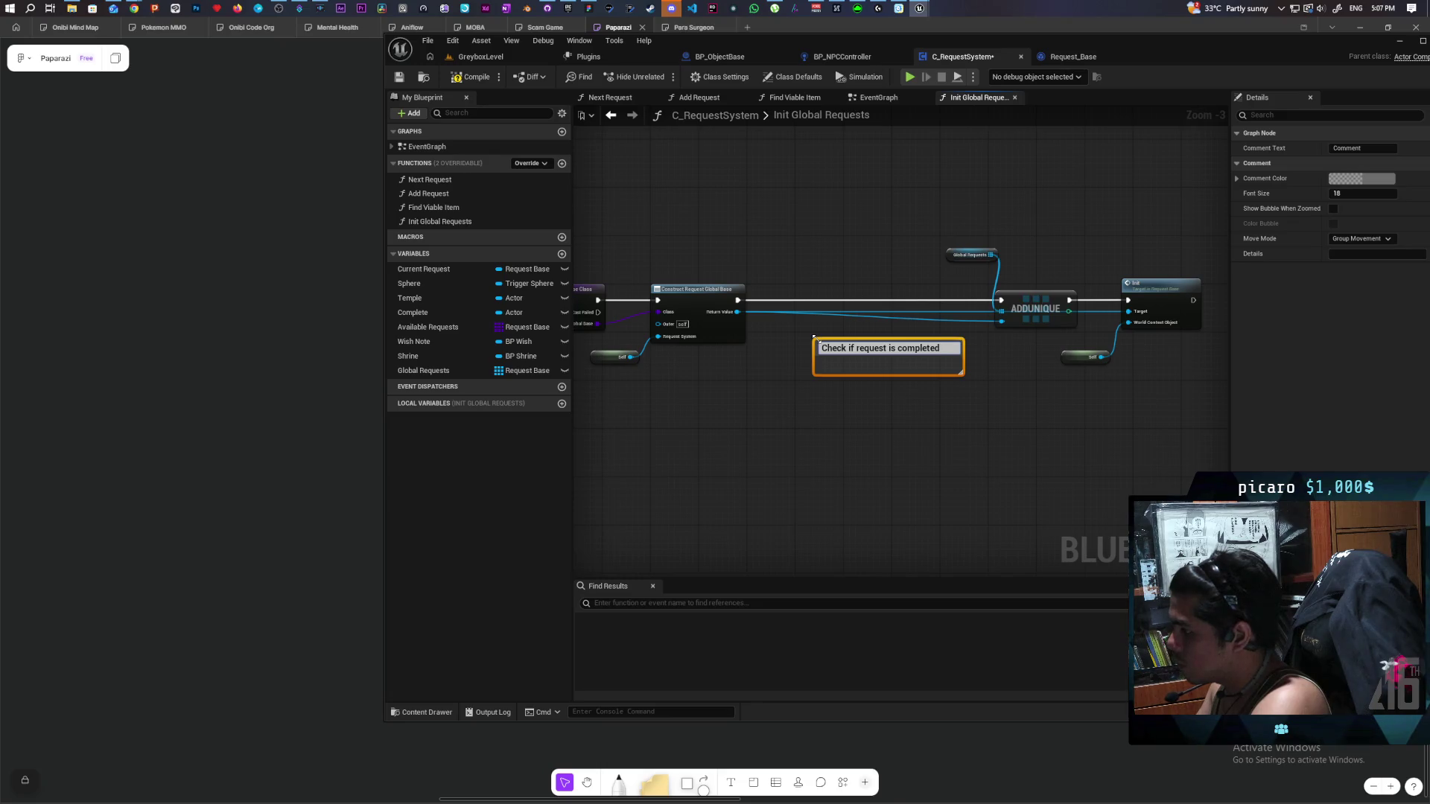
pyautogui.write('nd')
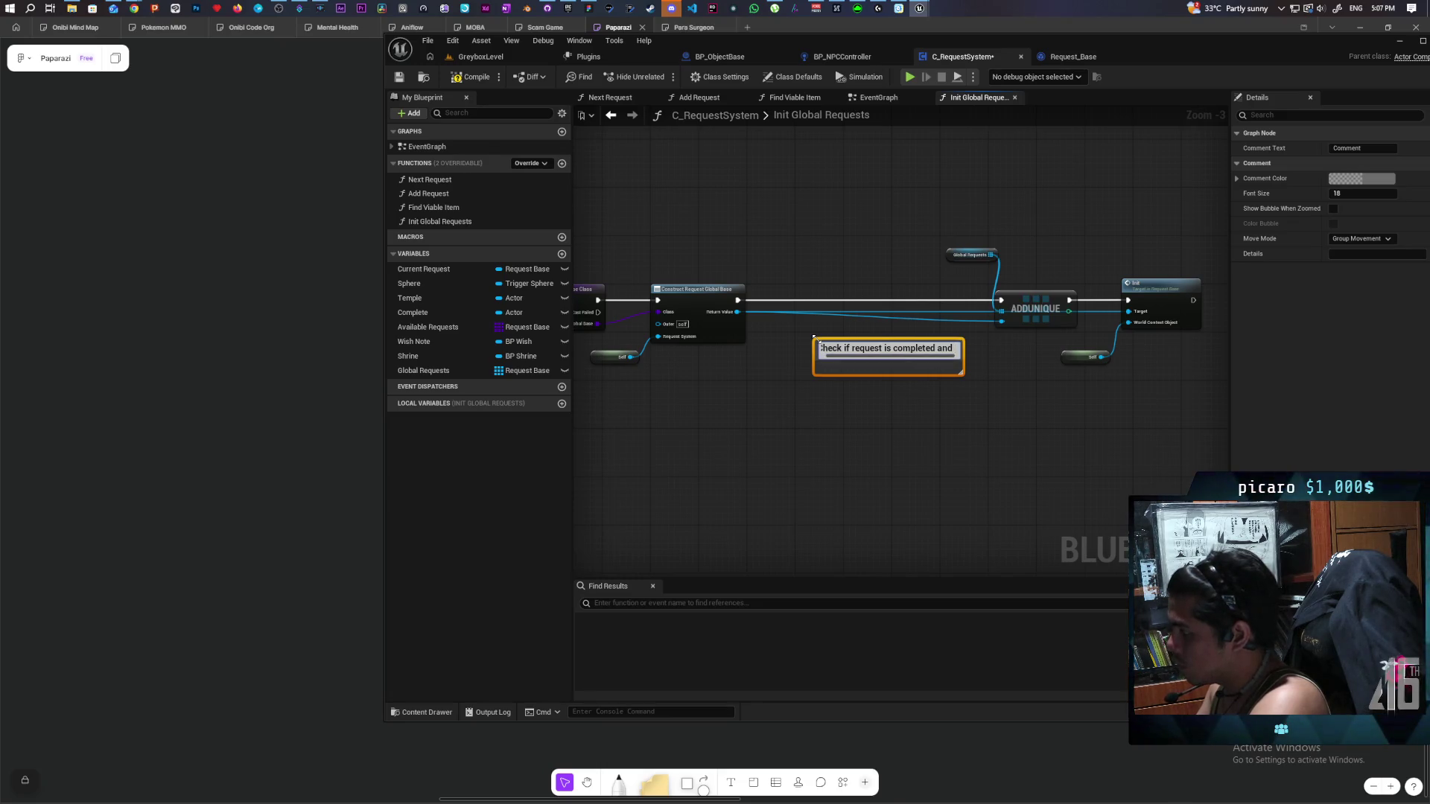
pyautogui.write(' dd if n')
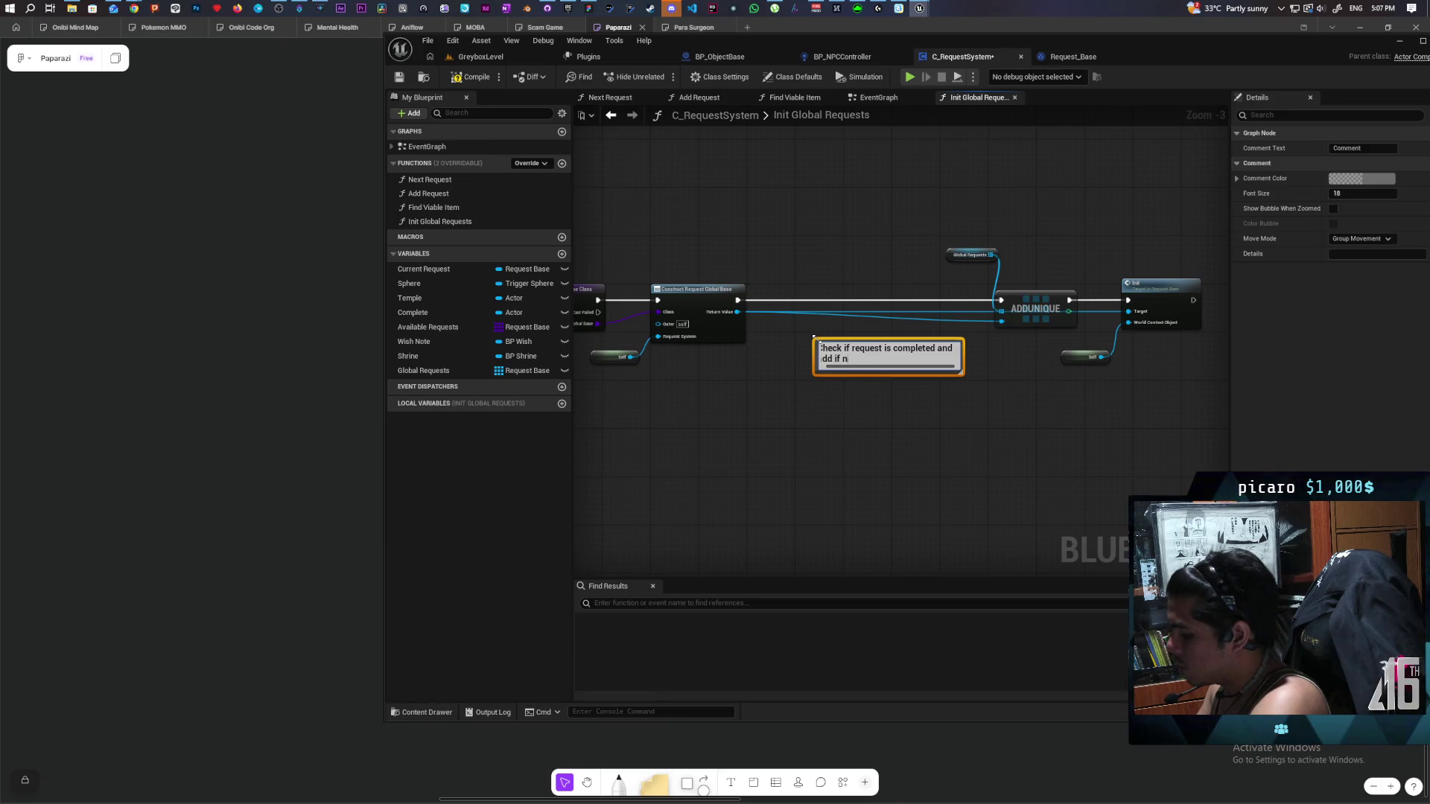
pyautogui.write('ot completed')
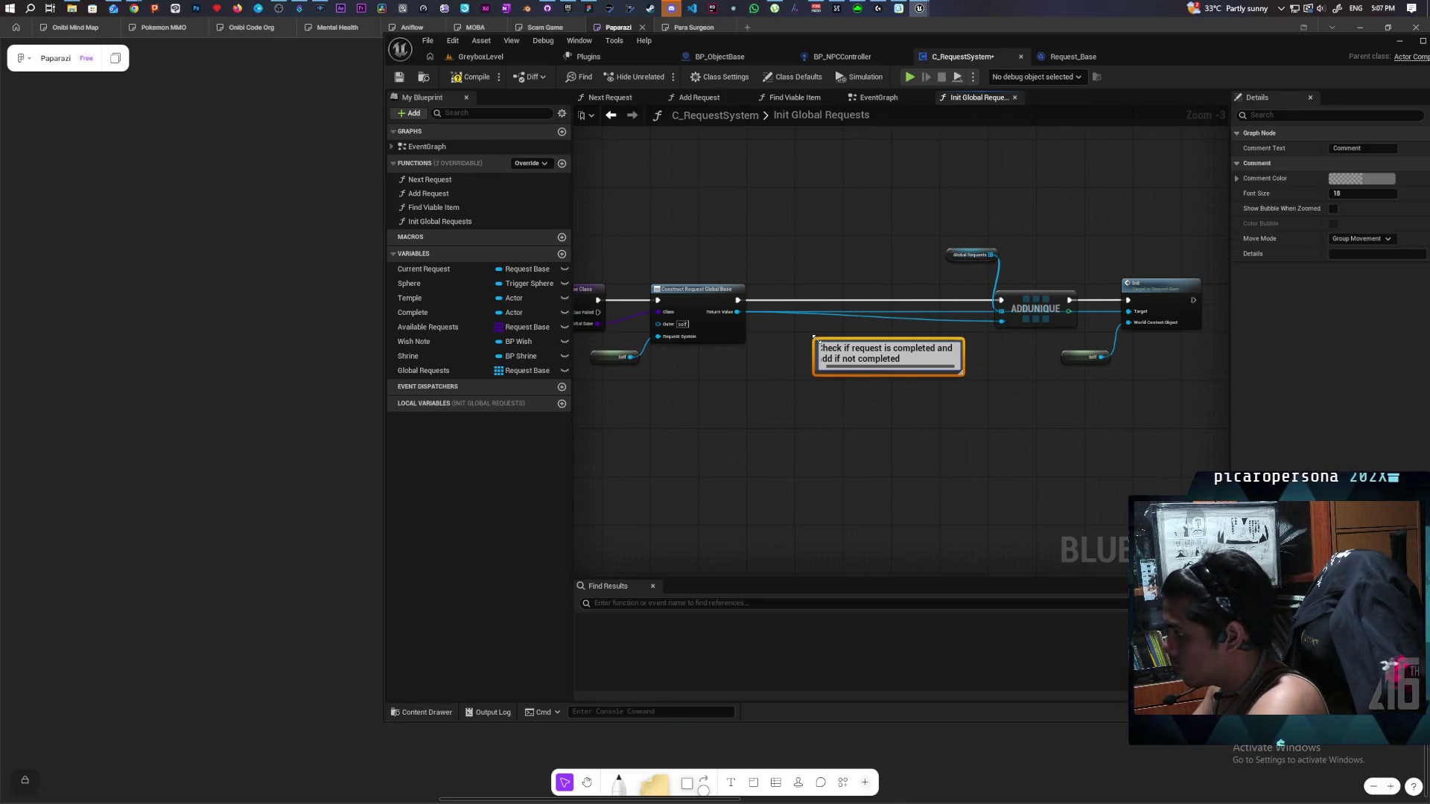
pyautogui.press('Return')
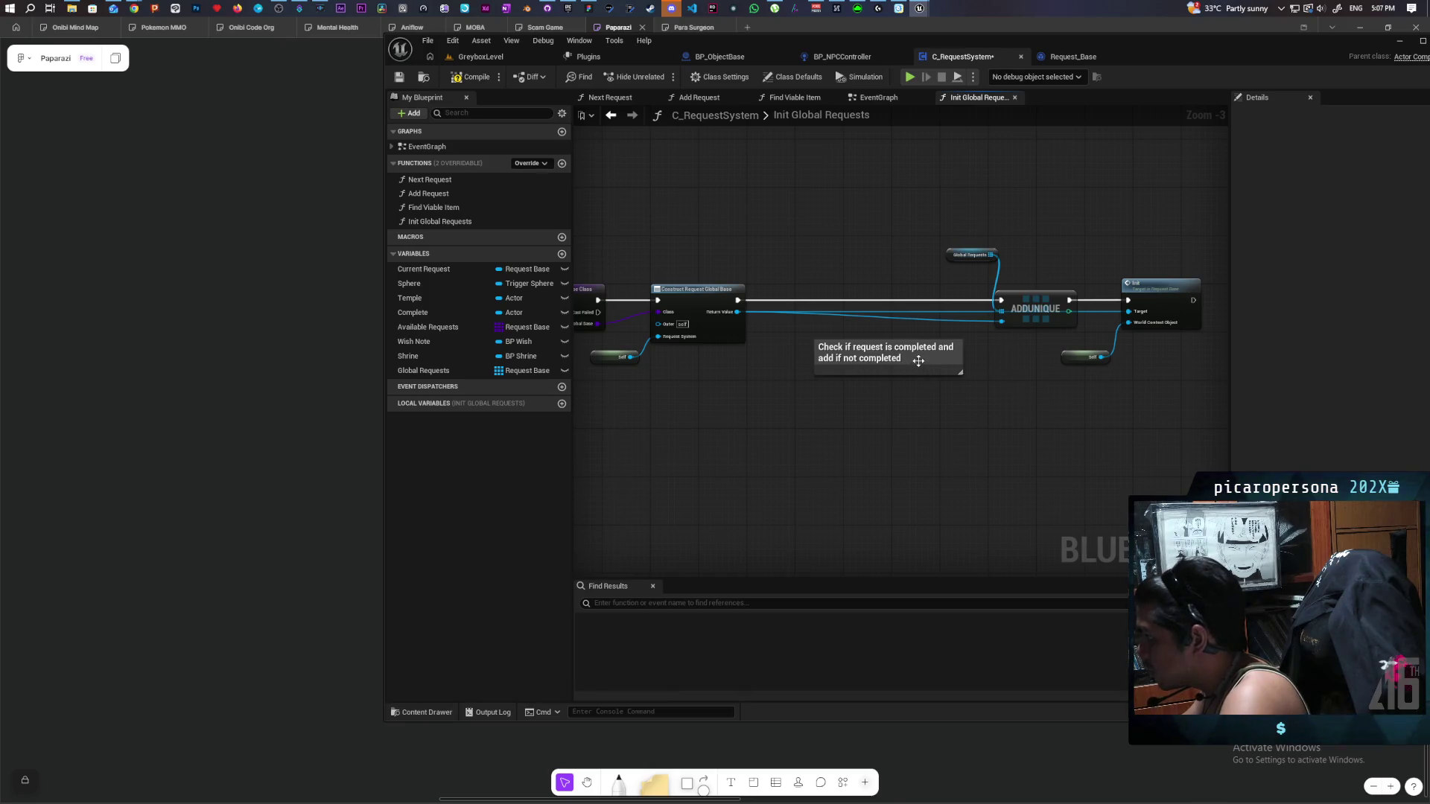
pyautogui.moveTo(924, 369); pyautogui.dragTo(875, 301)
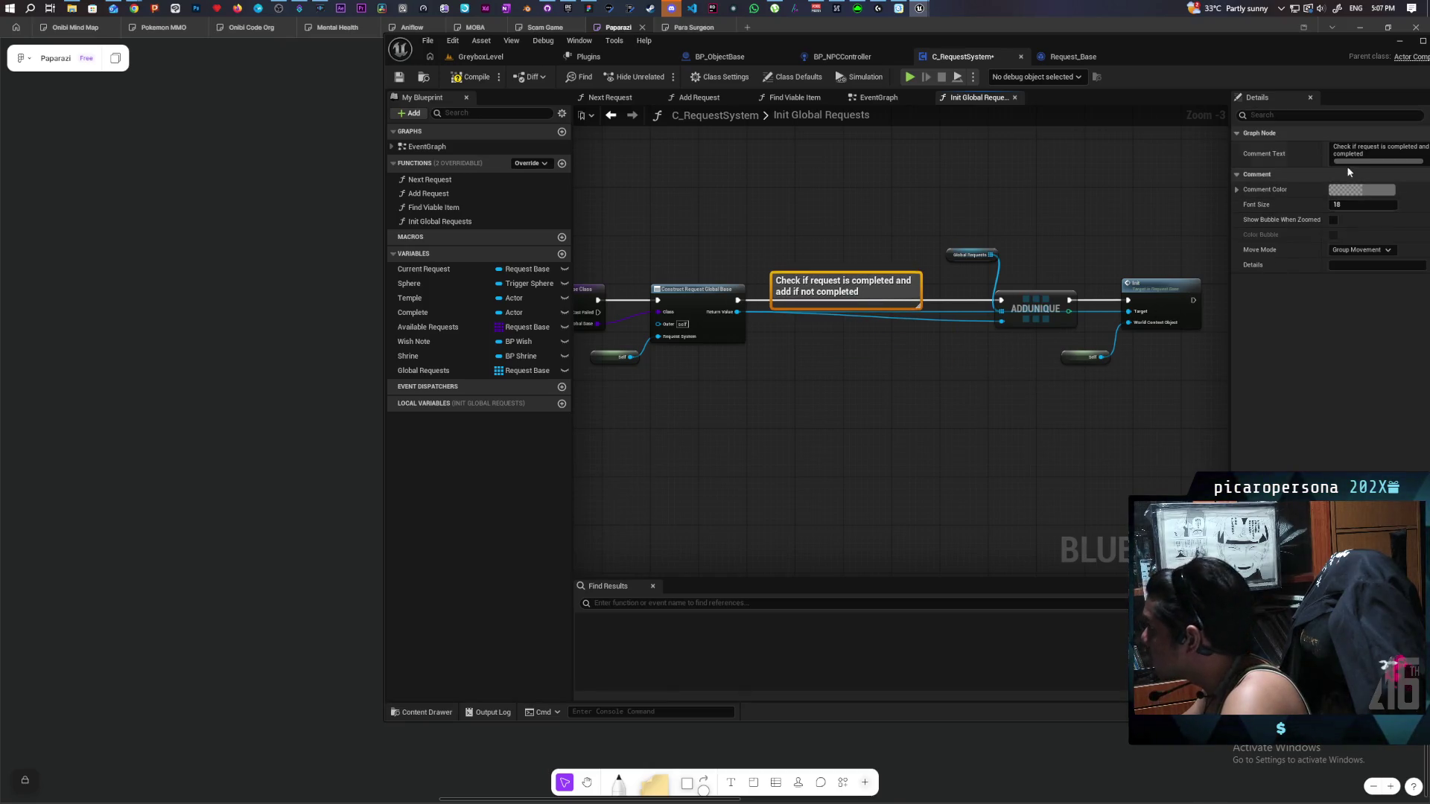
pyautogui.click(1378, 189)
pyautogui.click(1243, 276)
pyautogui.moveTo(1243, 276); pyautogui.dragTo(1288, 153)
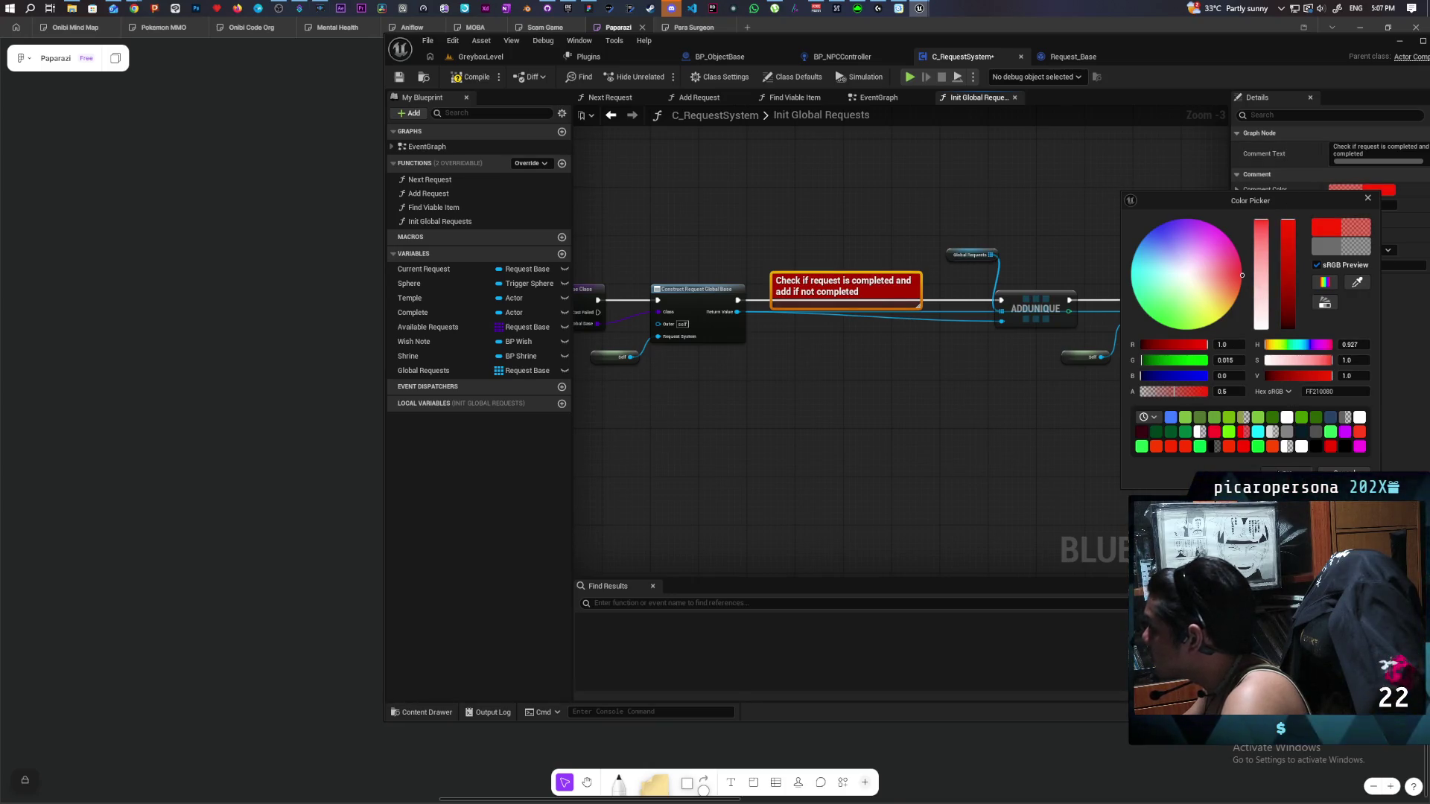
pyautogui.click(829, 329)
pyautogui.click(402, 77)
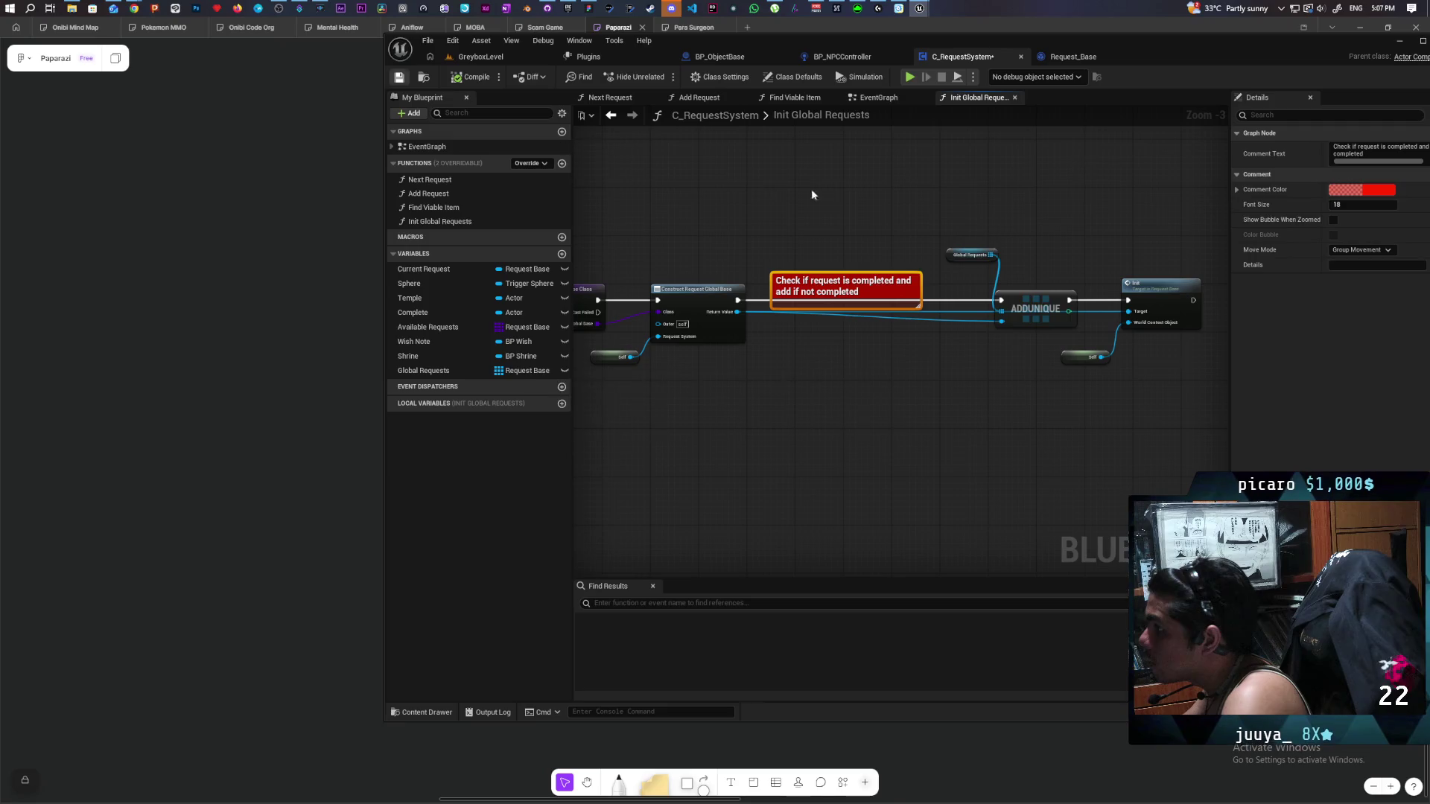
pyautogui.moveTo(914, 195); pyautogui.dragTo(797, 210)
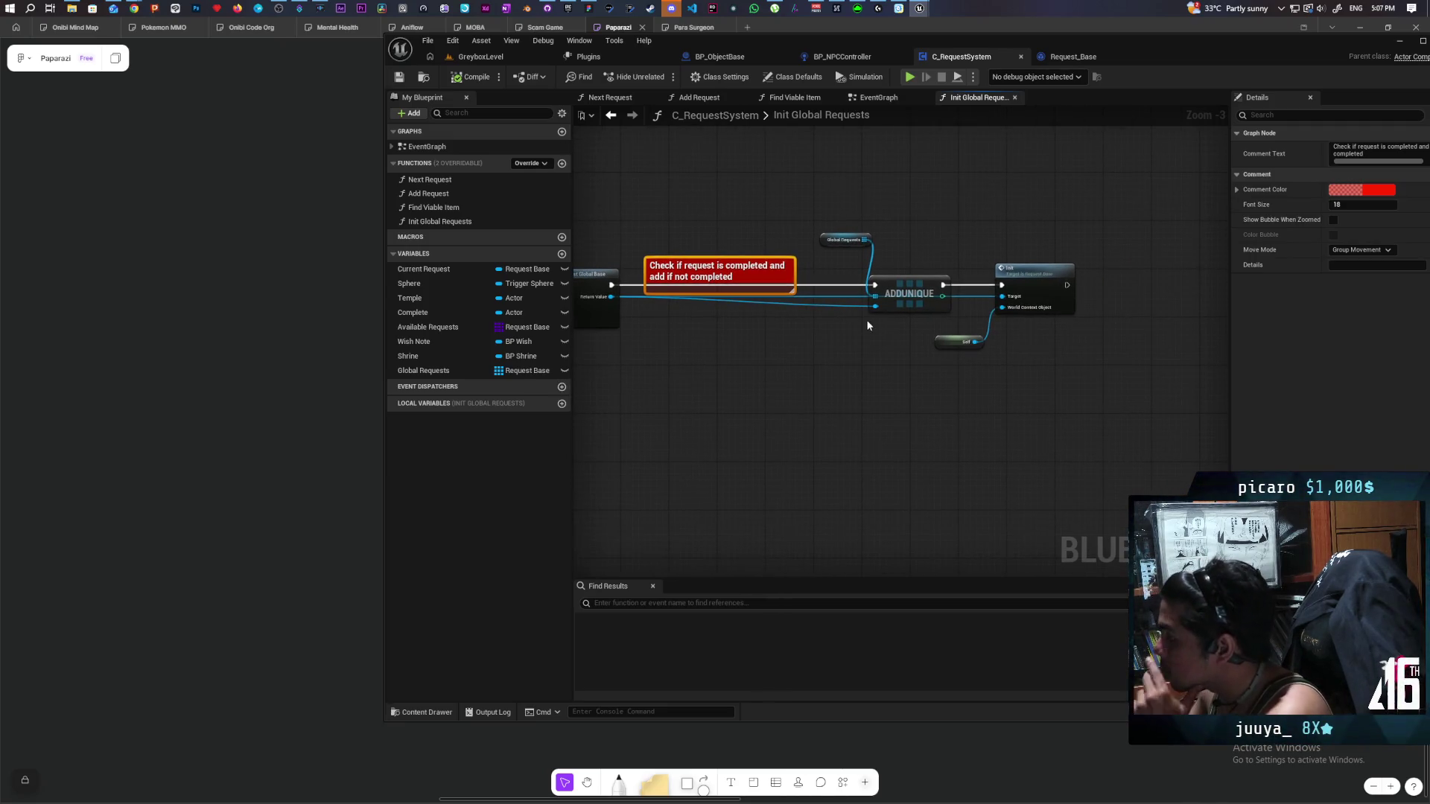
pyautogui.moveTo(866, 350); pyautogui.dragTo(936, 345)
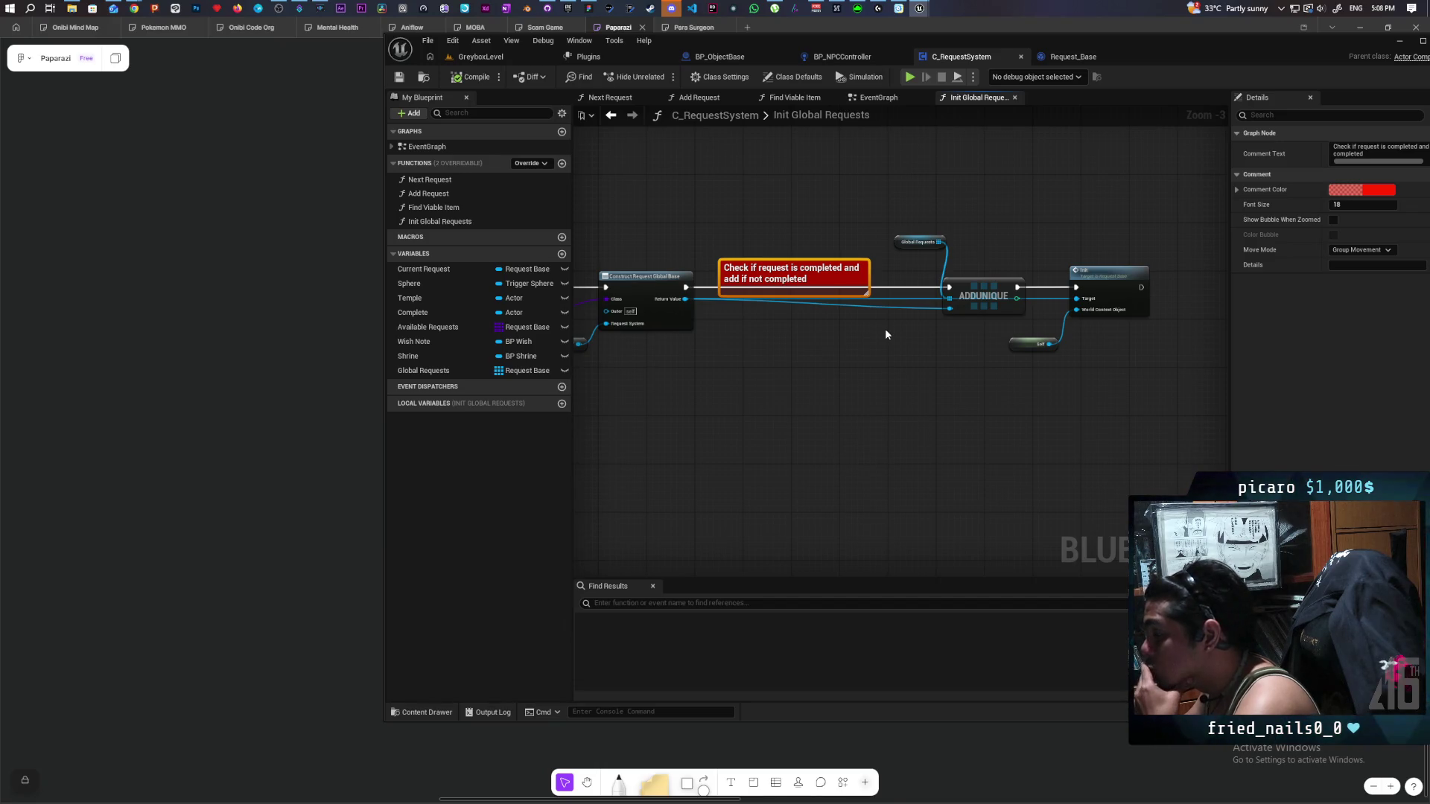
pyautogui.moveTo(885, 334)
pyautogui.mouseDown()
pyautogui.moveTo(1034, 335)
pyautogui.moveTo(1027, 323)
pyautogui.moveTo(762, 357)
pyautogui.mouseUp()
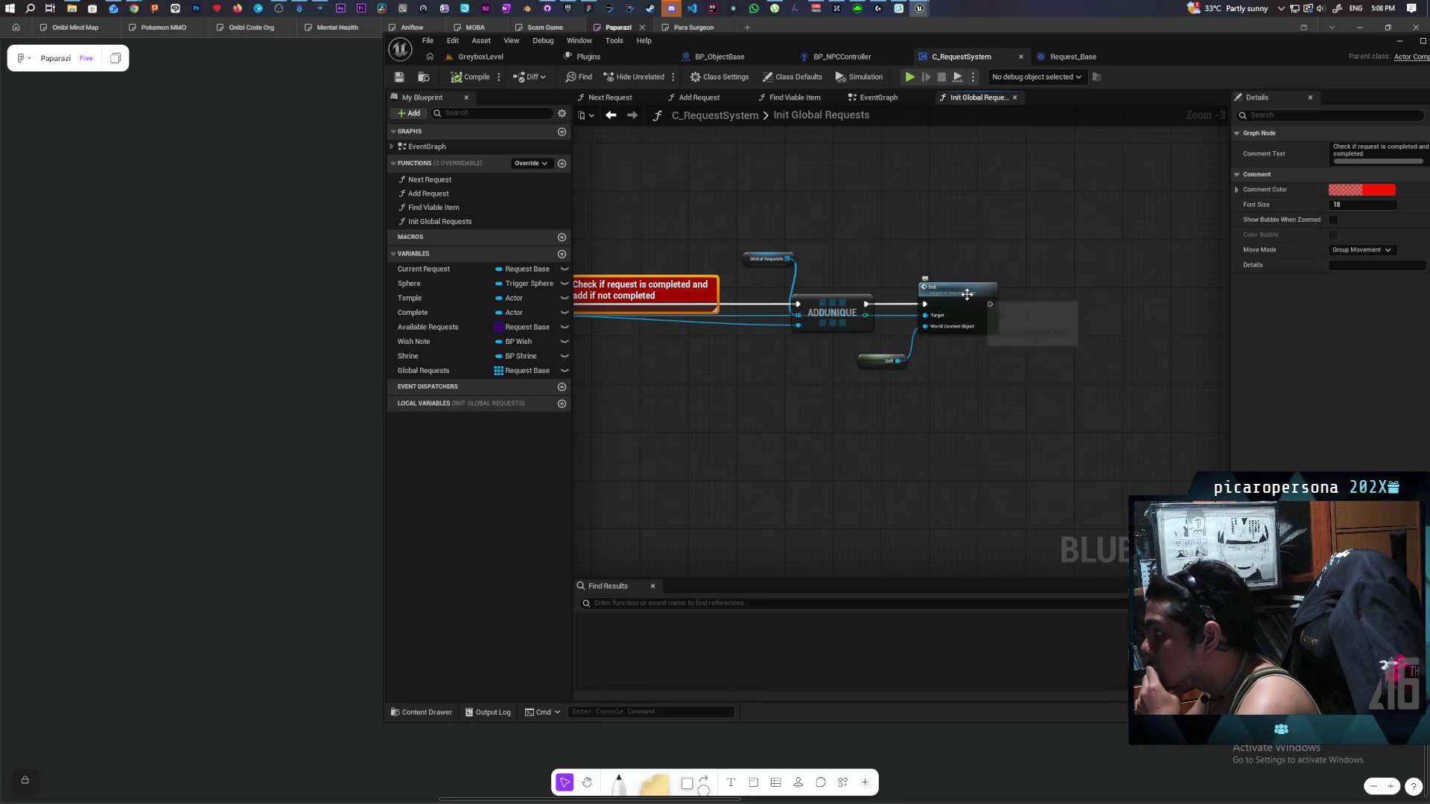
# Open Request_Global_Base from the Requests folder and search its EventGraph actions for 'init'.
pyautogui.doubleClick(965, 295)
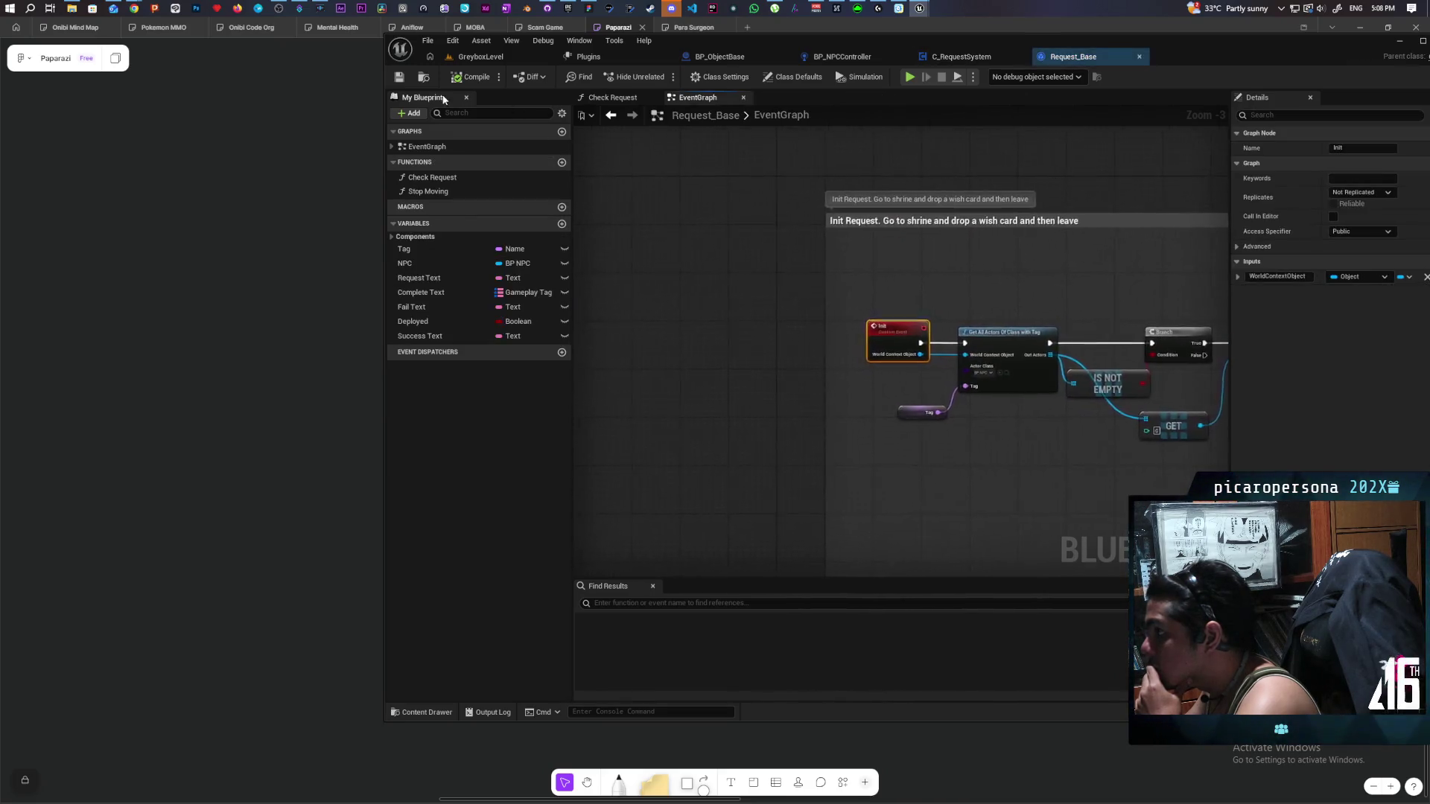
pyautogui.hotkey('ctrl', 'b')
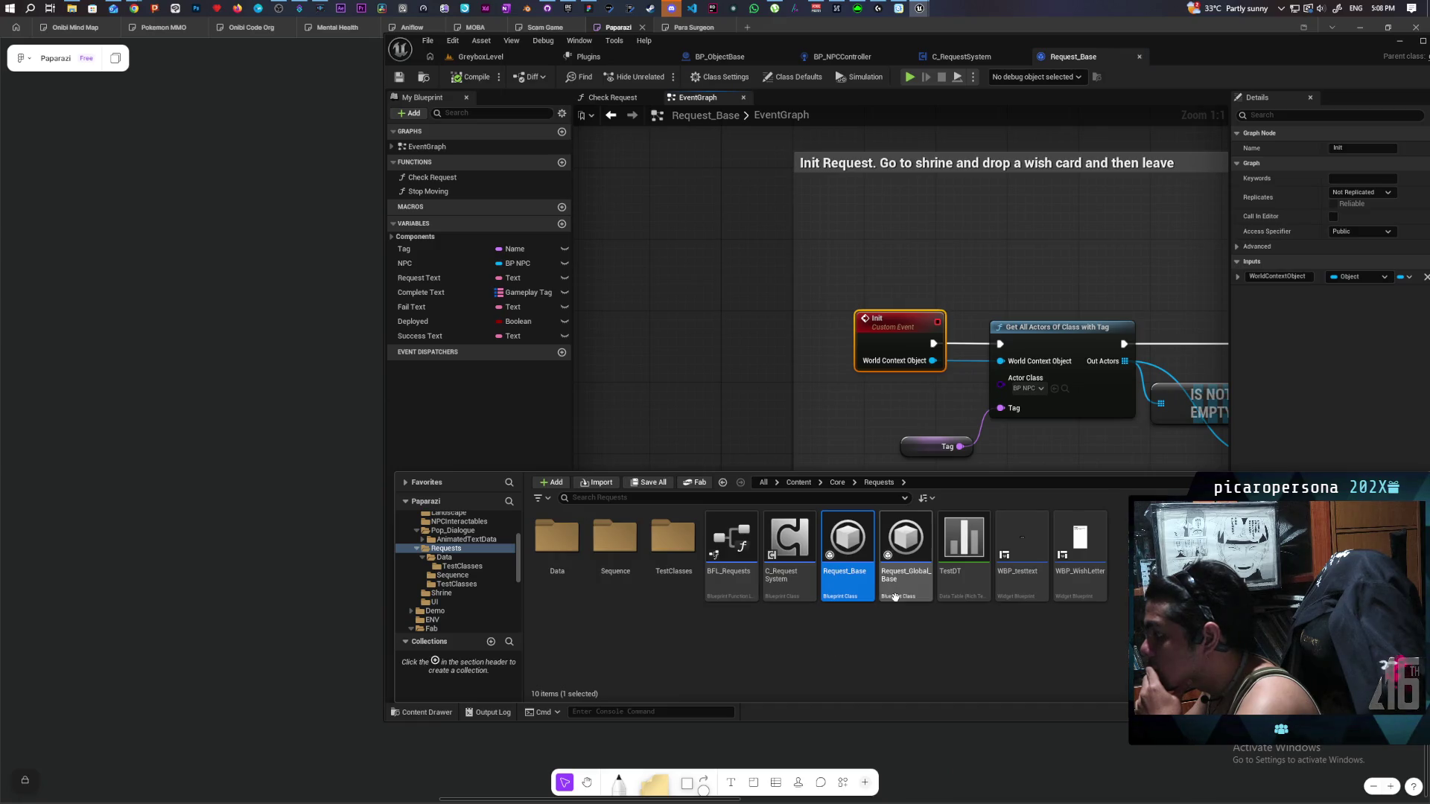
pyautogui.moveTo(908, 531)
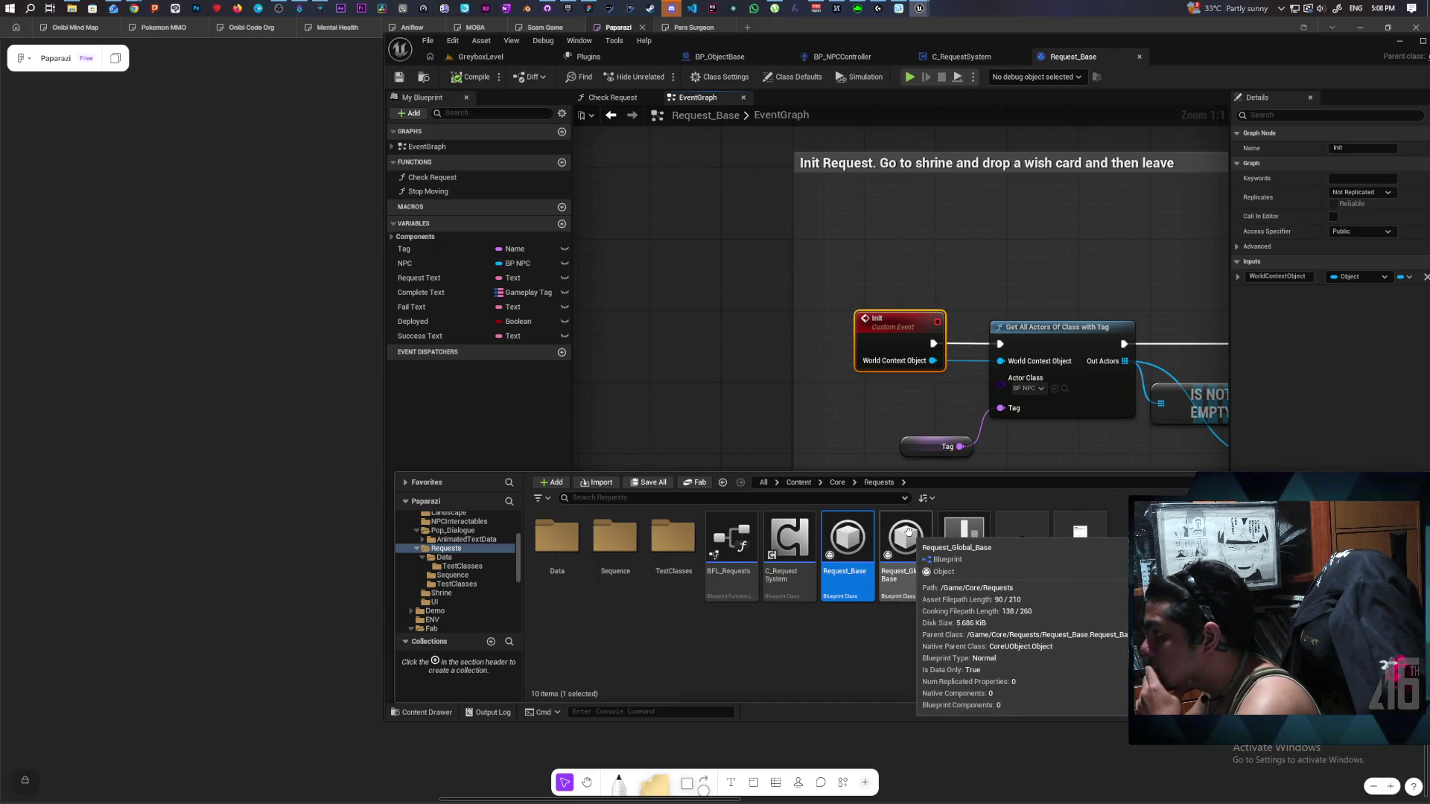
pyautogui.doubleClick(910, 537)
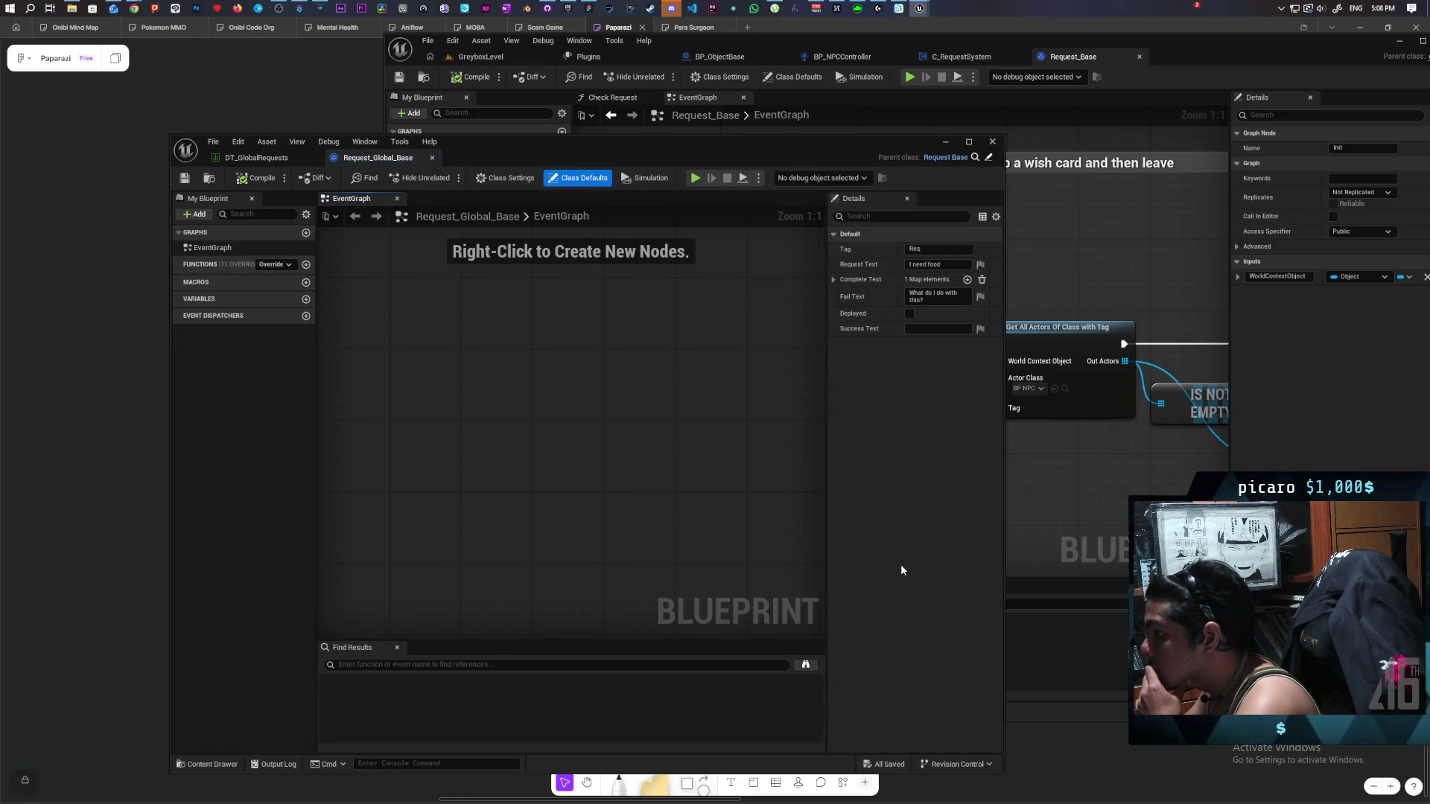
pyautogui.rightClick(455, 421)
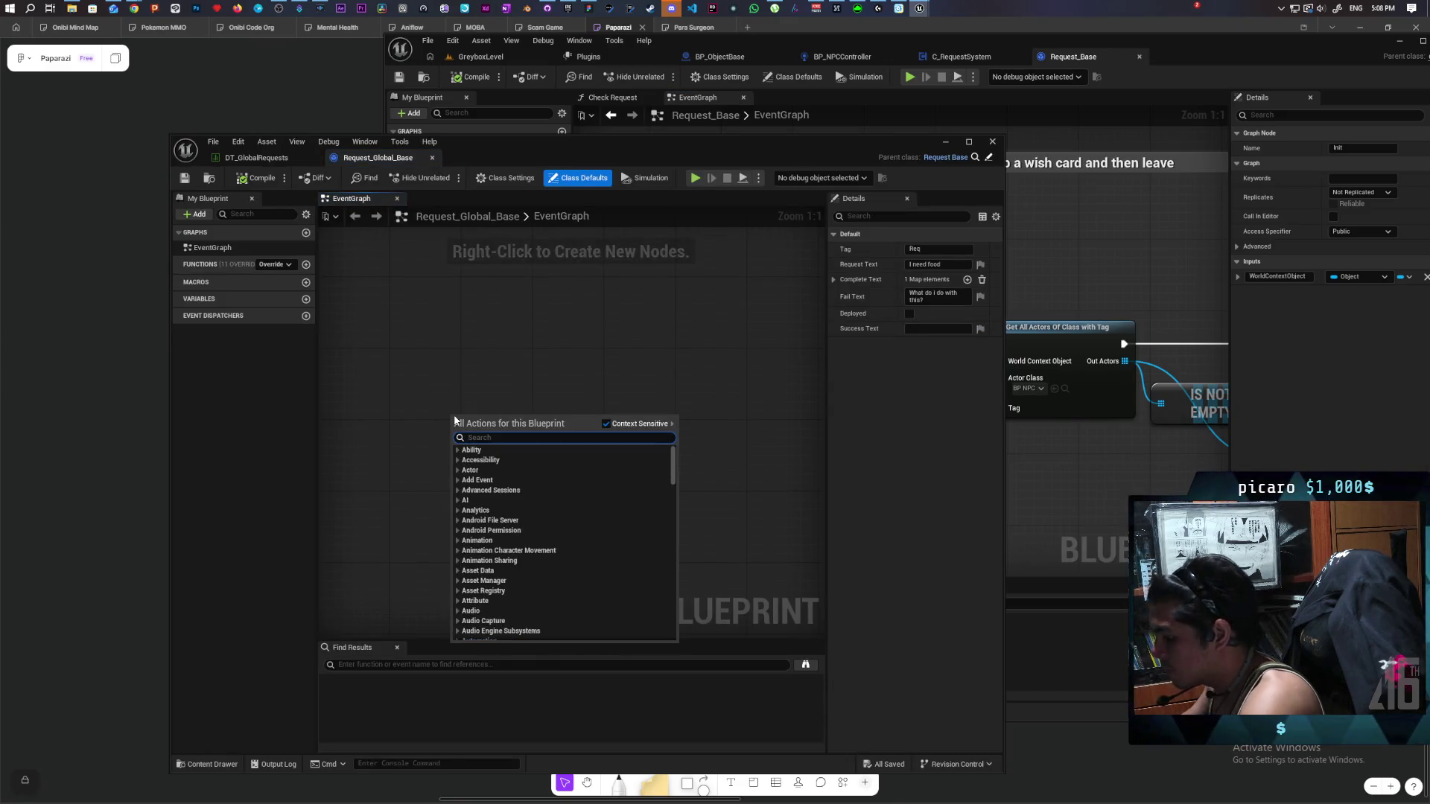
pyautogui.write('init')
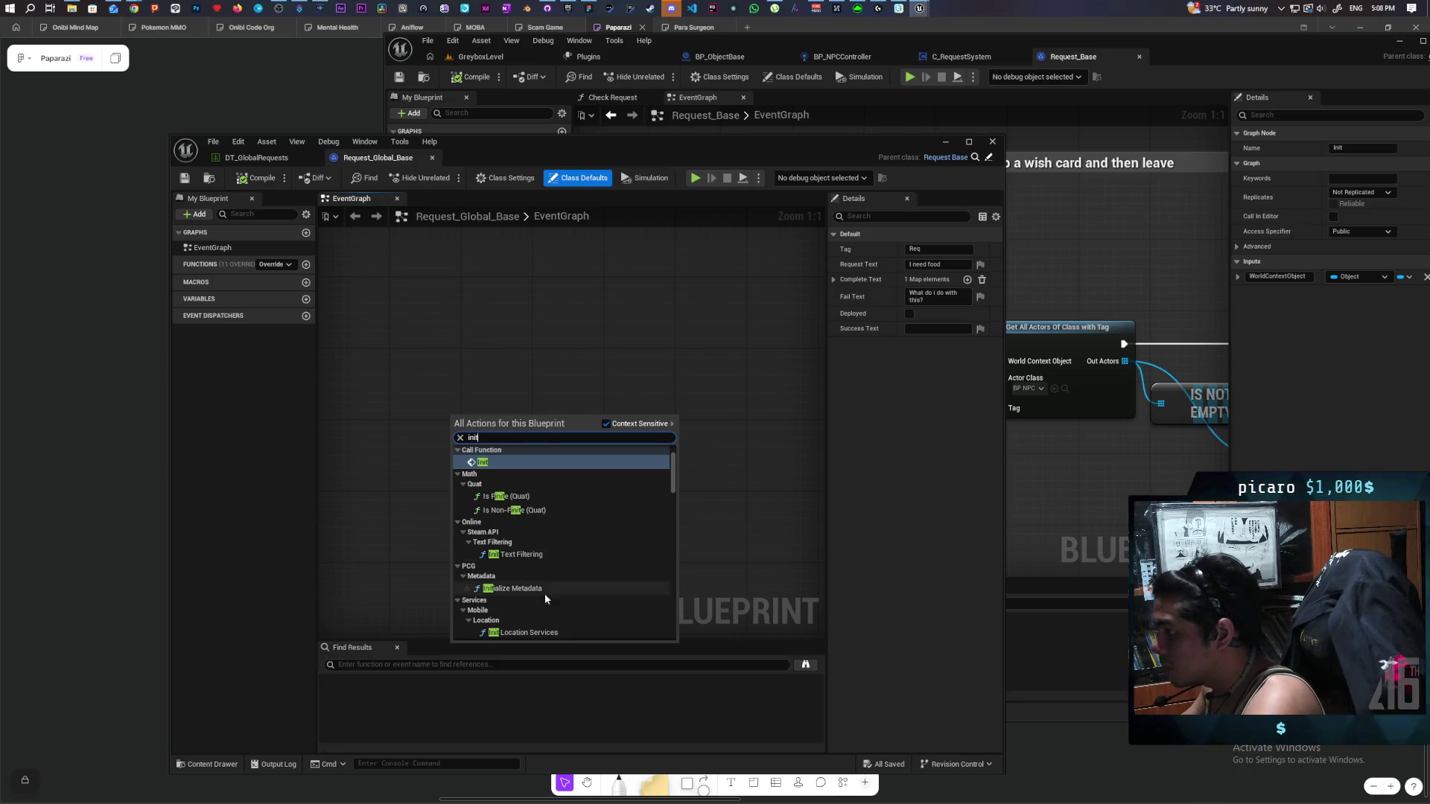
# Add an Event Init node to Request_Global_Base's EventGraph and save the blueprint.
pyautogui.click(503, 464)
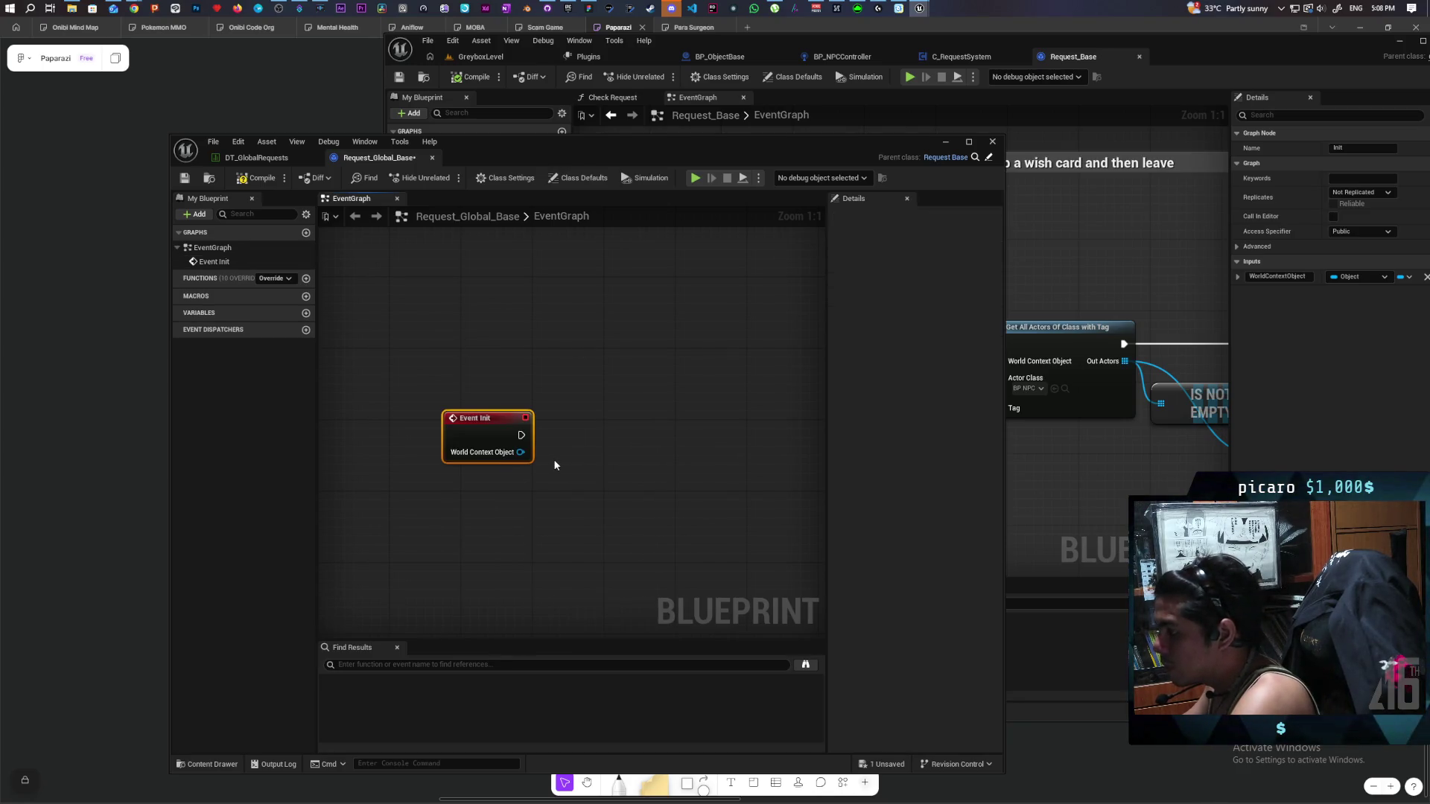
pyautogui.moveTo(818, 152)
pyautogui.mouseDown()
pyautogui.moveTo(649, 145)
pyautogui.moveTo(812, 107)
pyautogui.moveTo(816, 69)
pyautogui.moveTo(797, 65)
pyautogui.mouseUp()
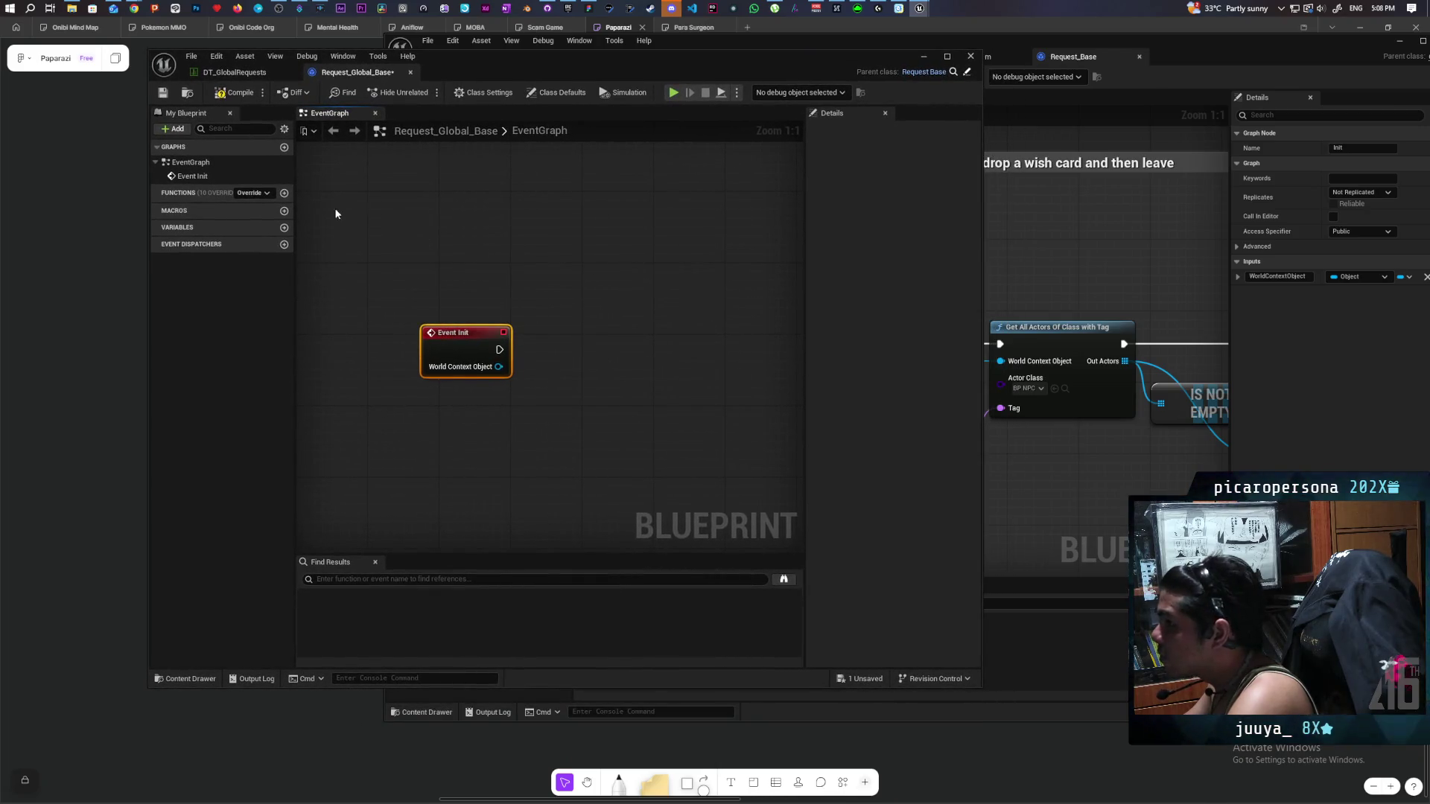
pyautogui.click(162, 92)
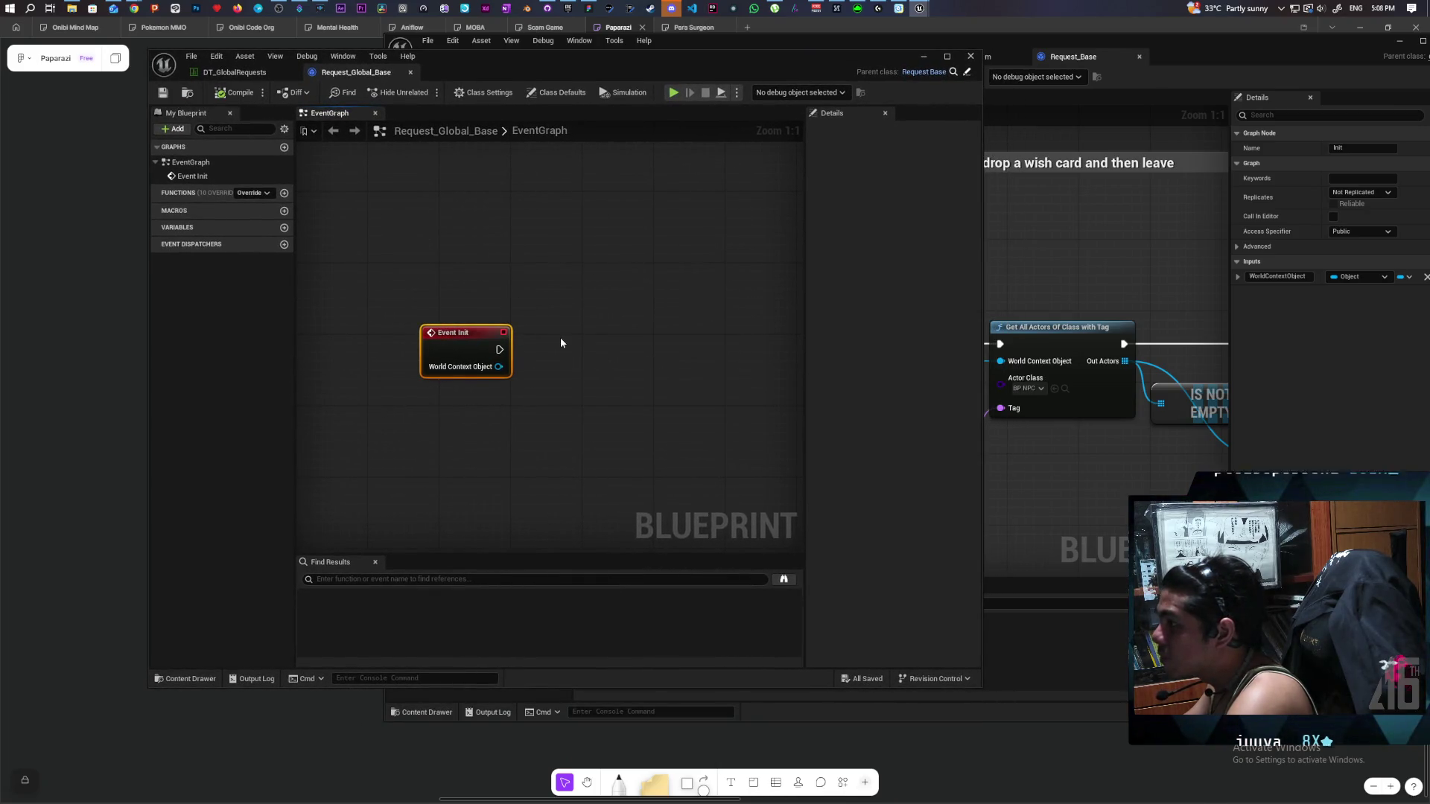
pyautogui.moveTo(498, 367)
pyautogui.mouseDown()
pyautogui.moveTo(559, 368)
pyautogui.moveTo(579, 339)
pyautogui.mouseUp()
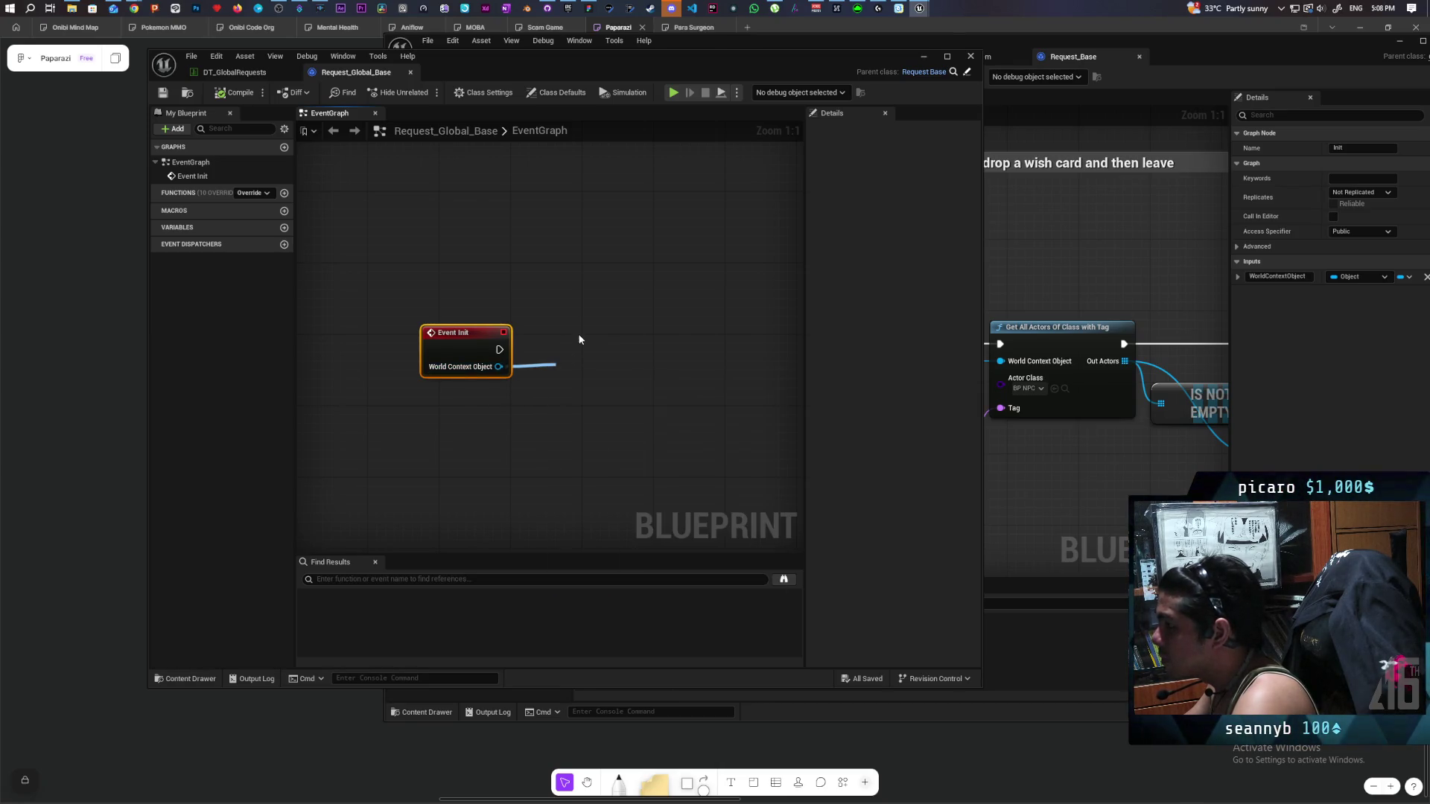
pyautogui.click(1024, 254)
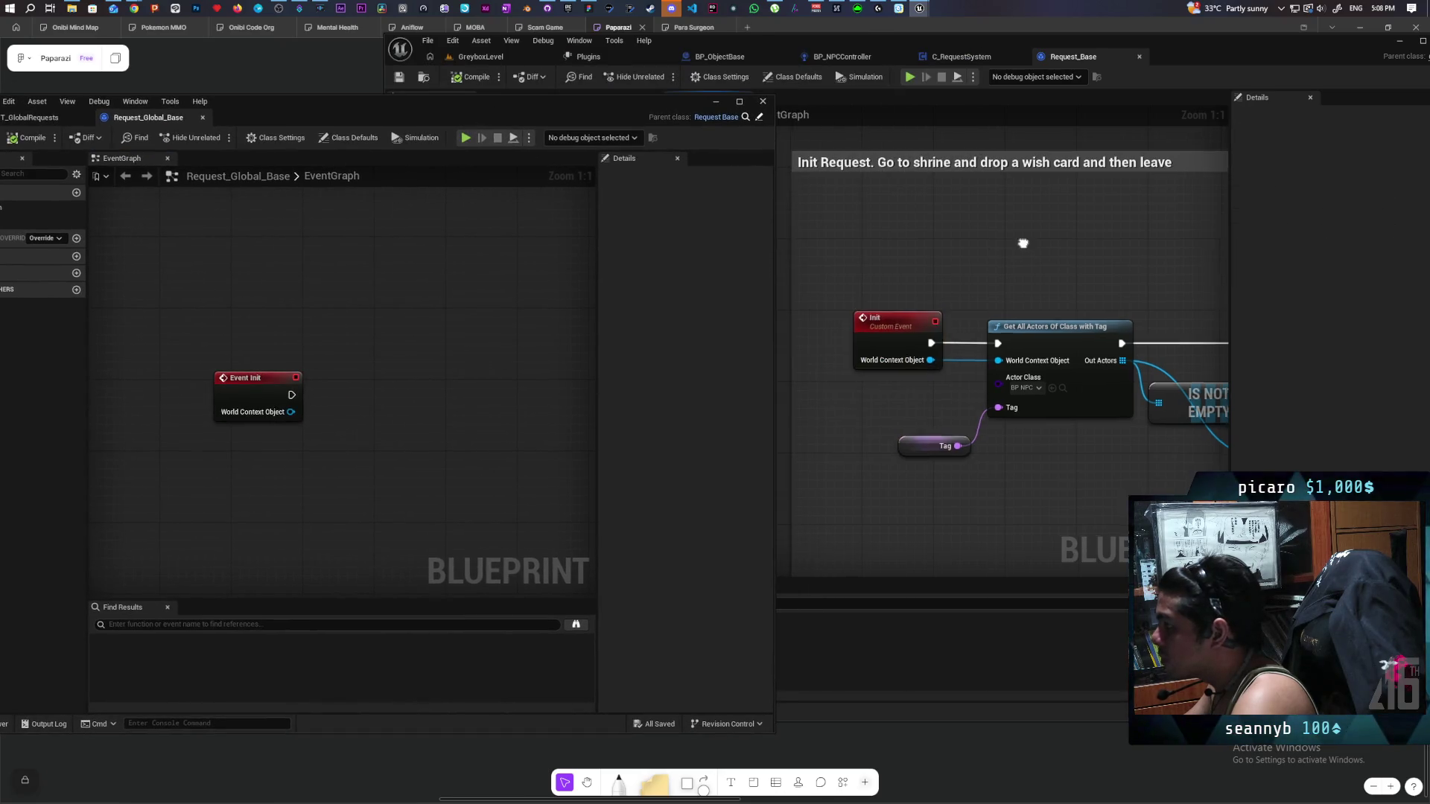
# In Request_Base, marquee-select the NPC lookup nodes that follow the Init event.
pyautogui.scroll(-5, 1024, 254)
pyautogui.scroll(-1, 992, 244)
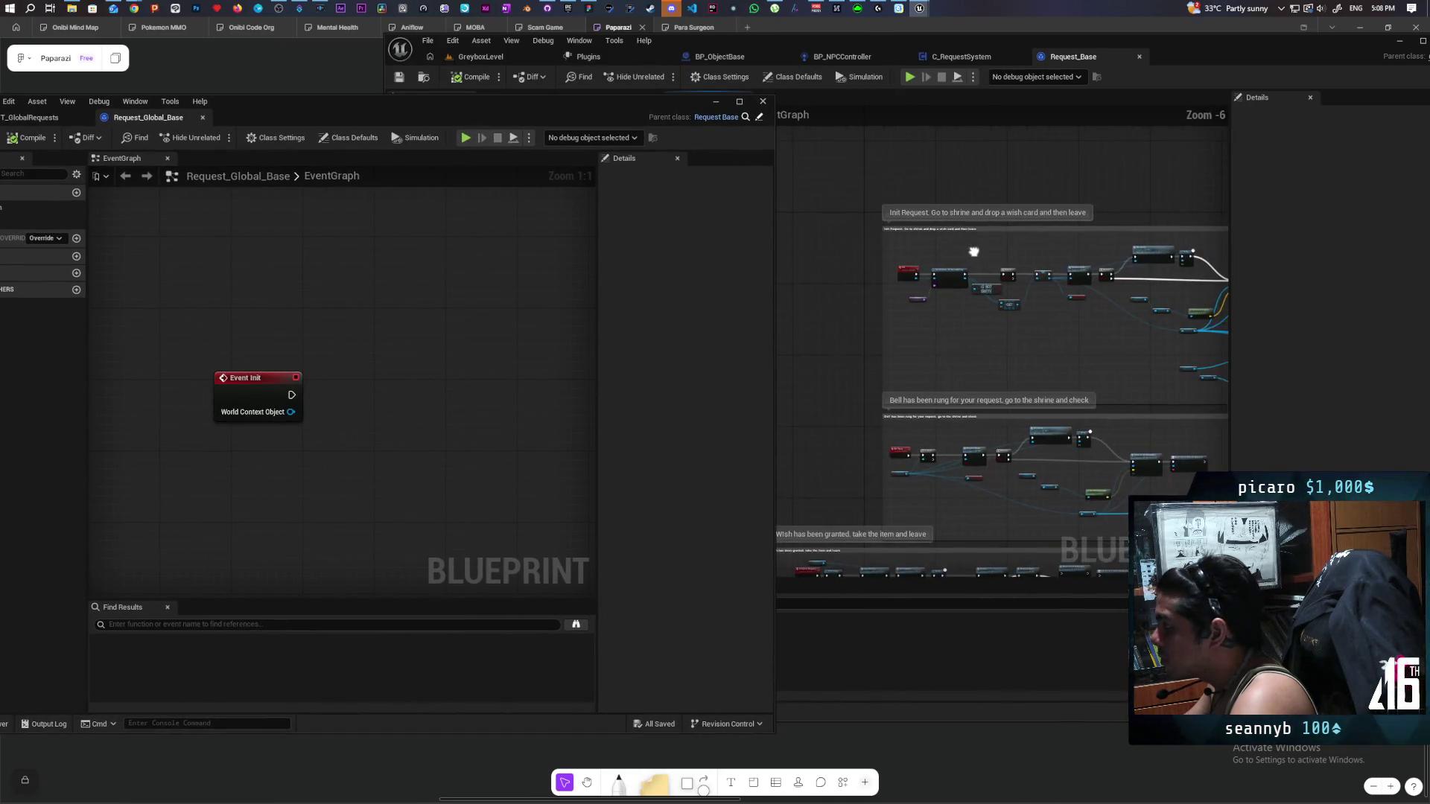
pyautogui.scroll(2, 977, 253)
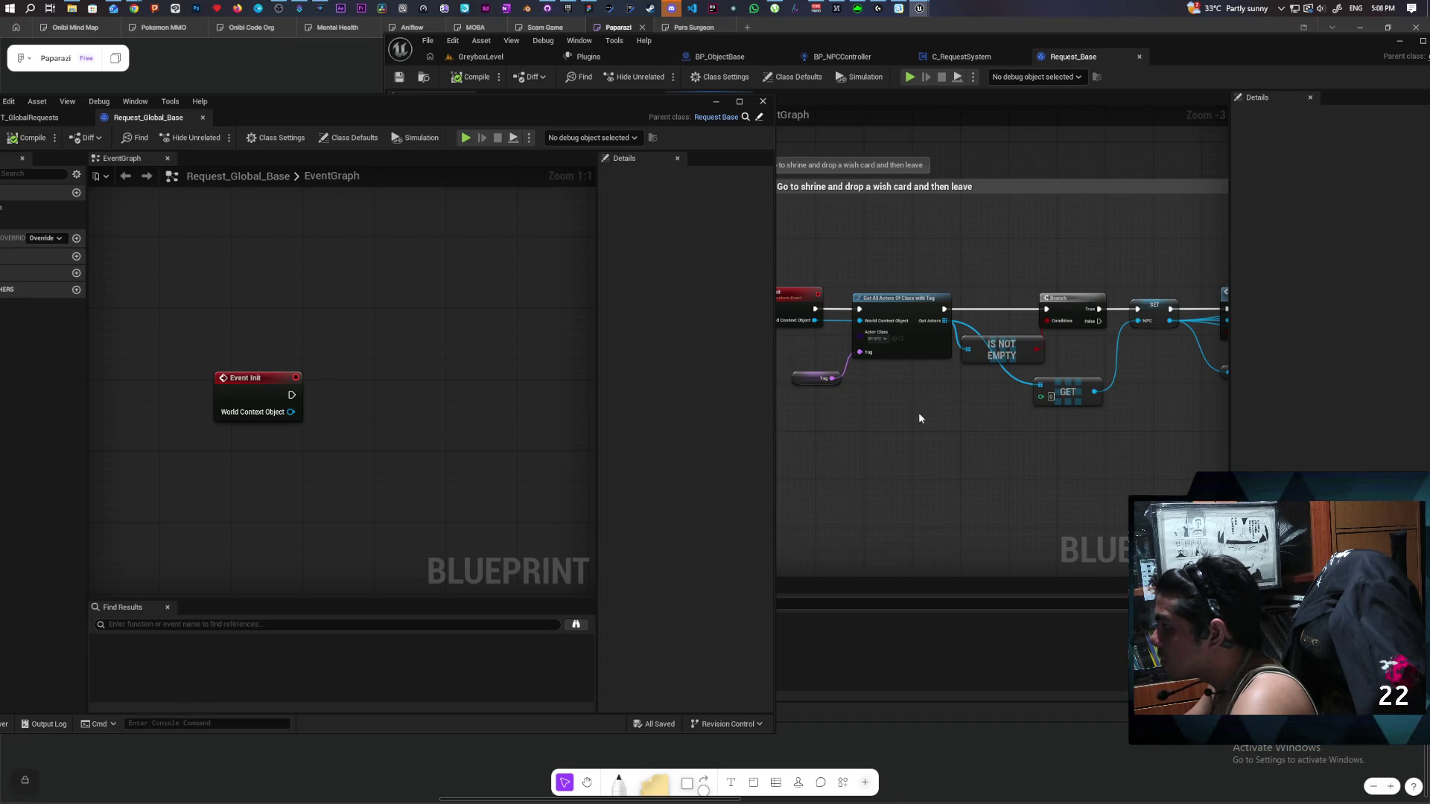
pyautogui.moveTo(878, 407)
pyautogui.mouseDown()
pyautogui.moveTo(996, 417)
pyautogui.moveTo(919, 427)
pyautogui.moveTo(996, 428)
pyautogui.moveTo(968, 409)
pyautogui.moveTo(1041, 405)
pyautogui.mouseUp()
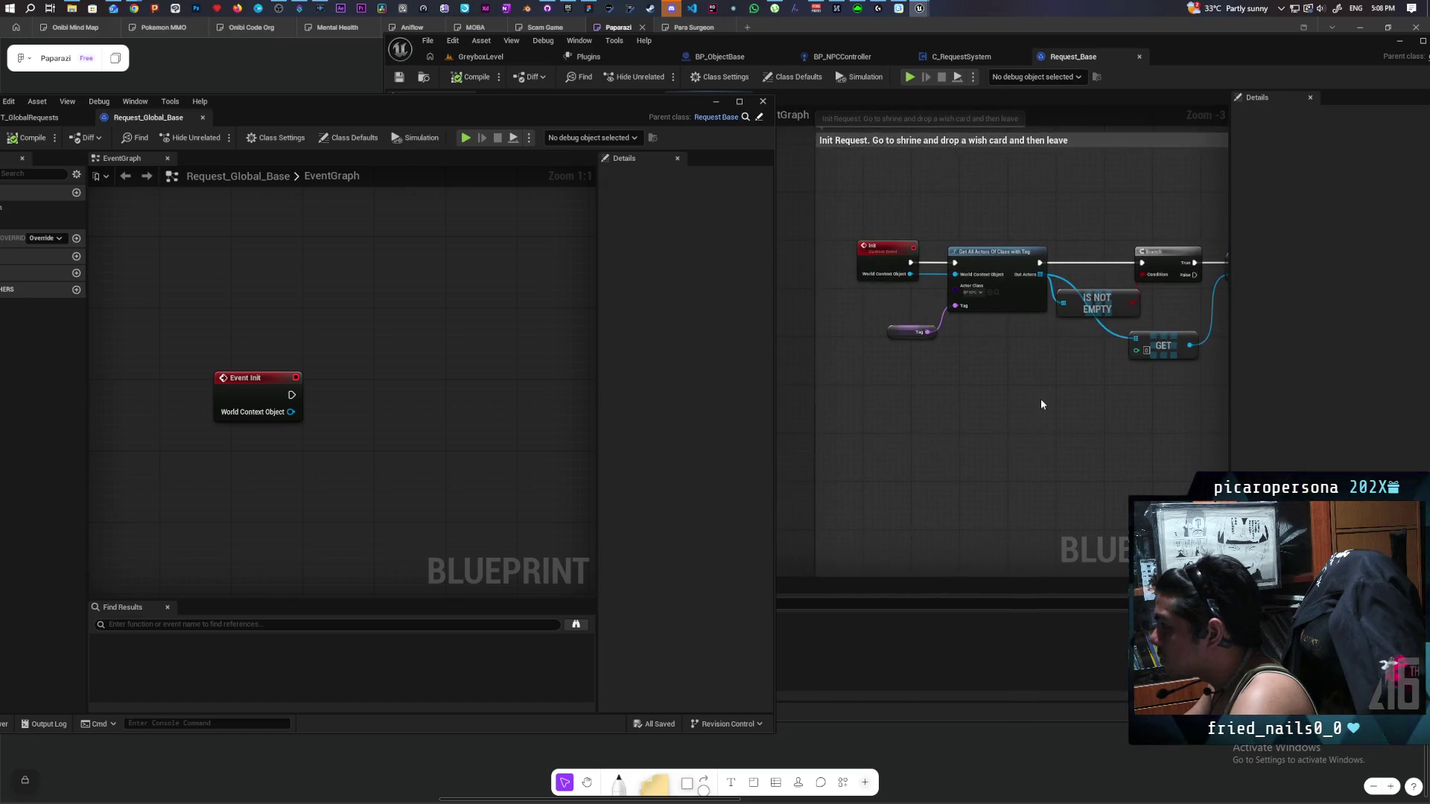
pyautogui.scroll(-6, 1041, 404)
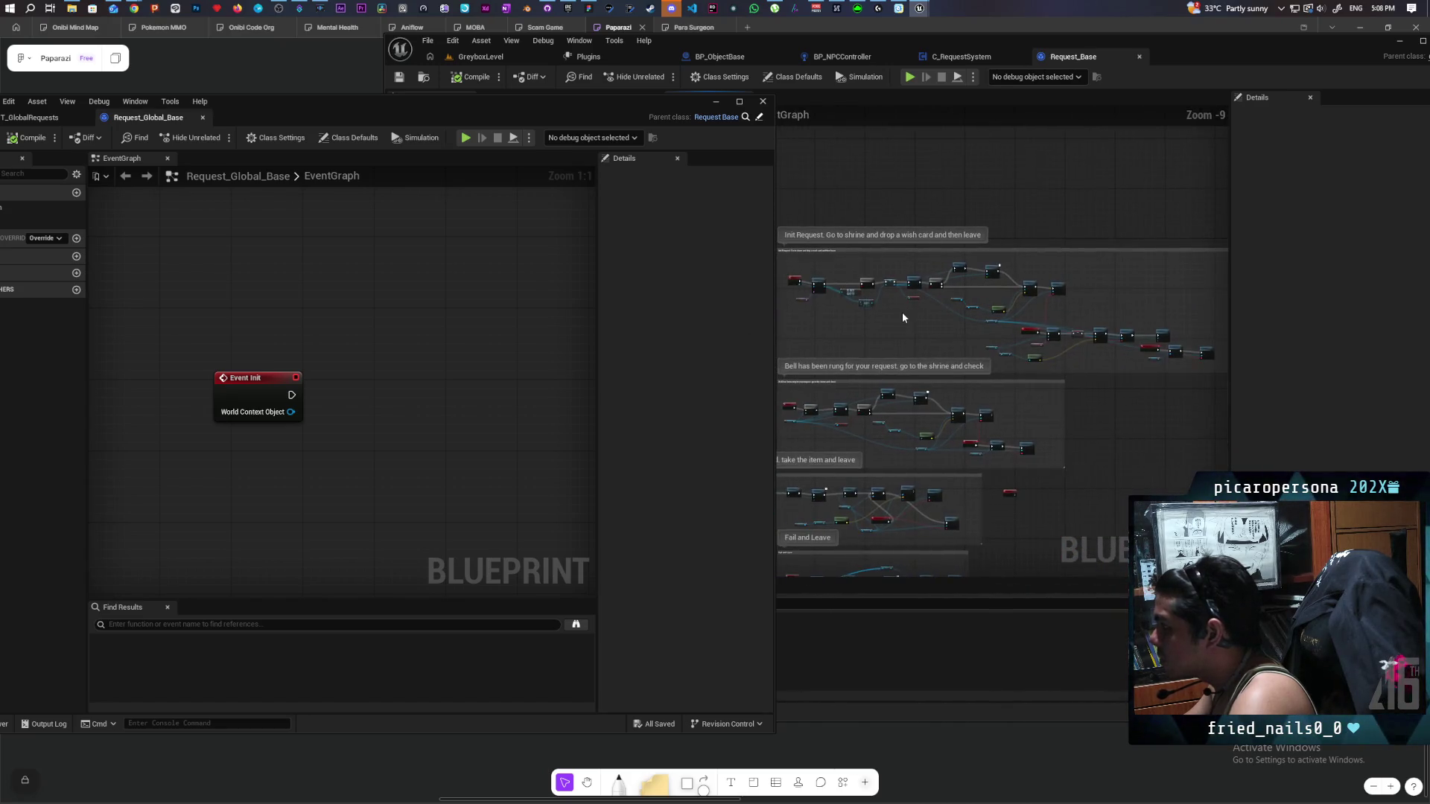
pyautogui.scroll(4, 903, 317)
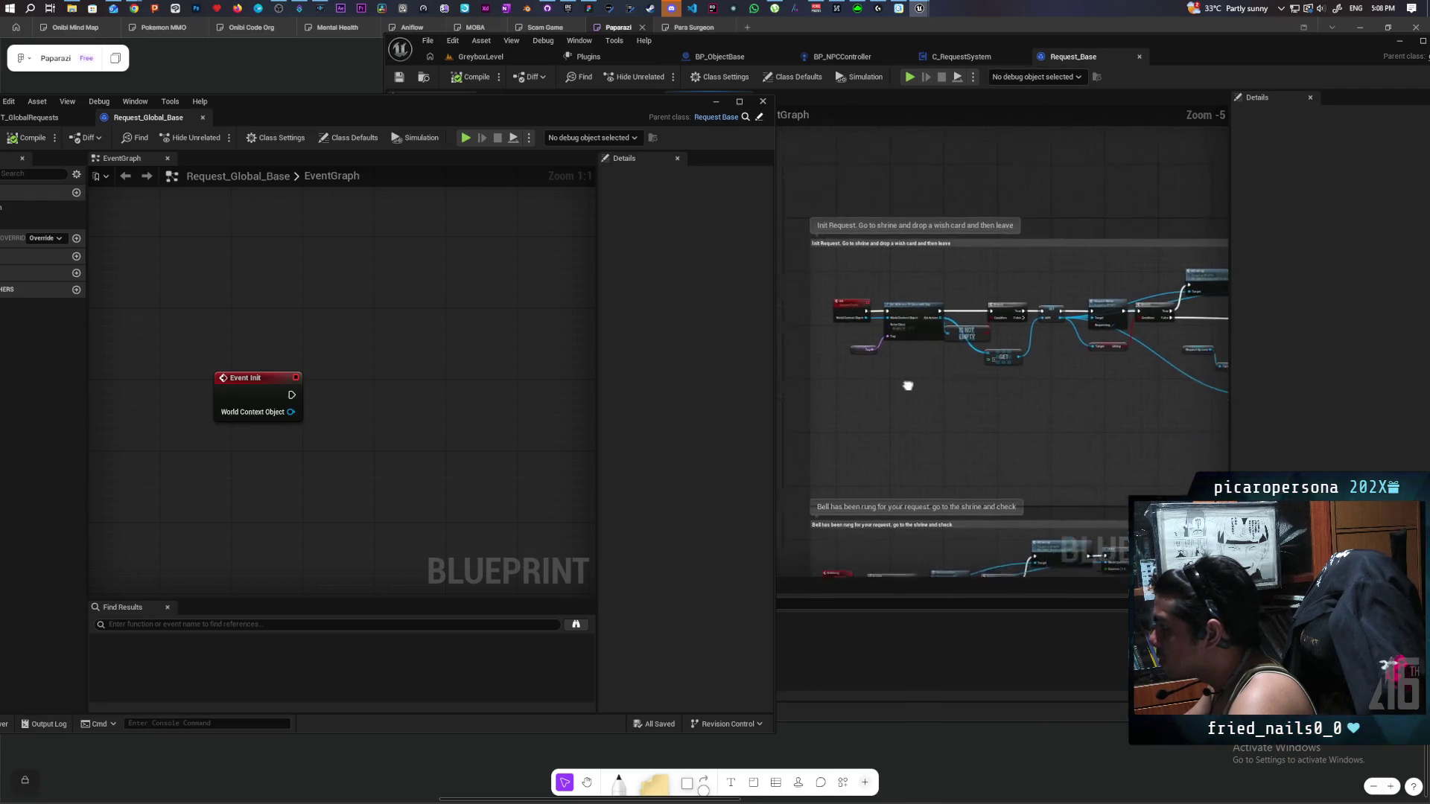
pyautogui.scroll(2, 908, 386)
pyautogui.scroll(-1, 904, 386)
pyautogui.moveTo(904, 386)
pyautogui.mouseDown()
pyautogui.moveTo(978, 385)
pyautogui.moveTo(891, 390)
pyautogui.mouseUp()
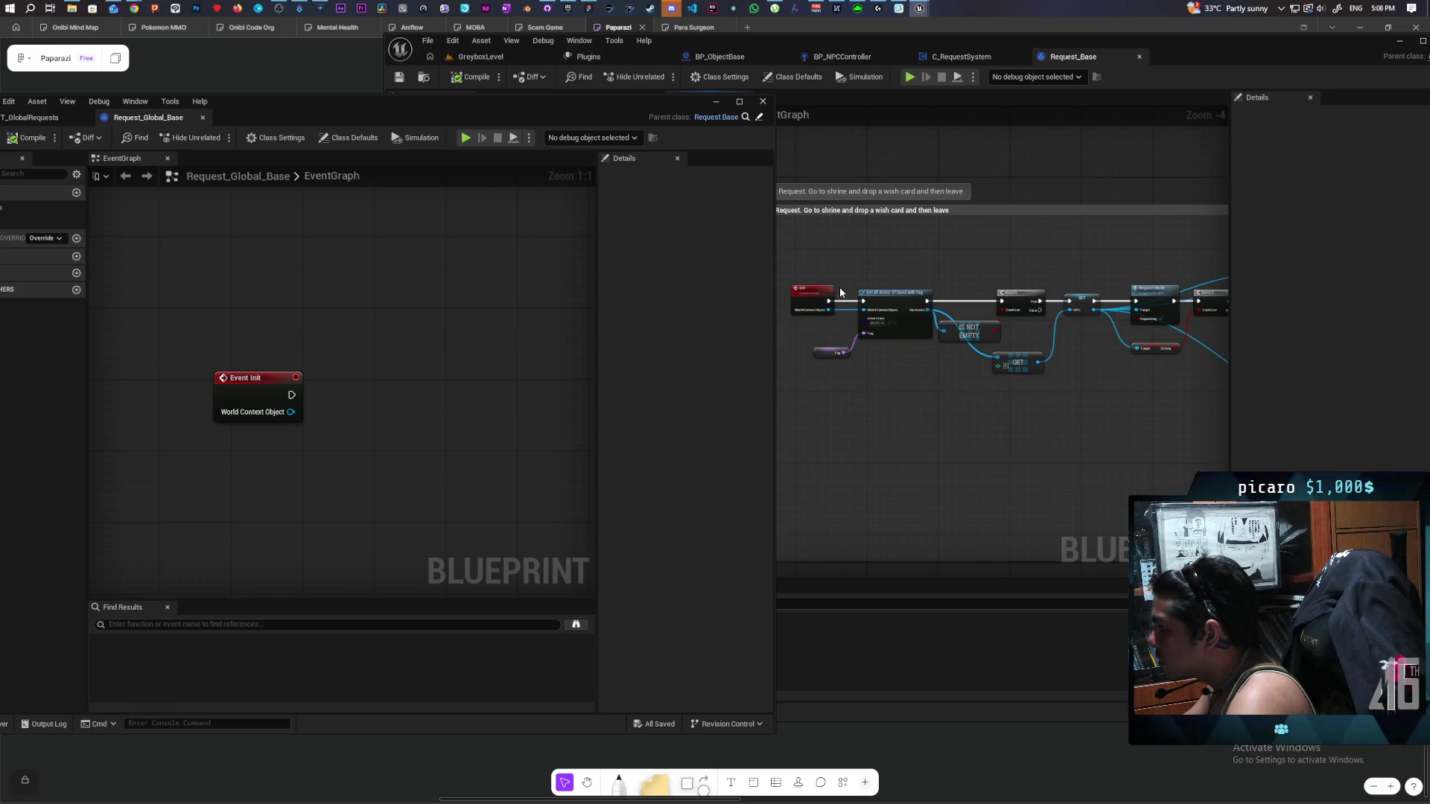
pyautogui.moveTo(840, 290)
pyautogui.mouseDown()
pyautogui.moveTo(943, 391)
pyautogui.moveTo(1080, 405)
pyautogui.mouseUp()
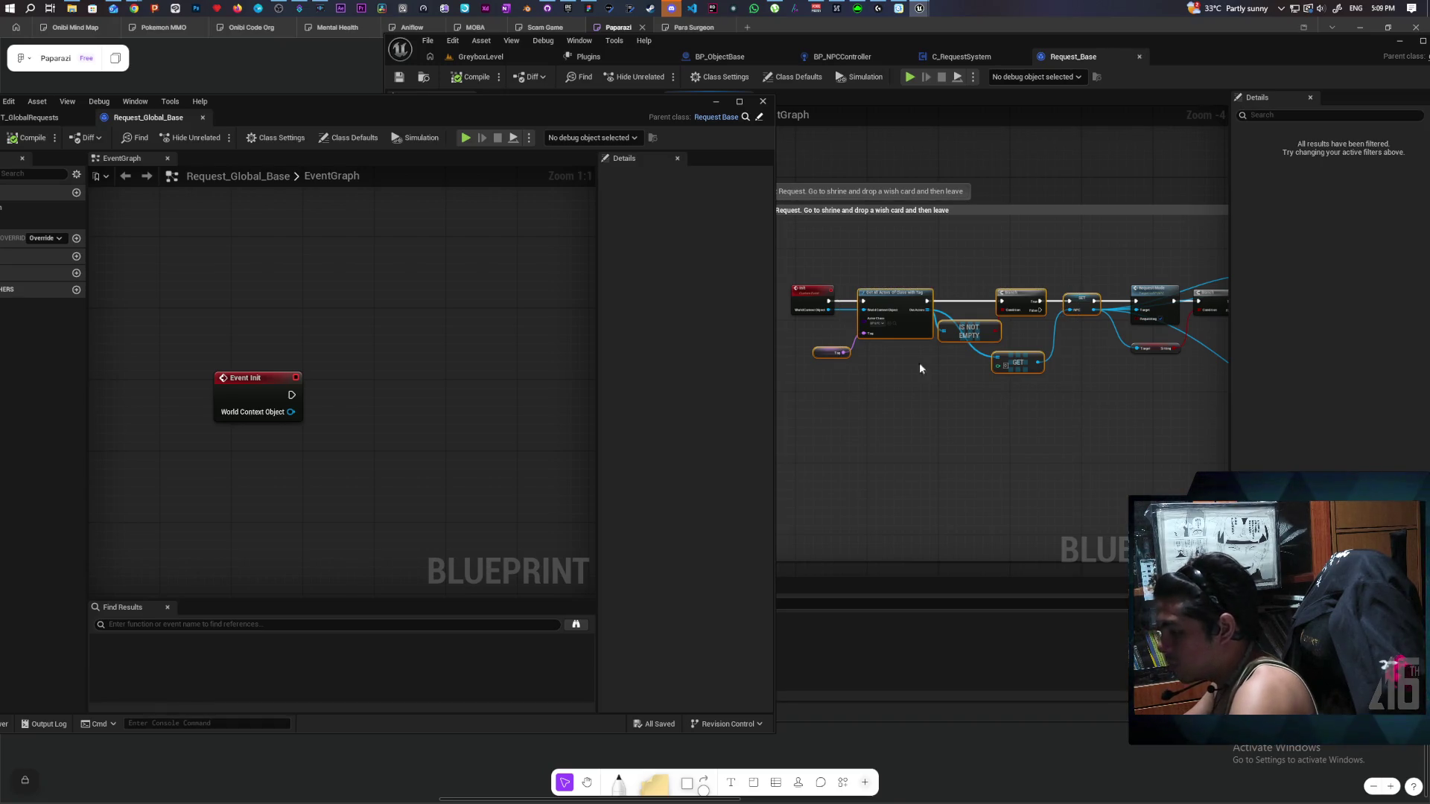
# Paste the NPC lookup nodes and wire Event Init's execution and World Context Object into Get All Actors Of Class With Tag.
pyautogui.moveTo(774, 280); pyautogui.dragTo(1272, 279)
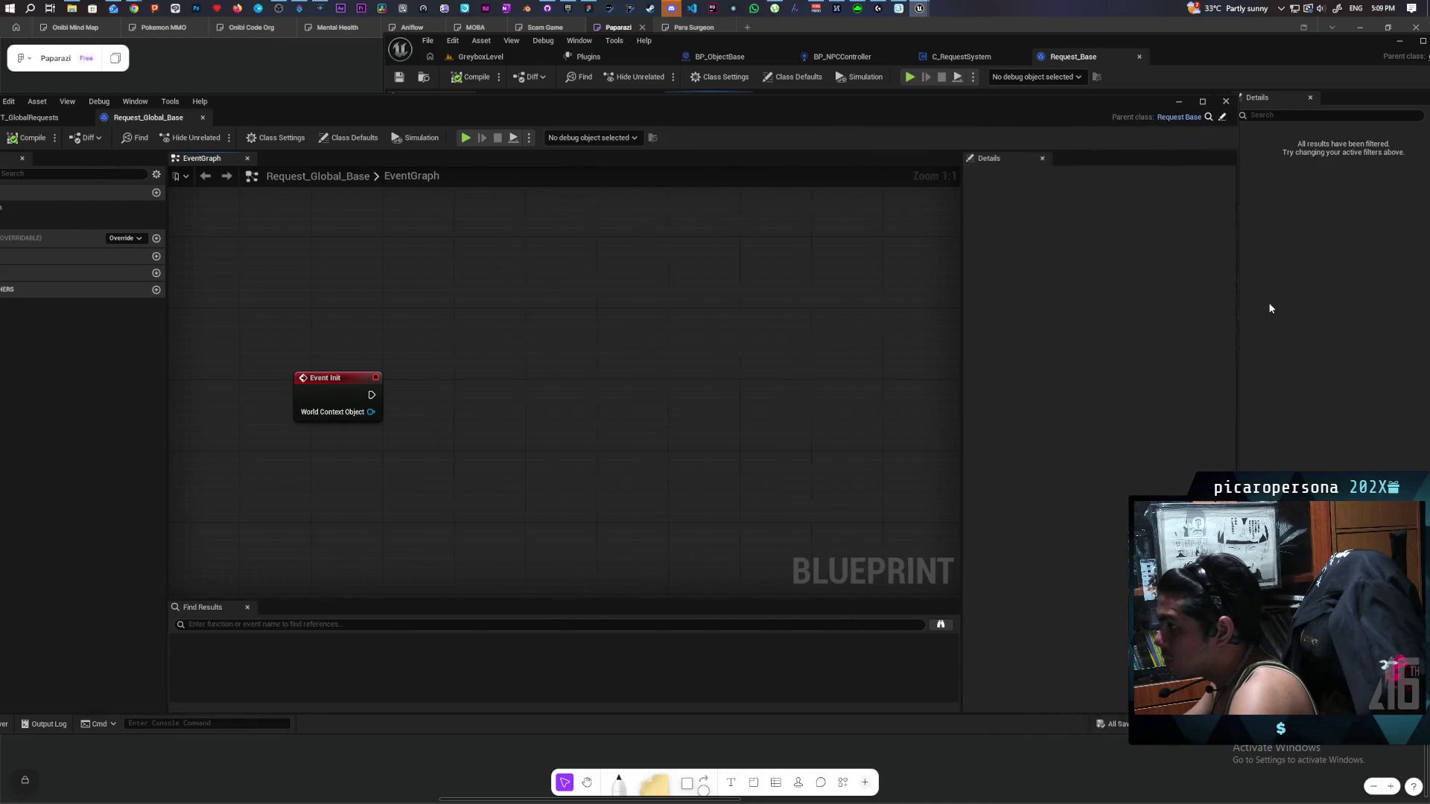
pyautogui.scroll(-5, 636, 376)
pyautogui.hotkey('ctrl', 'v')
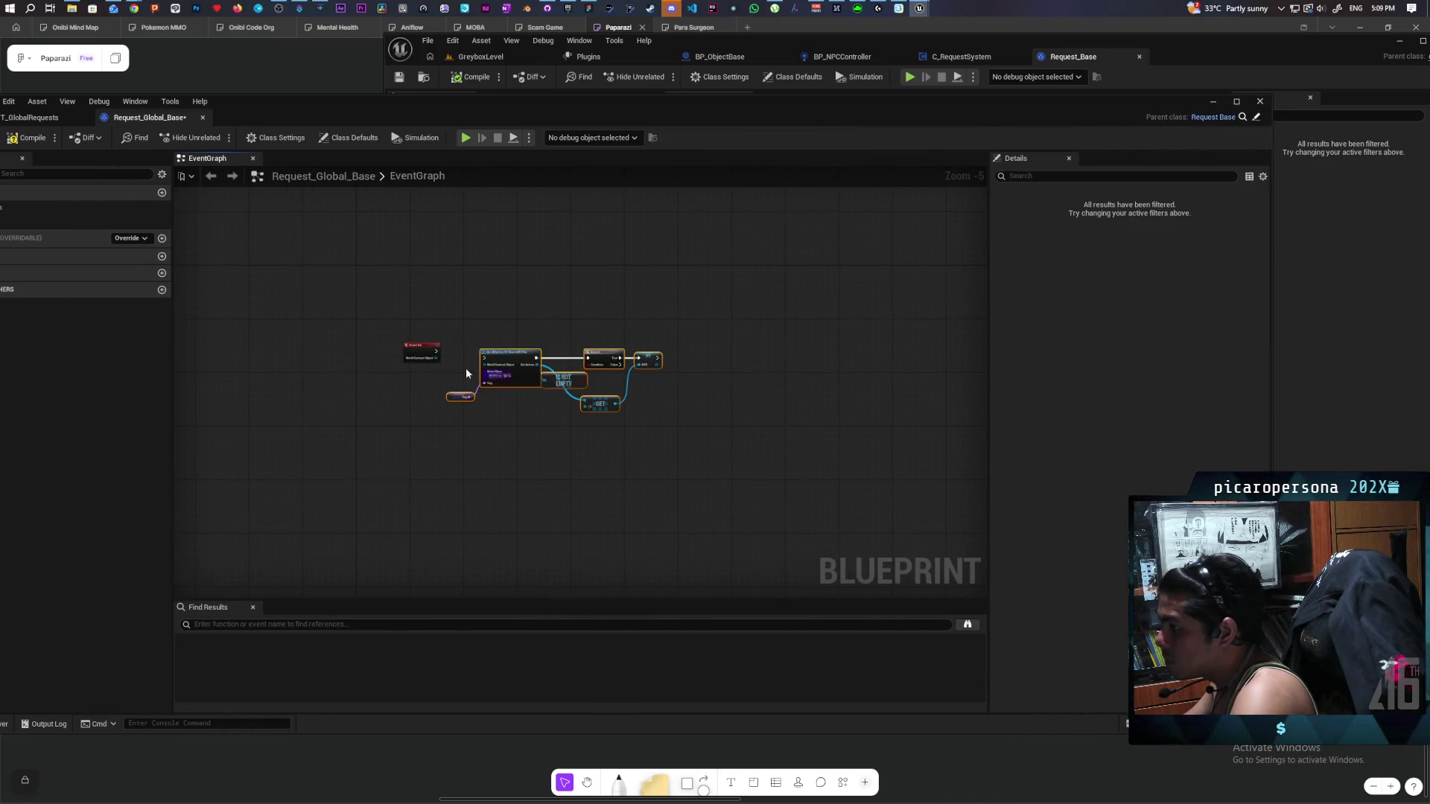
pyautogui.scroll(6, 447, 368)
pyautogui.moveTo(409, 326); pyautogui.dragTo(547, 344)
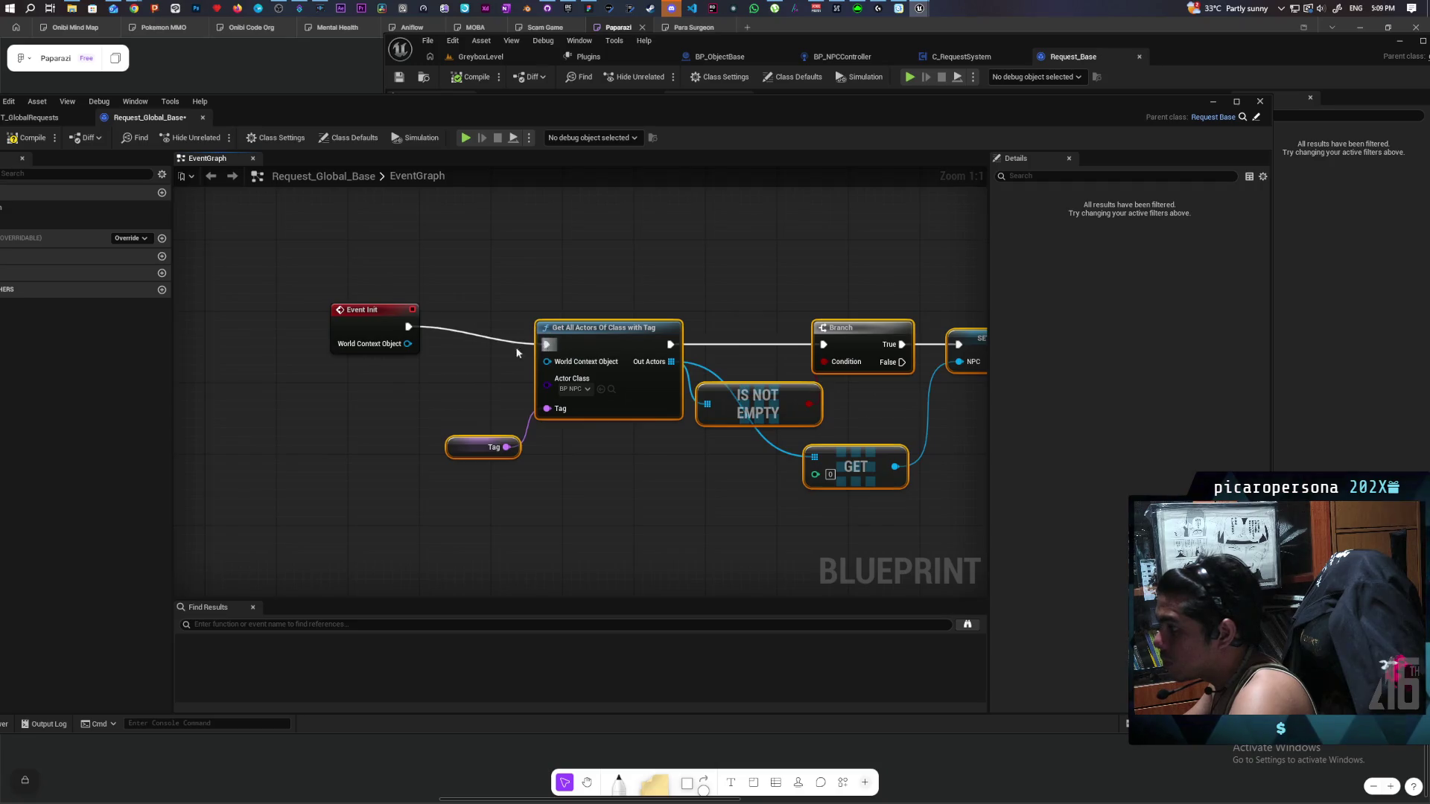
pyautogui.moveTo(409, 345); pyautogui.dragTo(547, 364)
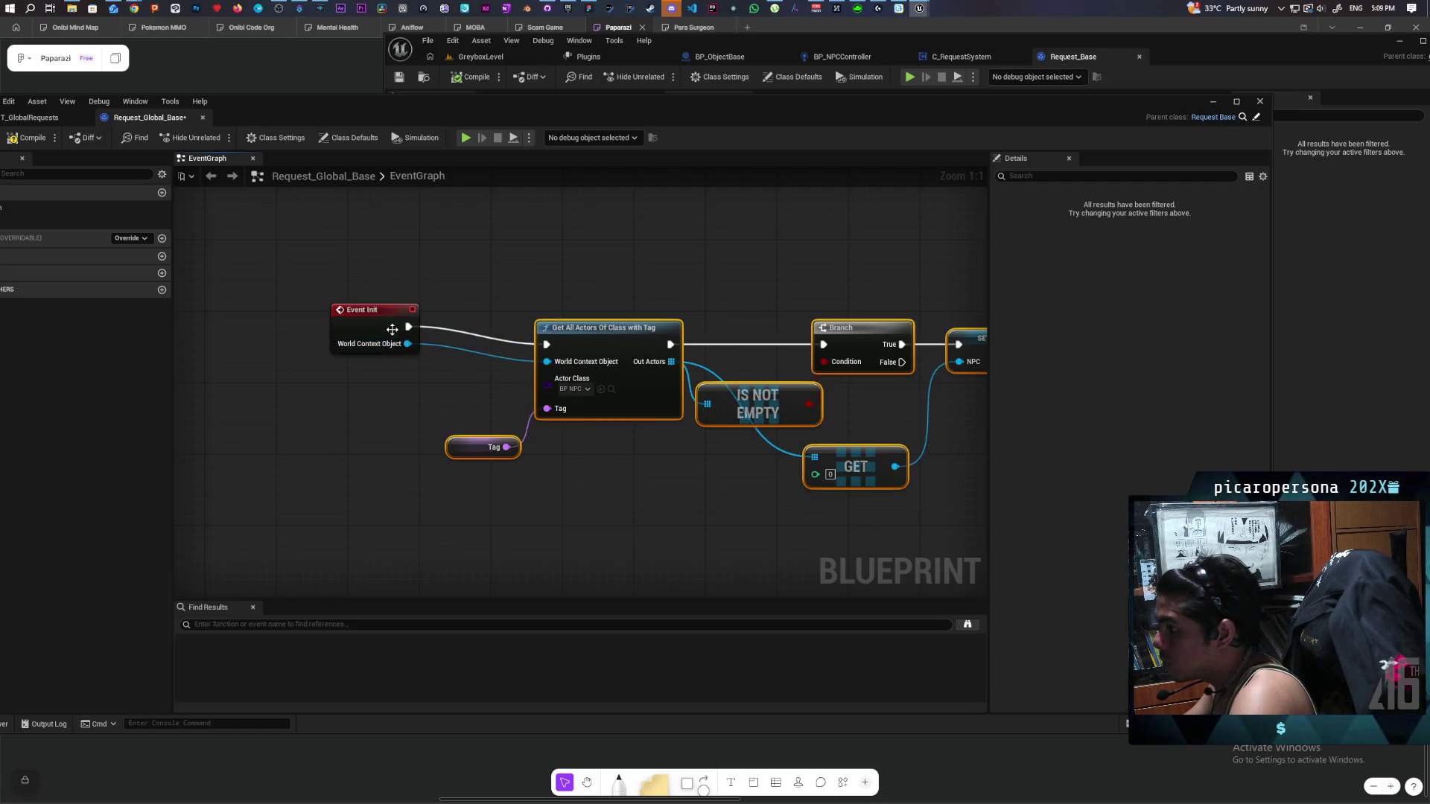
pyautogui.moveTo(388, 340); pyautogui.dragTo(459, 348)
# Compile Request_Global_Base and nudge the Event Init node slightly left.
pyautogui.scroll(-2, 542, 322)
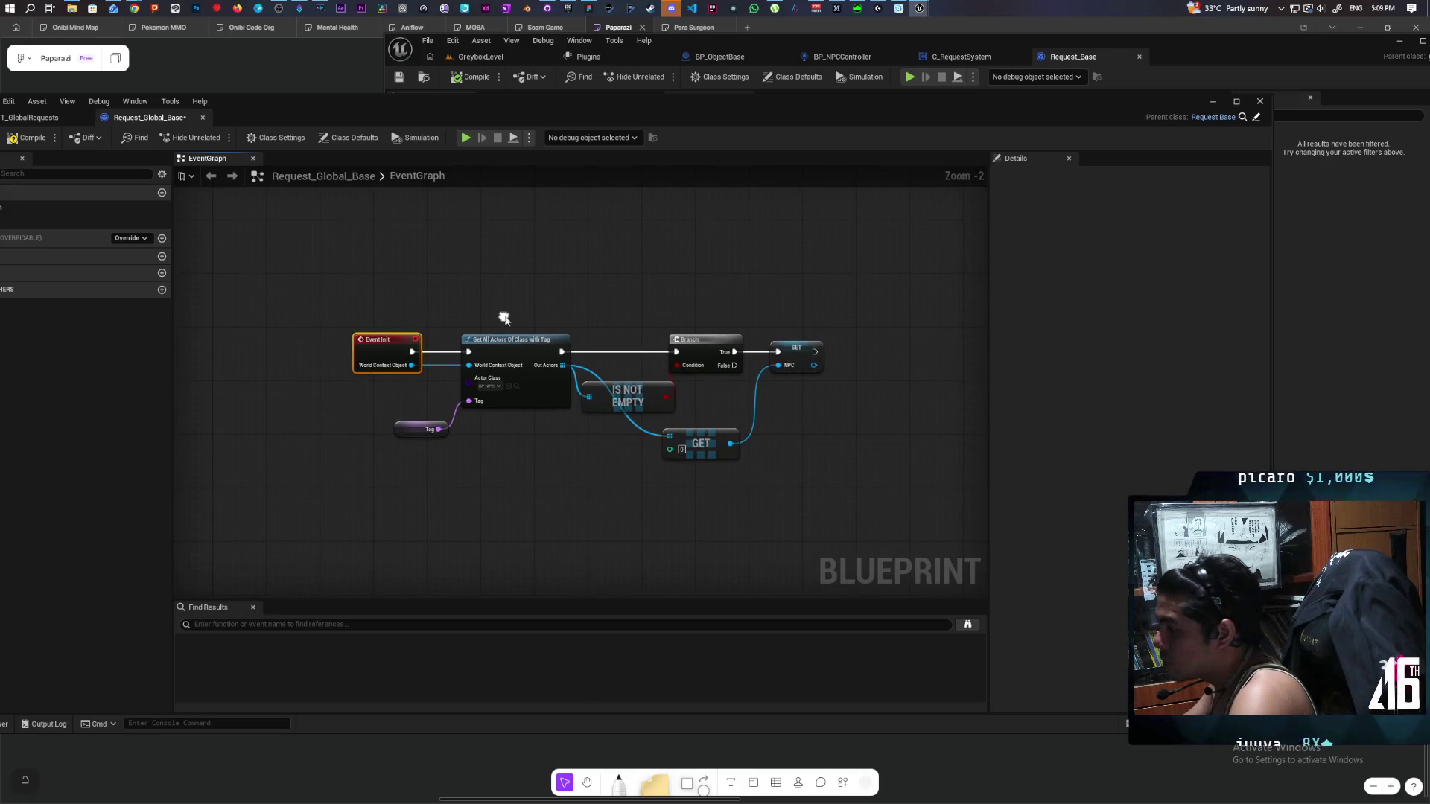
pyautogui.moveTo(267, 122); pyautogui.dragTo(454, 124)
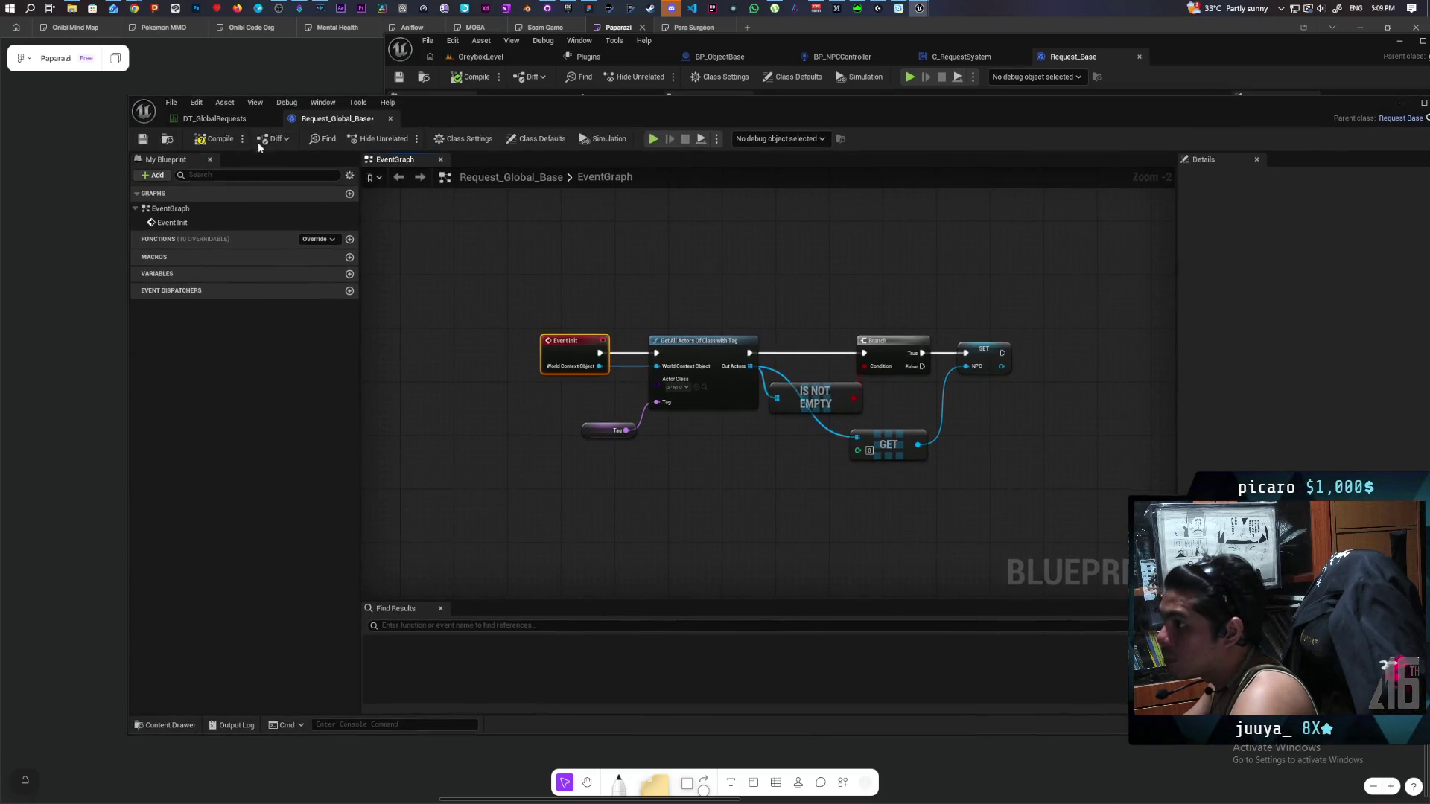
pyautogui.click(207, 141)
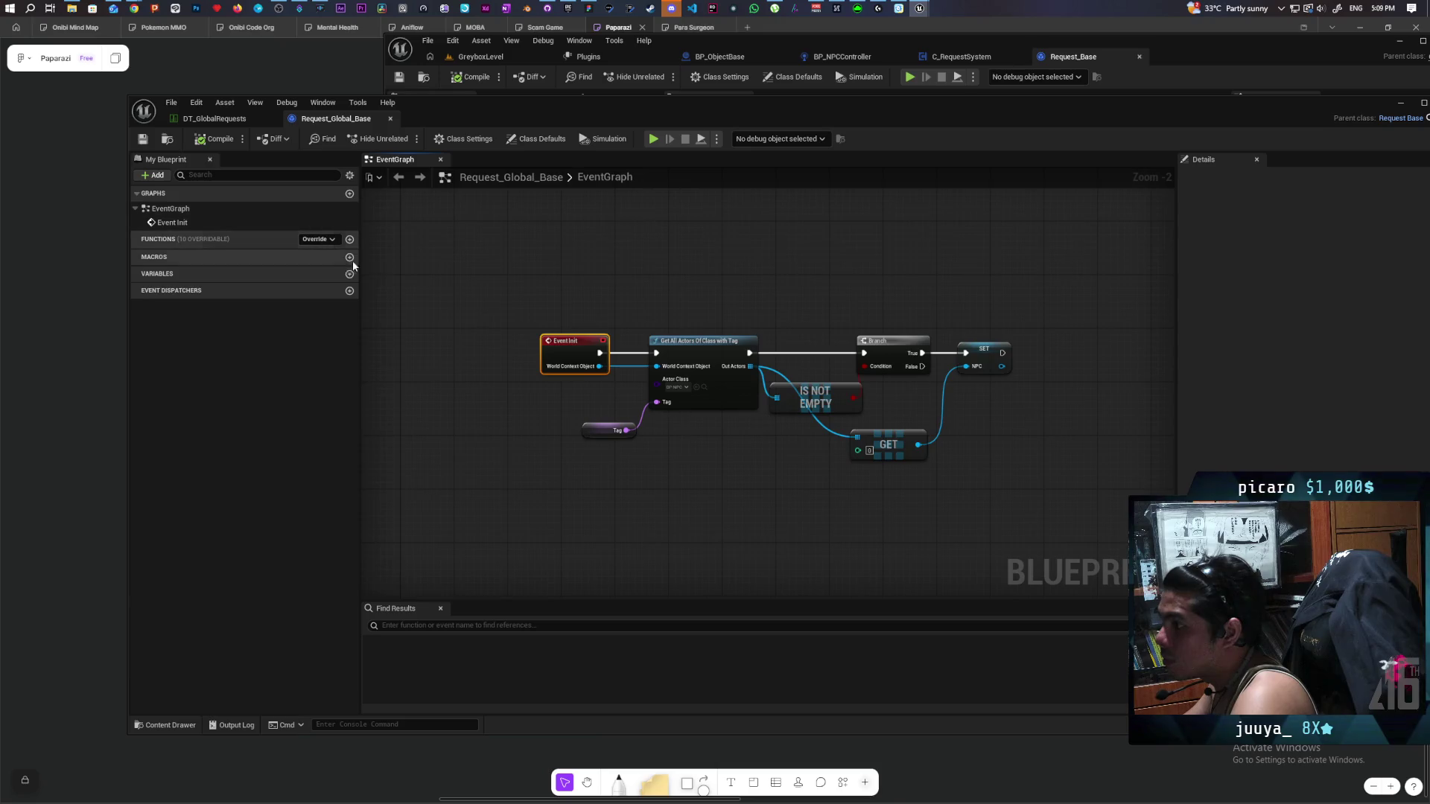
pyautogui.scroll(-1, 530, 312)
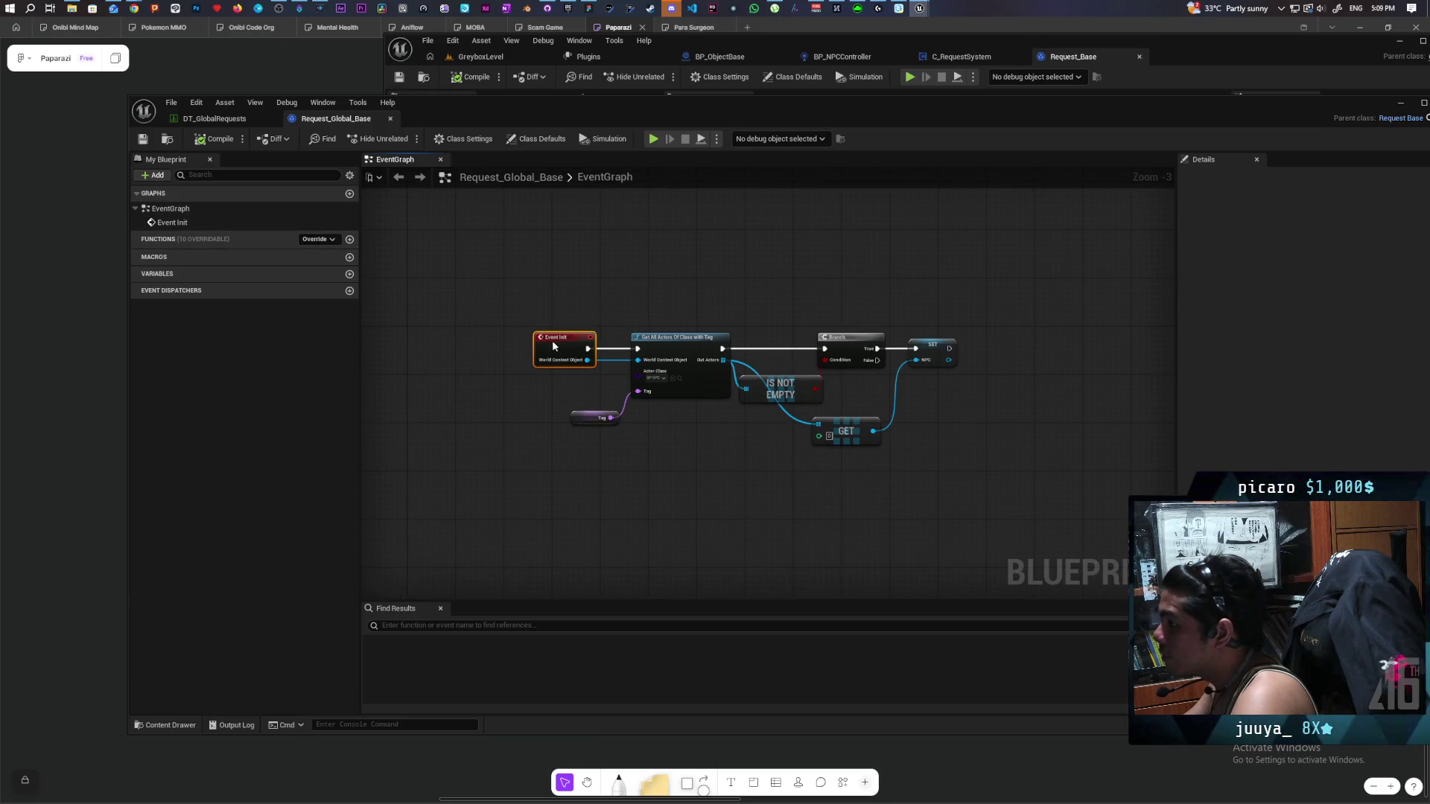
pyautogui.moveTo(552, 341); pyautogui.dragTo(537, 338)
pyautogui.click(593, 312)
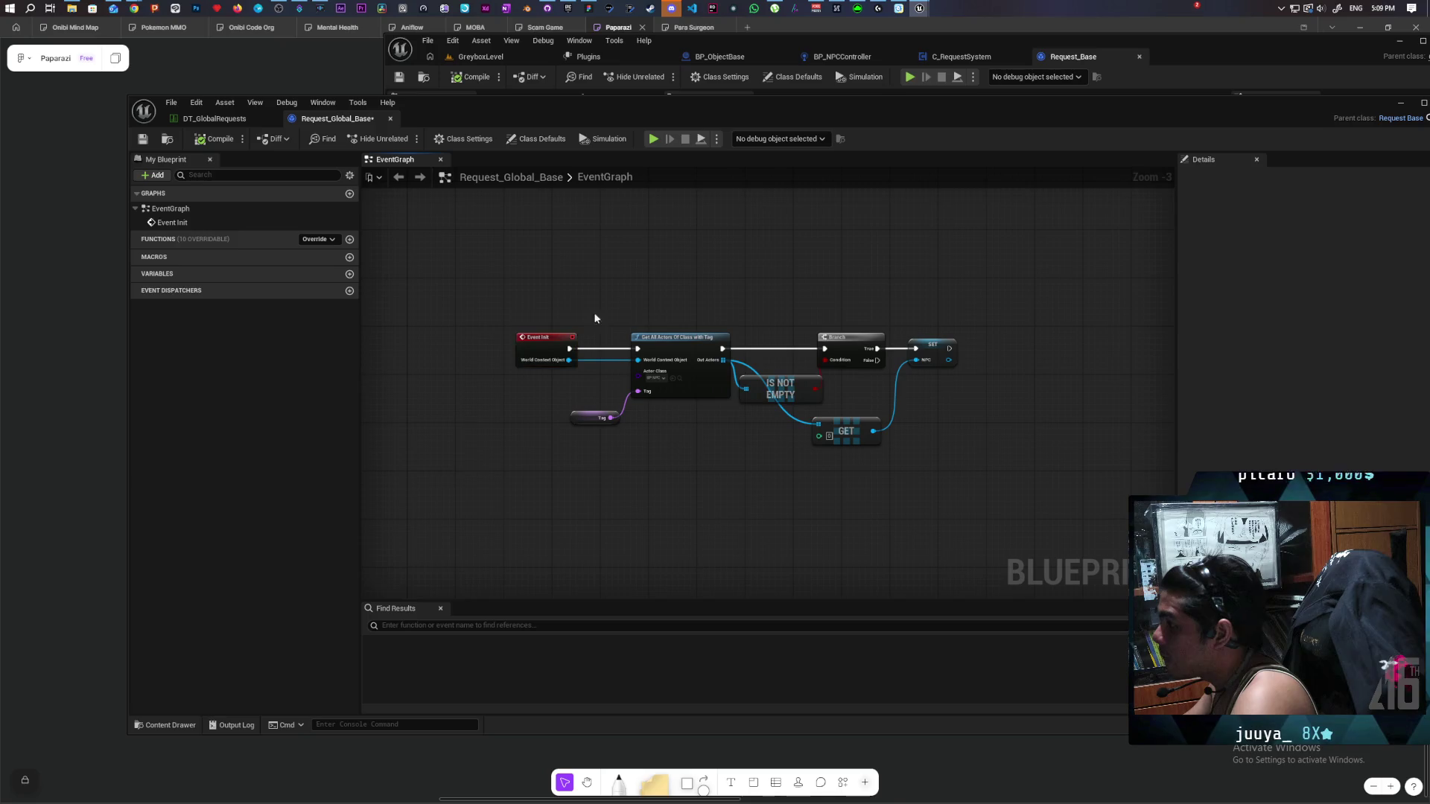
# Wrap all Event Init nodes in a comment titled 'Find NPC and tell them what they are looking for'.
pyautogui.moveTo(483, 289)
pyautogui.mouseDown()
pyautogui.moveTo(1034, 490)
pyautogui.moveTo(1019, 495)
pyautogui.mouseUp()
pyautogui.write('c')
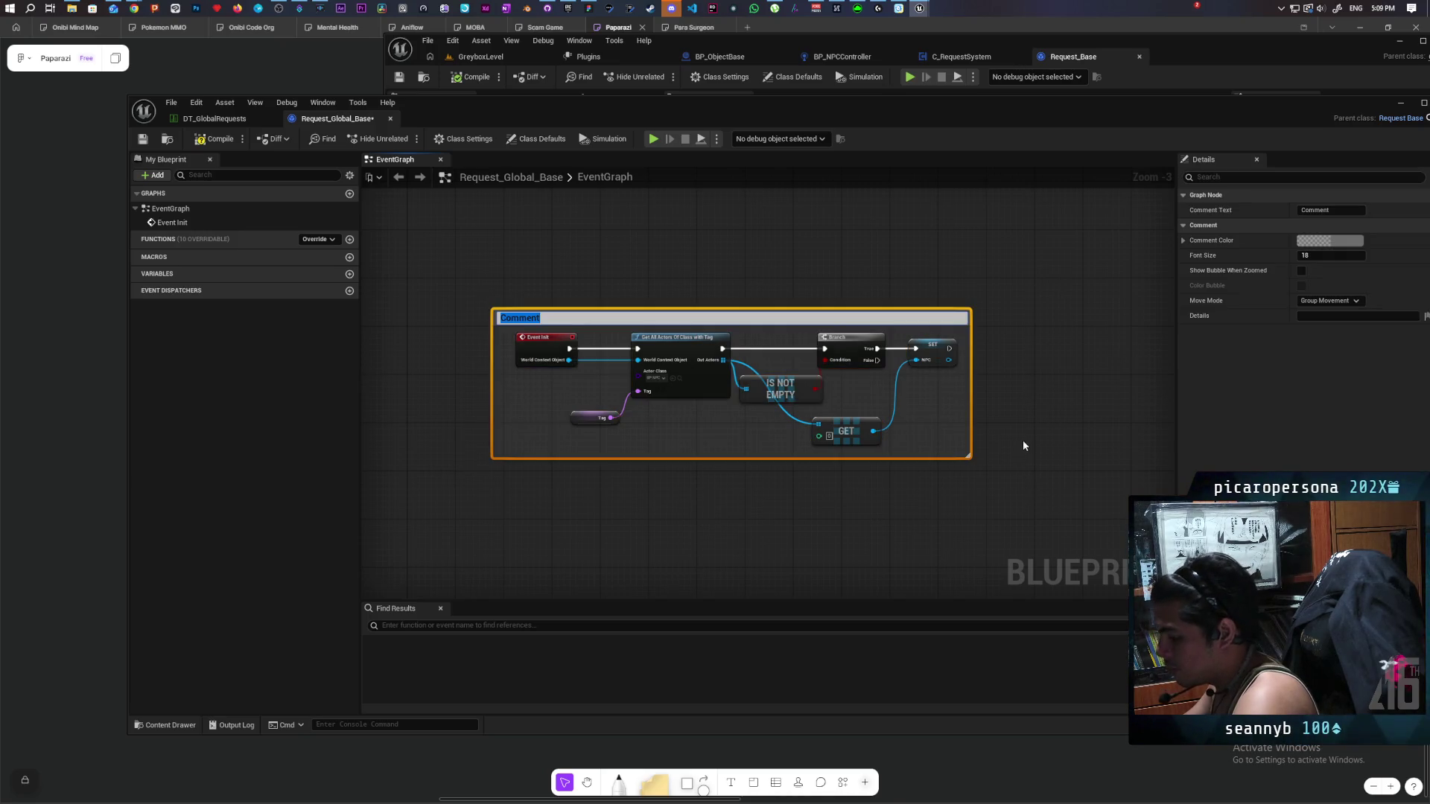
pyautogui.write('Fin')
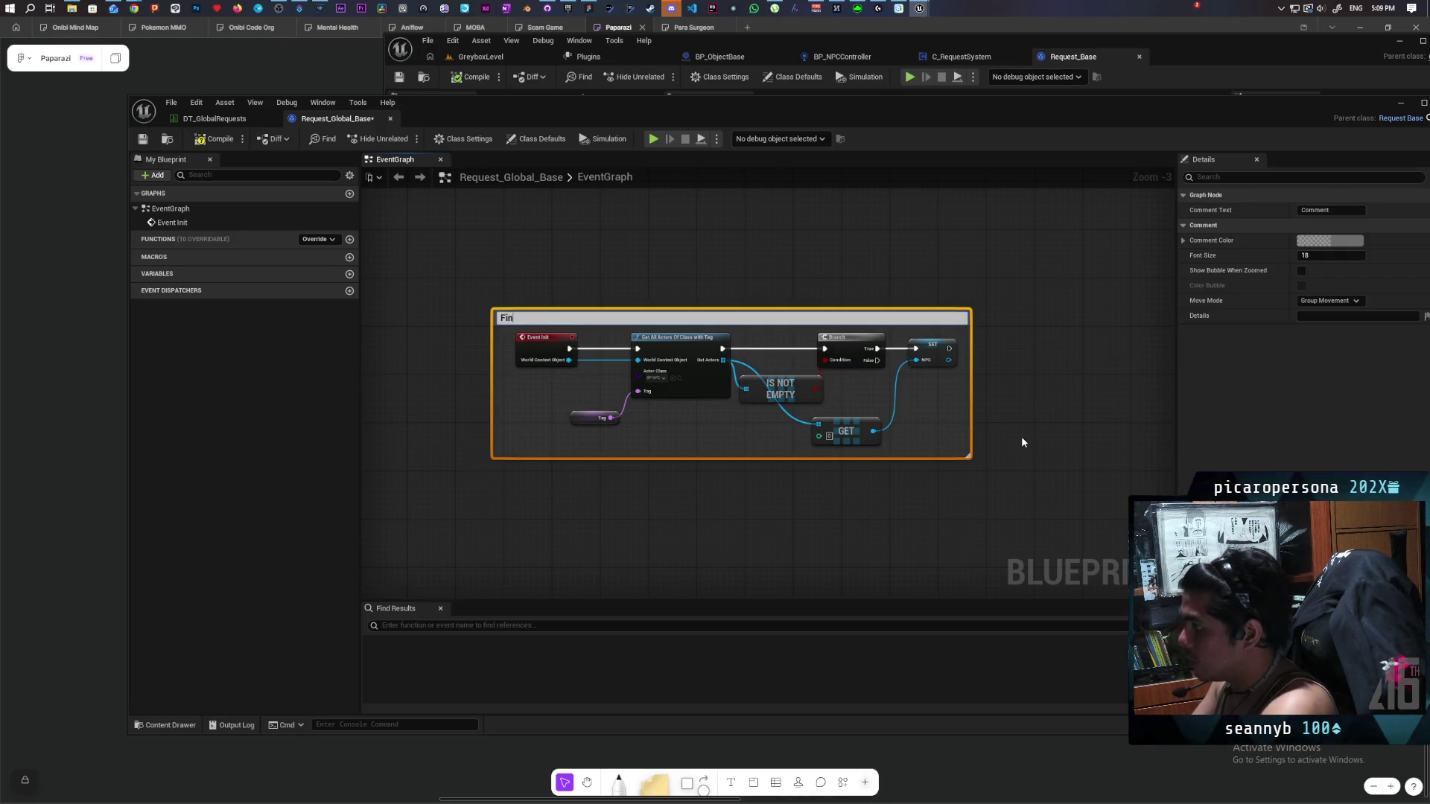
pyautogui.write('d NPC')
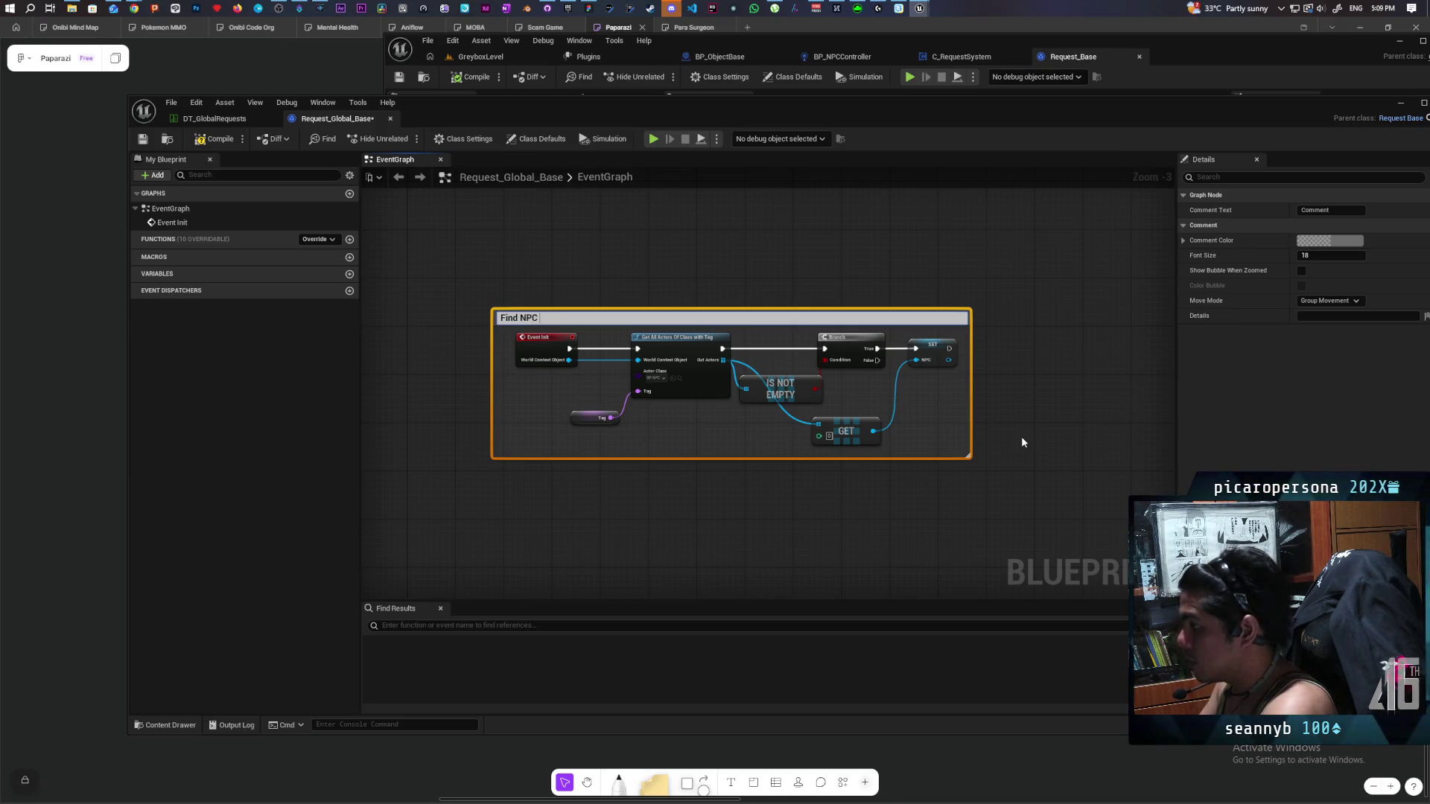
pyautogui.write('and ')
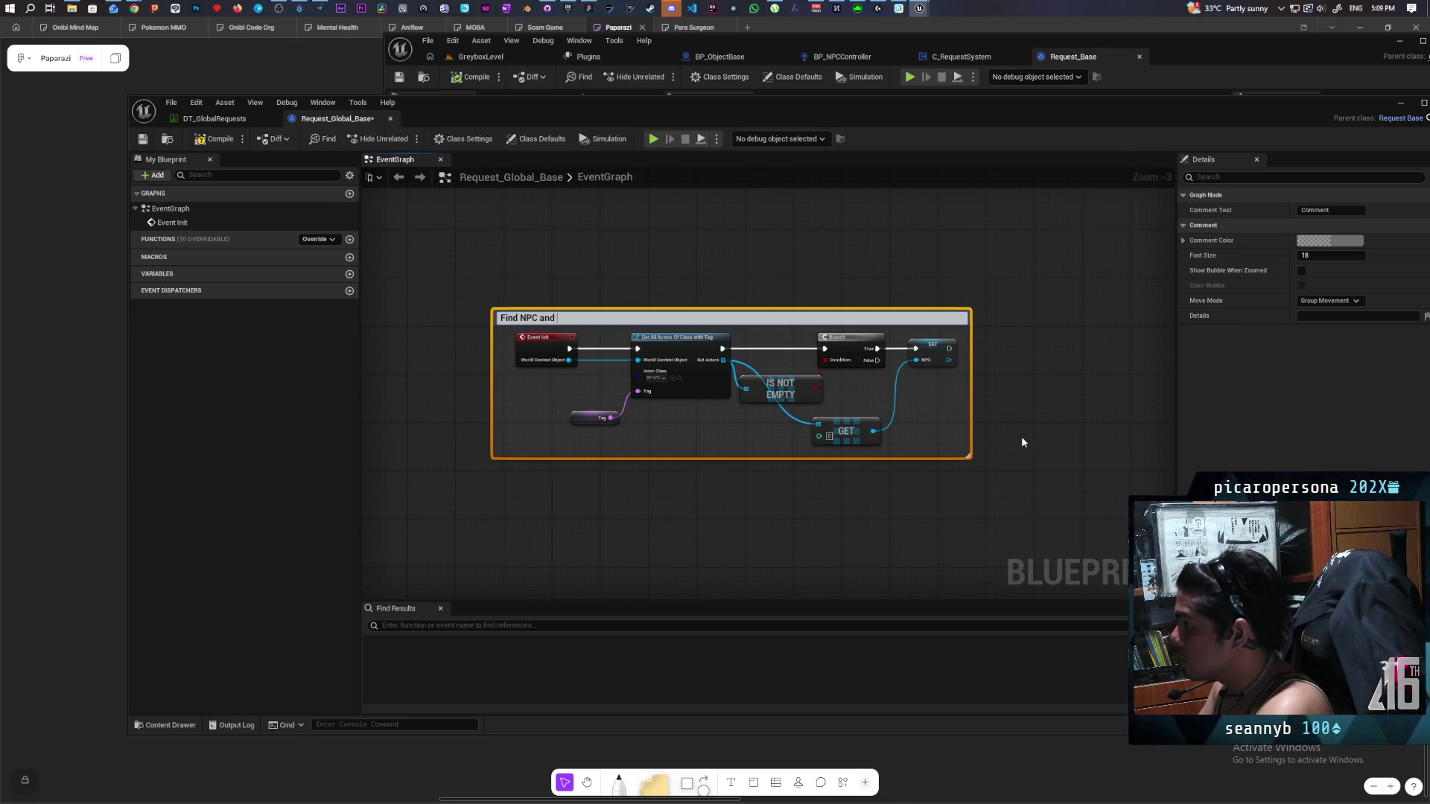
pyautogui.write('tell them')
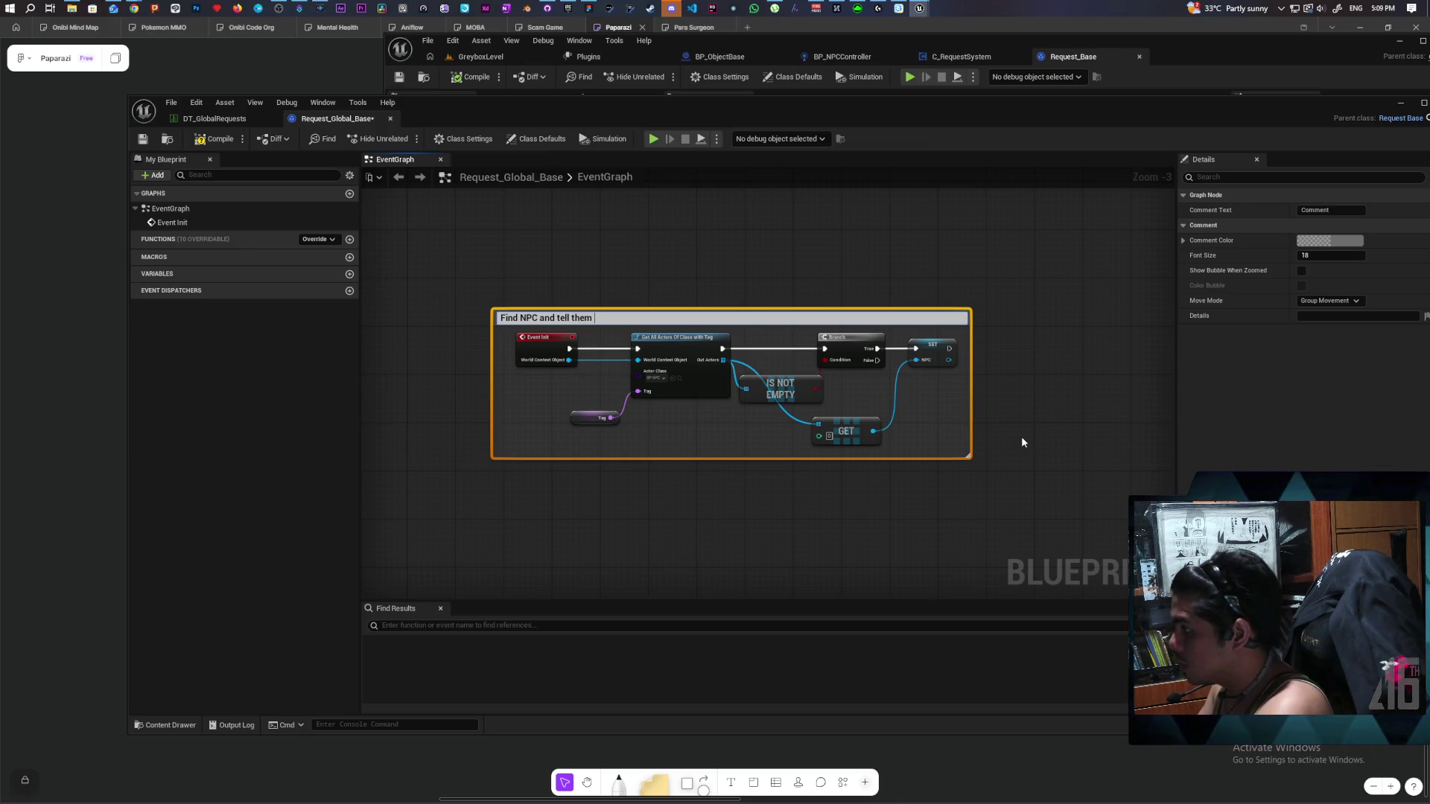
pyautogui.write('what they are loki')
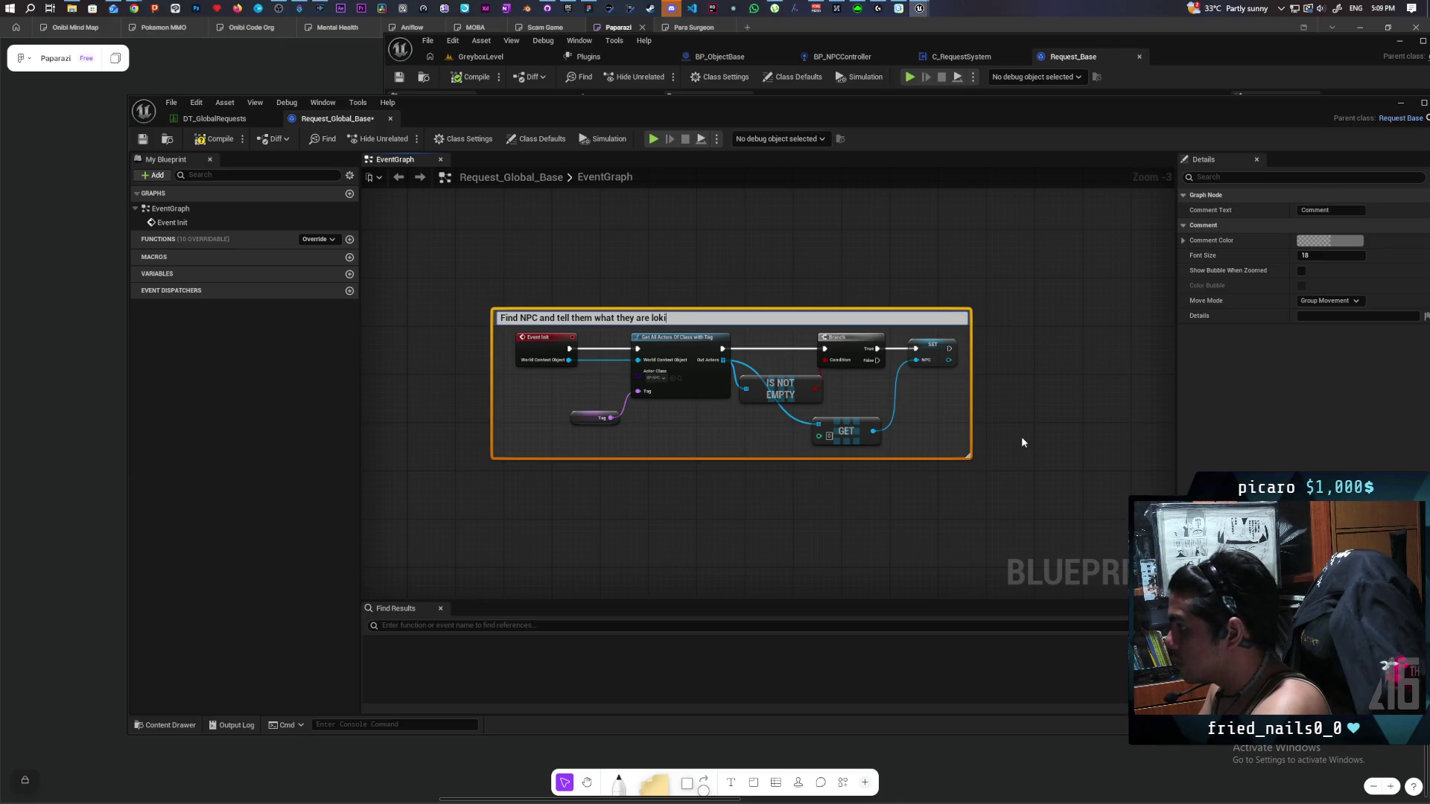
pyautogui.press('BackSpace')
pyautogui.press('BackSpace')
pyautogui.write('ng for')
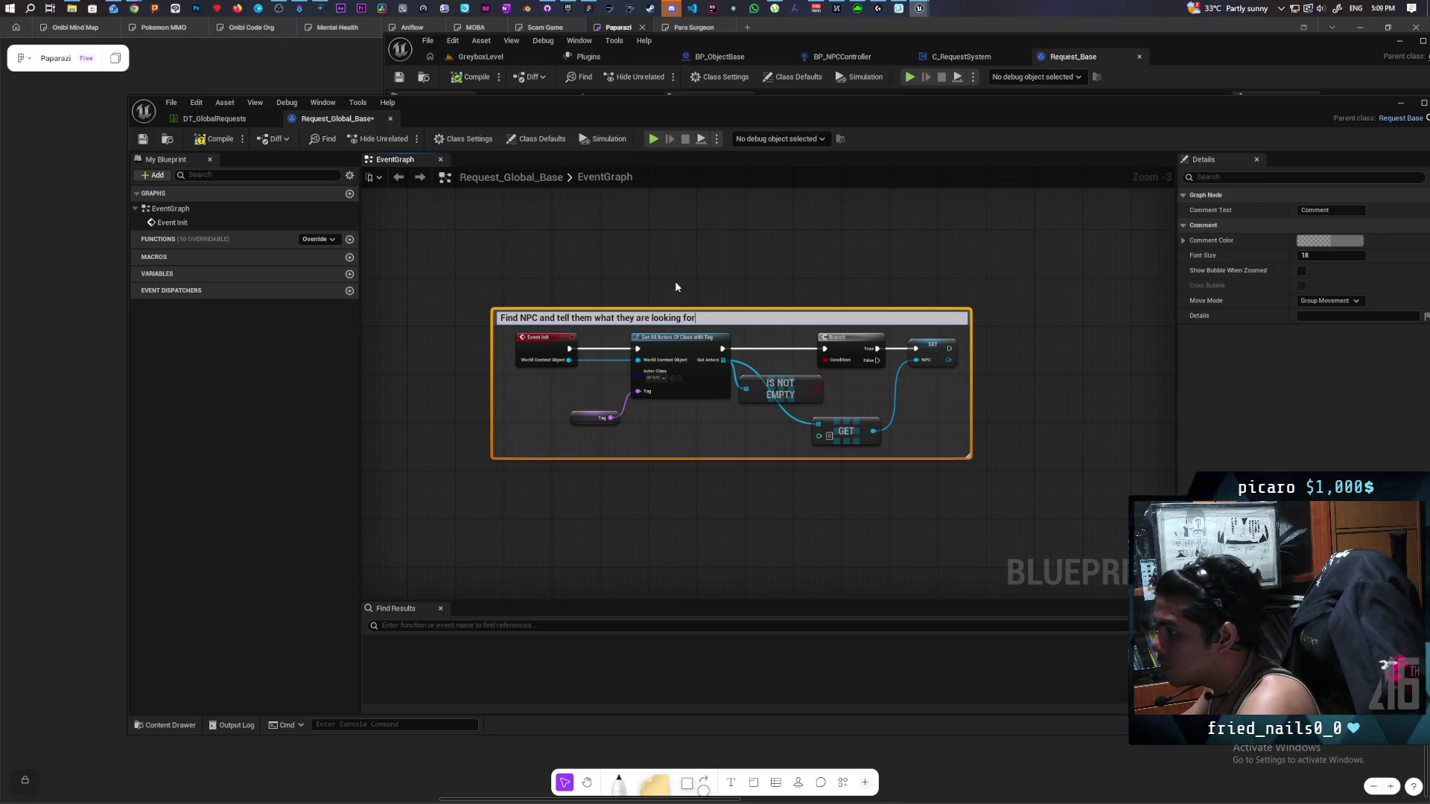
pyautogui.click(675, 280)
# Enlarge the comment box, enable Show Bubble When Zoomed and Color Bubble, and save the blueprint.
pyautogui.moveTo(742, 312); pyautogui.dragTo(741, 282)
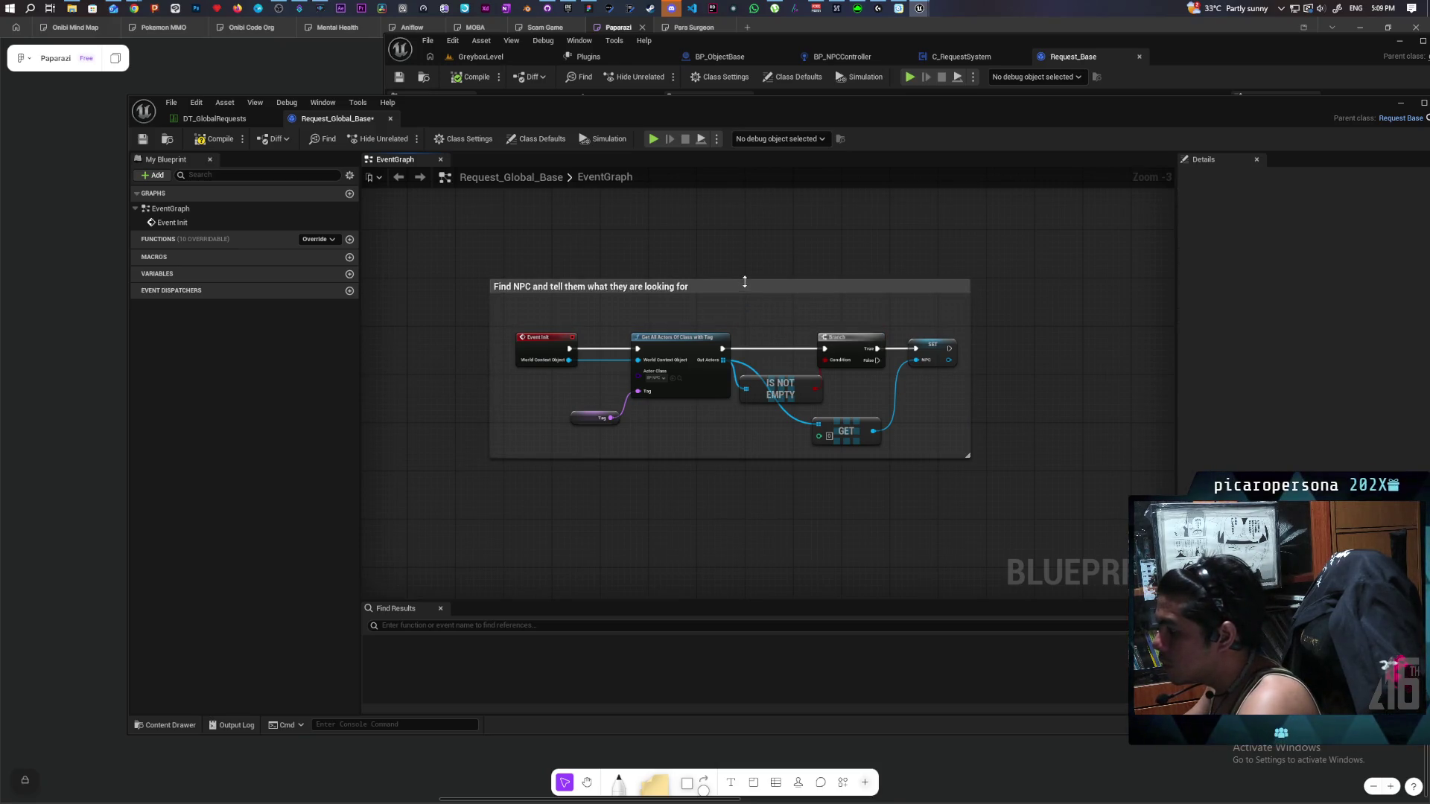
pyautogui.moveTo(970, 460); pyautogui.dragTo(1025, 489)
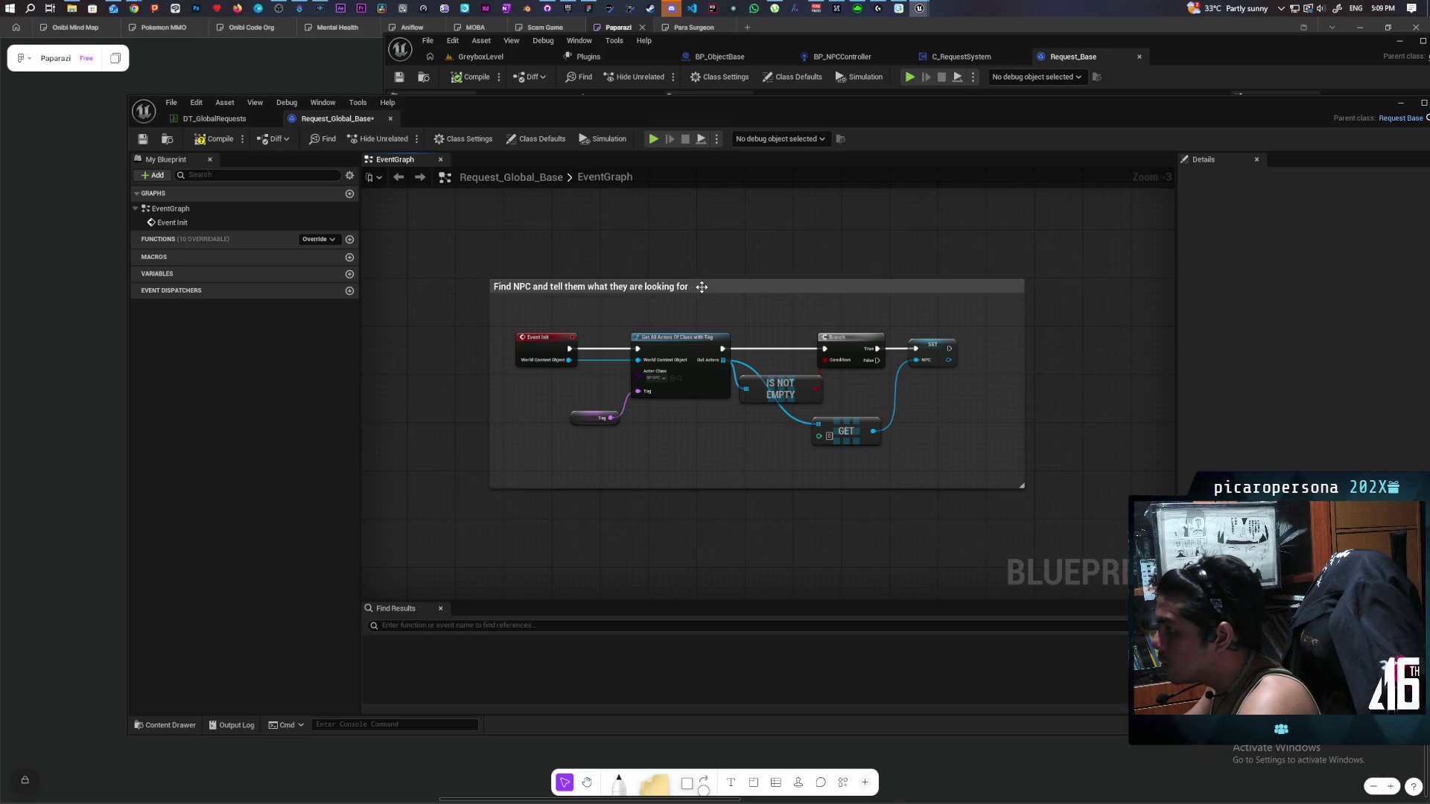
pyautogui.click(1017, 480)
pyautogui.click(1301, 271)
pyautogui.click(1301, 286)
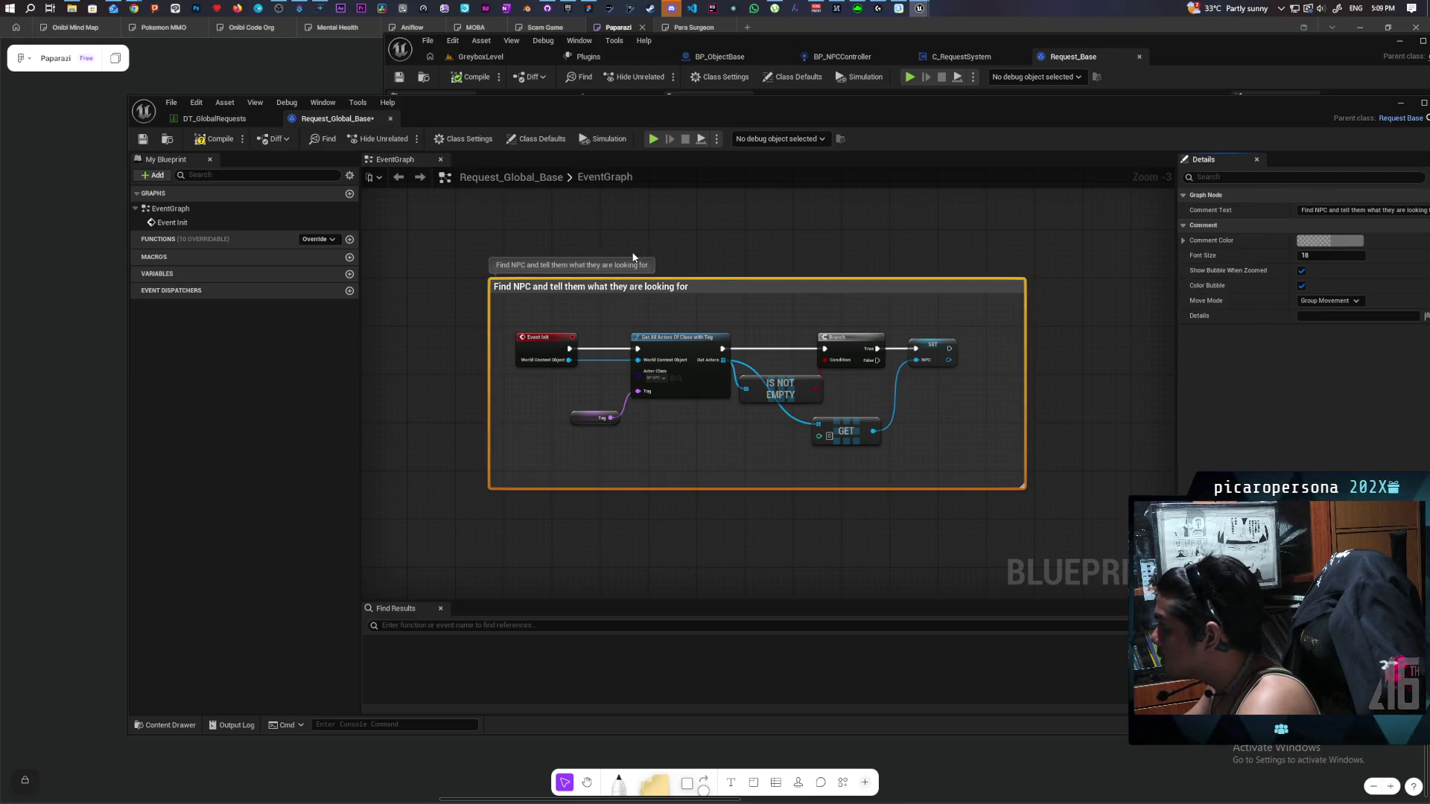
pyautogui.click(143, 139)
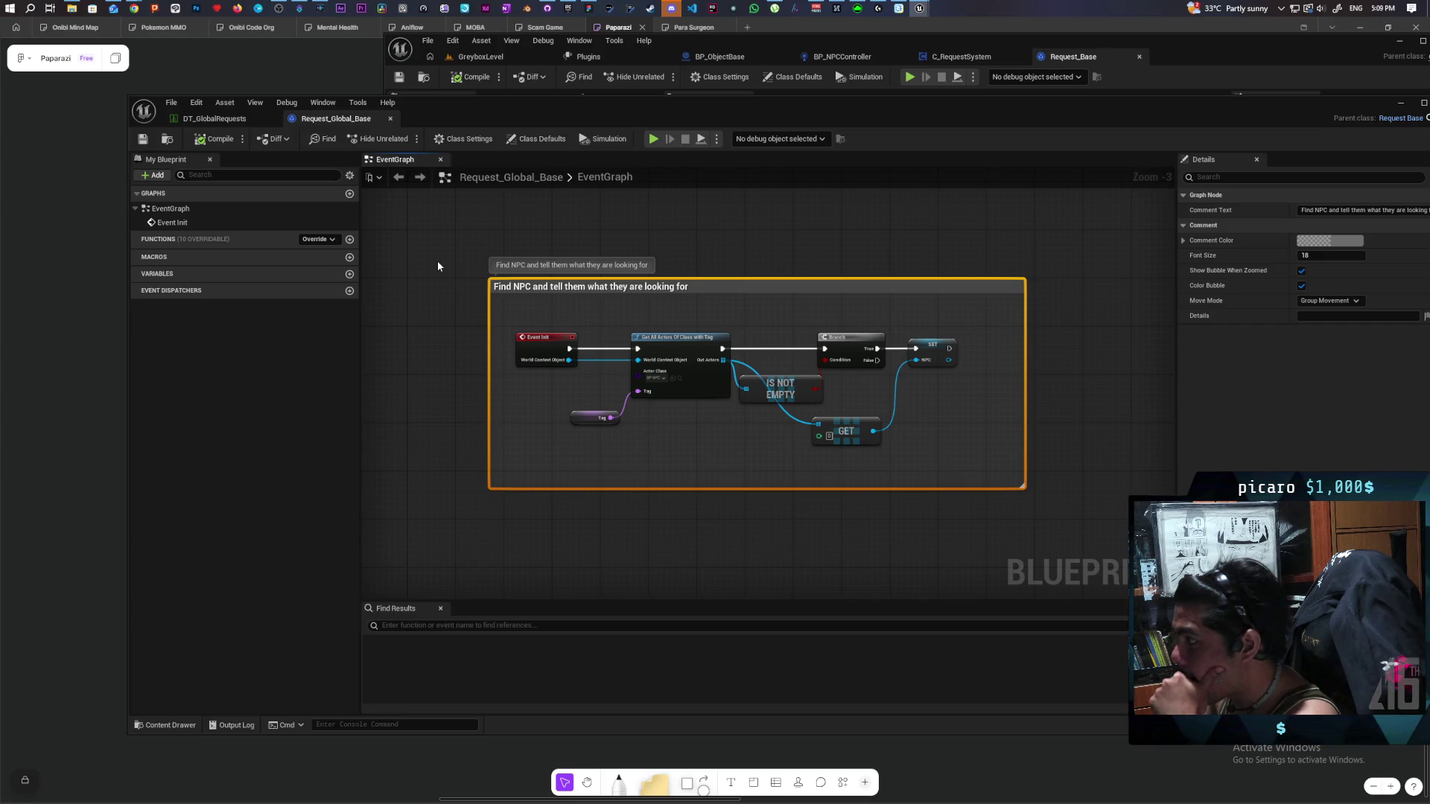
pyautogui.click(526, 141)
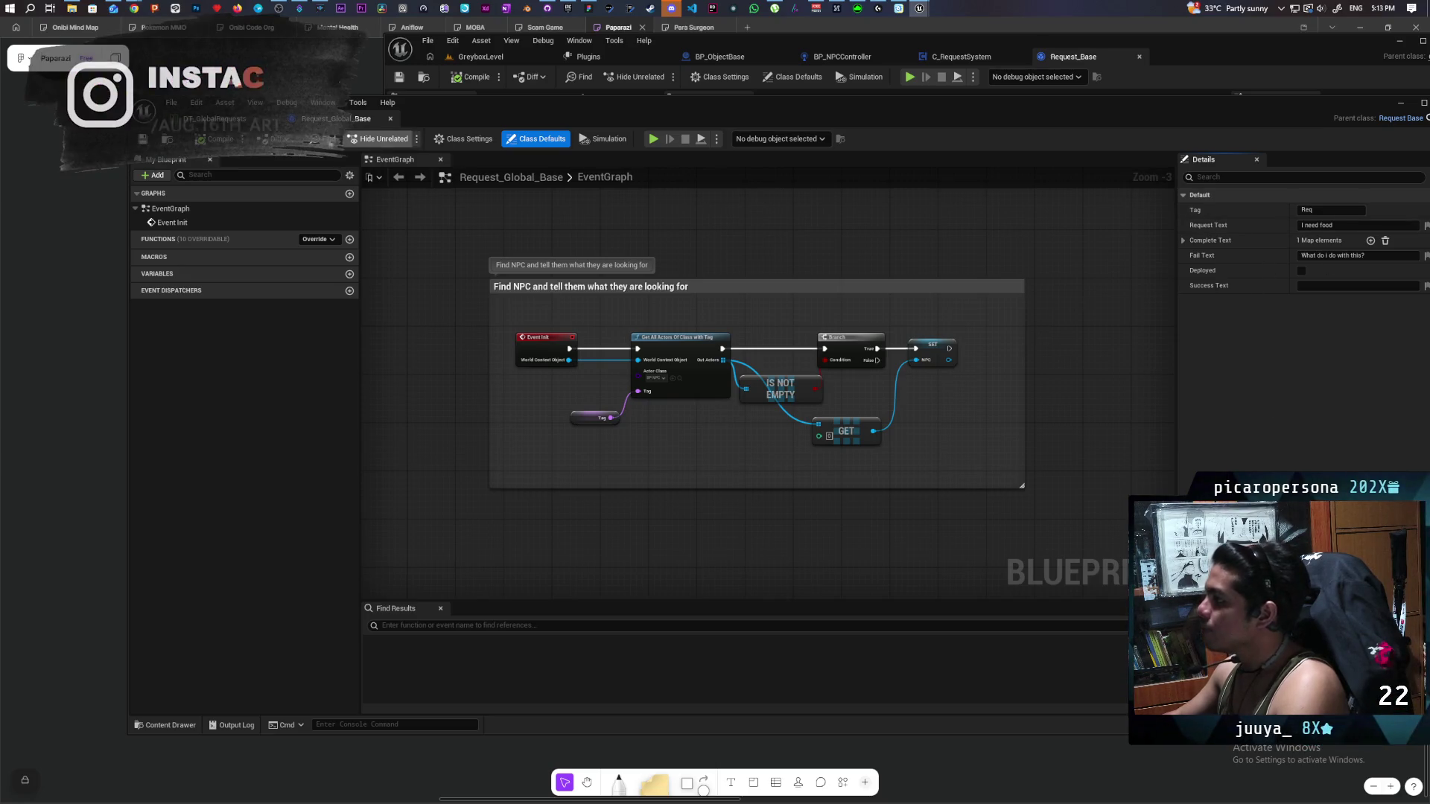
# Switch to the DT_GlobalRequests data table showing its FarmersShovel row.
pyautogui.click(223, 121)
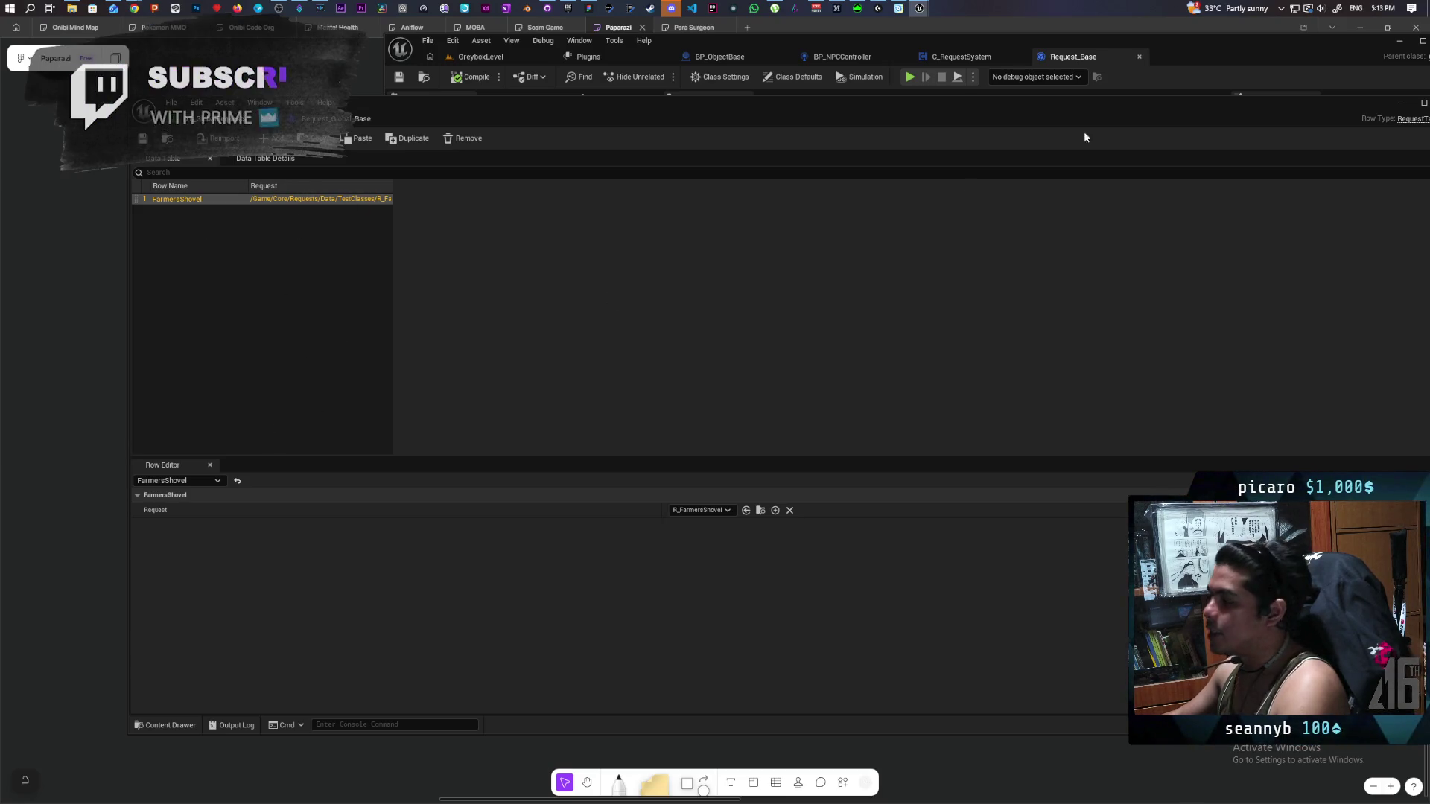
# In C_RequestSystem's Init Global Requests graph, move Get Data Table Row Names slightly left.
pyautogui.click(977, 63)
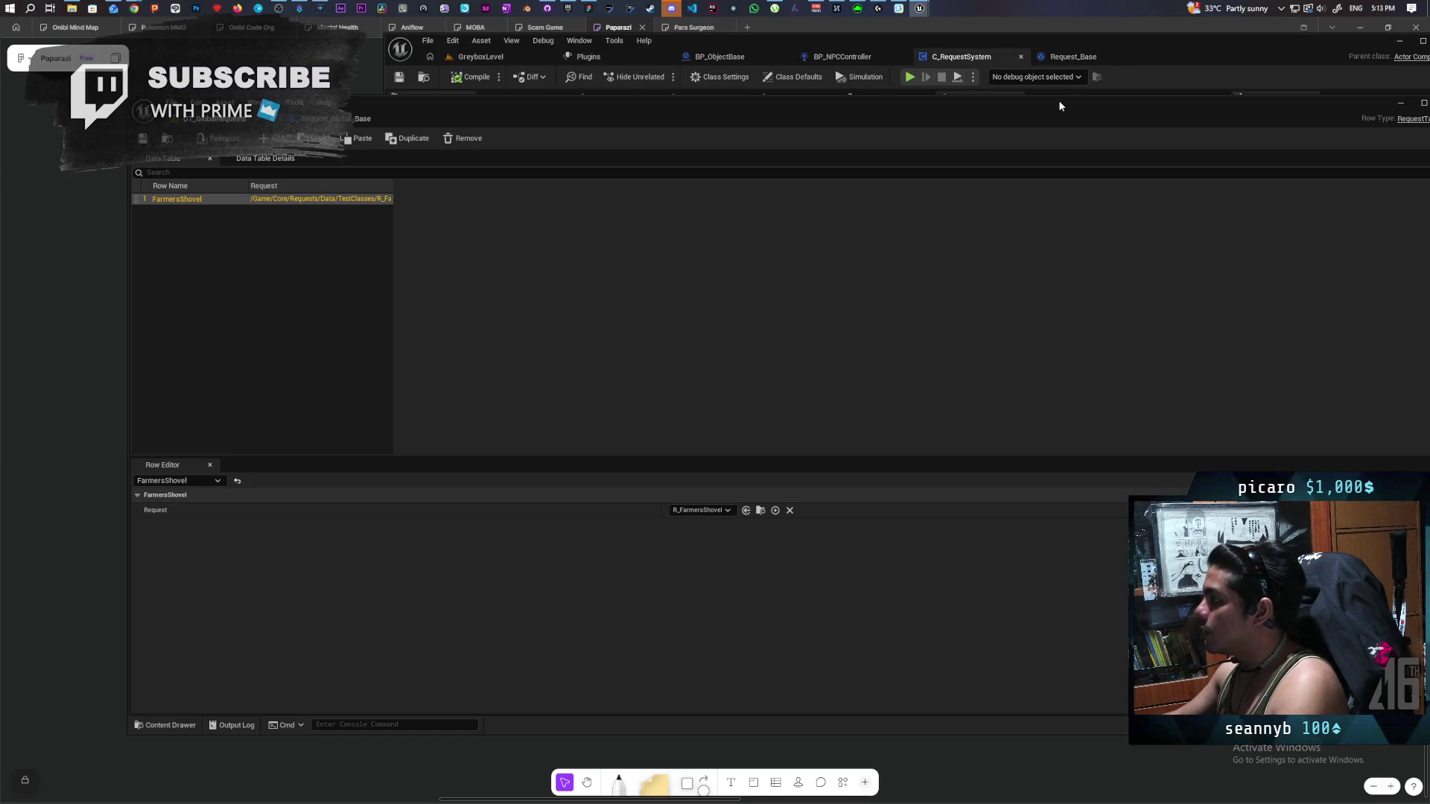
pyautogui.moveTo(1057, 99); pyautogui.dragTo(945, 550)
pyautogui.scroll(5, 788, 212)
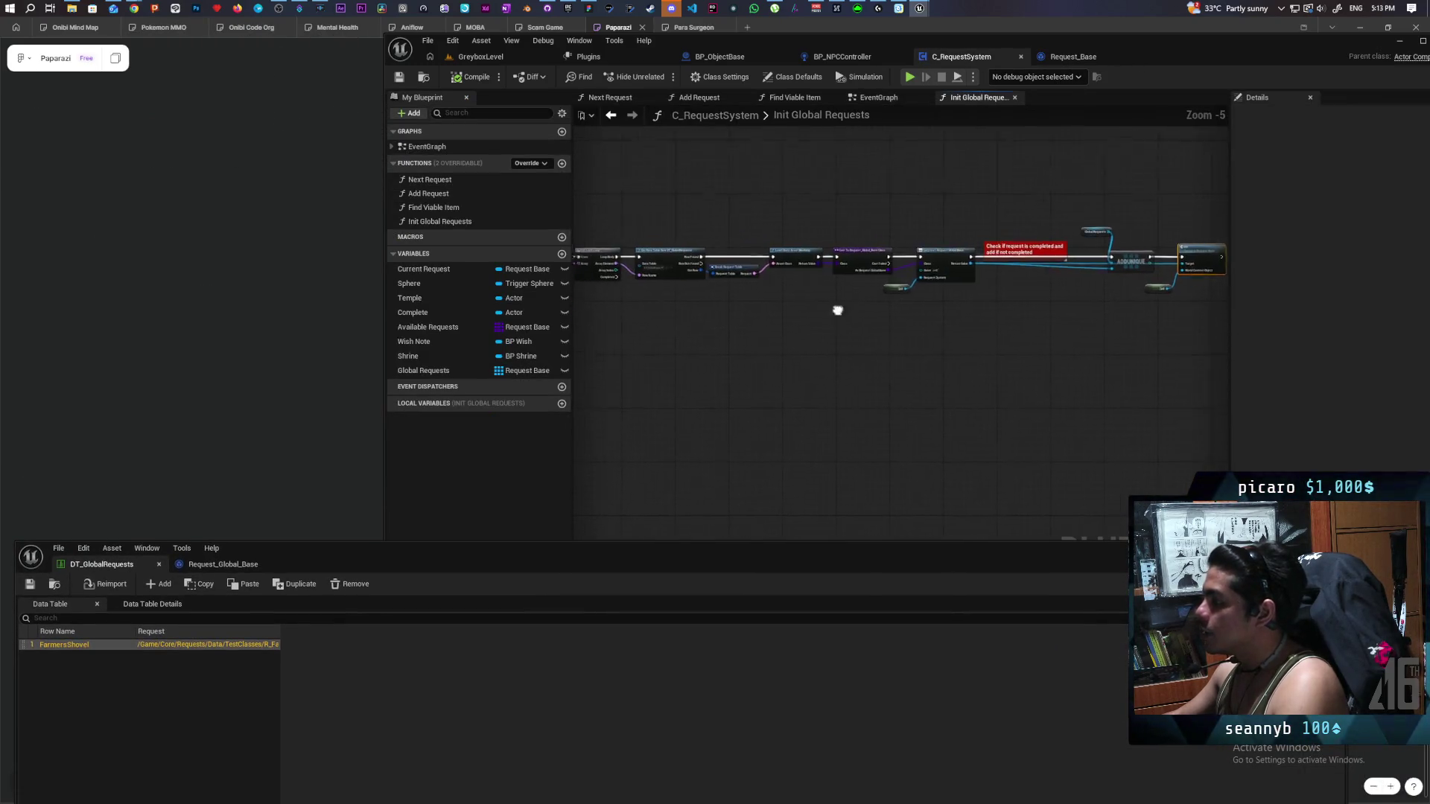
pyautogui.moveTo(945, 358); pyautogui.dragTo(823, 354)
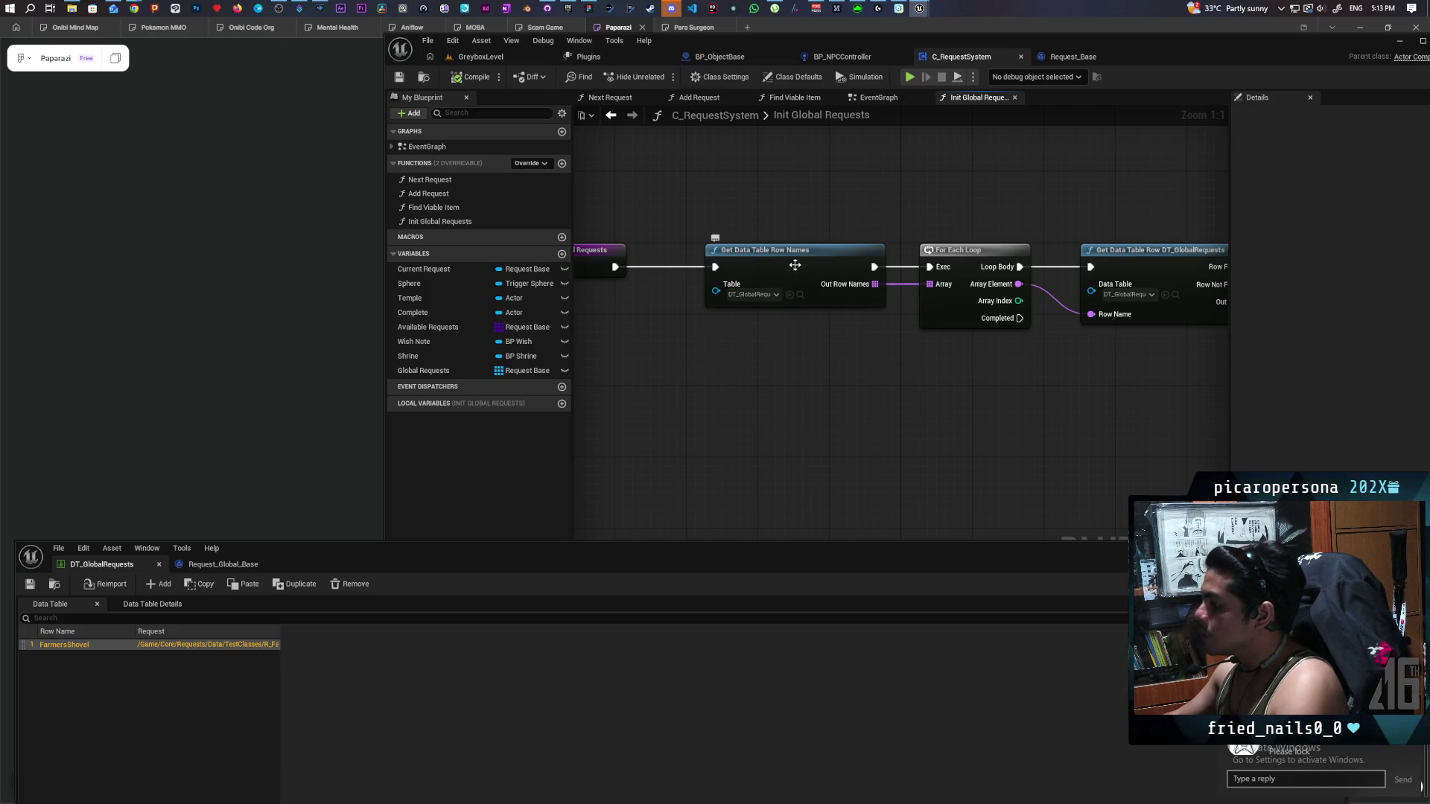
pyautogui.moveTo(815, 265); pyautogui.dragTo(786, 265)
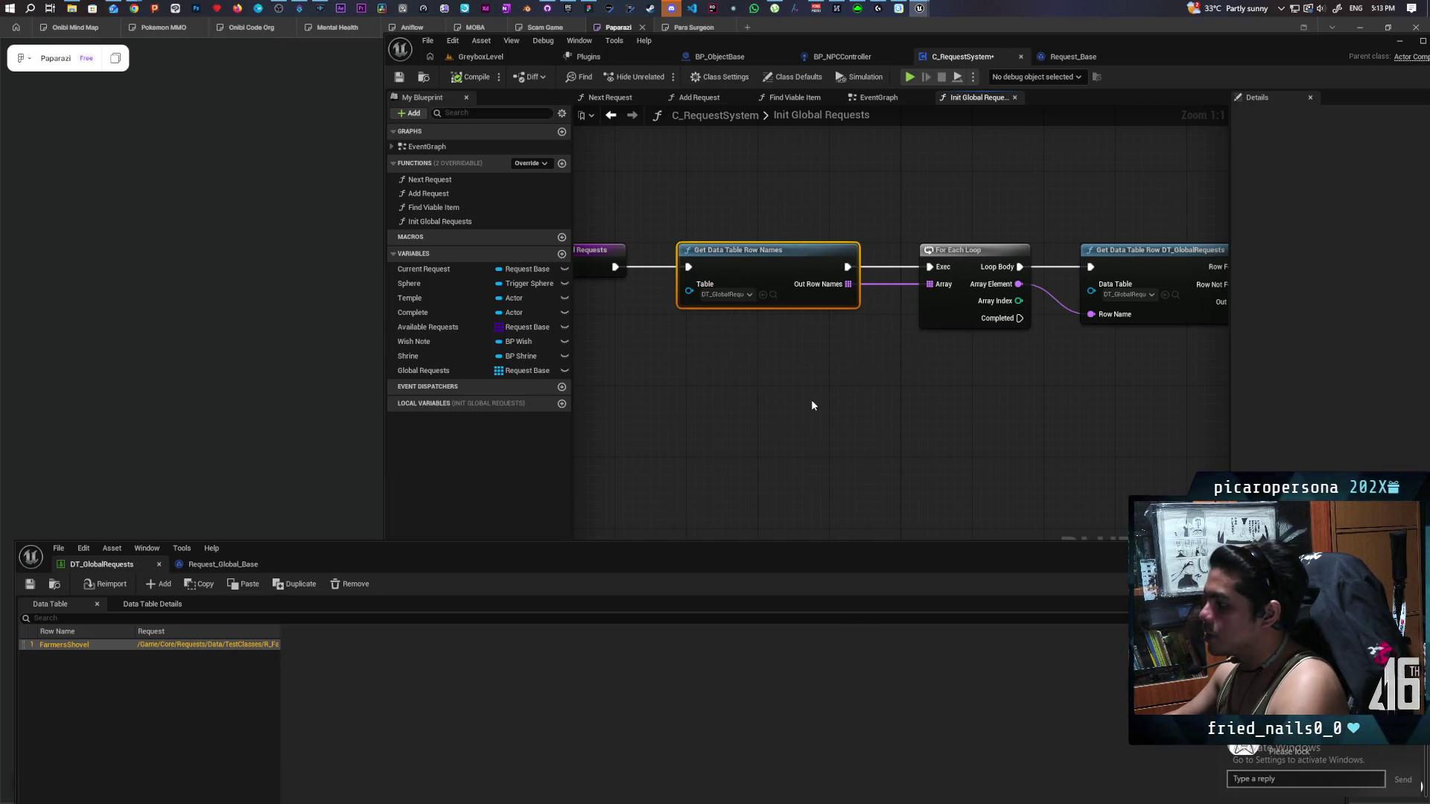
pyautogui.moveTo(783, 429)
pyautogui.mouseDown()
pyautogui.moveTo(896, 423)
pyautogui.moveTo(823, 425)
pyautogui.mouseUp()
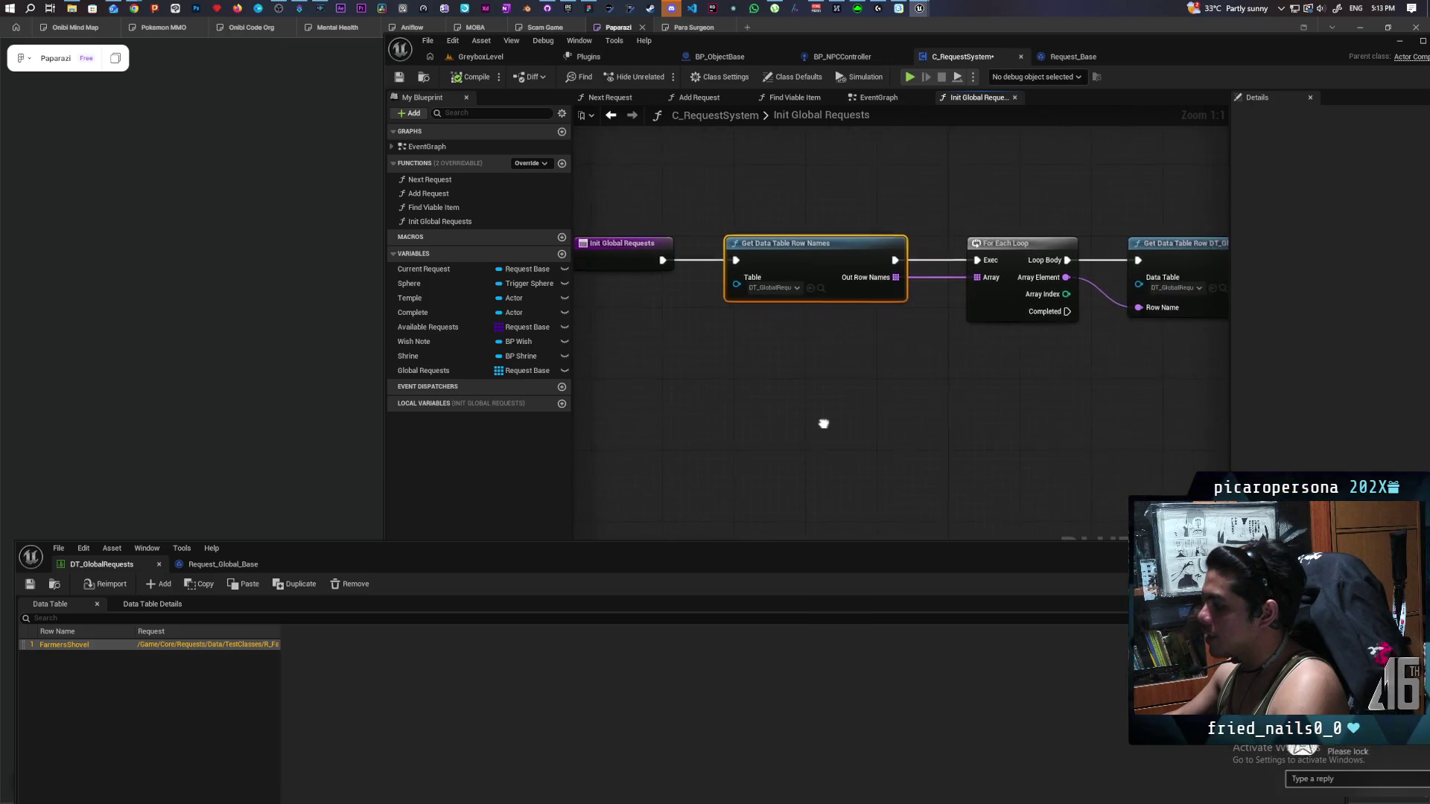
pyautogui.moveTo(967, 412)
pyautogui.mouseDown()
pyautogui.moveTo(704, 411)
pyautogui.moveTo(886, 405)
pyautogui.moveTo(789, 329)
pyautogui.moveTo(616, 425)
pyautogui.mouseUp()
# Review the chain by selecting its nodes from For Each Loop through to Global Requests and AddUnique.
pyautogui.click(763, 298)
pyautogui.click(670, 246)
pyautogui.click(864, 238)
pyautogui.click(753, 244)
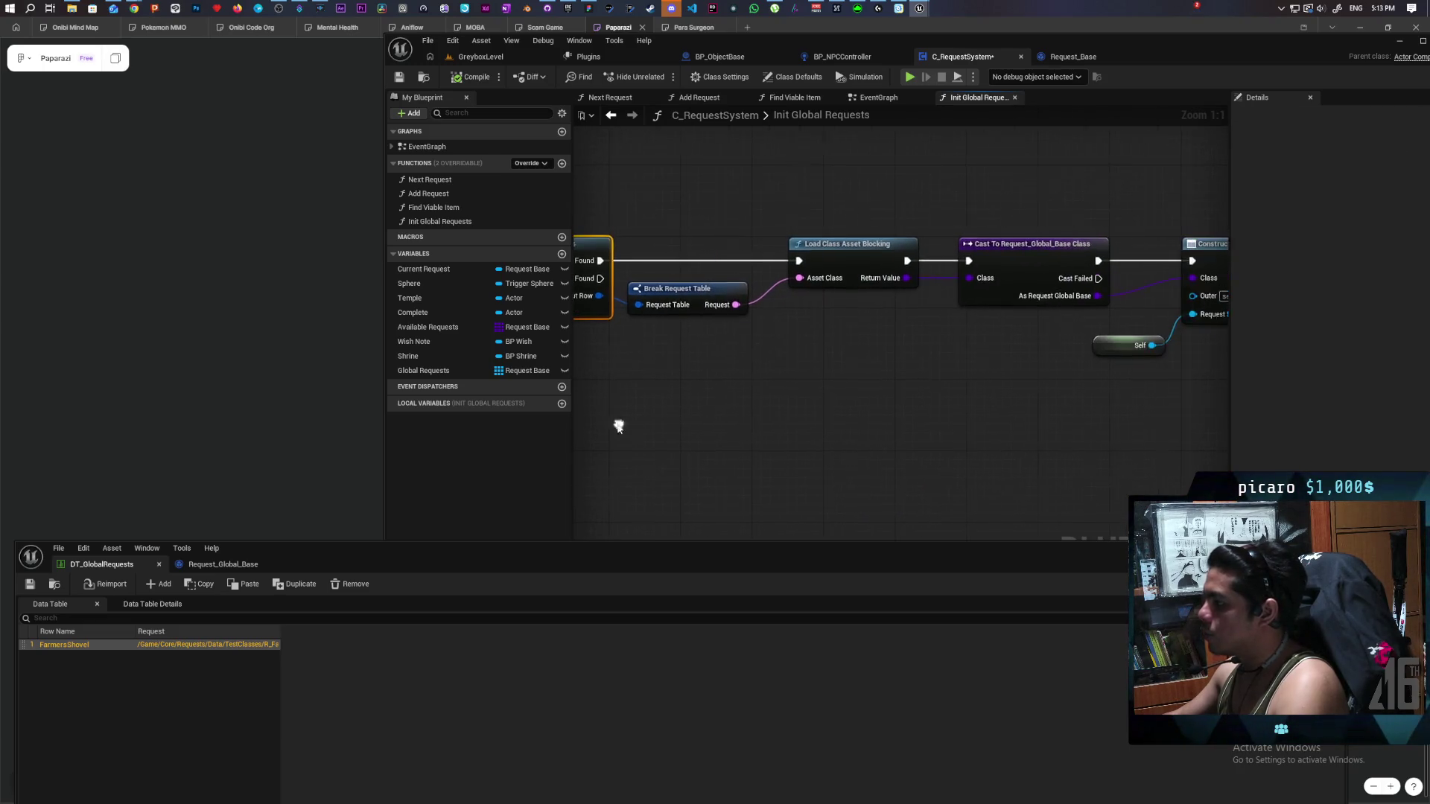
pyautogui.moveTo(709, 204)
pyautogui.mouseDown()
pyautogui.moveTo(1039, 370)
pyautogui.moveTo(1265, 402)
pyautogui.moveTo(1371, 391)
pyautogui.moveTo(756, 378)
pyautogui.moveTo(779, 249)
pyautogui.mouseUp()
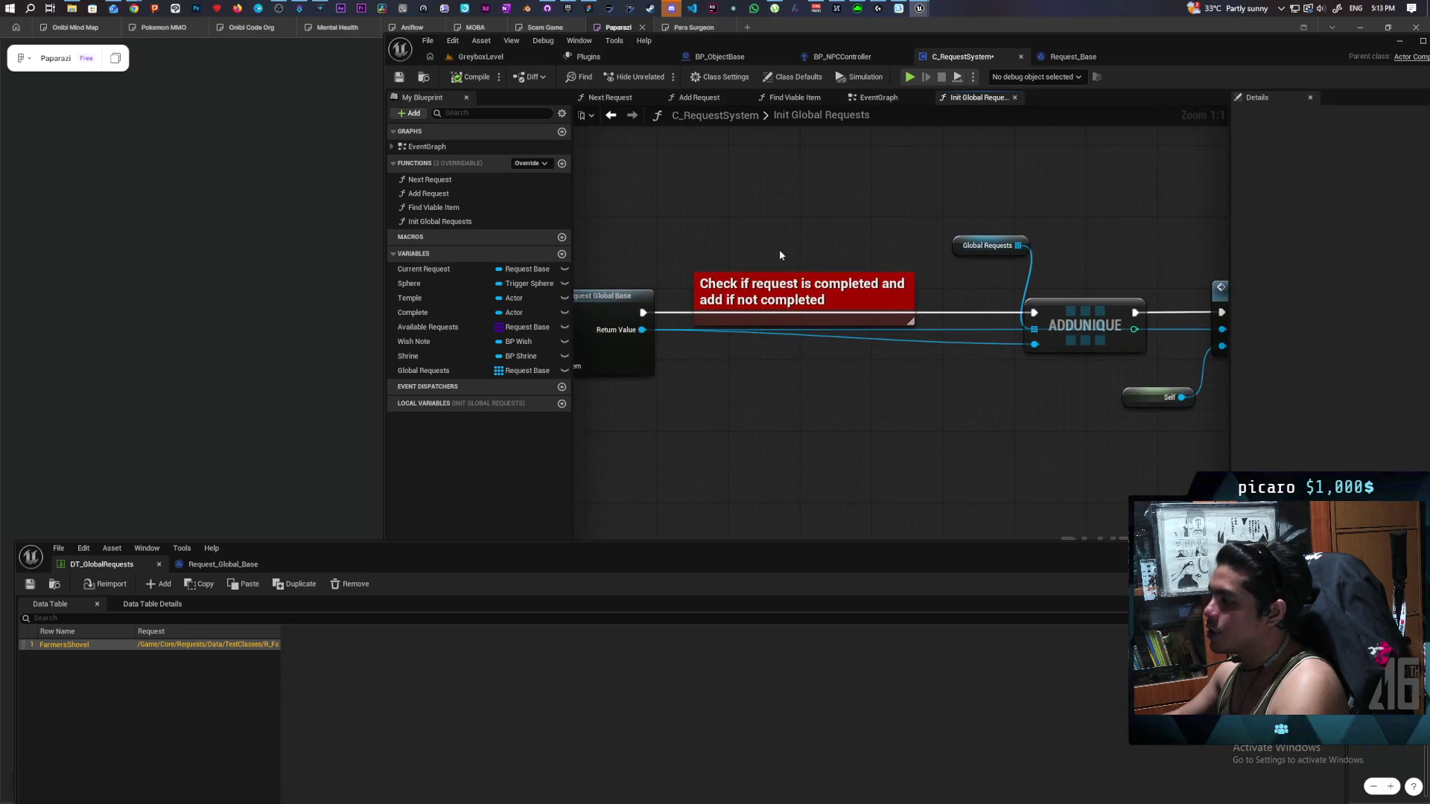
pyautogui.click(782, 289)
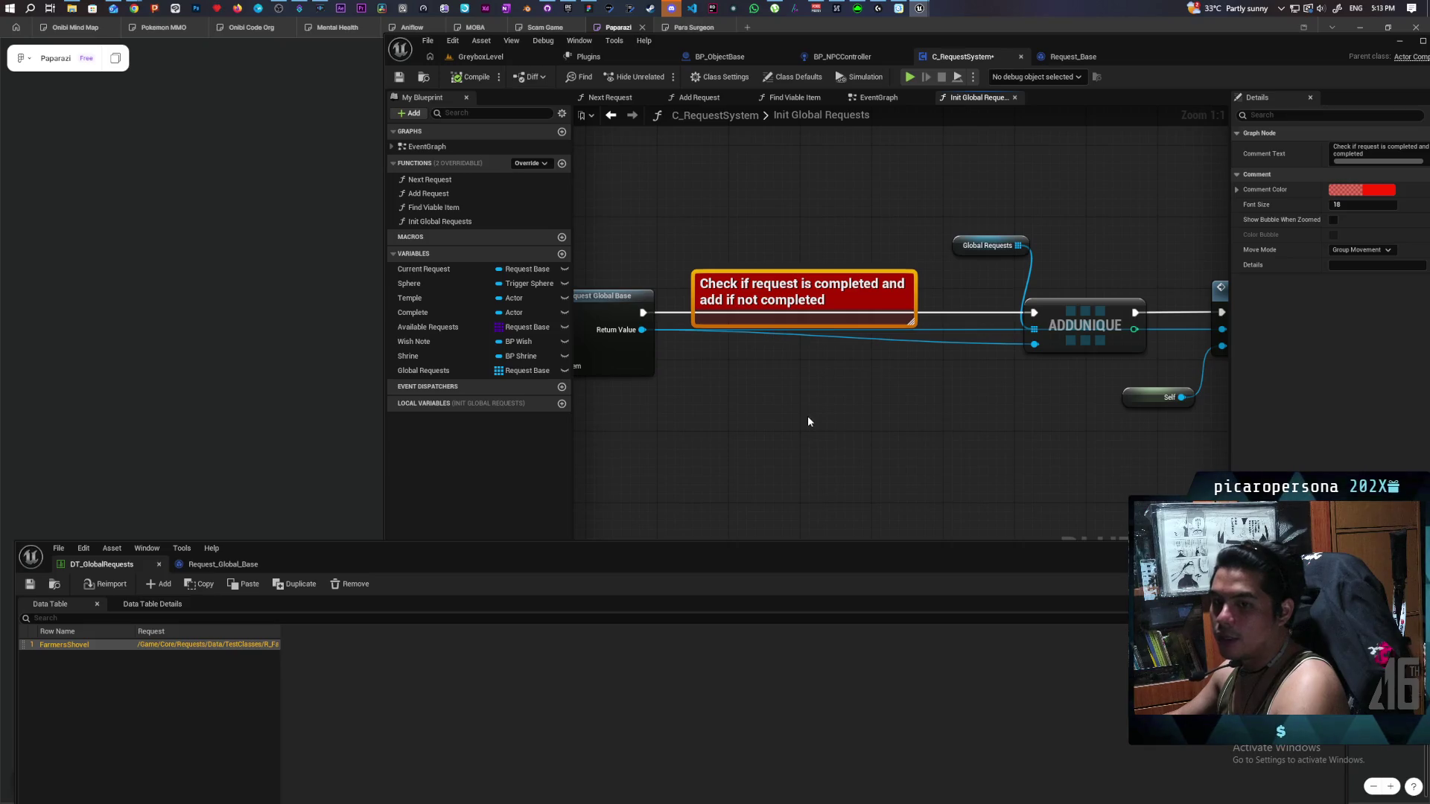
pyautogui.moveTo(735, 154)
pyautogui.mouseDown()
pyautogui.moveTo(843, 439)
pyautogui.moveTo(696, 435)
pyautogui.mouseUp()
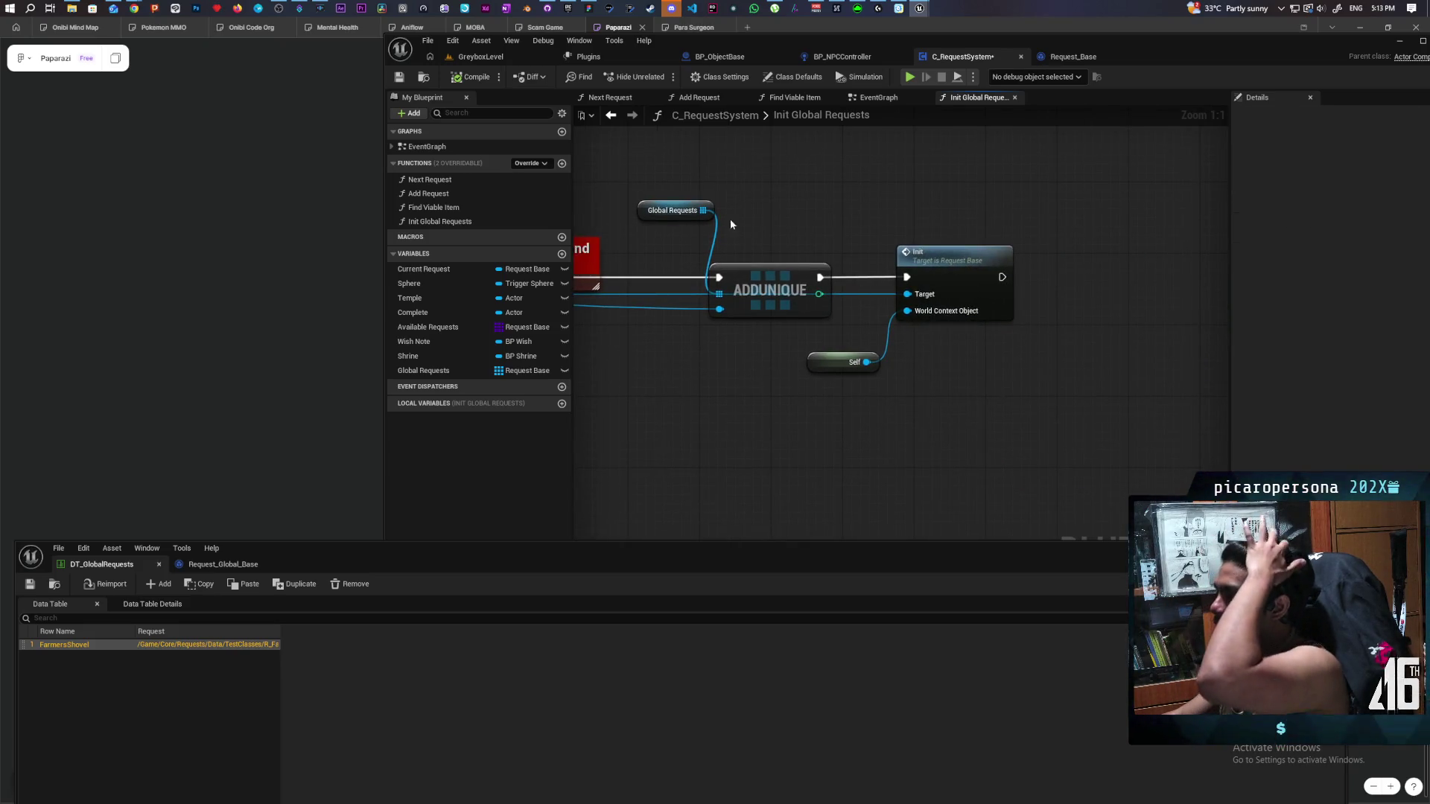
pyautogui.moveTo(648, 186); pyautogui.dragTo(751, 463)
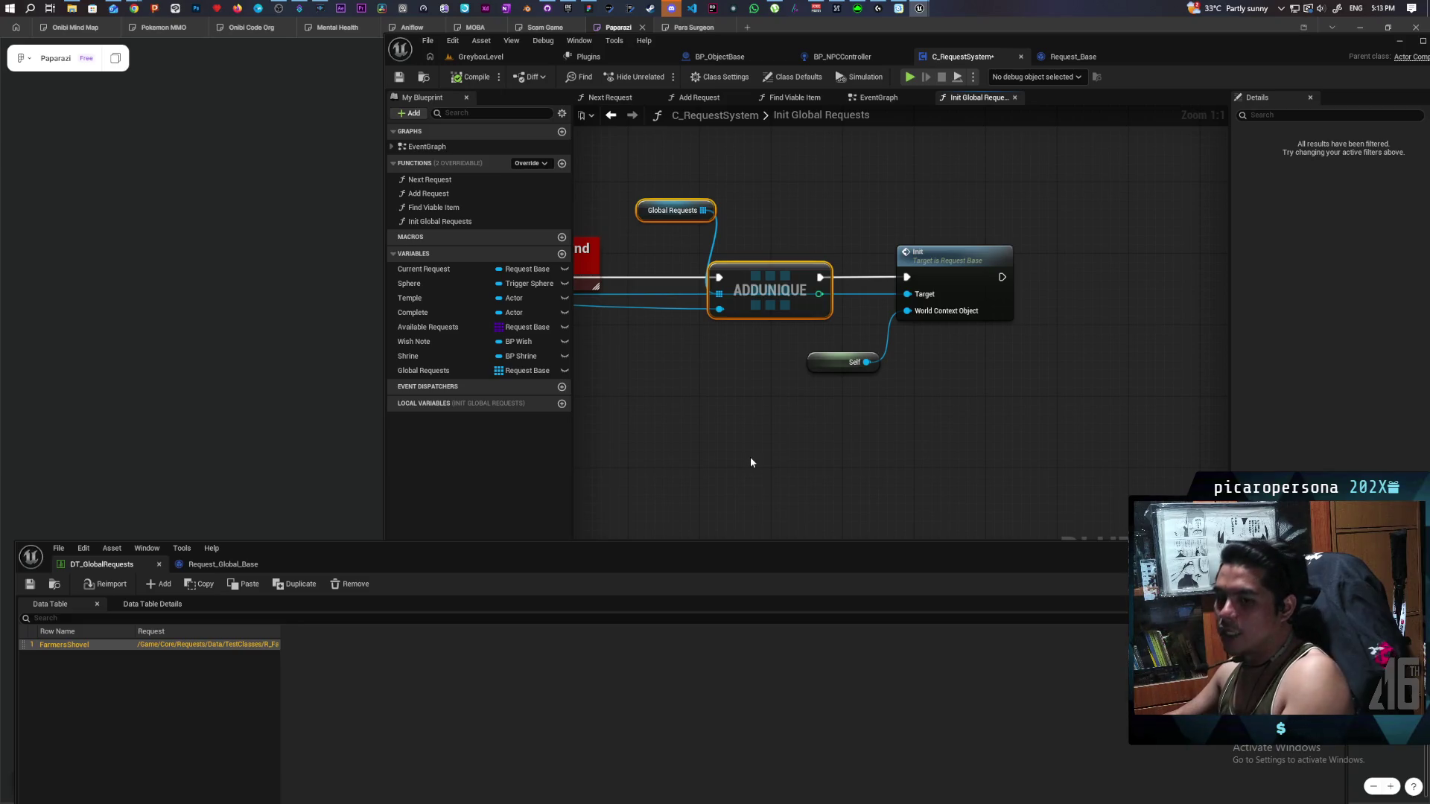
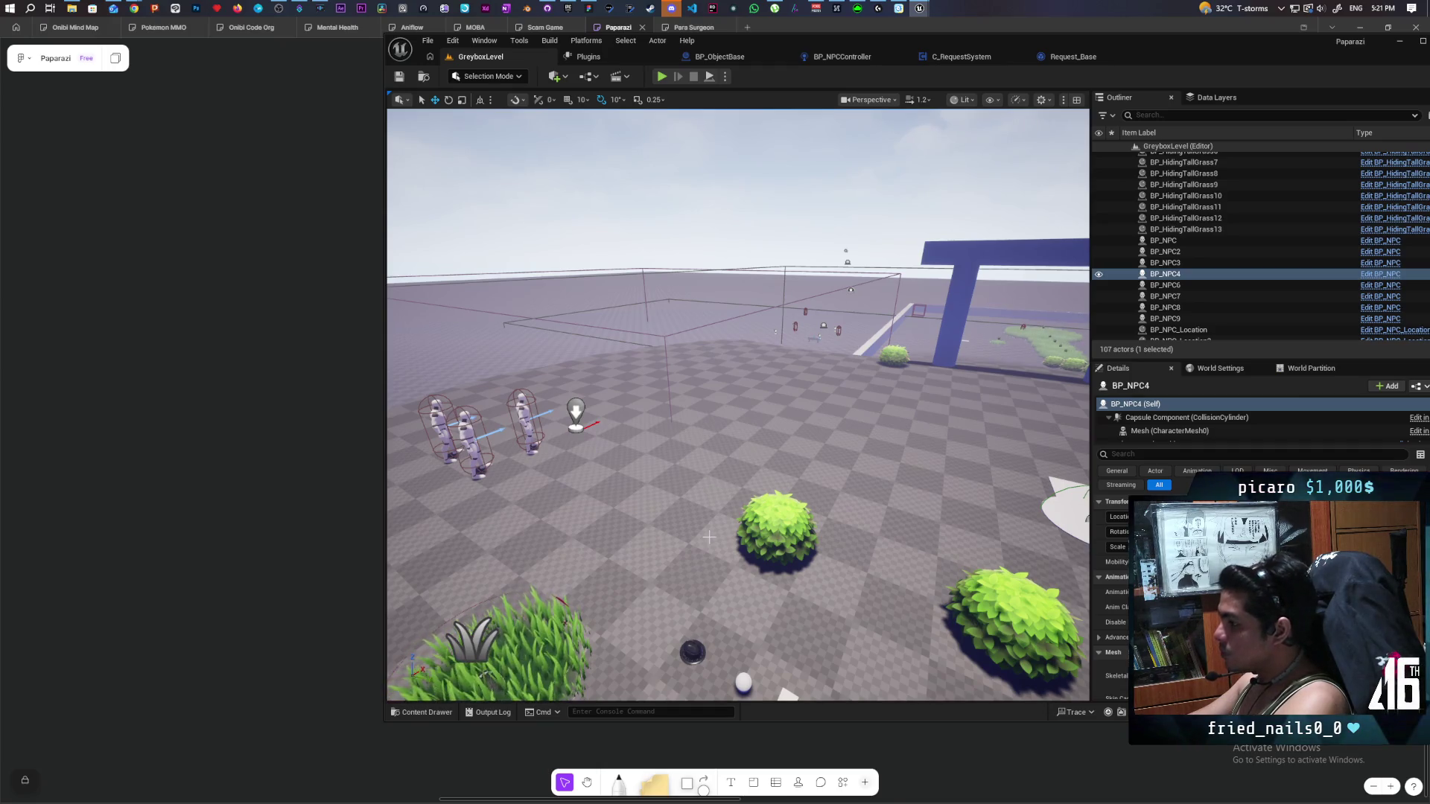
# Swing the level view around to face the blue wall block and BP_NPC4.
pyautogui.moveTo(709, 536)
pyautogui.mouseDown()
pyautogui.moveTo(686, 514)
pyautogui.moveTo(615, 512)
pyautogui.moveTo(700, 513)
pyautogui.moveTo(708, 475)
pyautogui.moveTo(645, 481)
pyautogui.moveTo(674, 464)
pyautogui.moveTo(654, 466)
pyautogui.mouseUp()
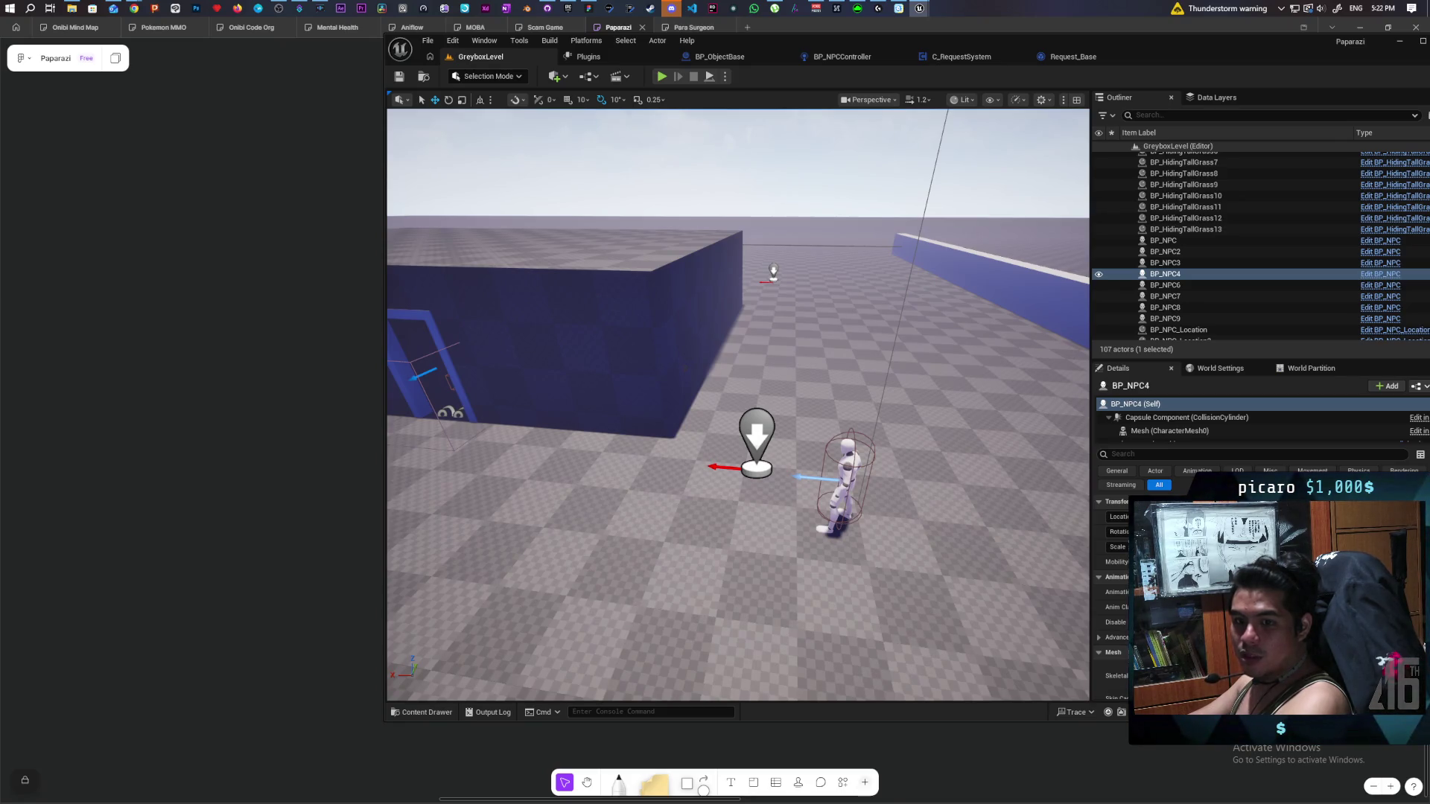
pyautogui.moveTo(654, 467); pyautogui.dragTo(653, 468)
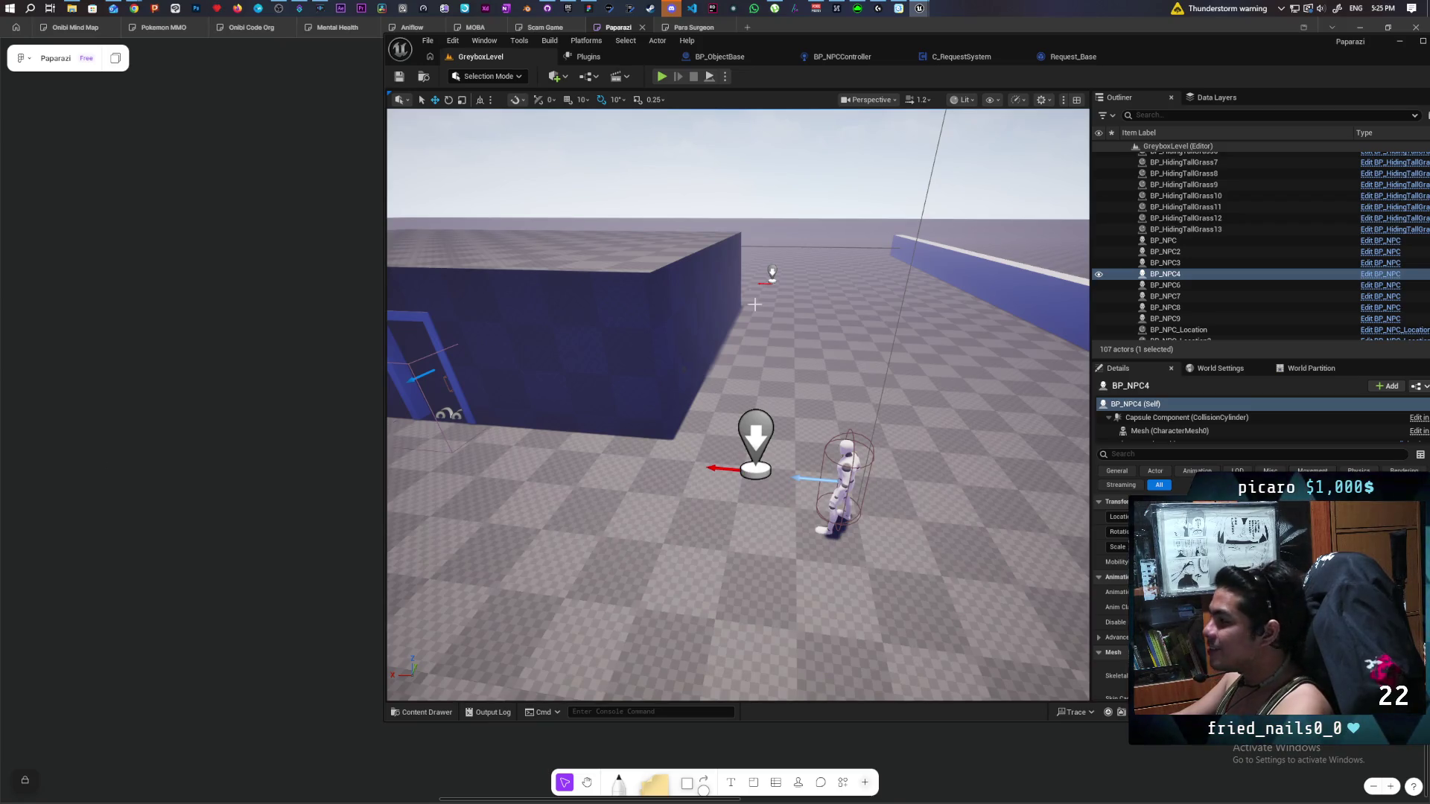
# Fly the camera toward the wall, bench and blue NPC by the doorway.
pyautogui.moveTo(738, 245)
pyautogui.mouseDown()
pyautogui.moveTo(678, 261)
pyautogui.moveTo(850, 499)
pyautogui.mouseUp()
pyautogui.click(845, 490)
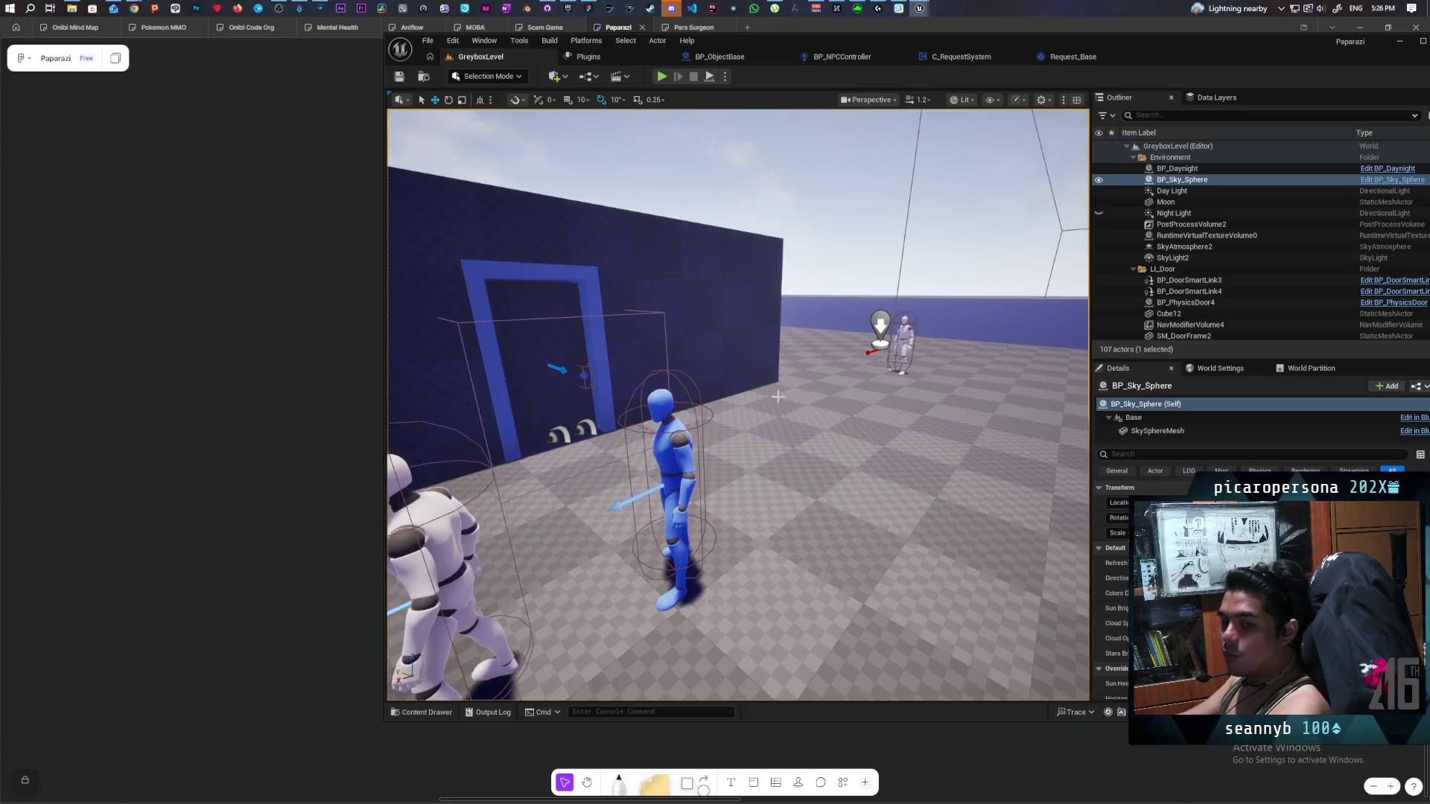
# Navigate to the NPCs by the door and select the blue BP_NPC4 character.
pyautogui.scroll(-10, 937, 125)
pyautogui.moveTo(738, 447); pyautogui.dragTo(716, 507)
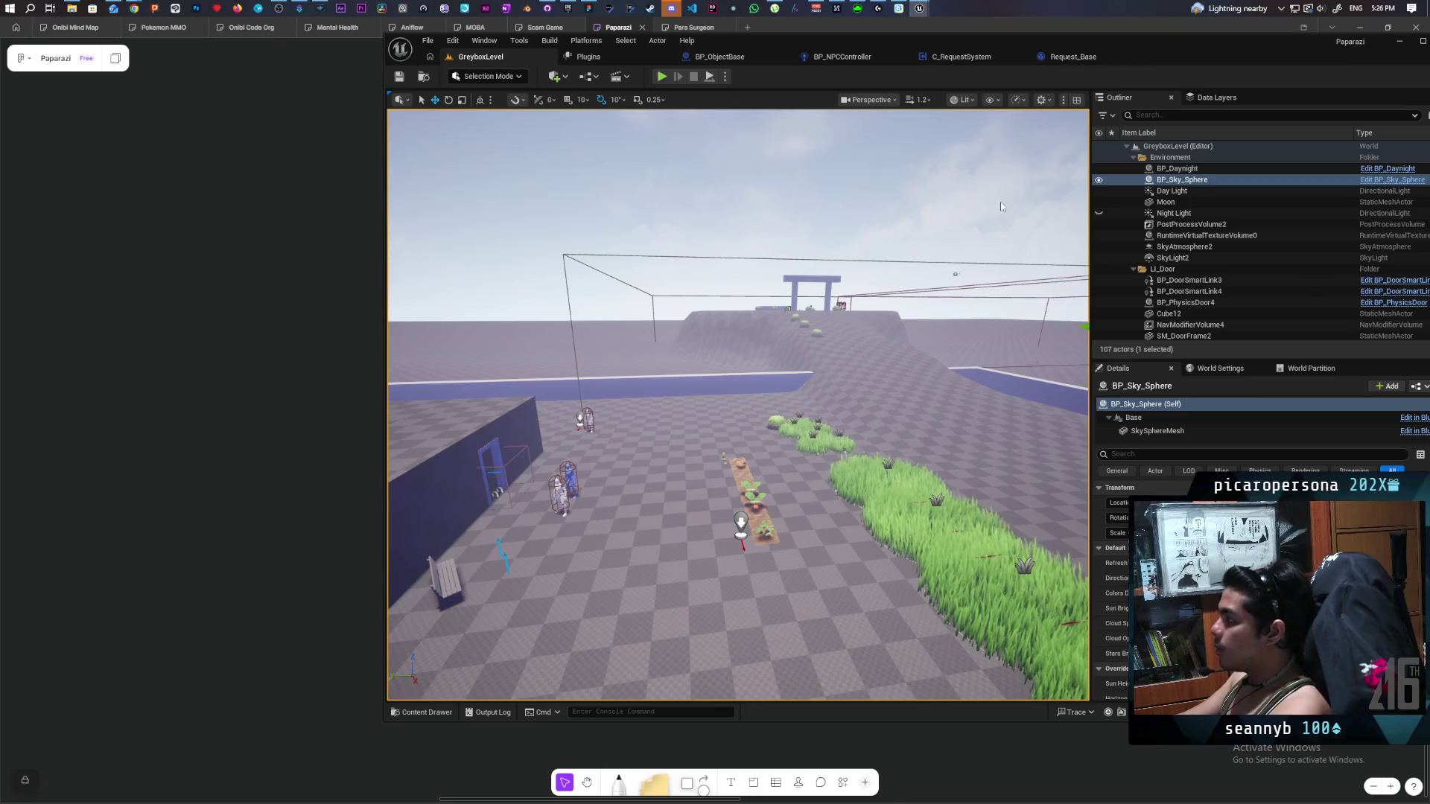
pyautogui.moveTo(737, 447); pyautogui.dragTo(678, 365)
pyautogui.moveTo(745, 418)
pyautogui.mouseDown()
pyautogui.moveTo(822, 458)
pyautogui.moveTo(633, 419)
pyautogui.mouseUp()
pyautogui.click(836, 465)
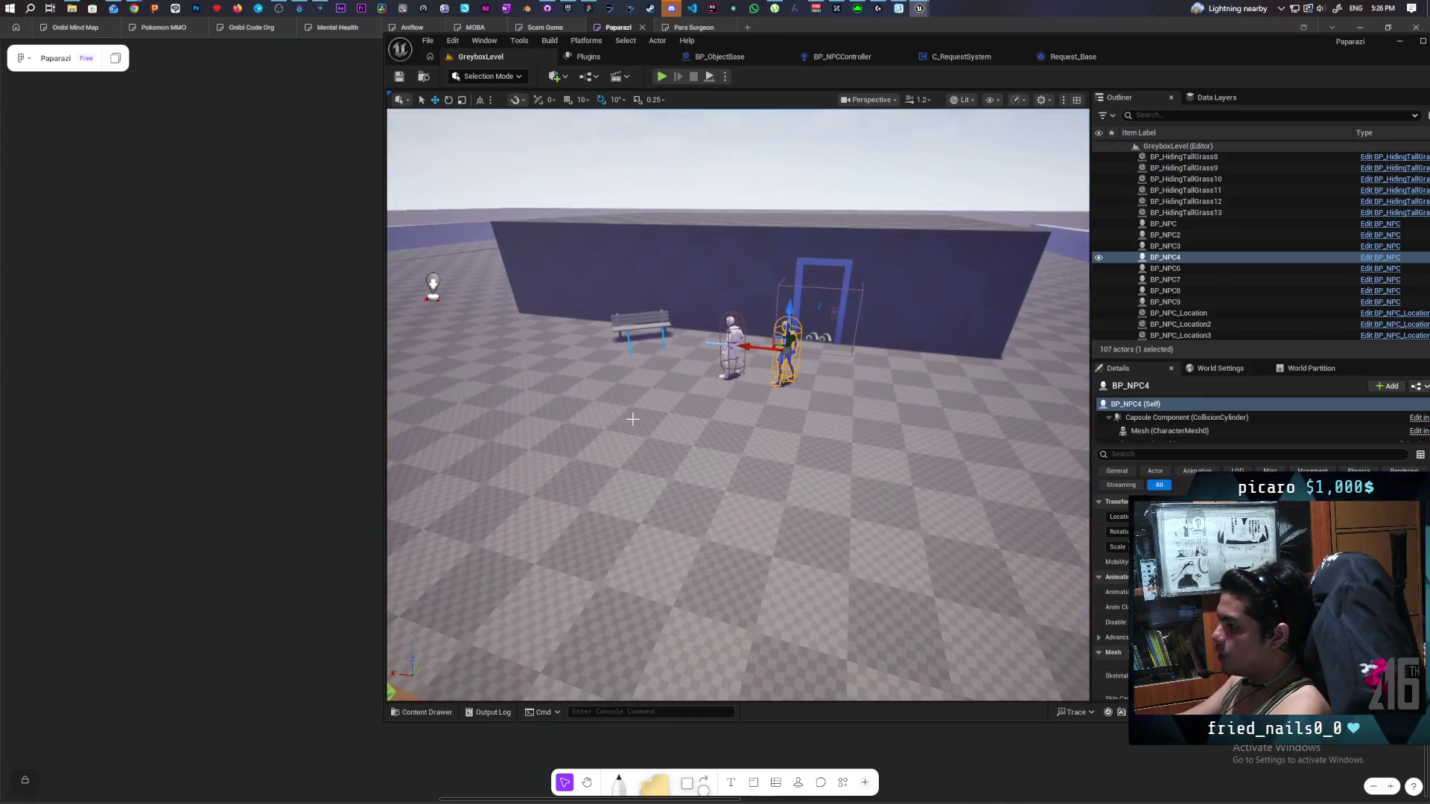
# Zoom and move closer to frame BP_NPC4 with the bench, wall and doorway.
pyautogui.scroll(6, 715, 484)
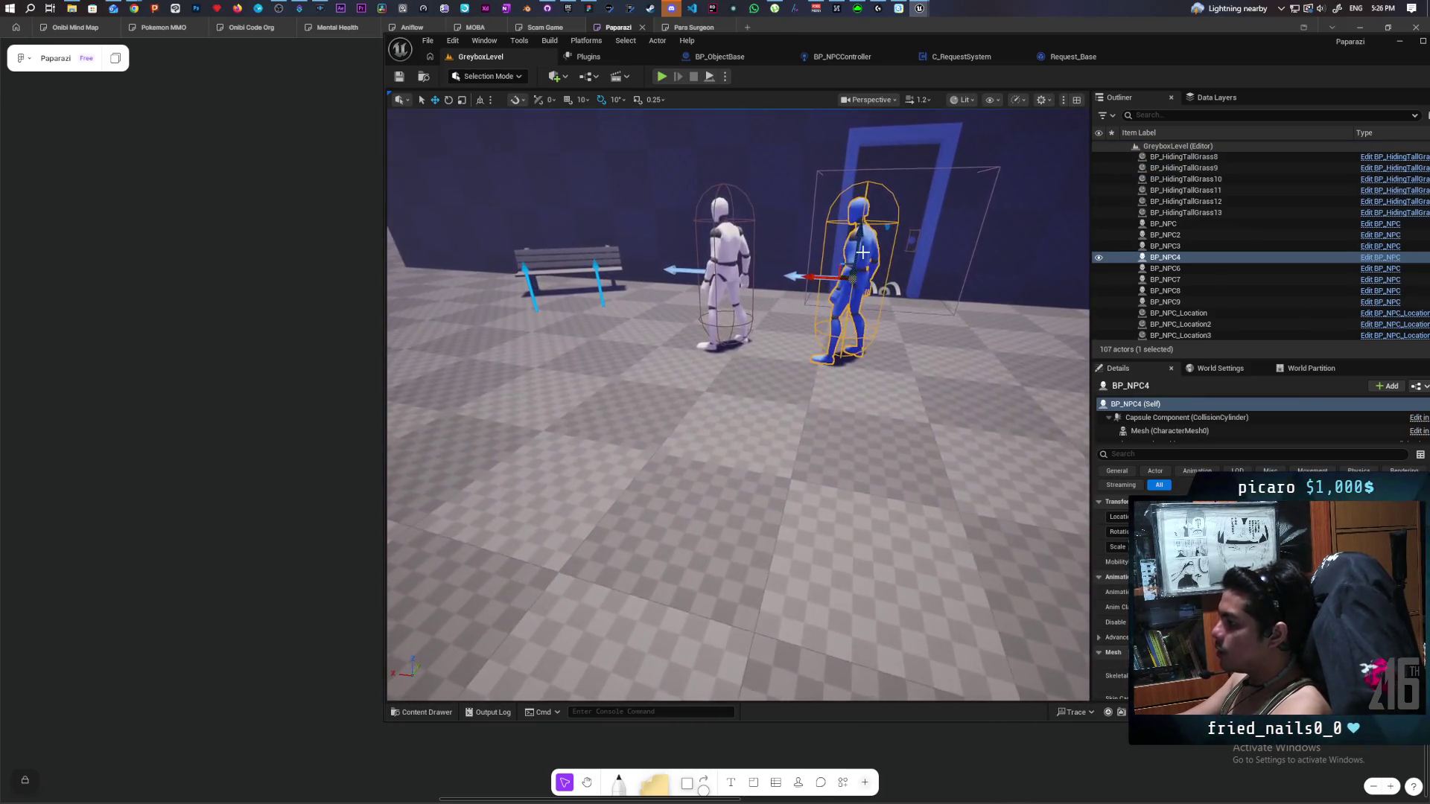
pyautogui.scroll(-8, 871, 275)
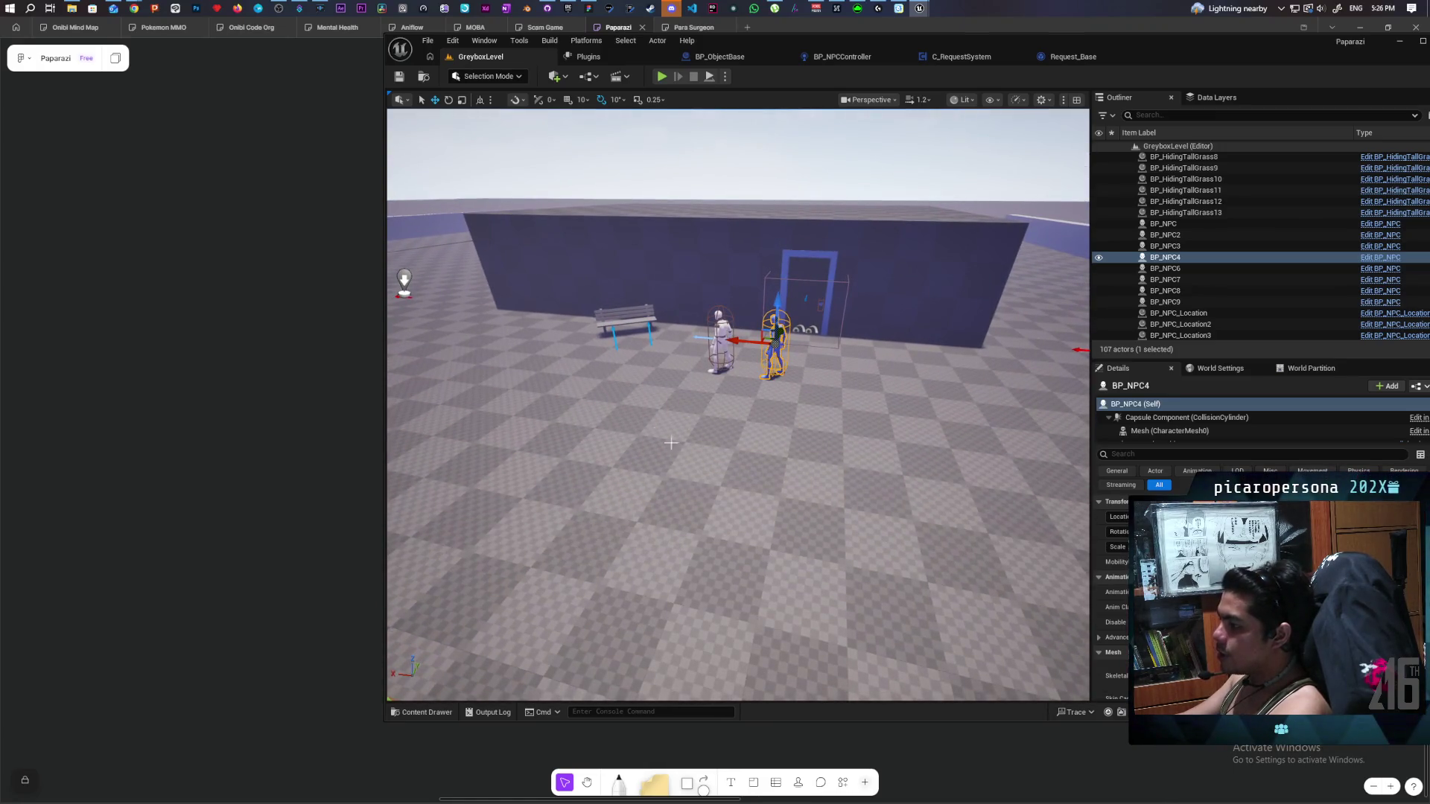
pyautogui.moveTo(670, 442); pyautogui.dragTo(812, 342)
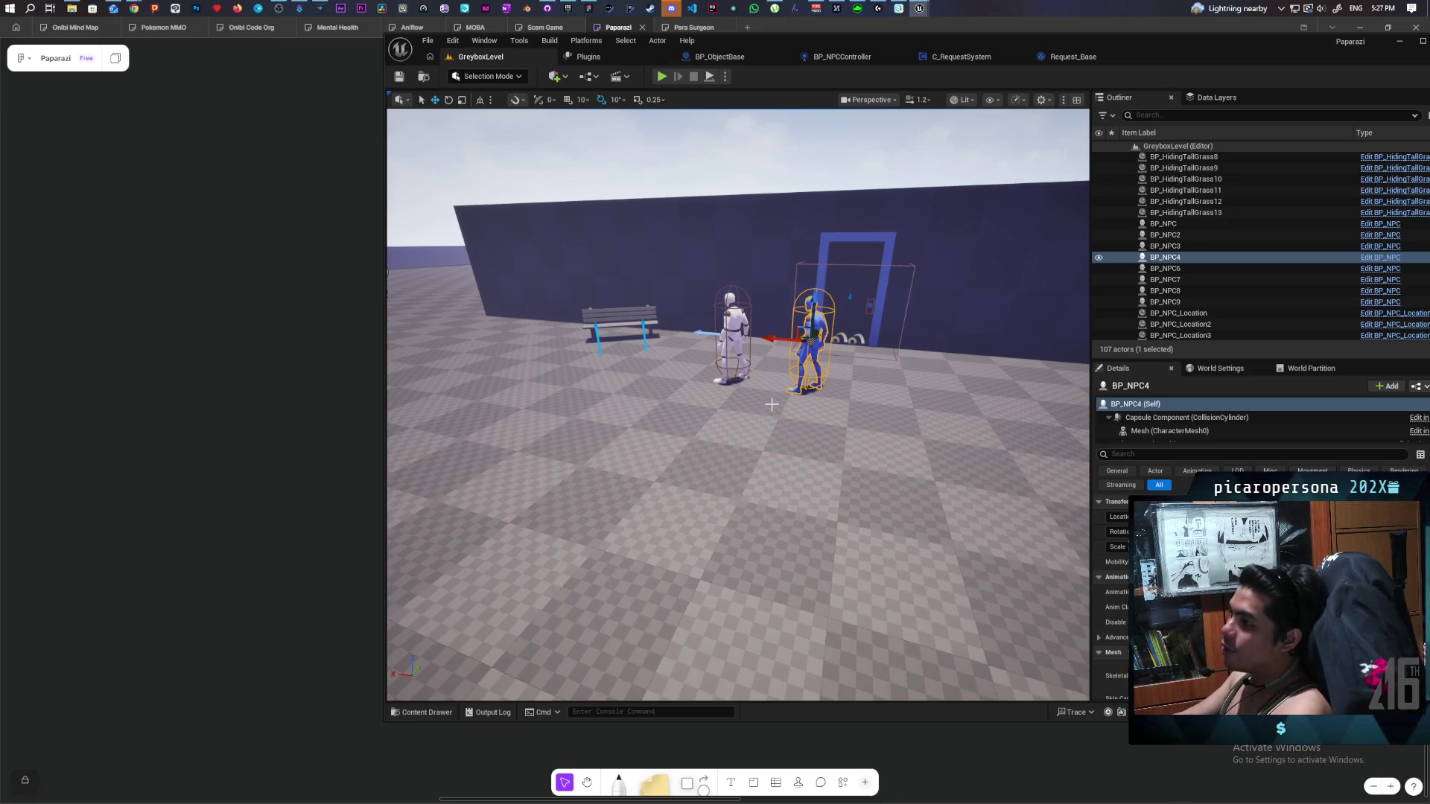
pyautogui.moveTo(135, 9)
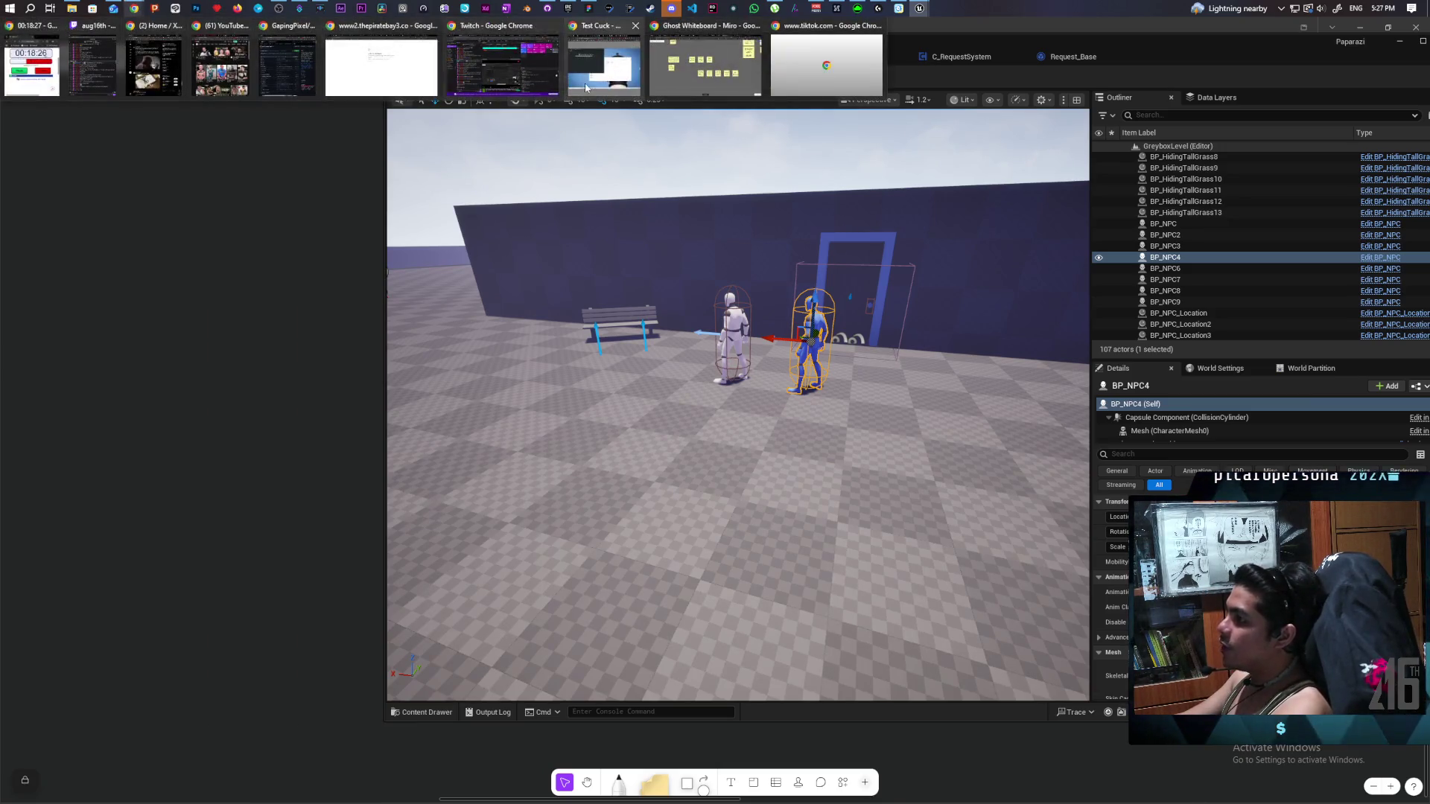
pyautogui.click(604, 59)
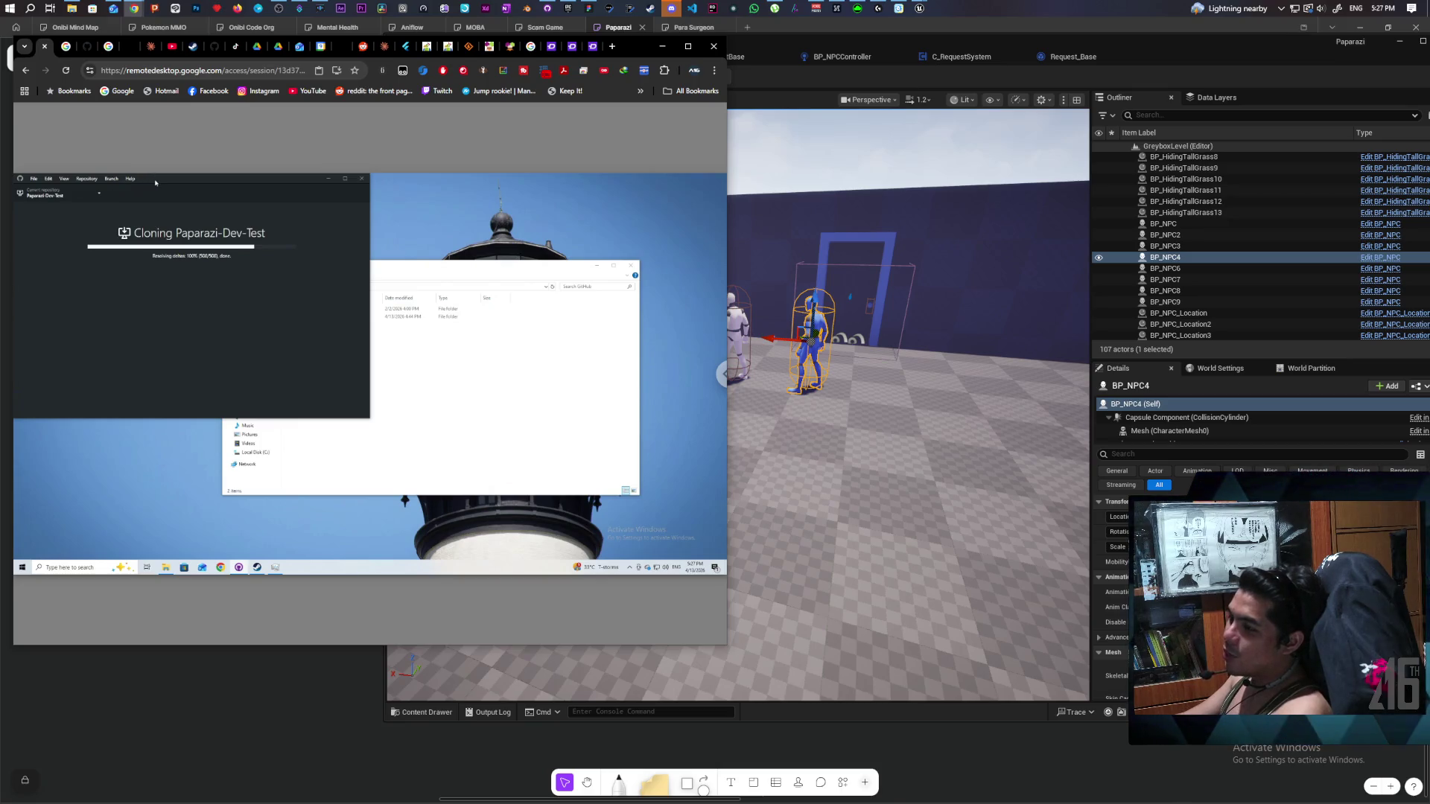
pyautogui.moveTo(157, 185)
pyautogui.mouseDown()
pyautogui.moveTo(298, 260)
pyautogui.moveTo(239, 240)
pyautogui.moveTo(231, 263)
pyautogui.mouseUp()
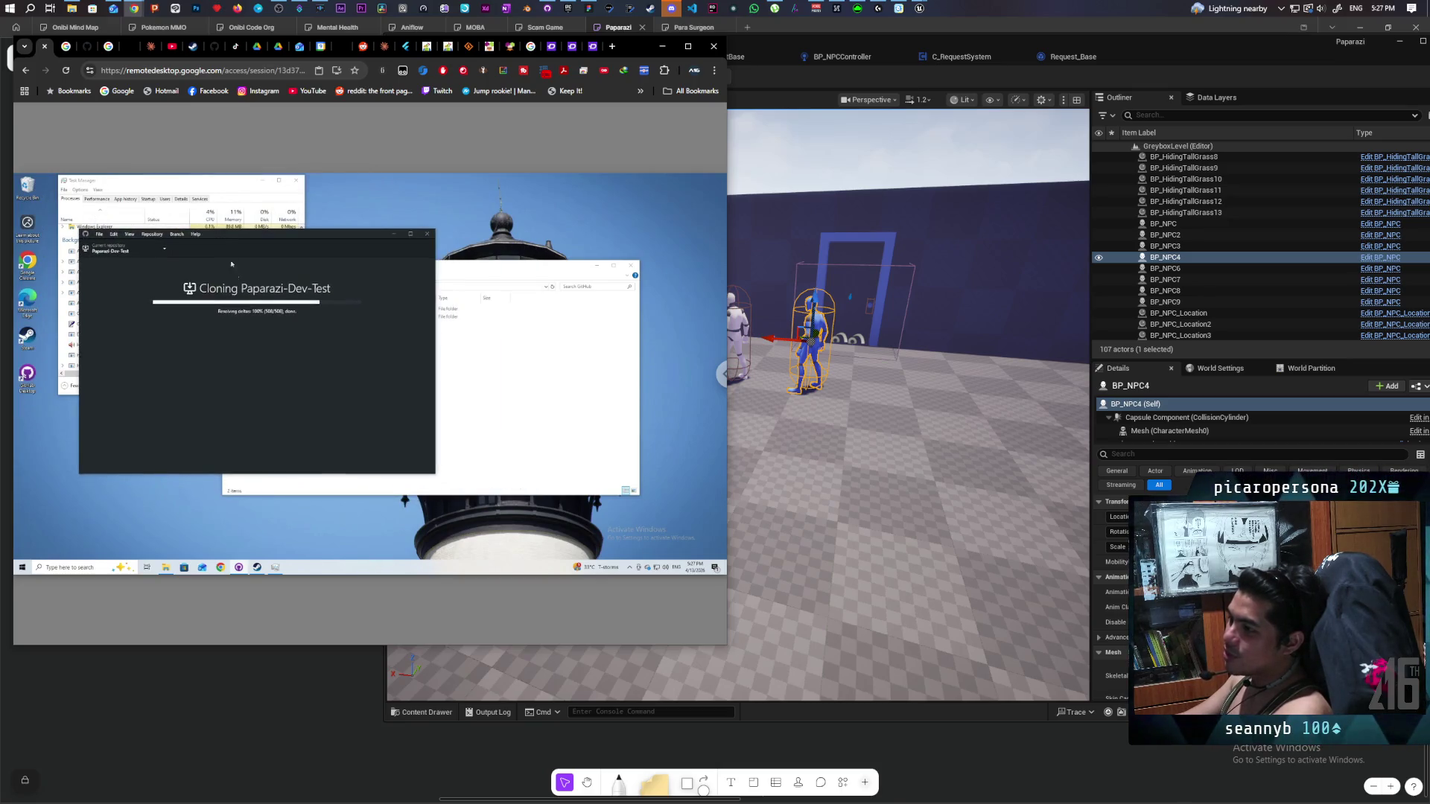
pyautogui.click(157, 249)
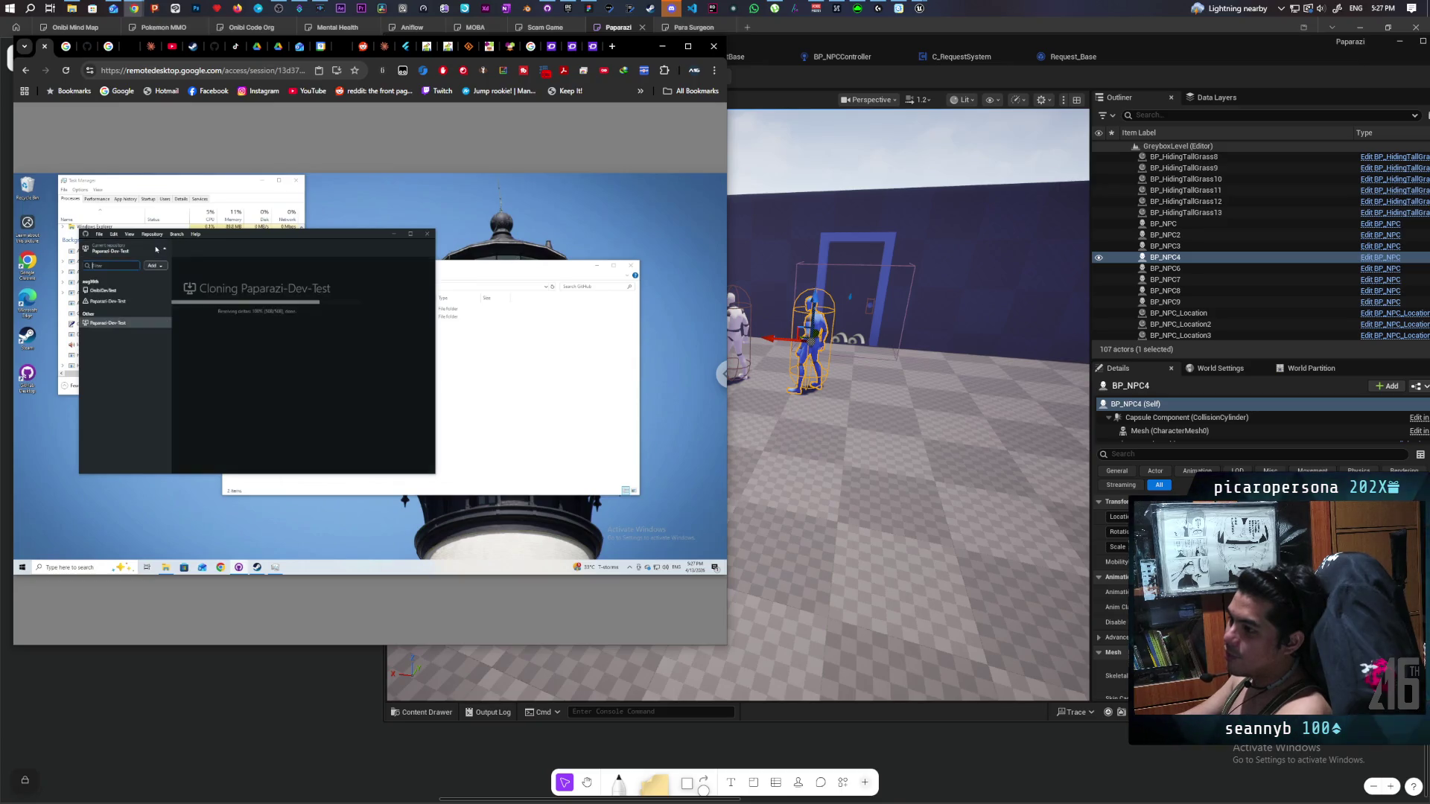
pyautogui.click(130, 291)
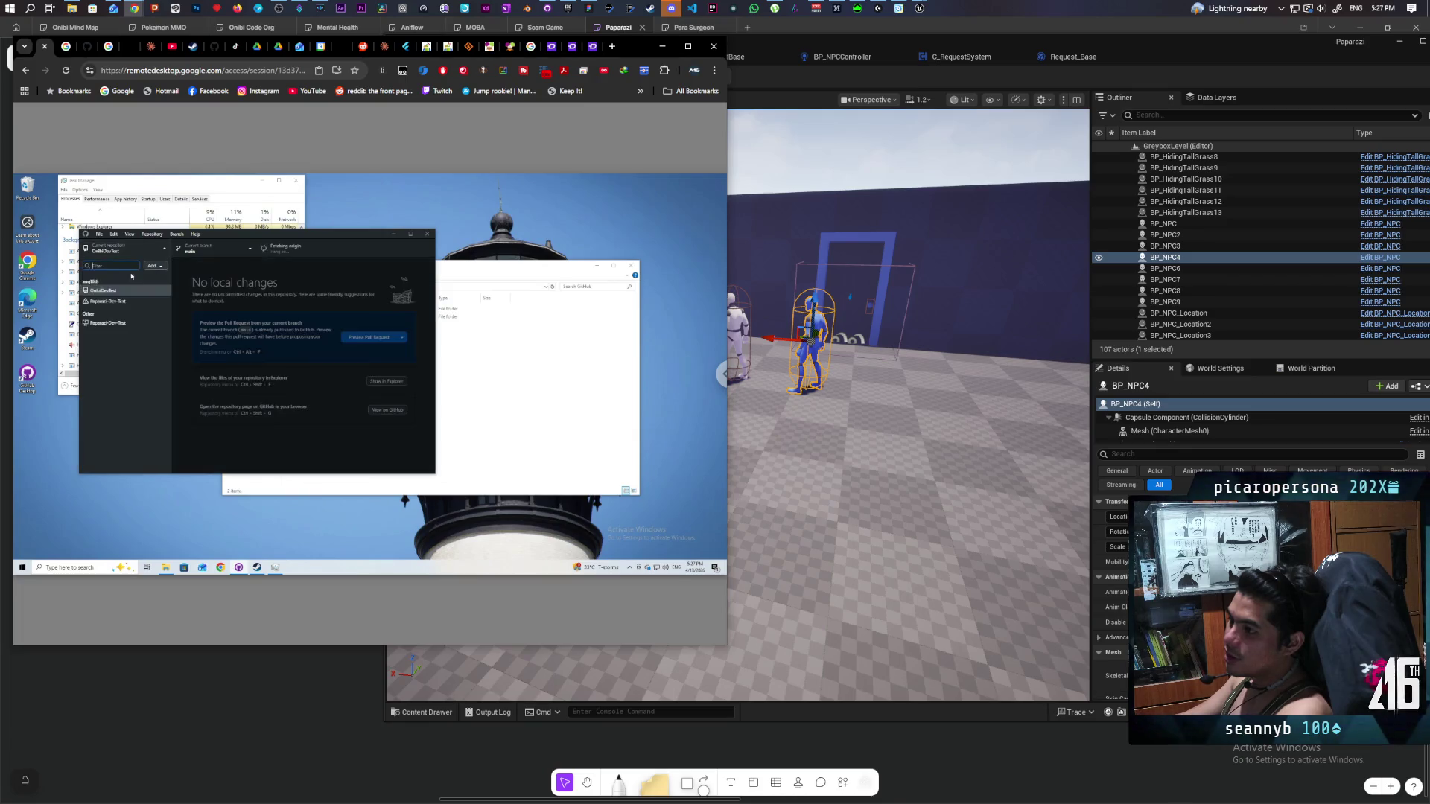
pyautogui.click(108, 301)
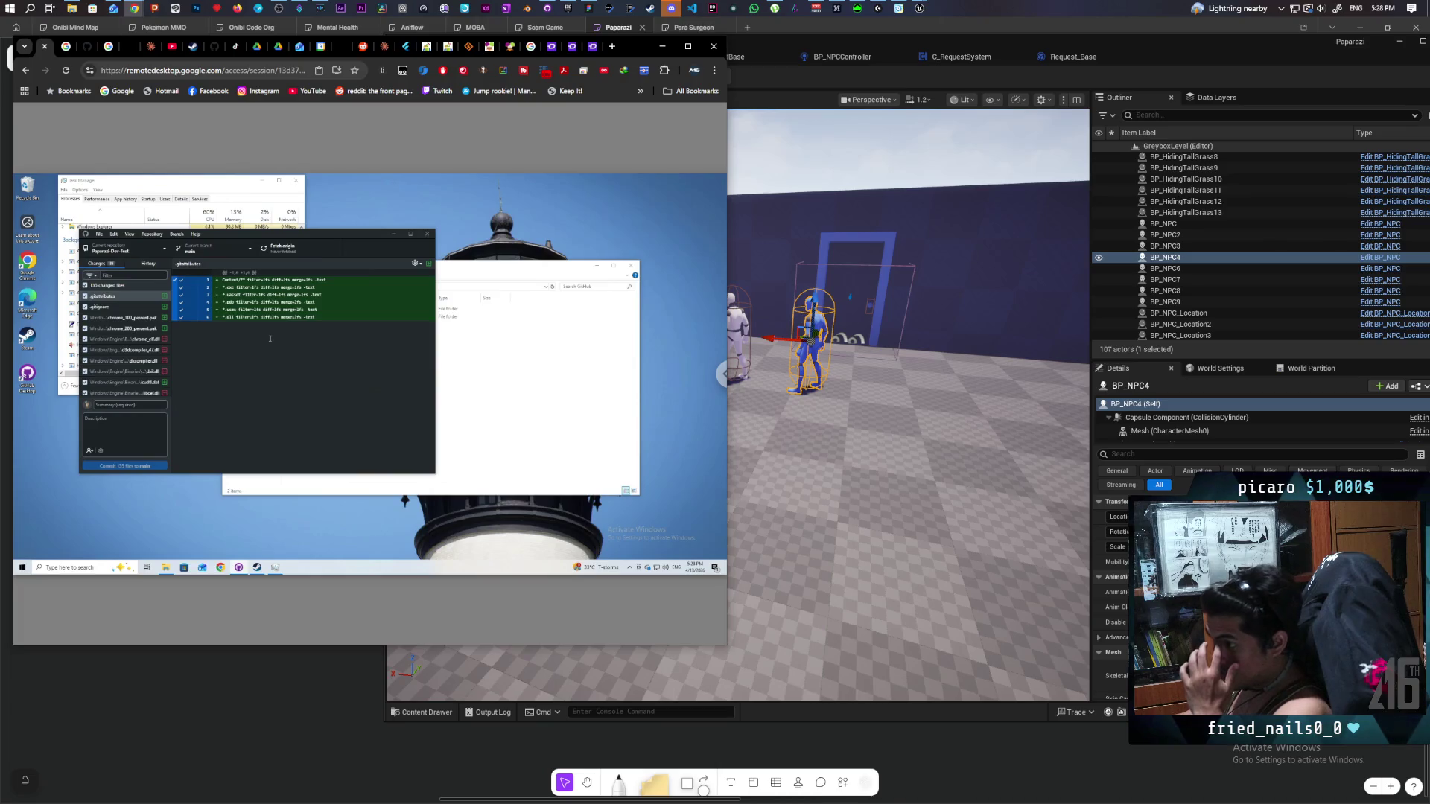
pyautogui.click(286, 251)
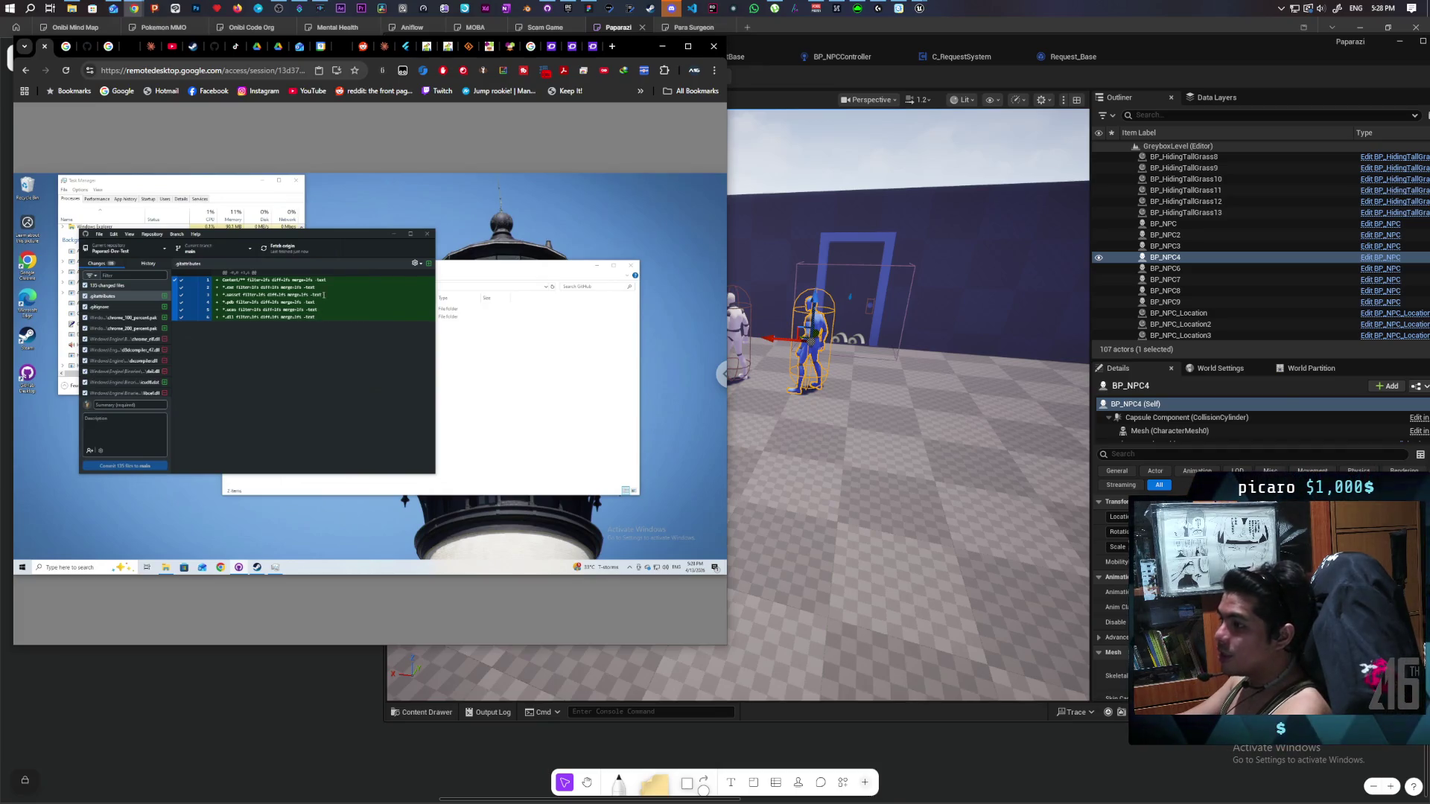
# Try discarding all 135 changes, dismiss the lock-file error, and close GitHub Desktop.
pyautogui.rightClick(107, 286)
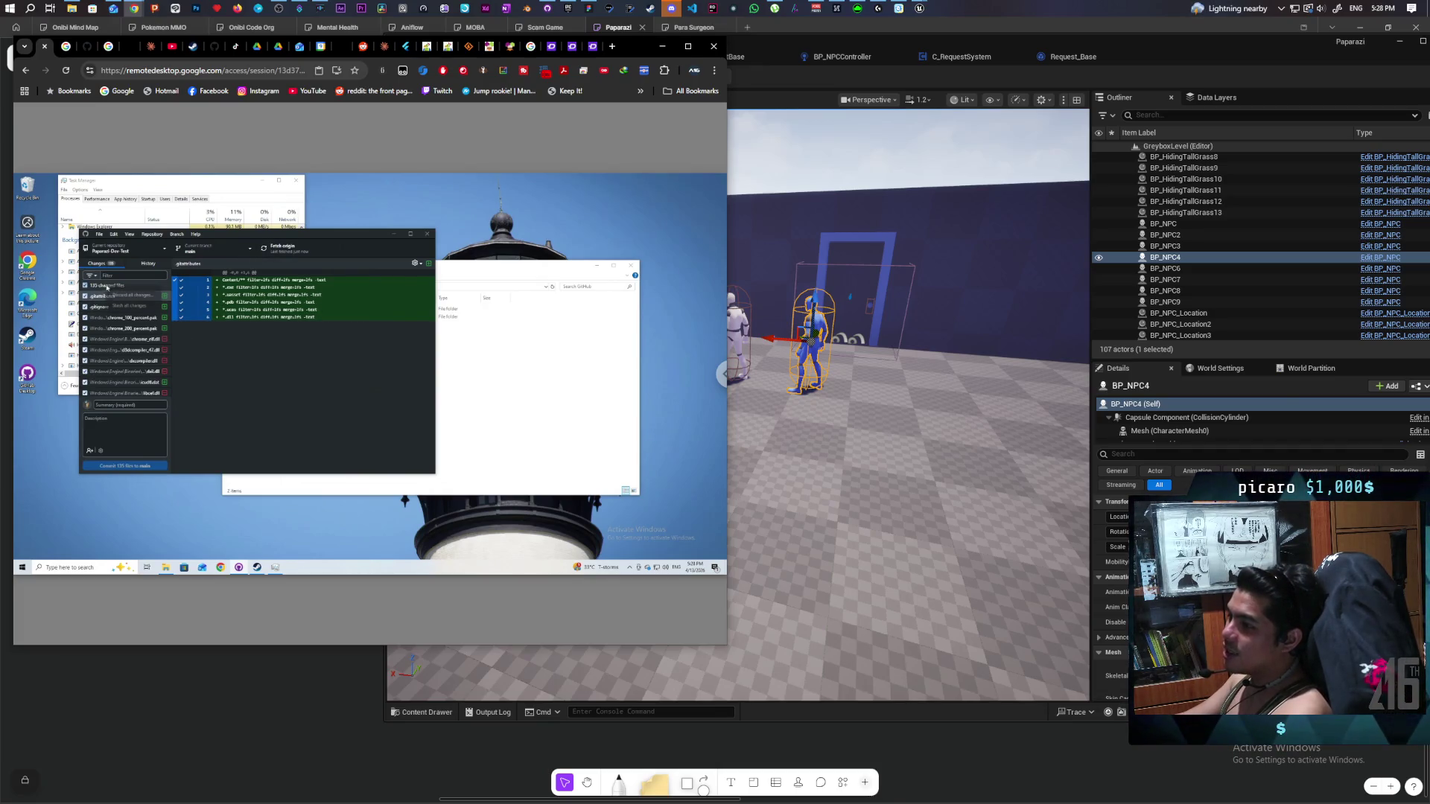
pyautogui.click(131, 296)
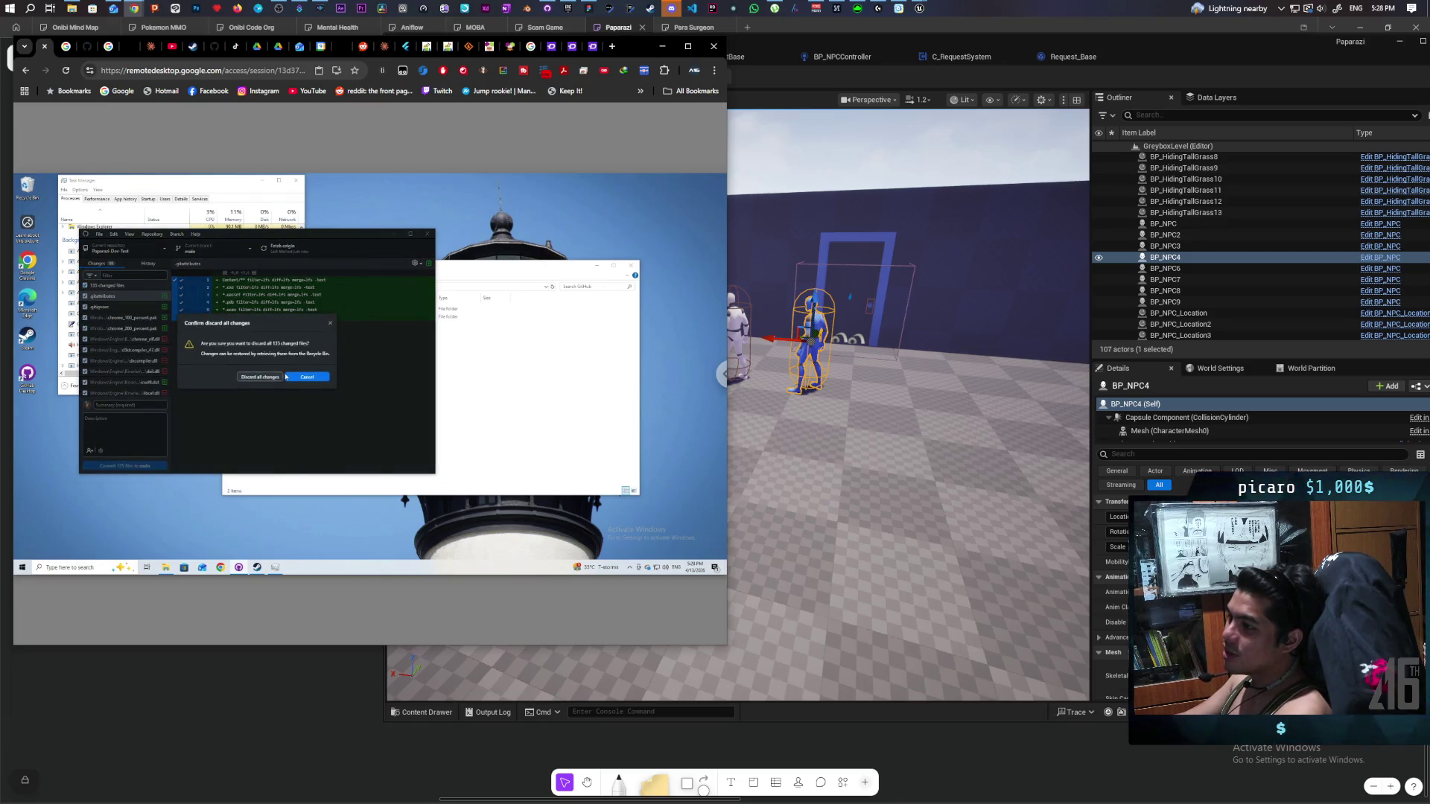
pyautogui.click(281, 377)
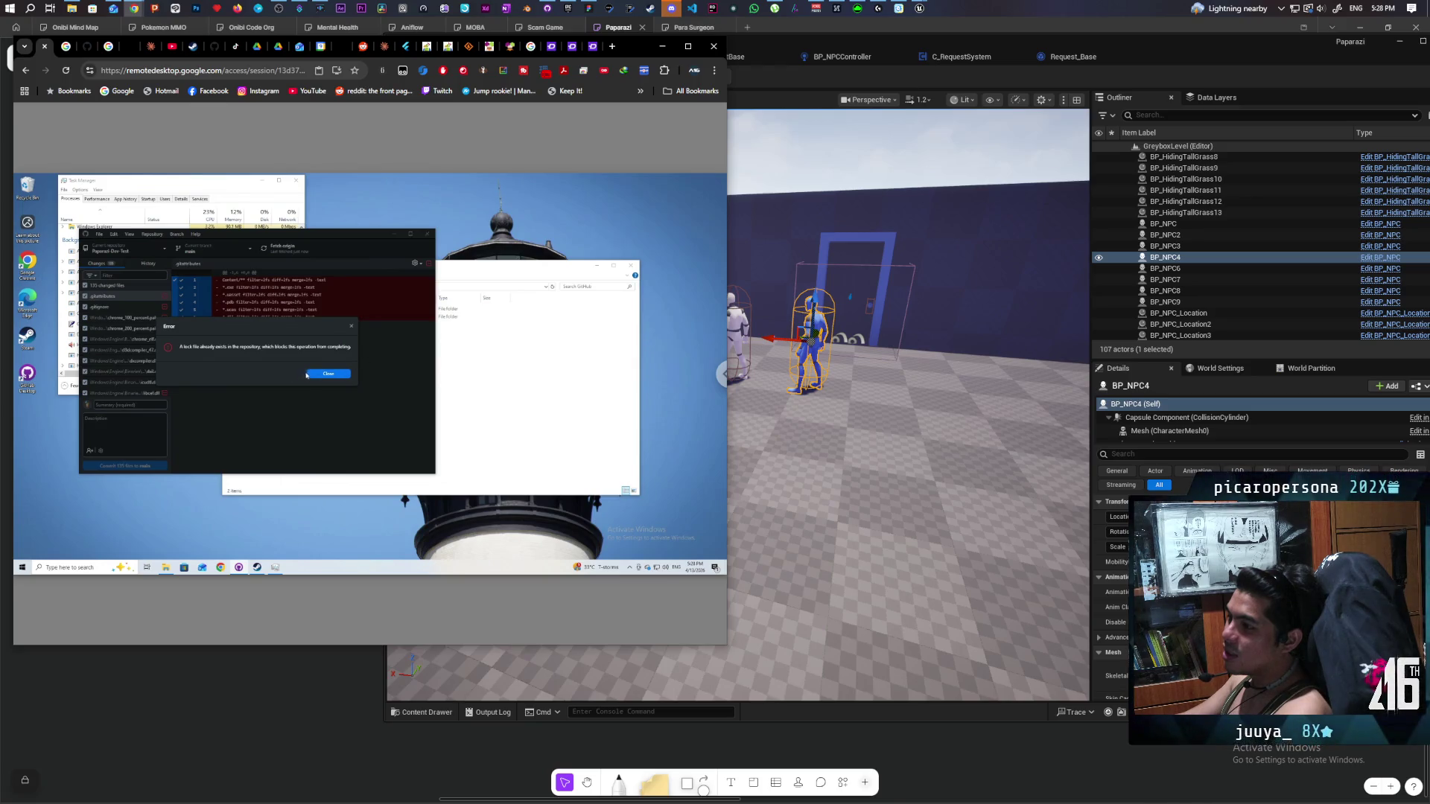
pyautogui.click(323, 375)
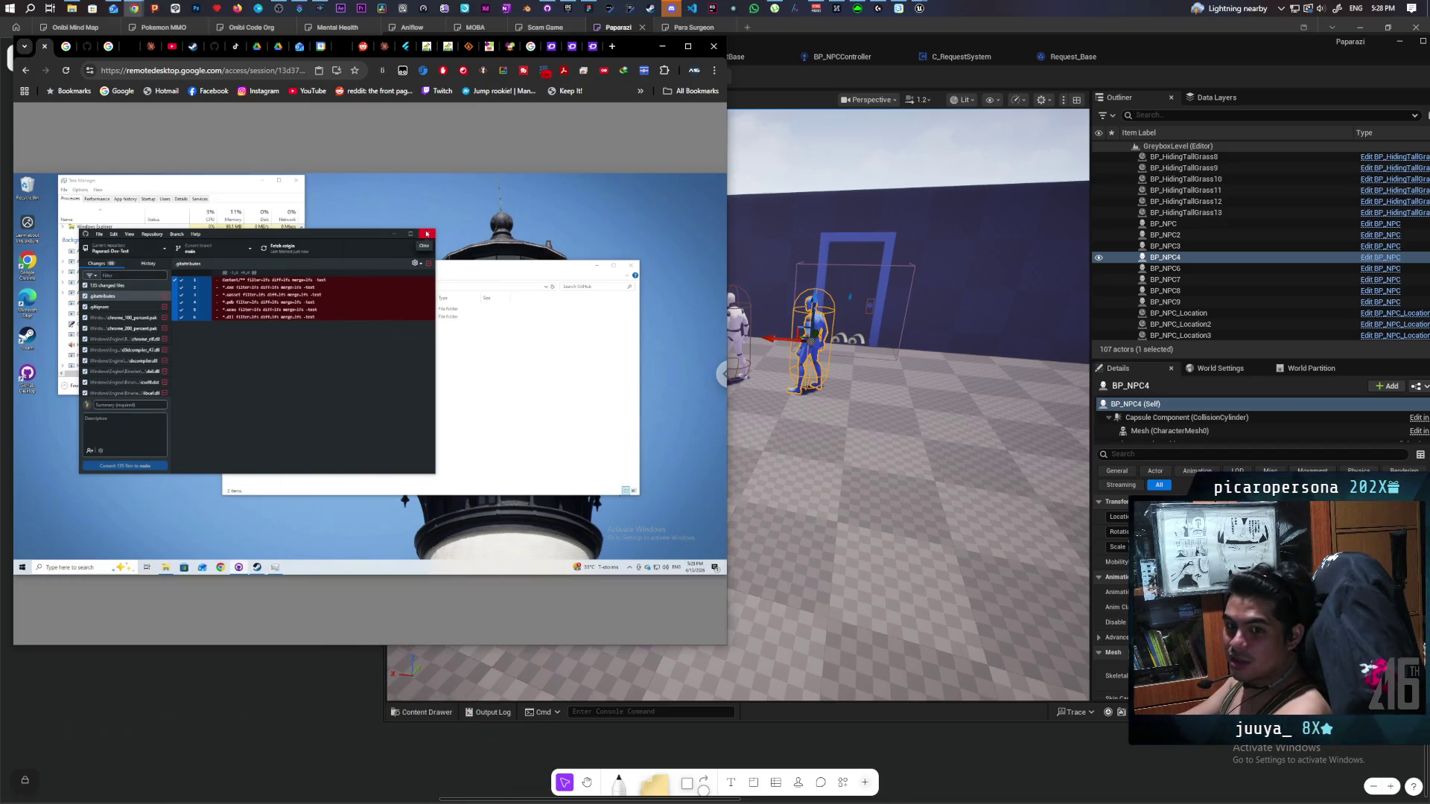
pyautogui.click(427, 233)
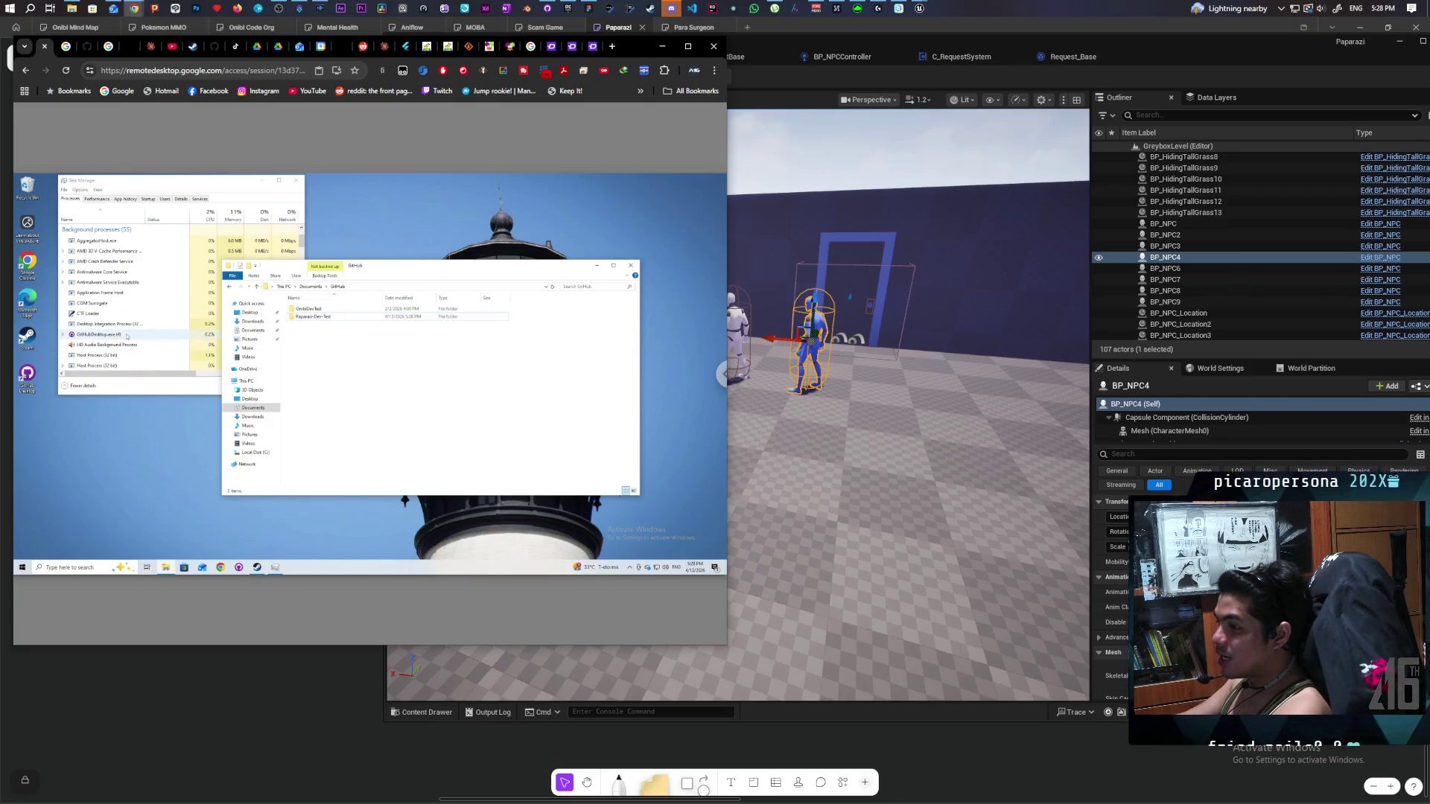
# End the GitHubDesktop.exe task and delete index.lock from Paparazi-Dev-Test's .git folder.
pyautogui.click(126, 335)
pyautogui.click(287, 387)
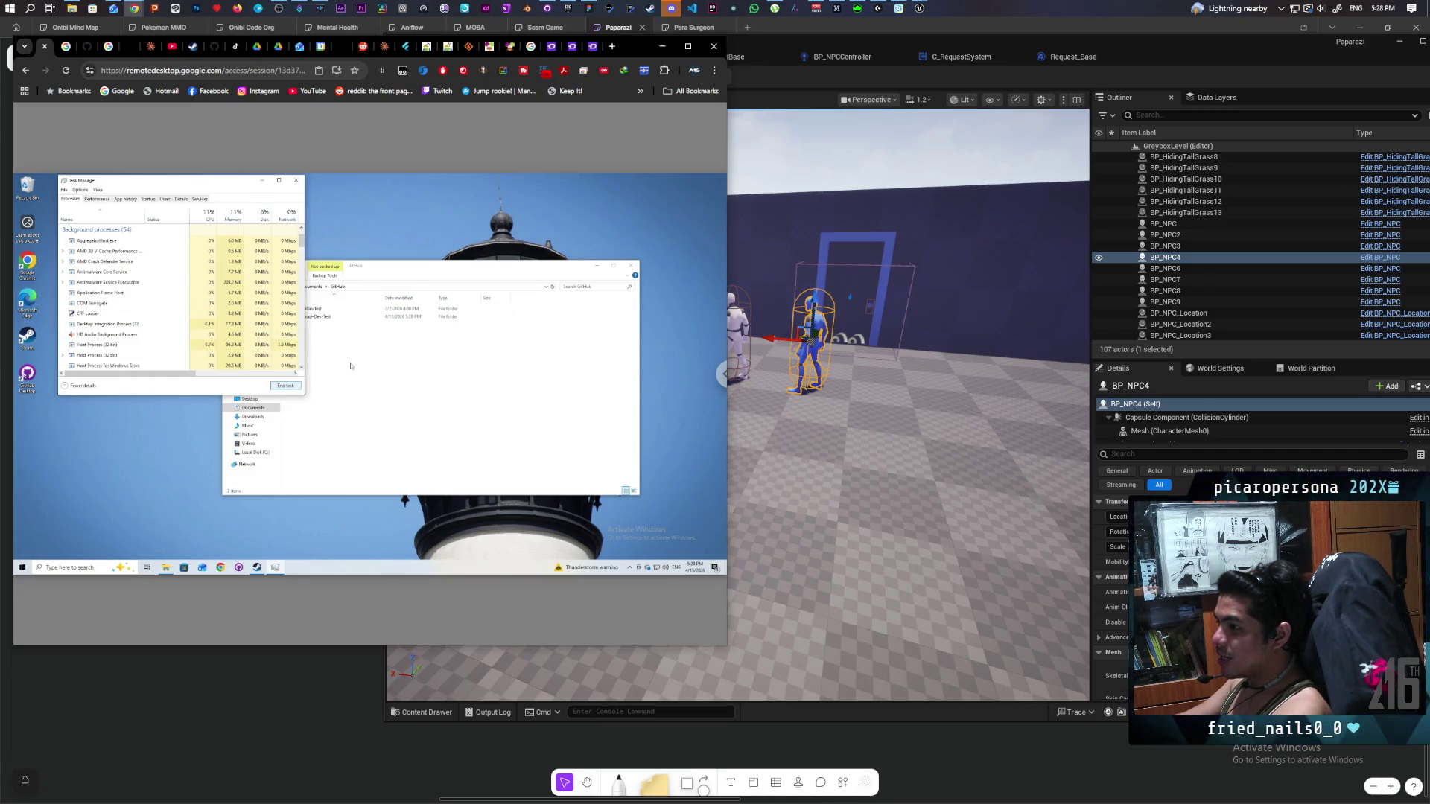
pyautogui.click(351, 366)
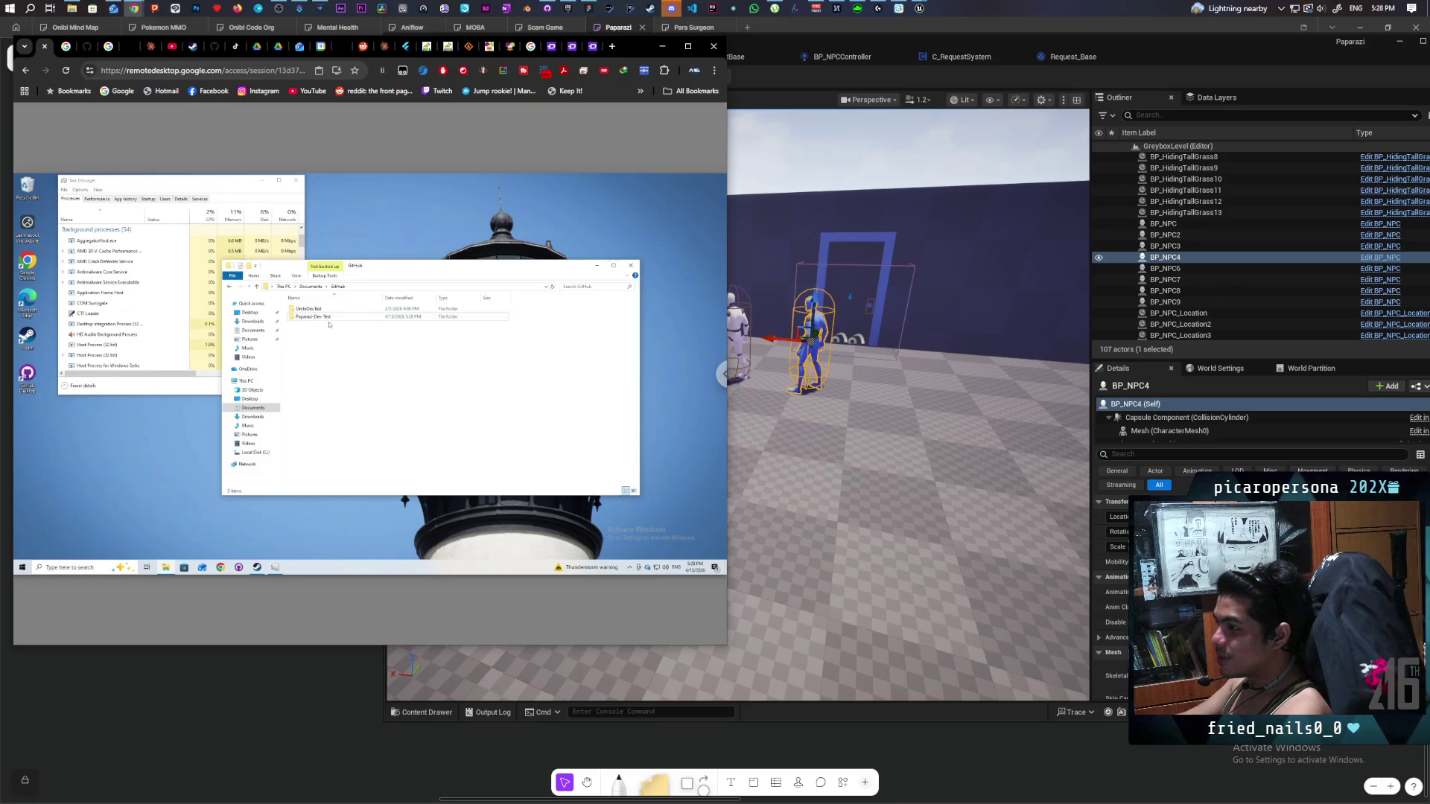
pyautogui.doubleClick(306, 317)
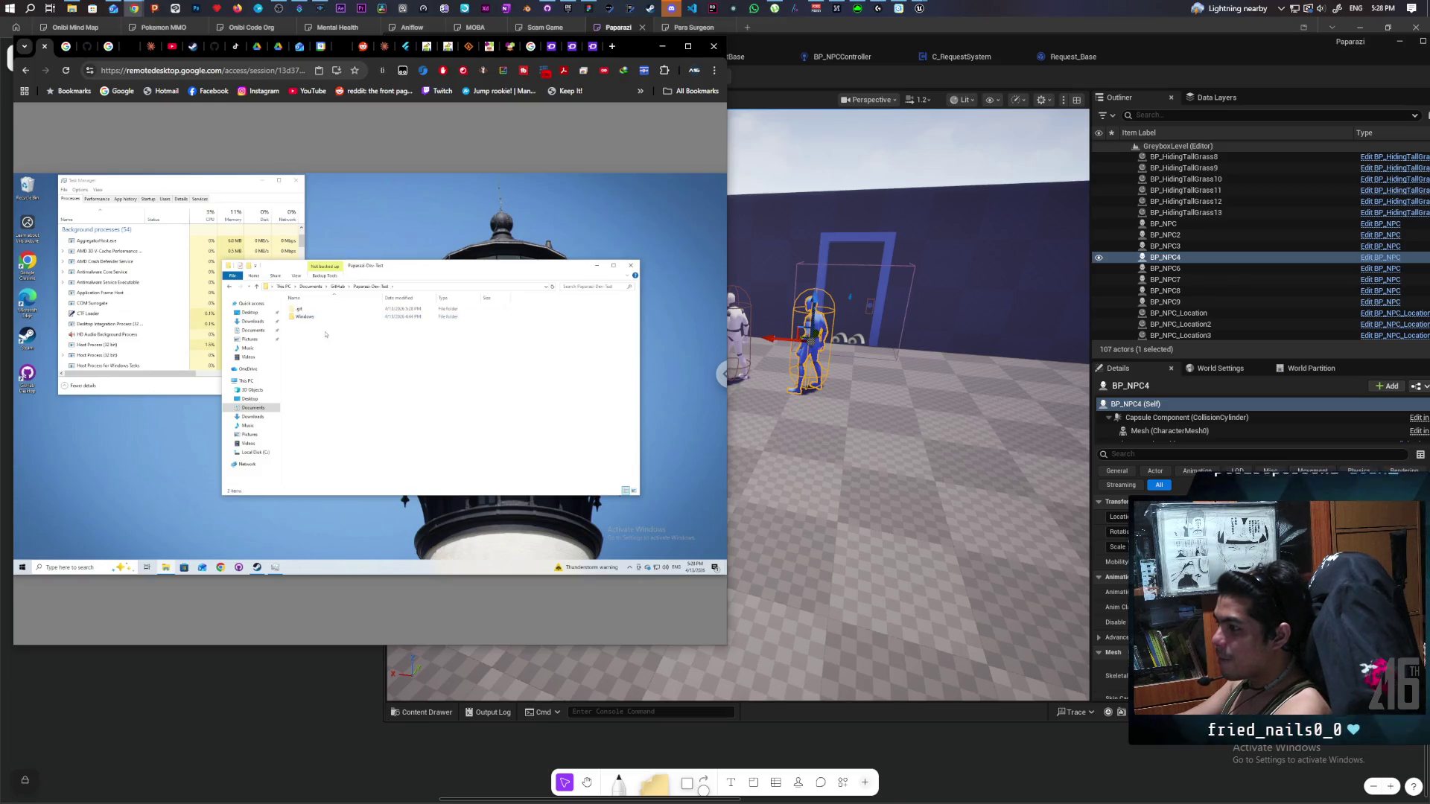
pyautogui.doubleClick(301, 309)
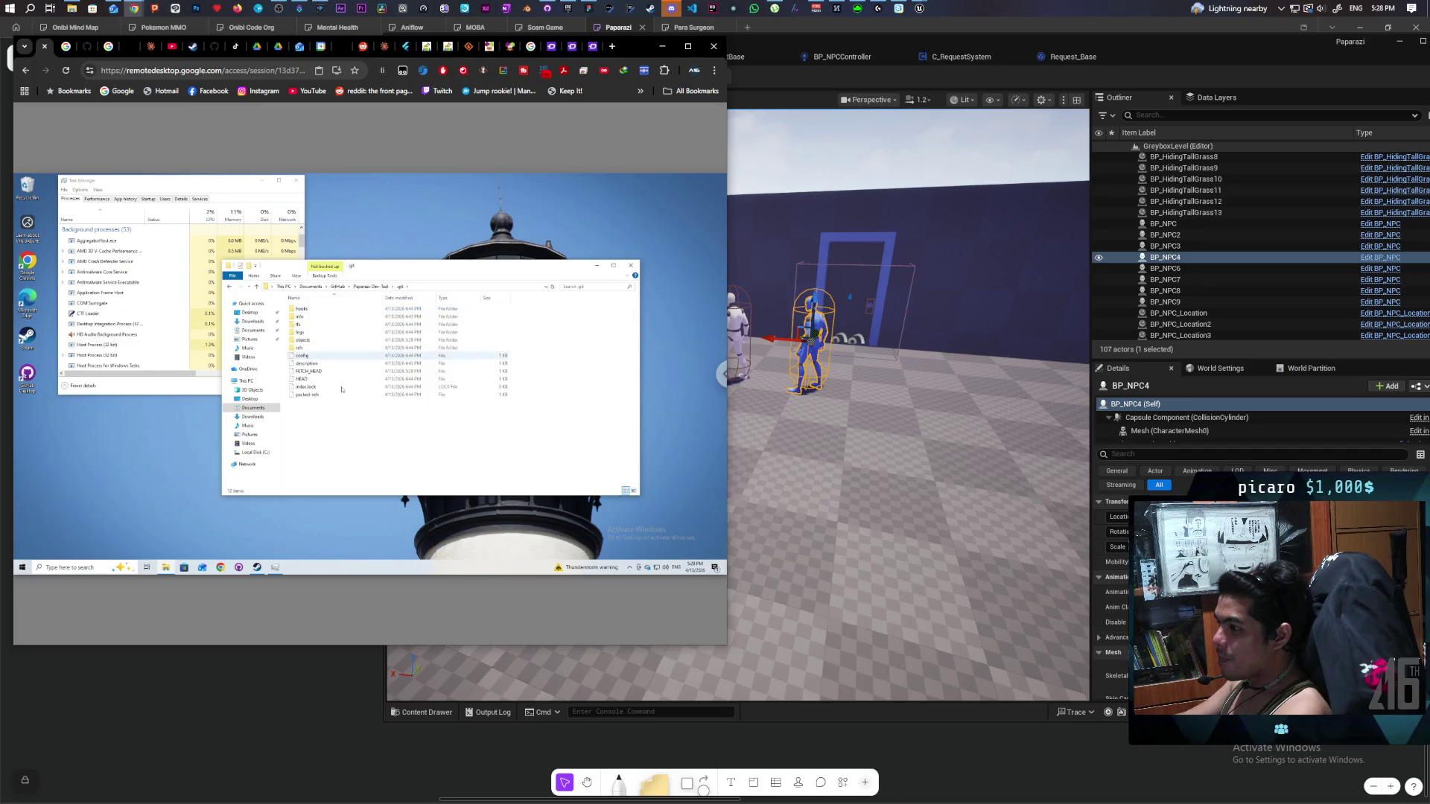
pyautogui.click(305, 387)
pyautogui.press('Delete')
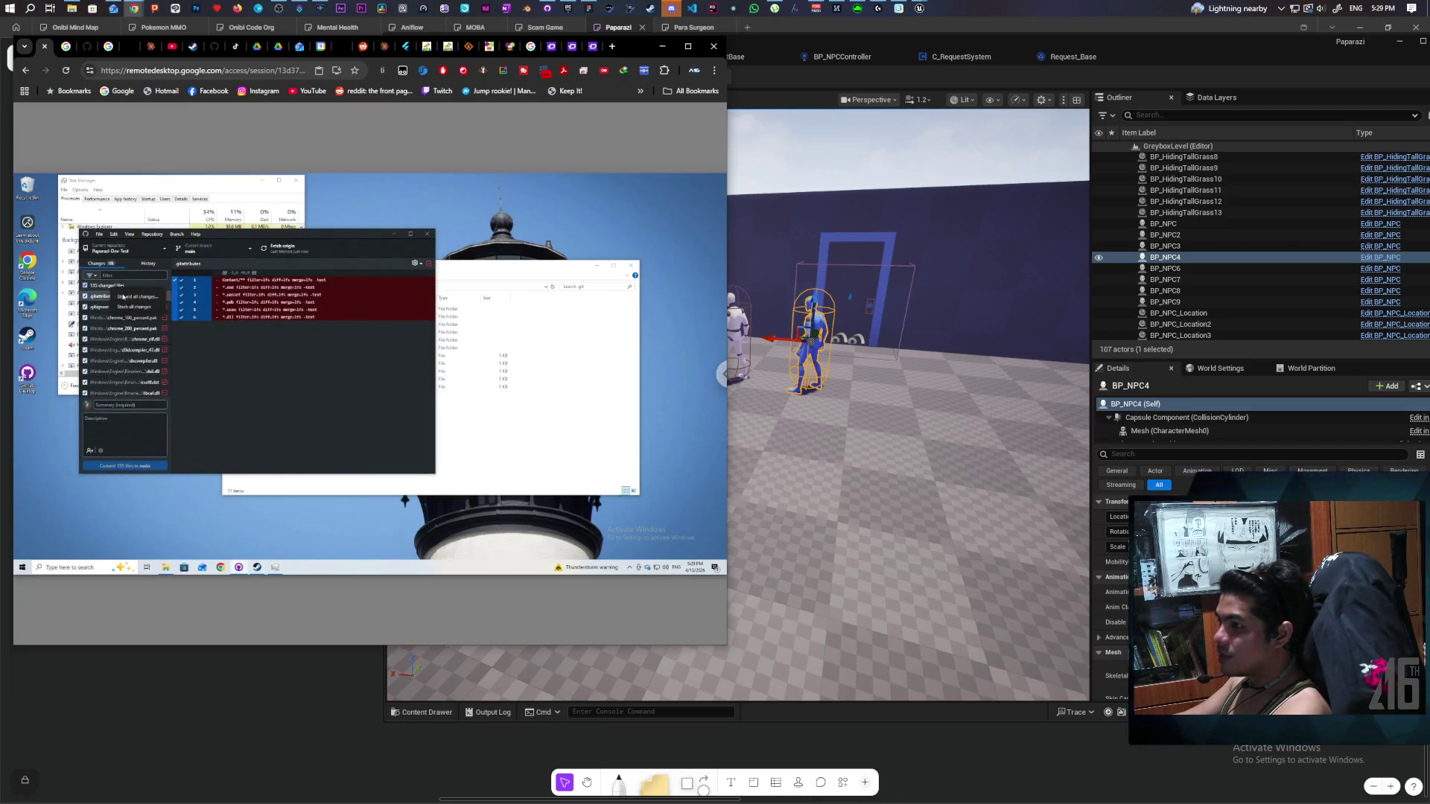
# Discard all changed files again via Ctrl+Shift+Backspace and confirm Discard all changes.
pyautogui.hotkey('ctrl', 'shift', 'BackSpace')
pyautogui.click(260, 378)
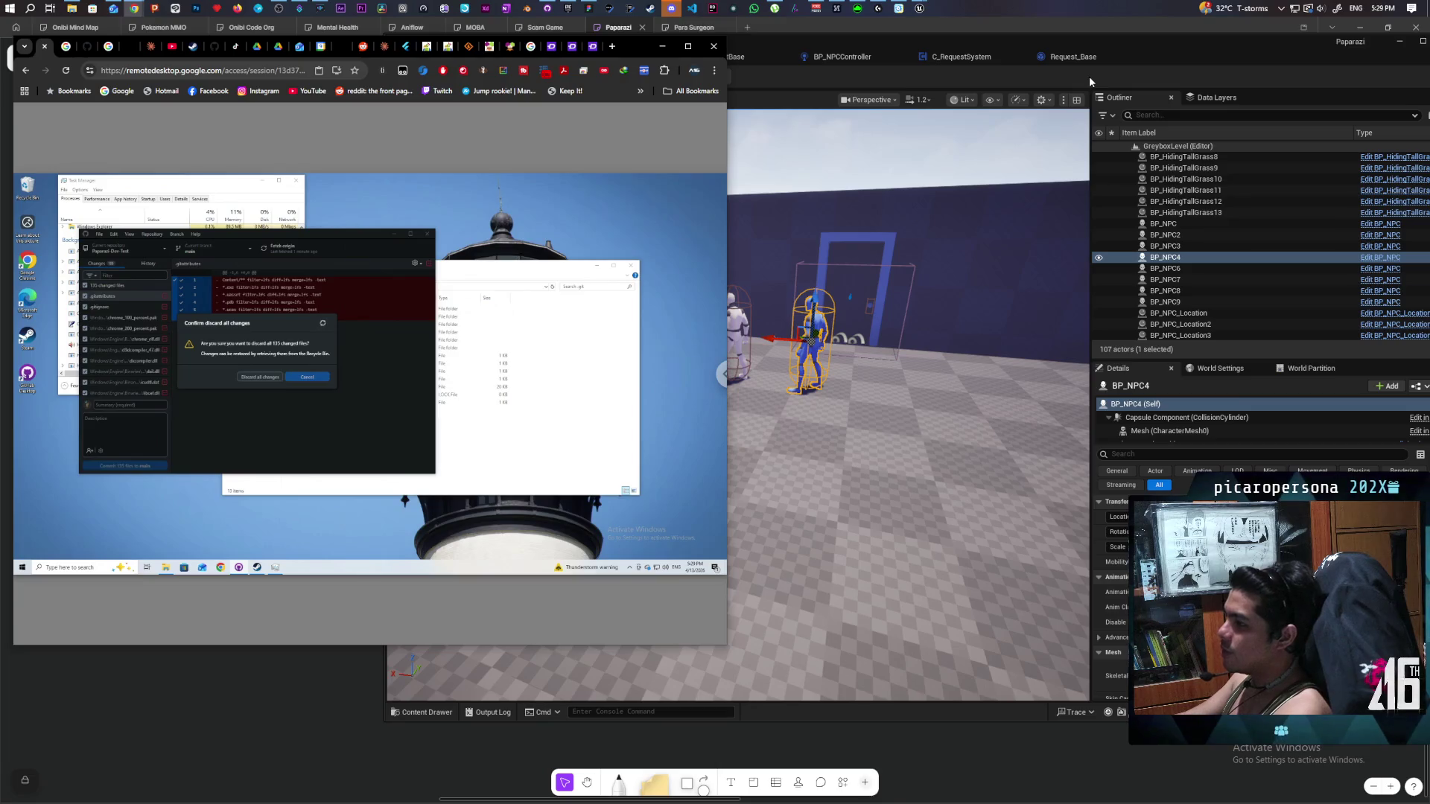
# Bring the Unreal Editor window back in front of Chrome Remote Desktop.
pyautogui.click(1090, 76)
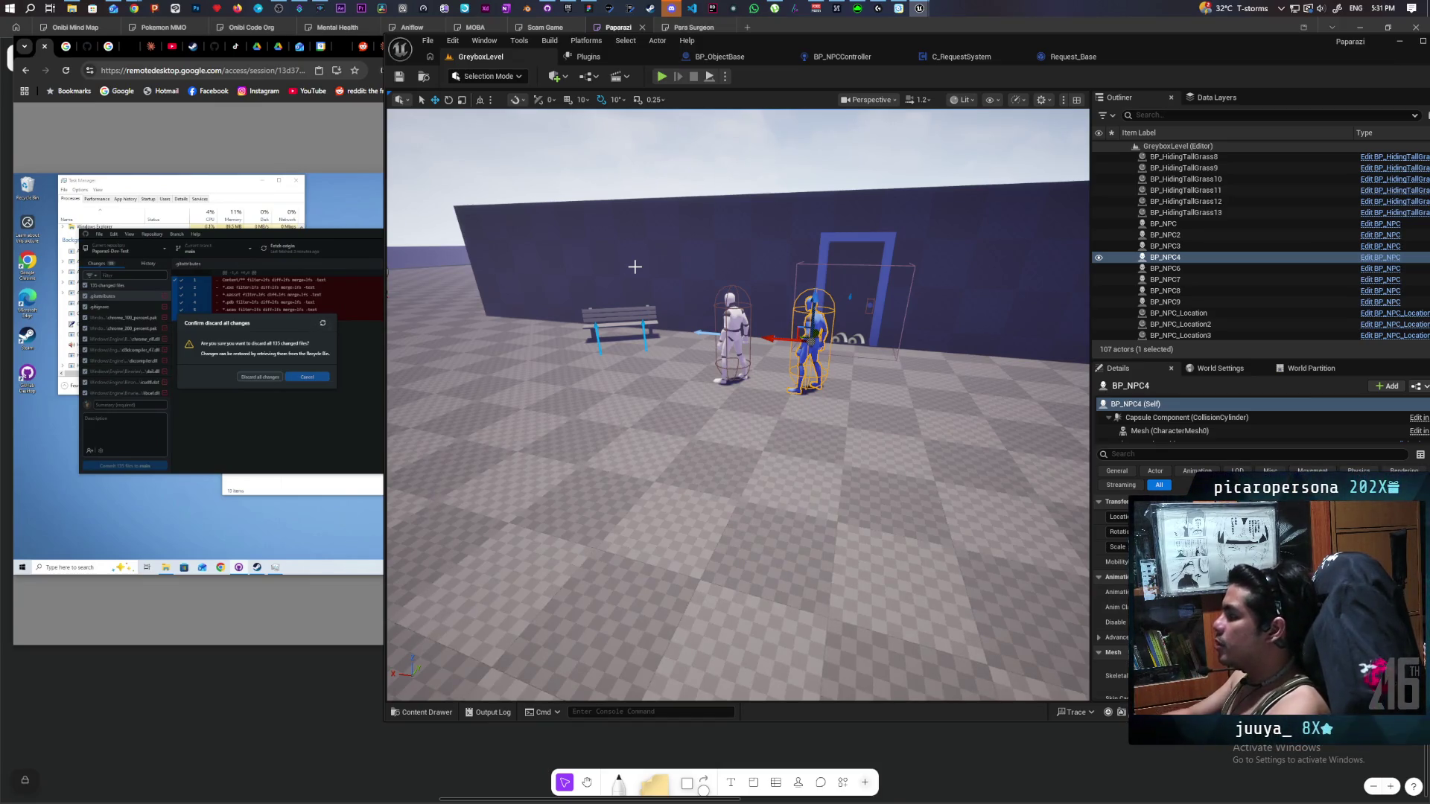
# Open the Request_Base blueprint's Check Request function graph.
pyautogui.click(1072, 56)
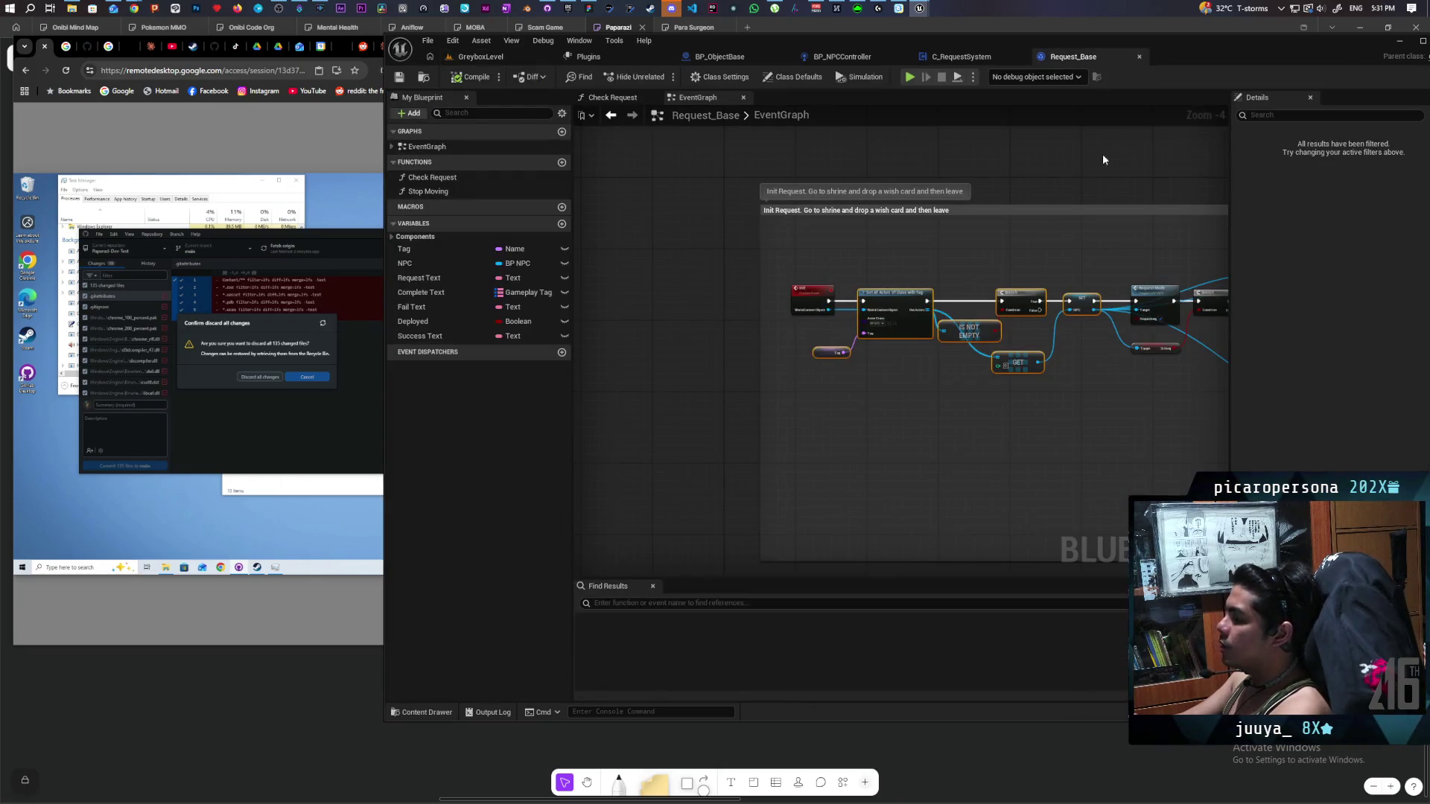
pyautogui.click(615, 98)
pyautogui.scroll(-4, 798, 271)
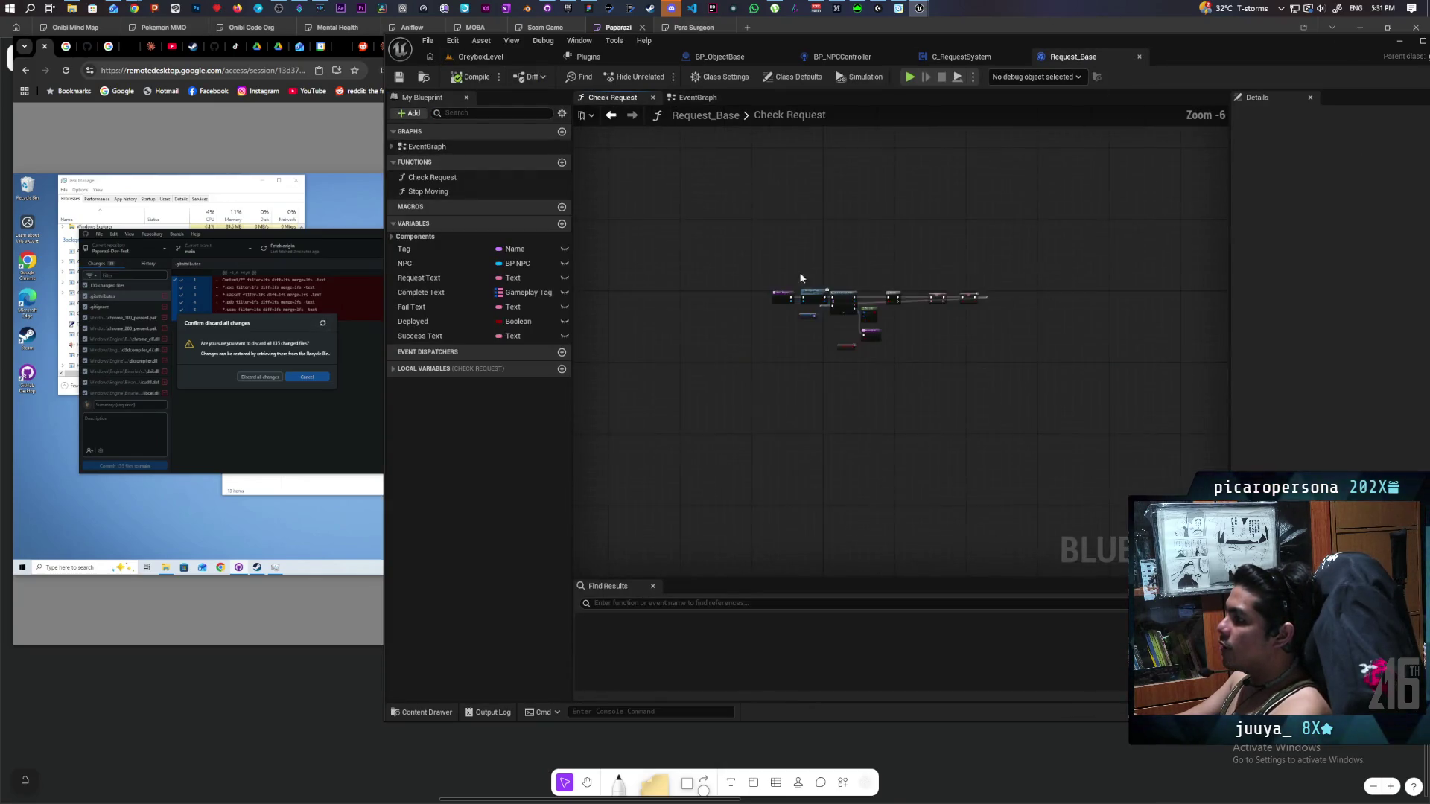
pyautogui.scroll(4, 852, 274)
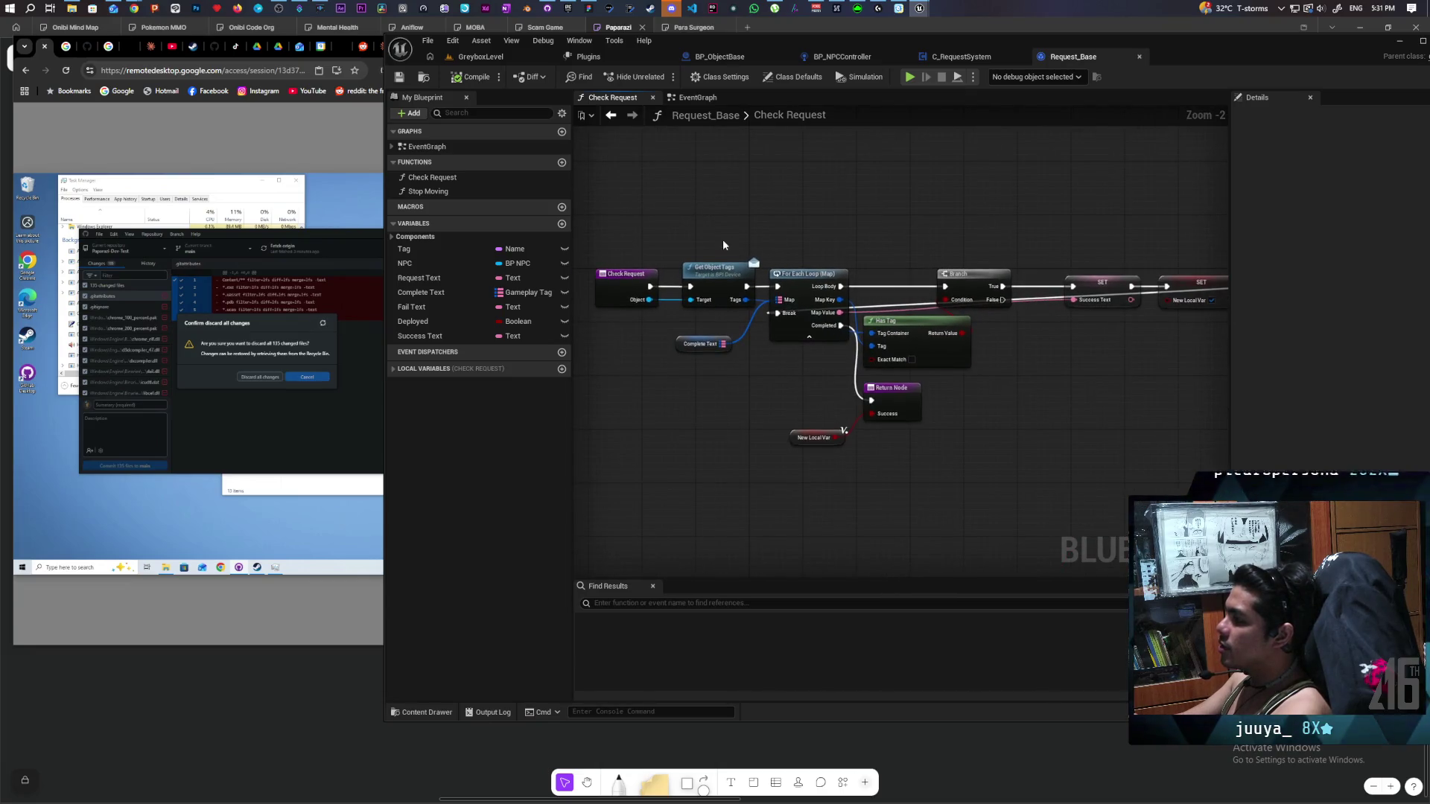
# Marquee-select all Check Request nodes and fit them in the graph view.
pyautogui.moveTo(662, 232)
pyautogui.mouseDown()
pyautogui.moveTo(1130, 473)
pyautogui.moveTo(1175, 472)
pyautogui.mouseUp()
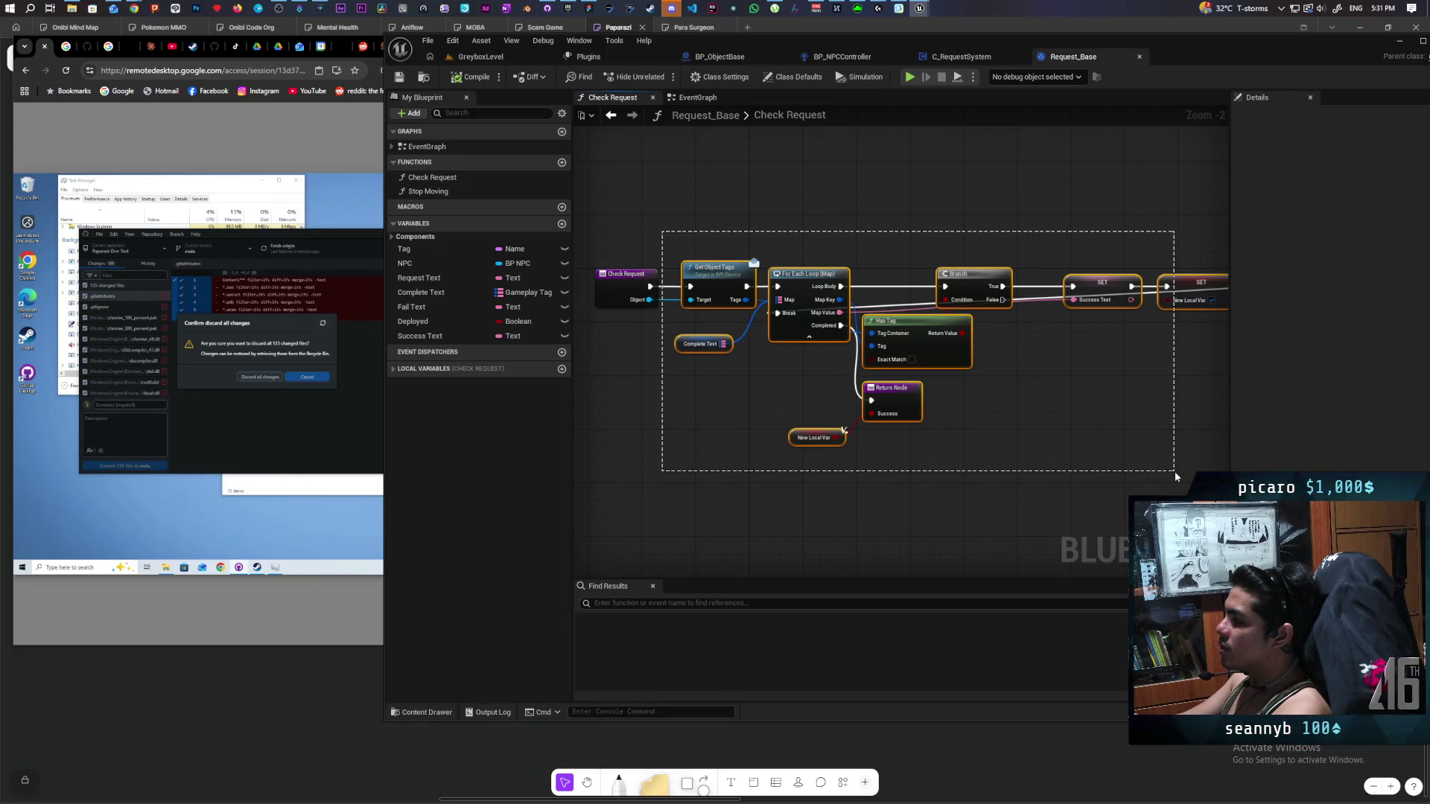
pyautogui.moveTo(1174, 471); pyautogui.dragTo(1174, 472)
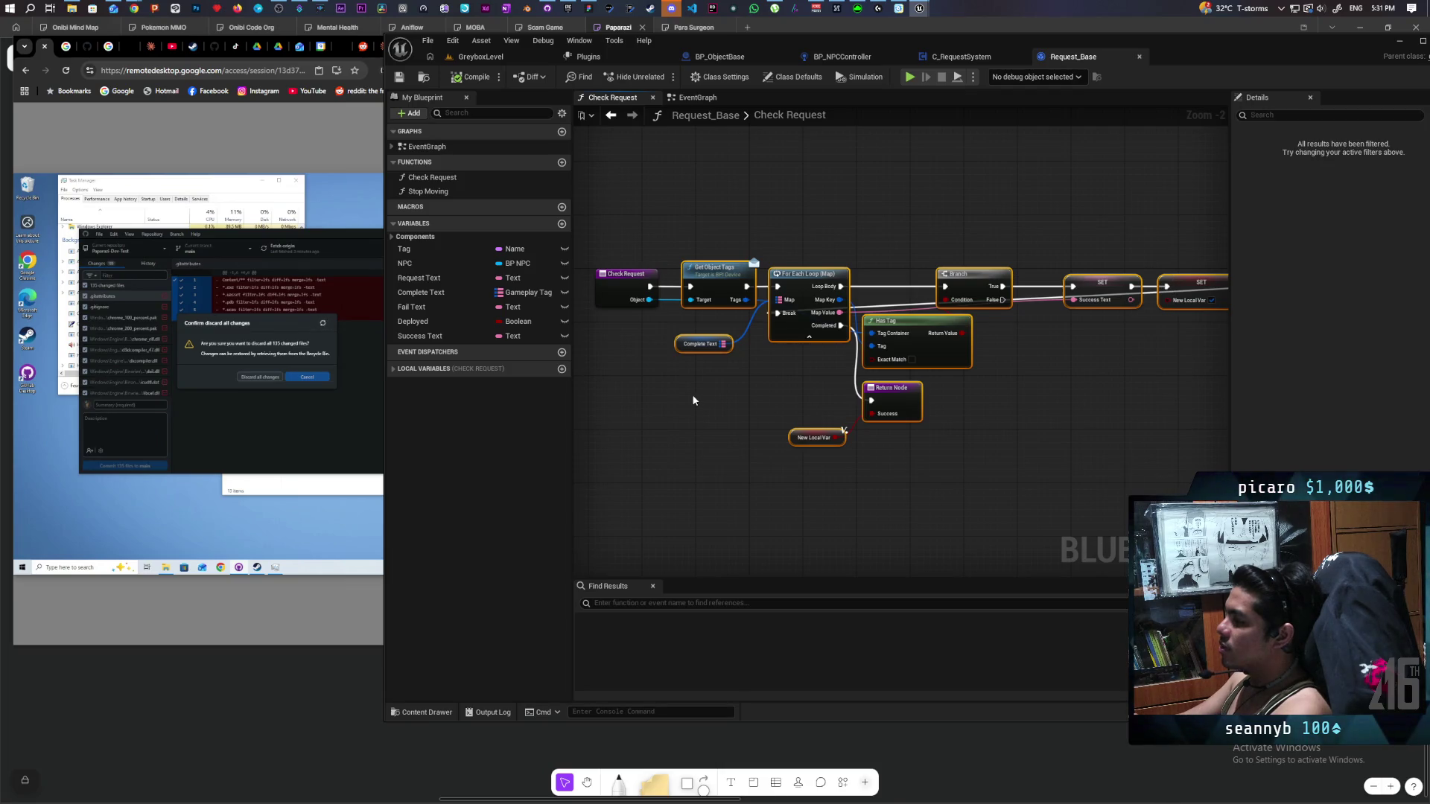
pyautogui.scroll(1, 691, 395)
pyautogui.scroll(-1, 691, 395)
pyautogui.moveTo(619, 225)
pyautogui.mouseDown()
pyautogui.moveTo(1197, 440)
pyautogui.moveTo(1212, 470)
pyautogui.mouseUp()
pyautogui.press('Home')
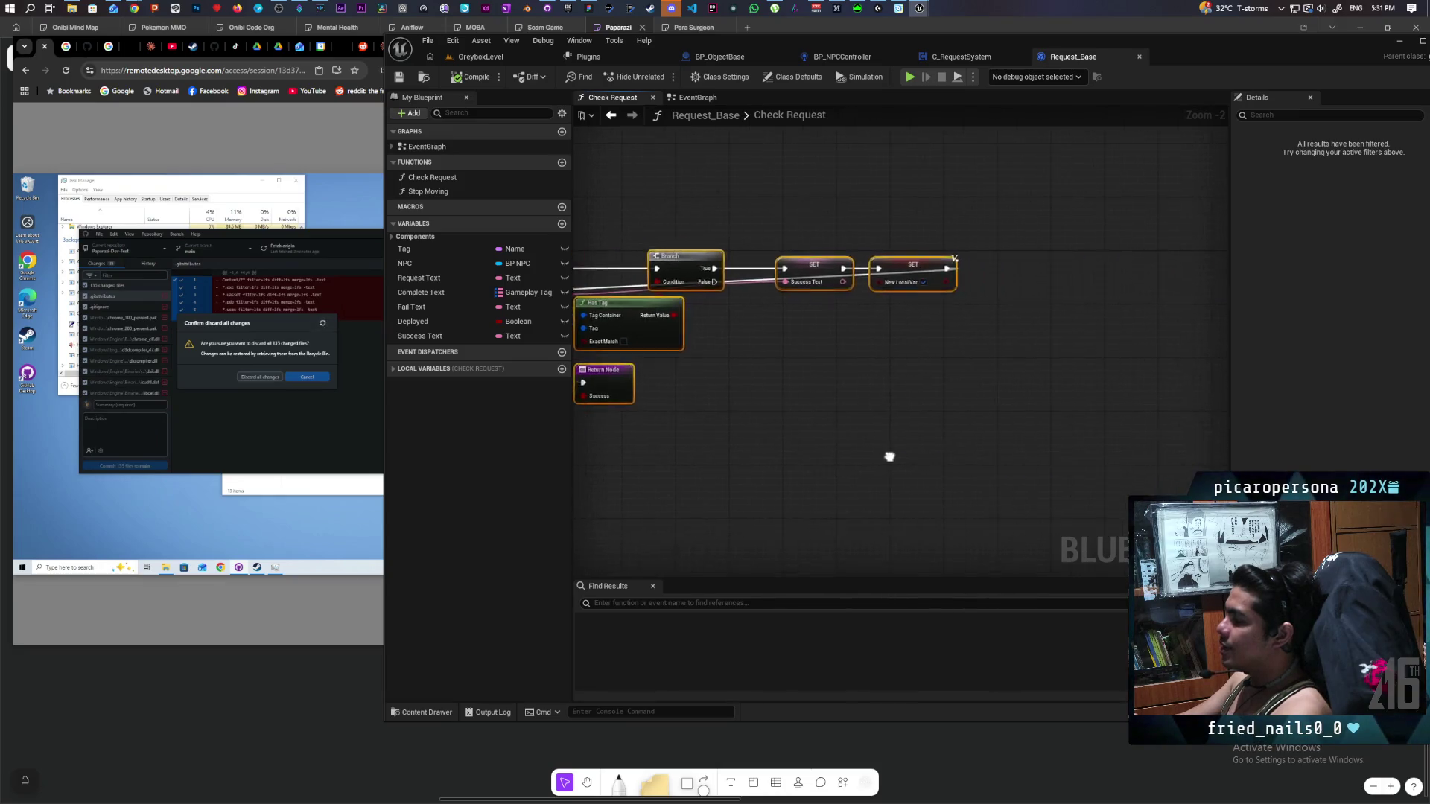
# Box-select the Check Request nodes from Get Object Tags through the final SET.
pyautogui.moveTo(605, 229)
pyautogui.mouseDown()
pyautogui.moveTo(737, 328)
pyautogui.moveTo(1124, 432)
pyautogui.mouseUp()
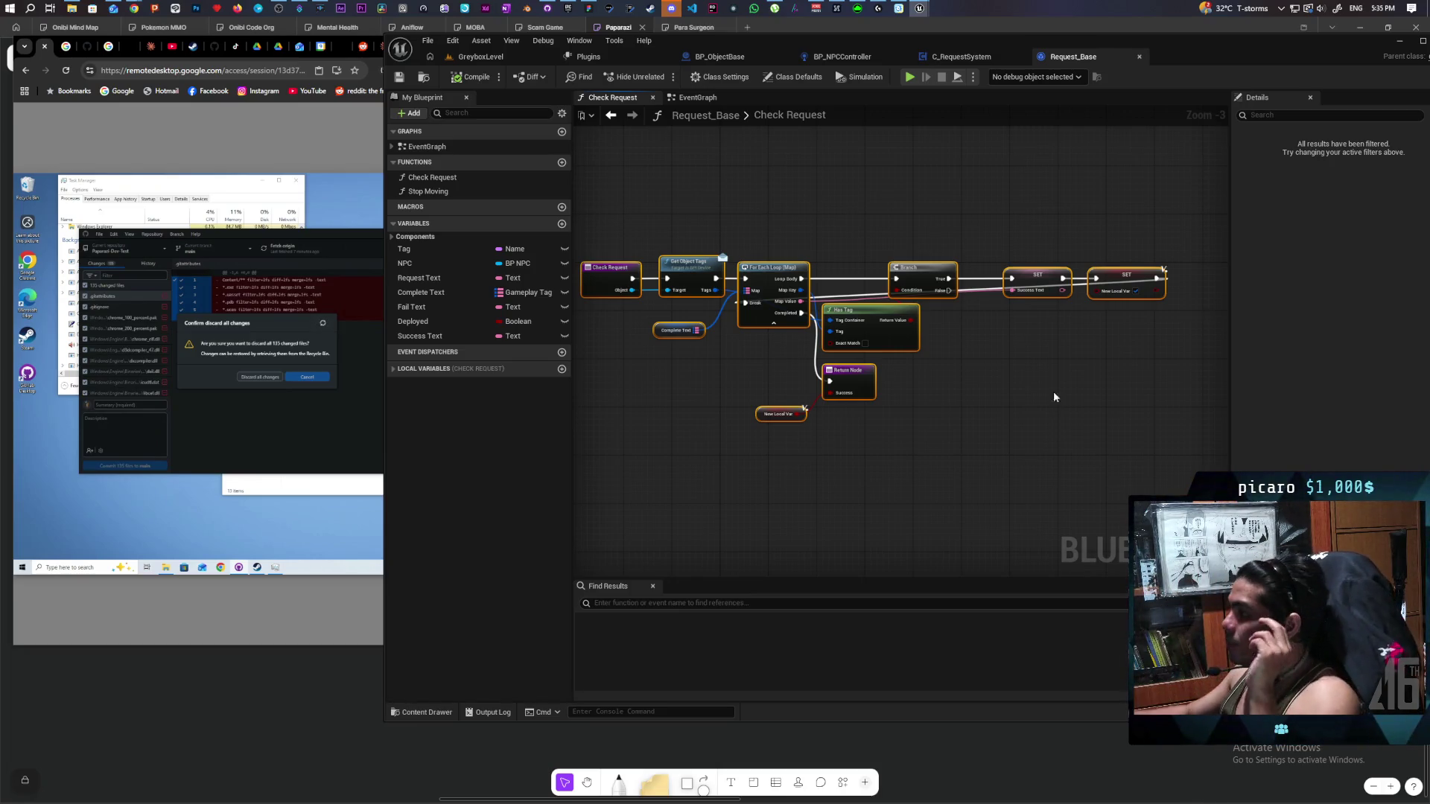
# Switch to C_RequestSystem and view its Init Global Requests graph.
pyautogui.click(961, 57)
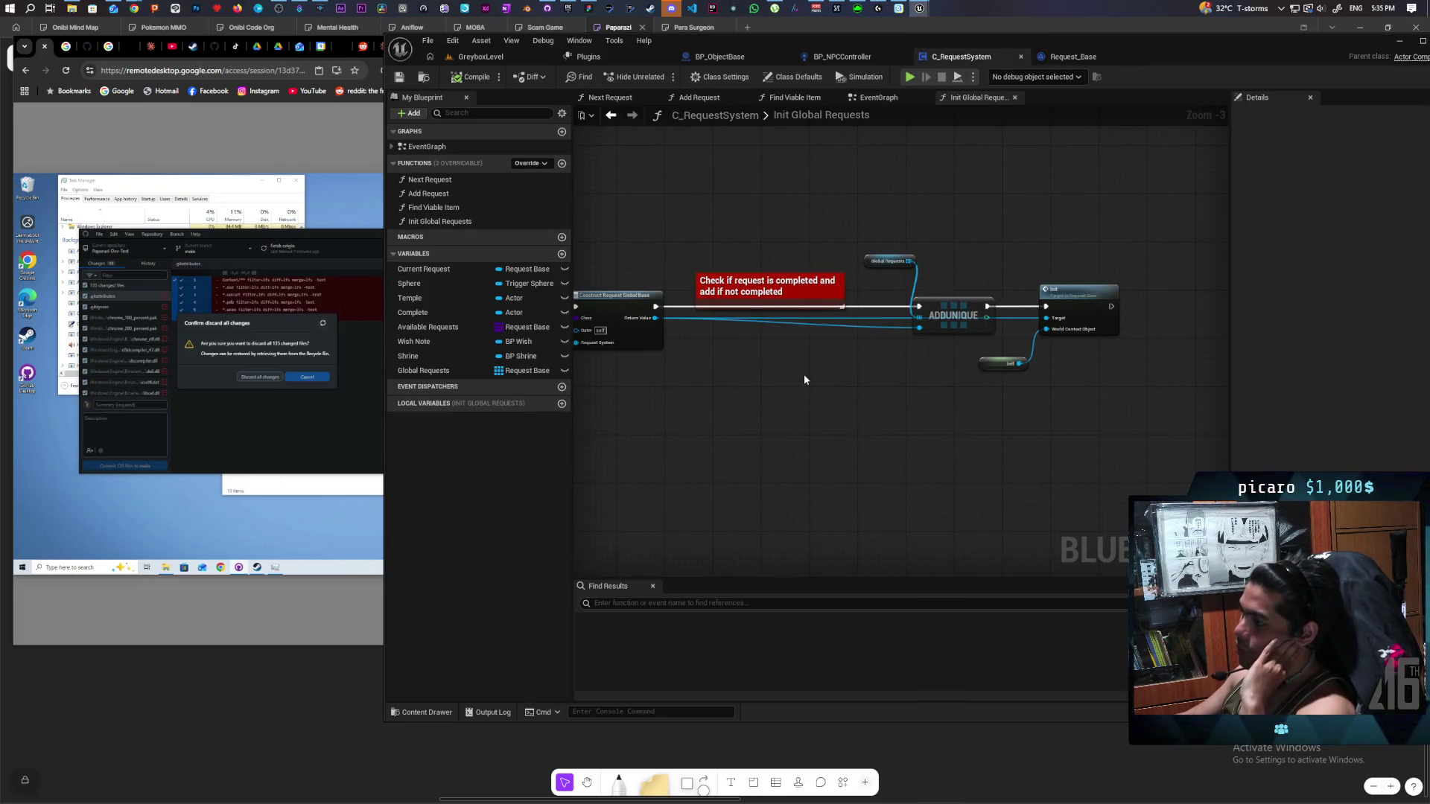
pyautogui.scroll(-3, 742, 377)
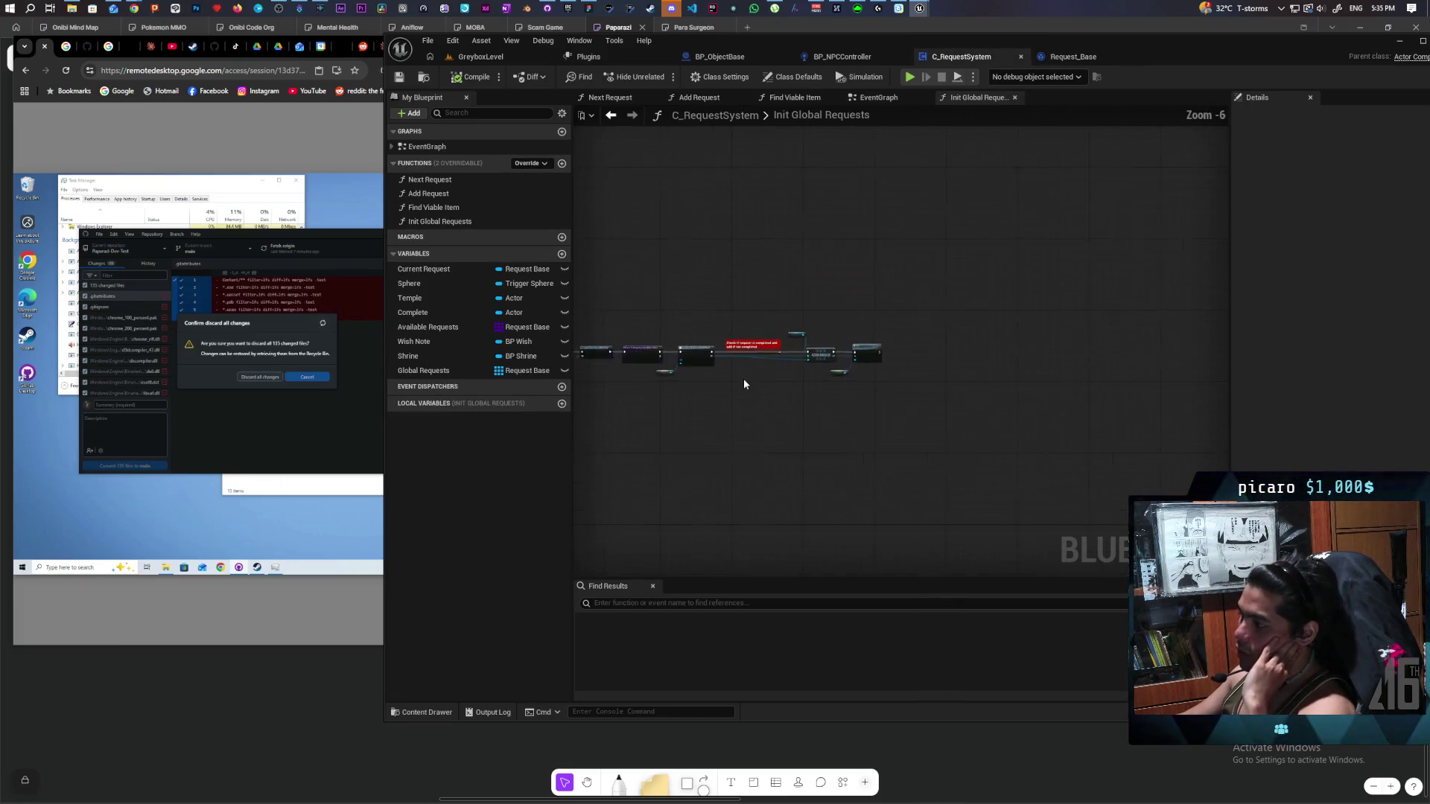
pyautogui.scroll(1, 744, 379)
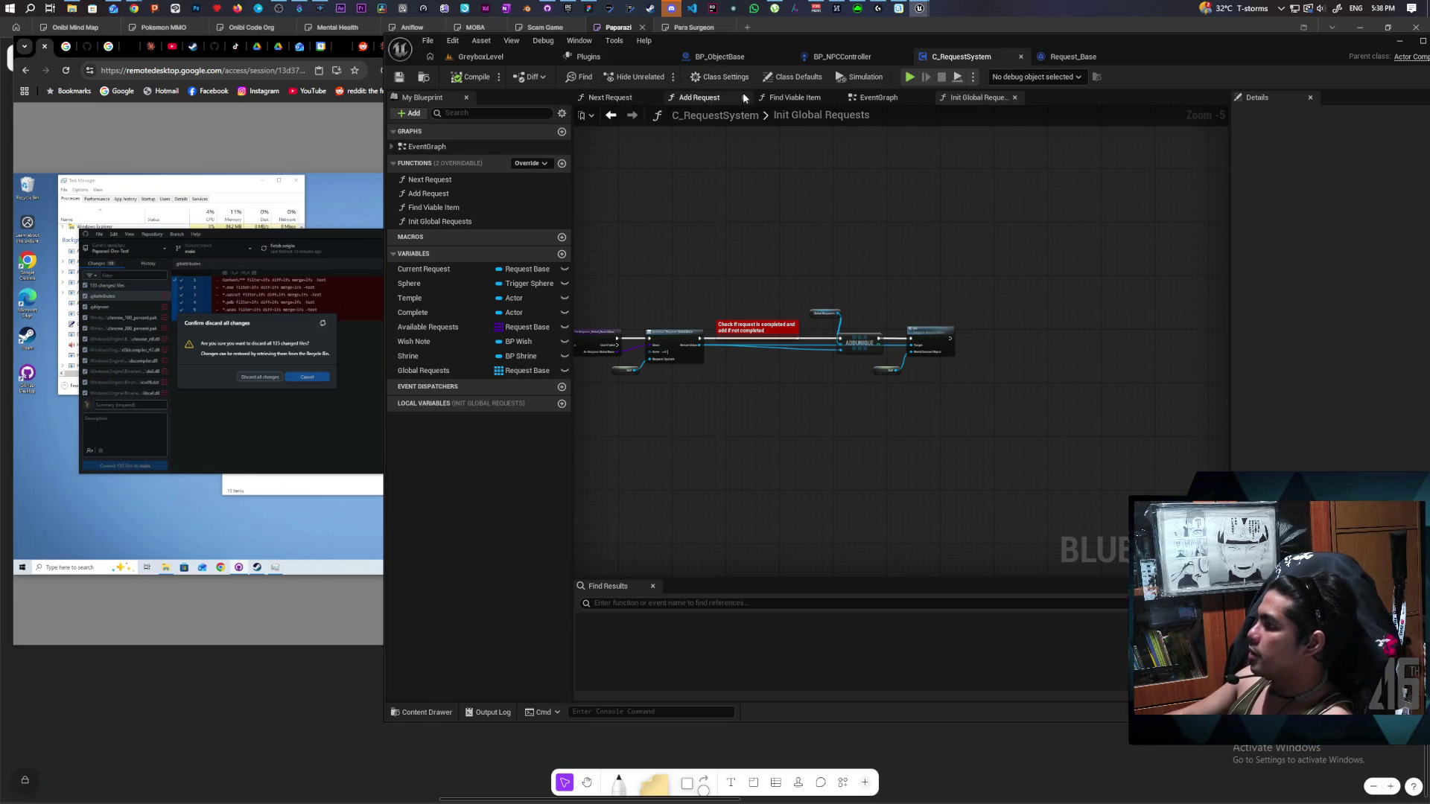
# On Request_Base's Check Request graph, select Complete Text and view its default map value.
pyautogui.click(1073, 56)
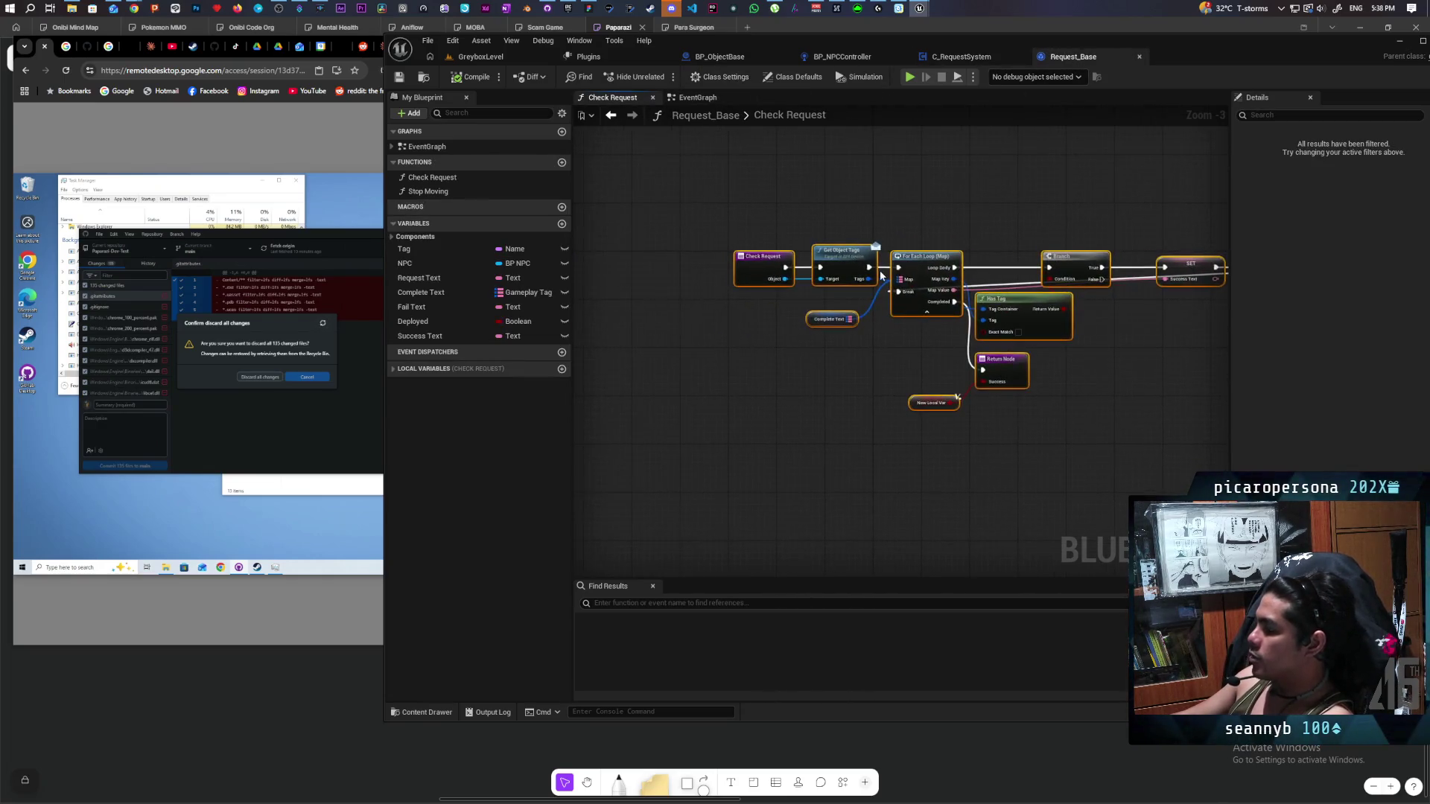
pyautogui.scroll(3, 881, 276)
pyautogui.click(841, 346)
pyautogui.scroll(3, 847, 353)
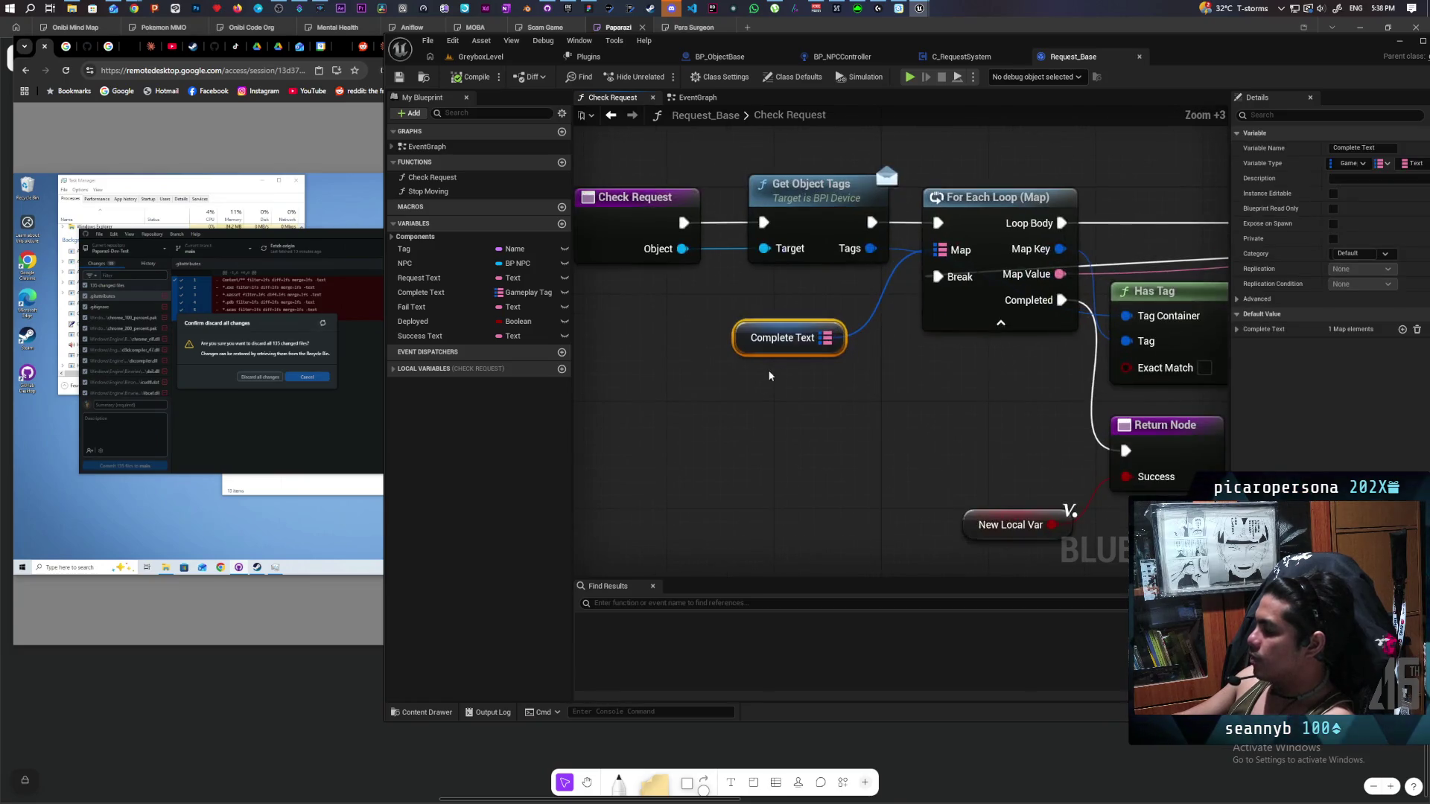
pyautogui.click(447, 292)
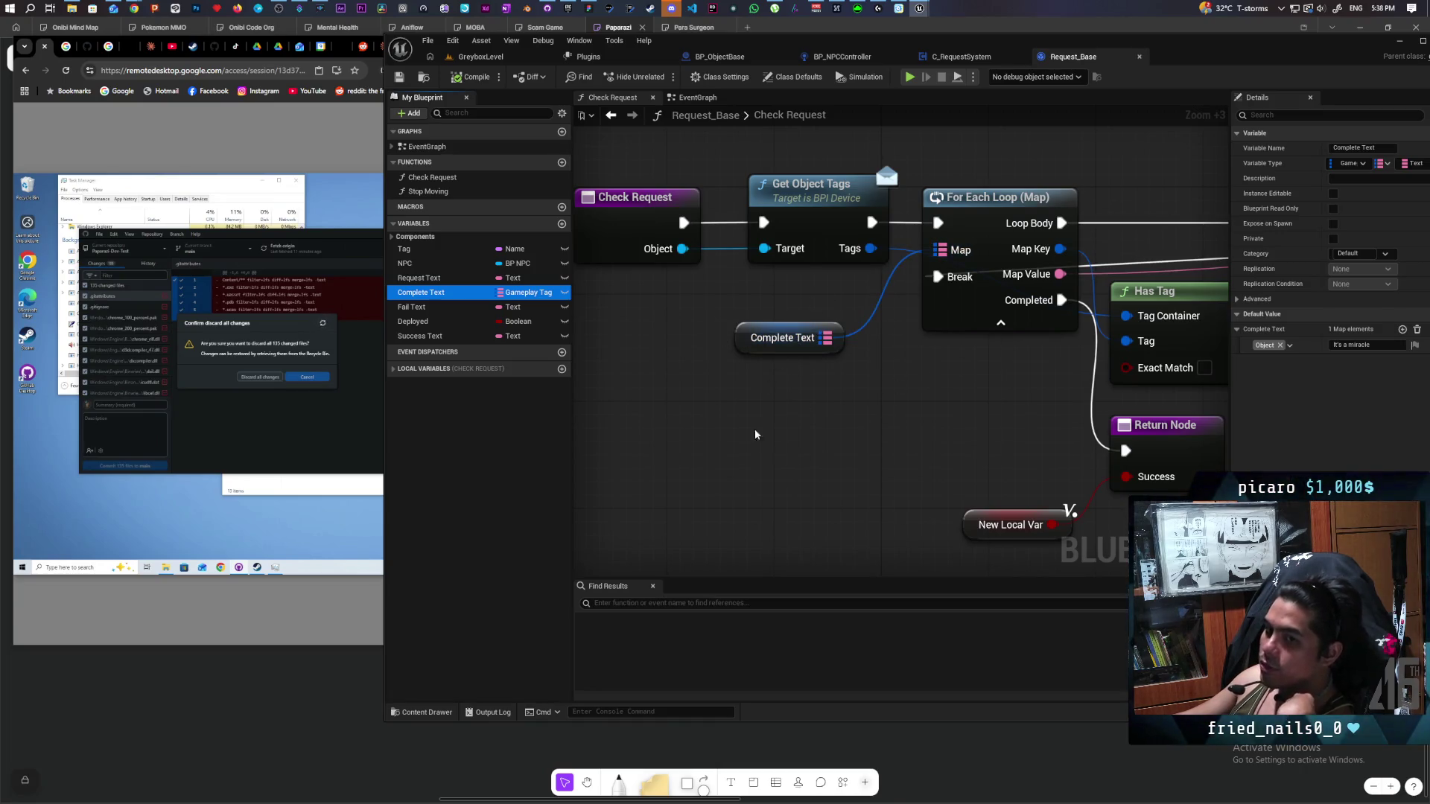
# Survey the Branch, Success Text SET and For Each Loop nodes; box-select Return Node and New Local Var.
pyautogui.moveTo(1063, 504)
pyautogui.mouseDown()
pyautogui.moveTo(638, 432)
pyautogui.moveTo(898, 445)
pyautogui.mouseUp()
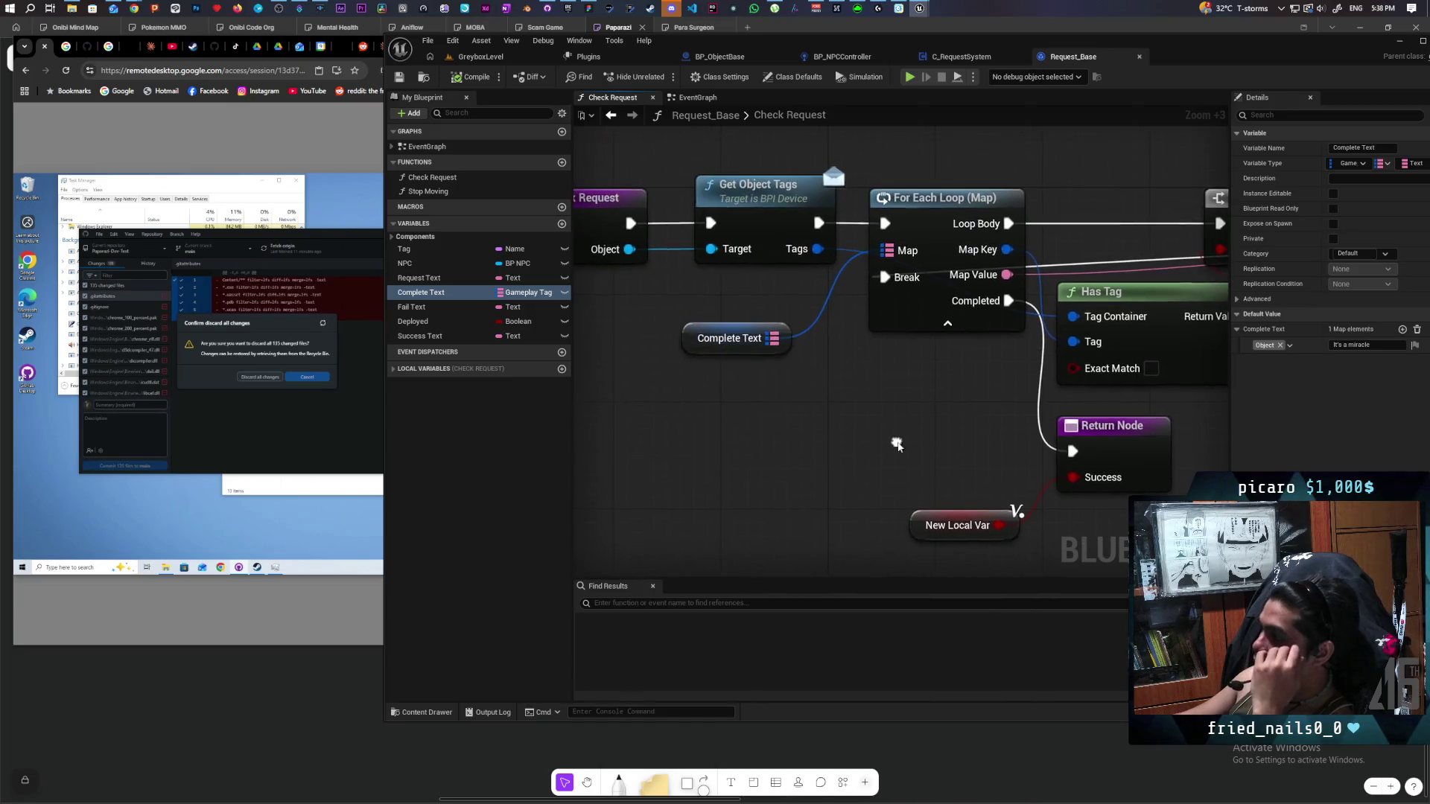
pyautogui.moveTo(840, 389)
pyautogui.mouseDown()
pyautogui.moveTo(783, 414)
pyautogui.moveTo(897, 316)
pyautogui.moveTo(700, 280)
pyautogui.mouseUp()
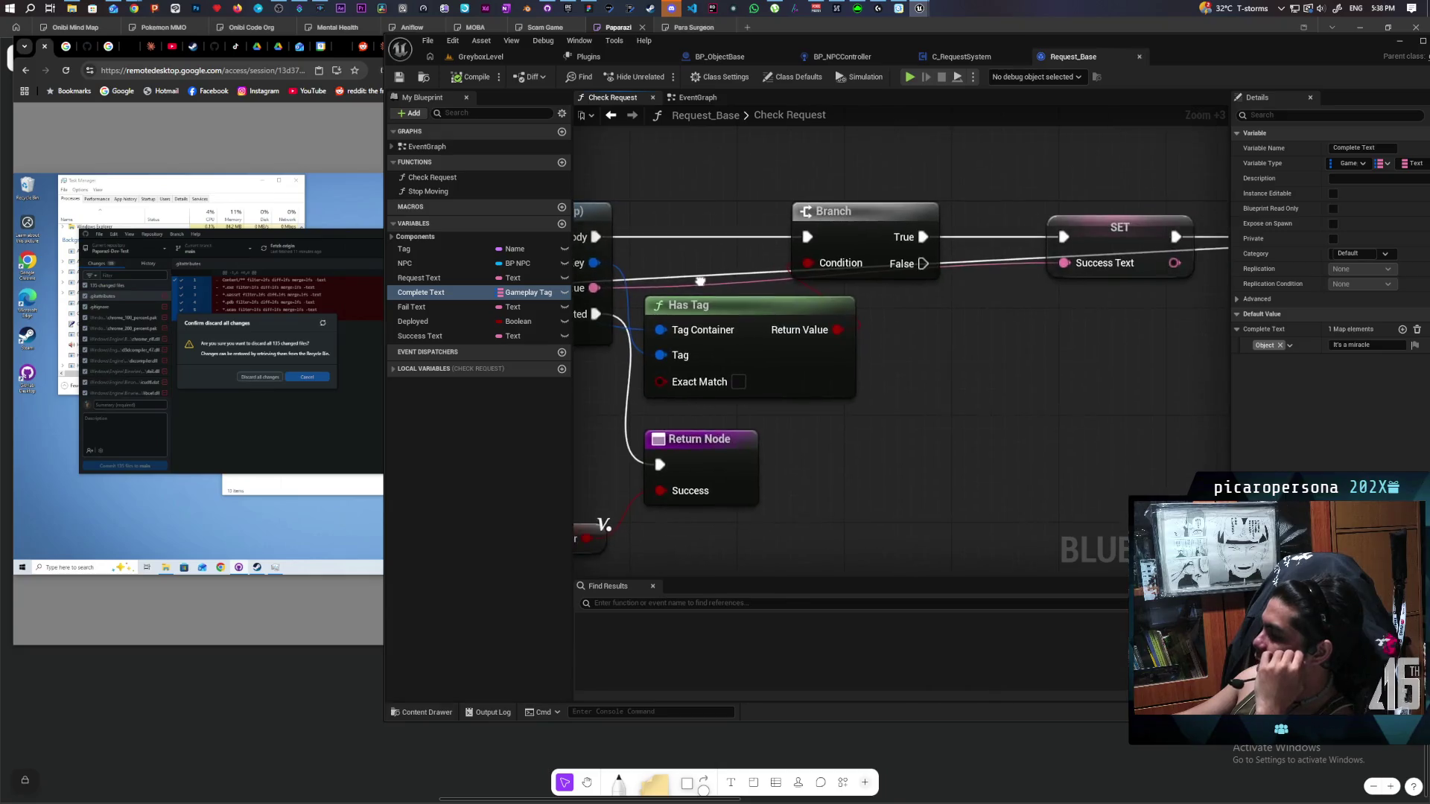
pyautogui.scroll(-3, 820, 336)
pyautogui.click(864, 279)
pyautogui.scroll(-1, 791, 427)
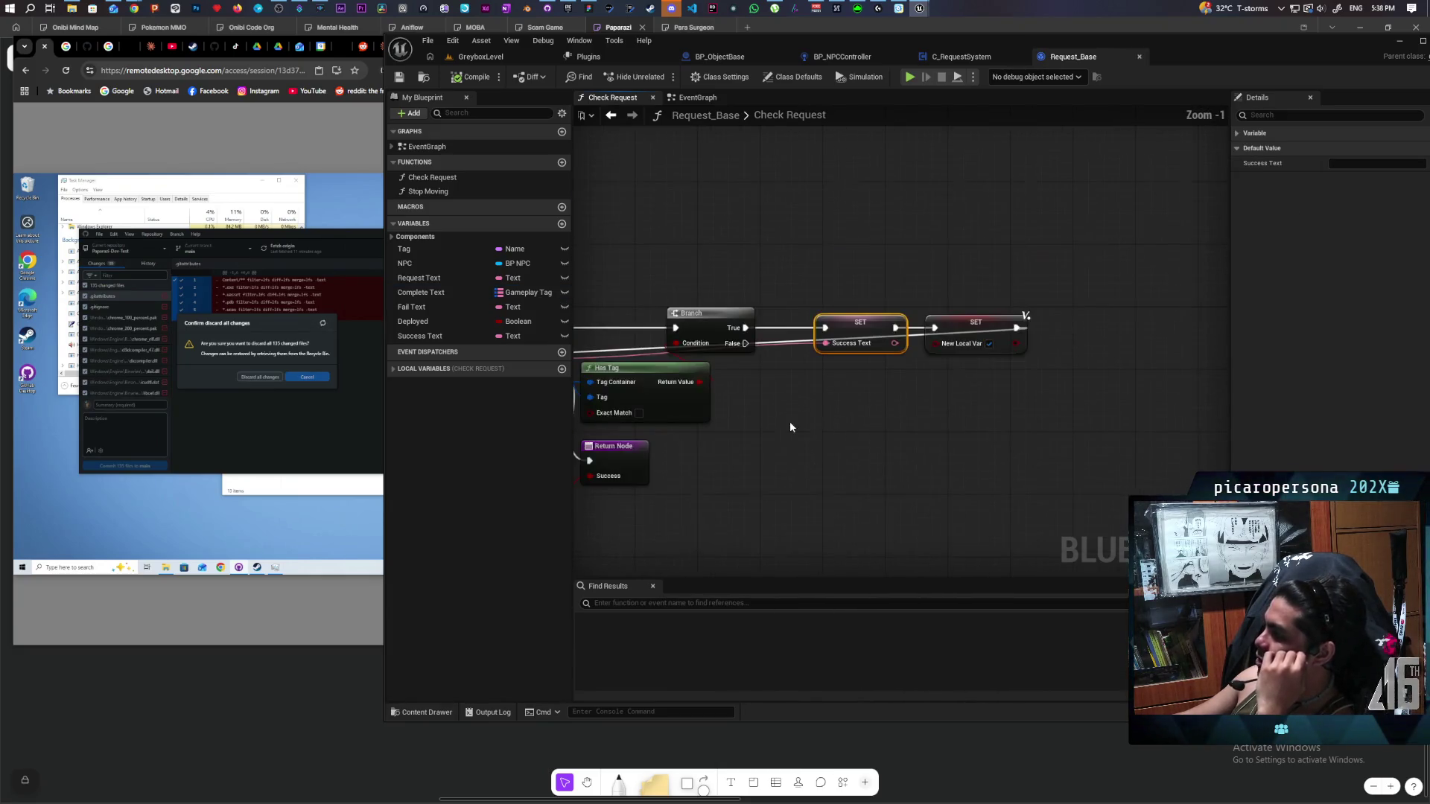
pyautogui.moveTo(791, 426)
pyautogui.mouseDown()
pyautogui.moveTo(1043, 415)
pyautogui.moveTo(1065, 438)
pyautogui.mouseUp()
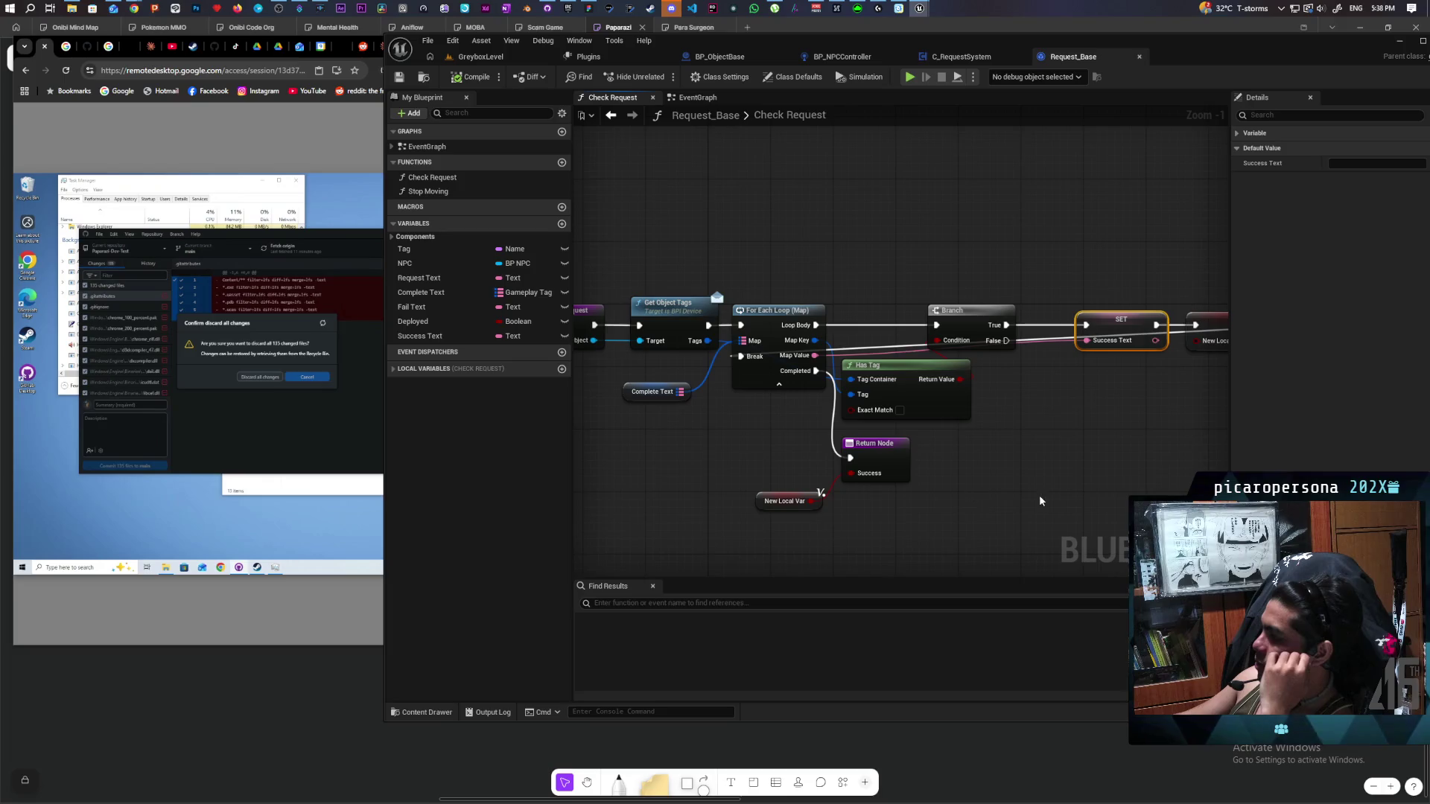
pyautogui.moveTo(820, 470); pyautogui.dragTo(984, 549)
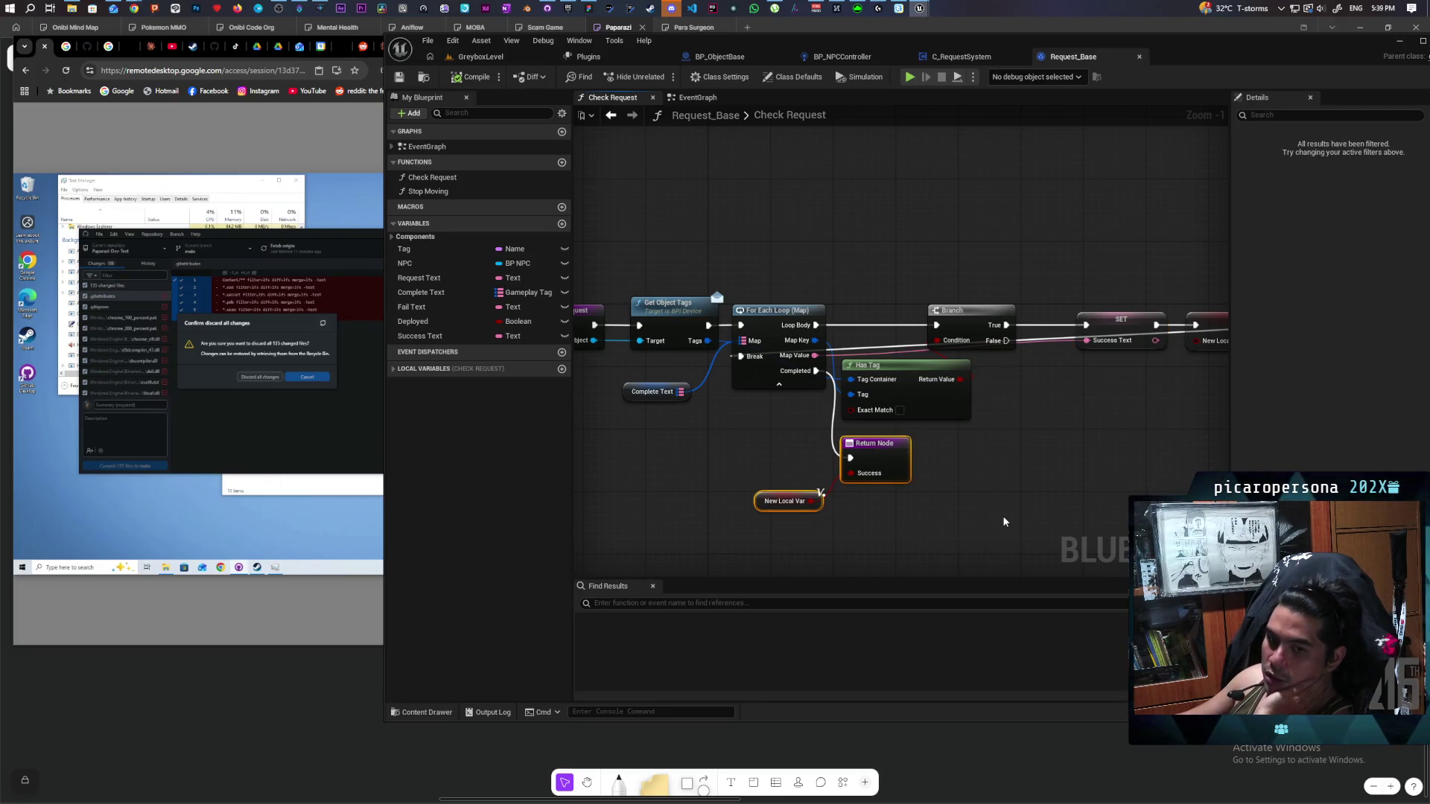